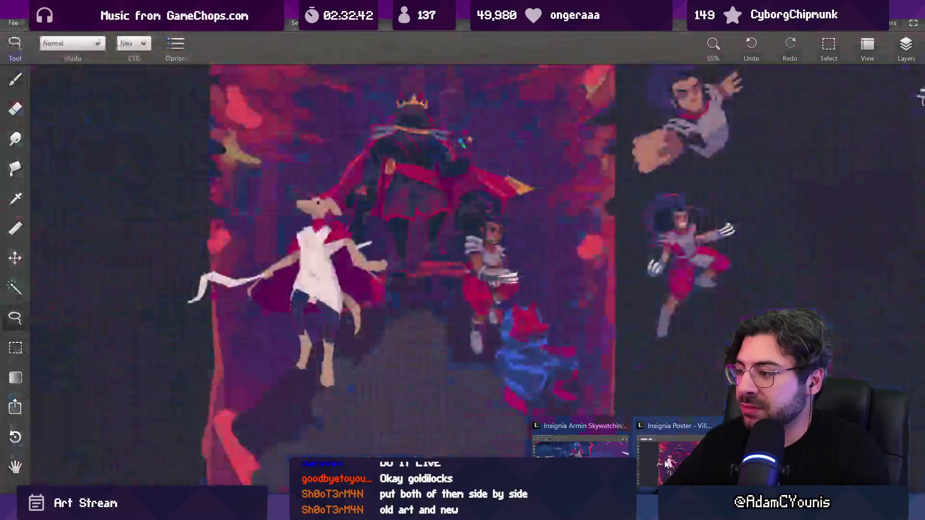
Step: Tile the windows with the reference artwork on the right and the painting filling the left
{"action": "key", "text": "super+Down"}
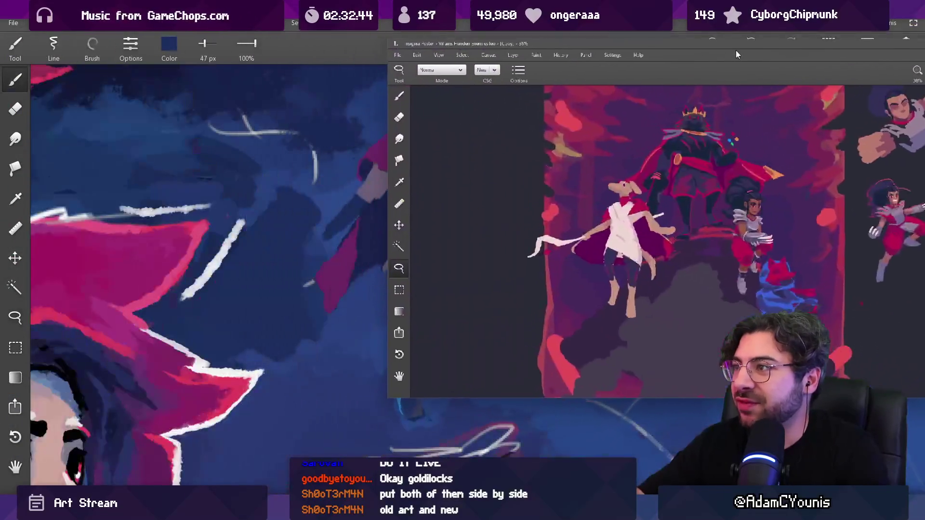
{"action": "mouse_move", "coordinate": [345, 365]}
{"action": "left_mouse_down"}
{"action": "mouse_move", "coordinate": [450, 477]}
{"action": "mouse_move", "coordinate": [559, 482]}
{"action": "left_mouse_up"}
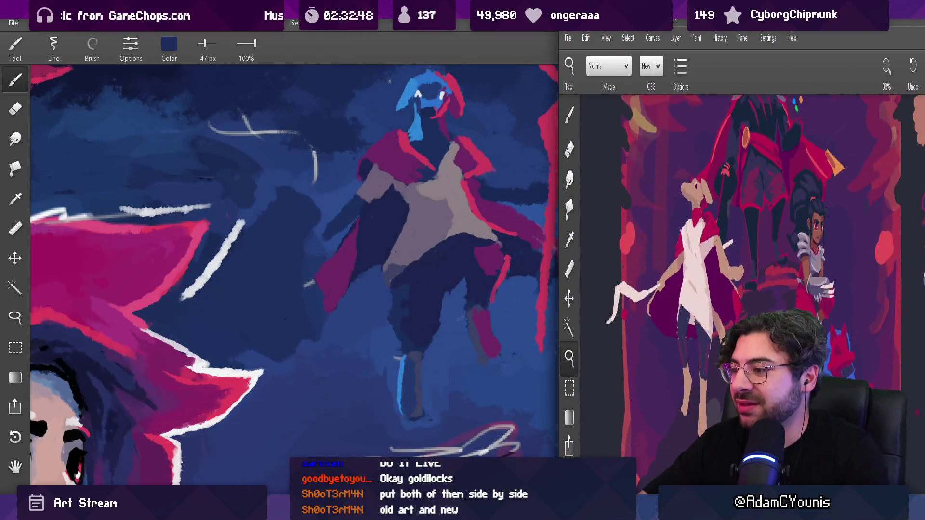
{"action": "left_click", "coordinate": [442, 57]}
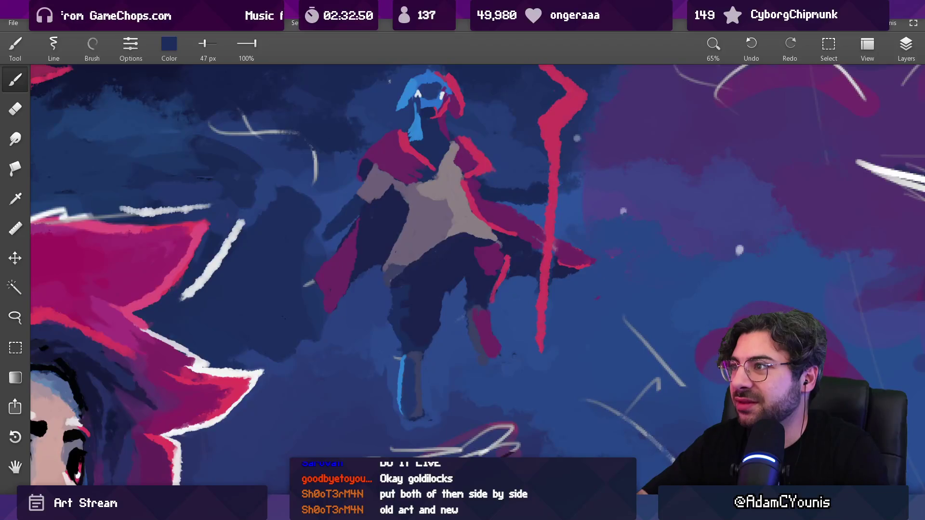
{"action": "double_click", "coordinate": [428, 58]}
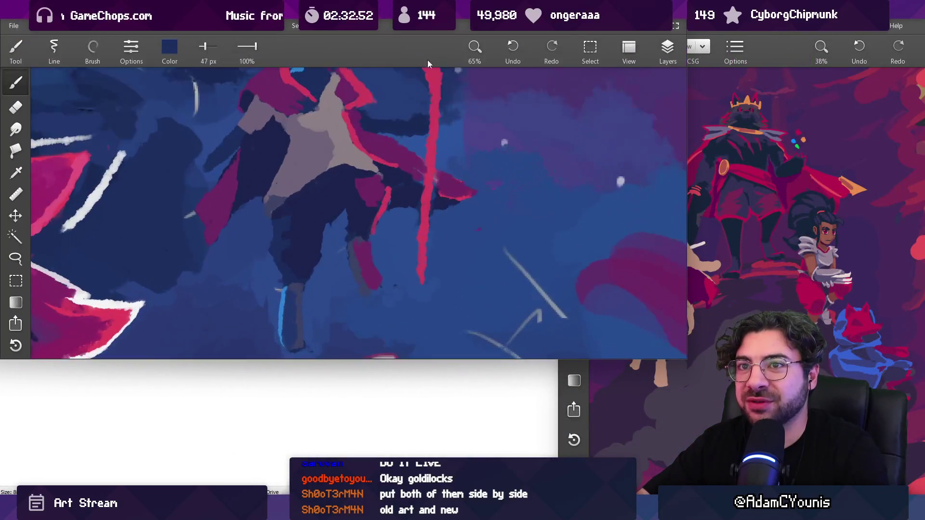
{"action": "mouse_move", "coordinate": [685, 360]}
{"action": "left_mouse_down"}
{"action": "mouse_move", "coordinate": [646, 398]}
{"action": "mouse_move", "coordinate": [593, 501]}
{"action": "mouse_move", "coordinate": [587, 493]}
{"action": "left_mouse_up"}
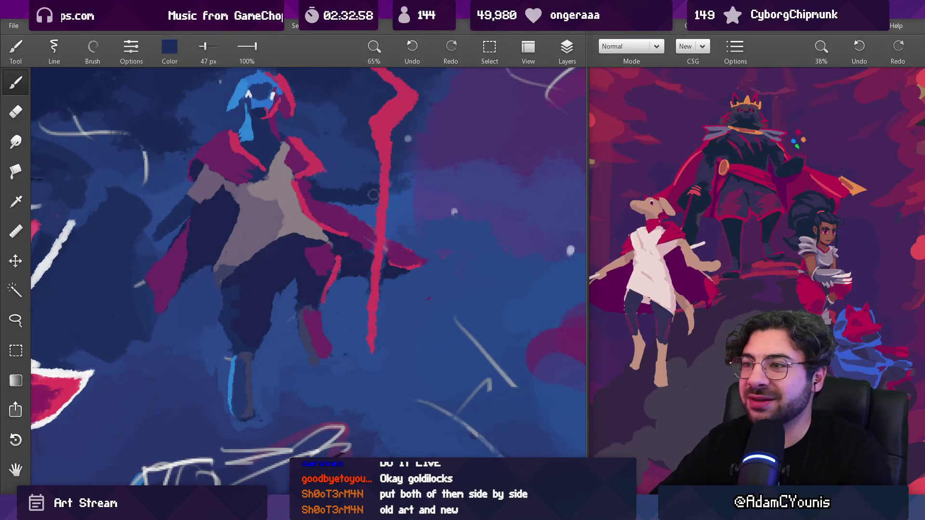
Step: Paint the figure's mauve-grey shirt colour over its magenta shoulder with a larger brush
{"action": "scroll", "coordinate": [373, 195], "scroll_direction": "up", "scroll_amount": 5}
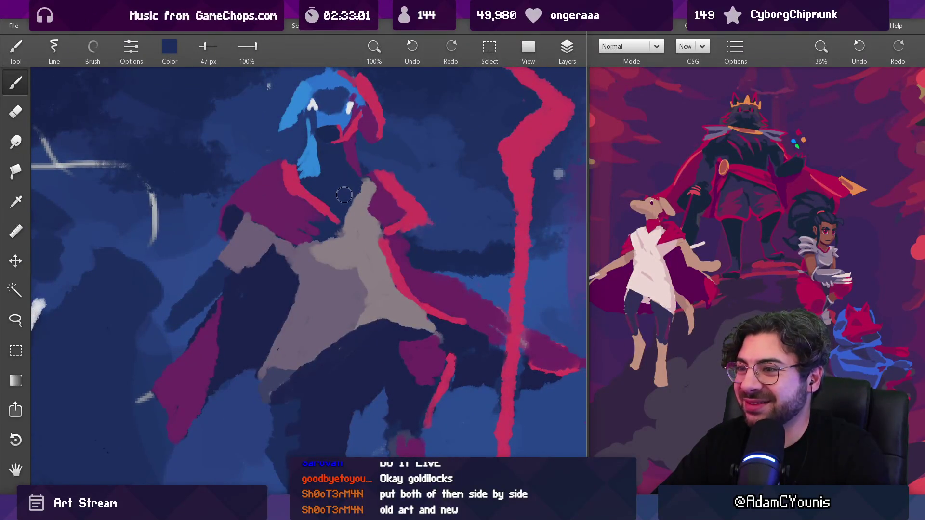
{"action": "left_click", "coordinate": [344, 220], "text": "alt"}
{"action": "key", "text": "bracketright"}
{"action": "mouse_move", "coordinate": [265, 210]}
{"action": "left_mouse_down"}
{"action": "mouse_move", "coordinate": [294, 219]}
{"action": "mouse_move", "coordinate": [318, 207]}
{"action": "mouse_move", "coordinate": [328, 217]}
{"action": "left_mouse_up"}
Step: Tidy the cloak edges with sampled magenta, mauve and dark blue, resizing the brush from 21 to 36 px
{"action": "left_click", "coordinate": [262, 245], "text": "alt"}
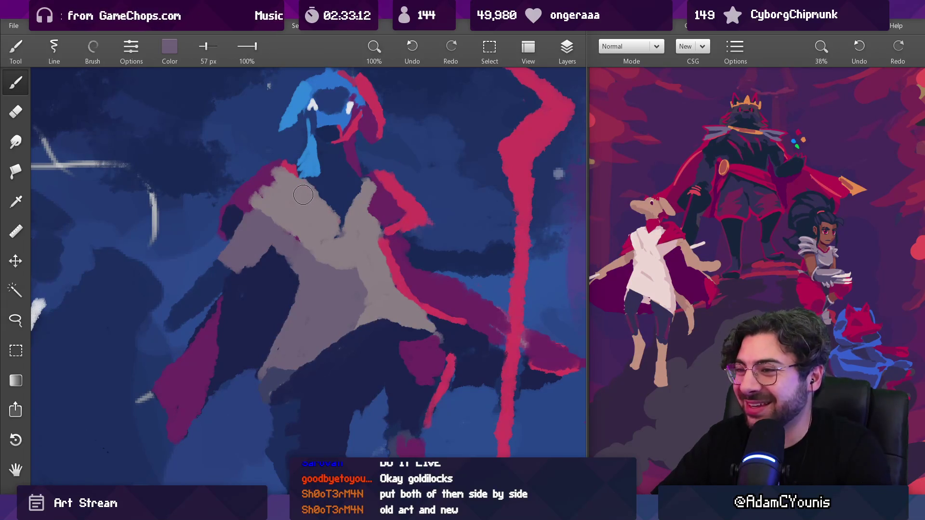
{"action": "left_click", "coordinate": [272, 200], "text": "alt"}
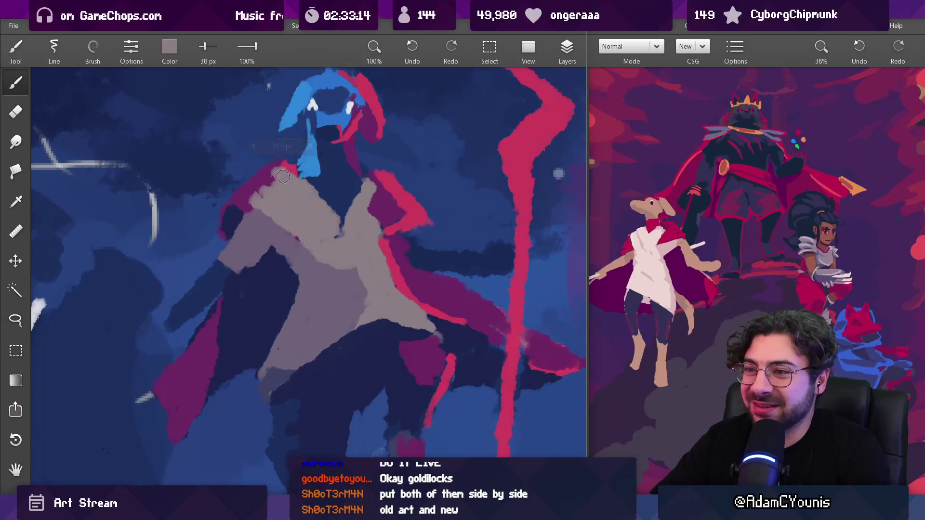
{"action": "left_click", "coordinate": [255, 186], "text": "alt"}
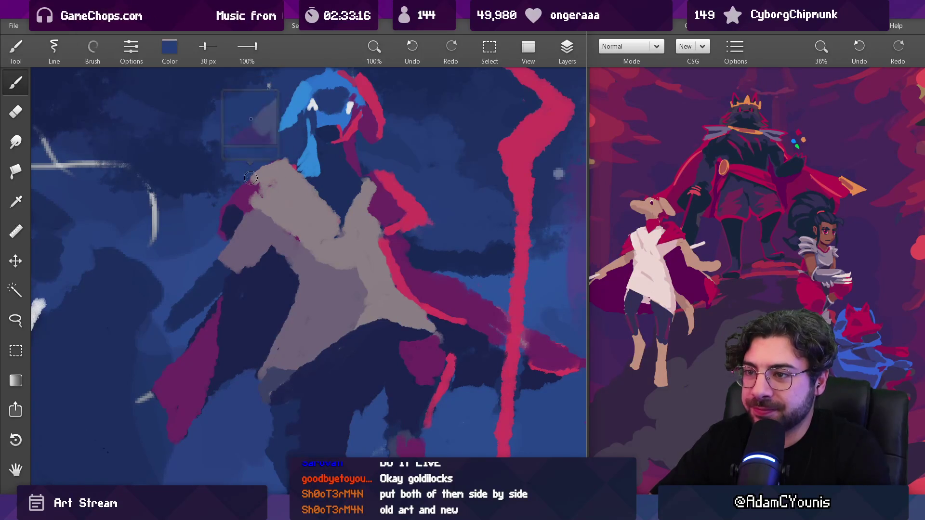
{"action": "left_click_drag", "start_coordinate": [257, 186], "coordinate": [249, 205]}
{"action": "key", "text": "bracketleft"}
{"action": "key", "text": "bracketleft"}
{"action": "key", "text": "bracketleft"}
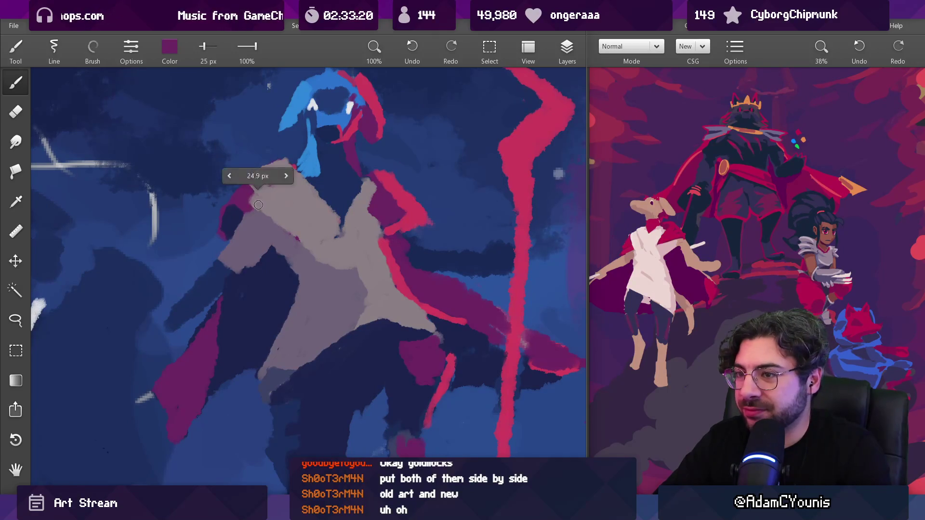
{"action": "left_click", "coordinate": [228, 201], "text": "alt"}
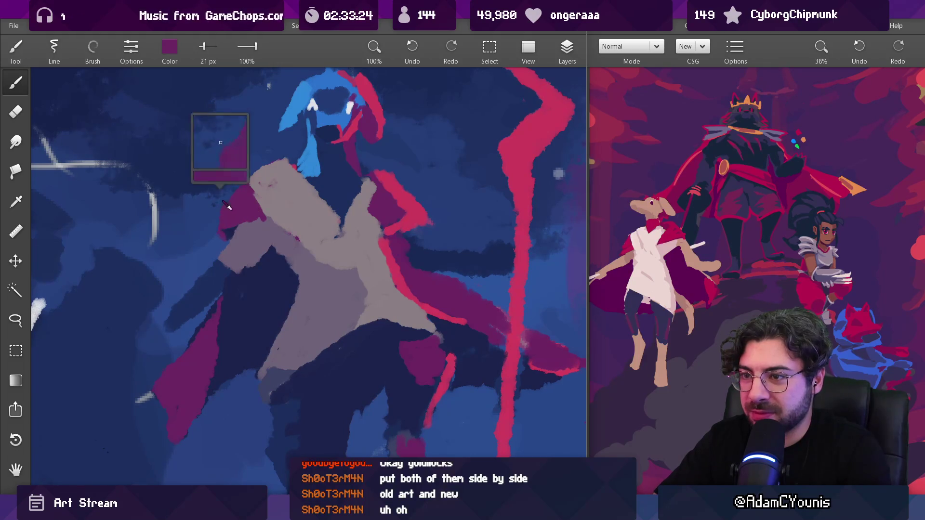
{"action": "left_click", "coordinate": [252, 190], "text": "alt"}
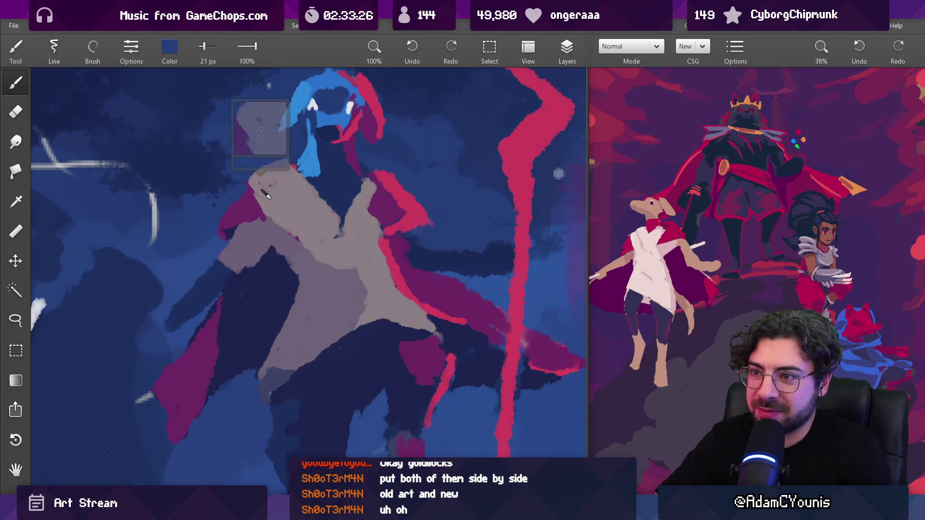
{"action": "left_click", "coordinate": [249, 194], "text": "alt"}
{"action": "left_click", "coordinate": [234, 199], "text": "alt"}
{"action": "left_click_drag", "start_coordinate": [238, 216], "coordinate": [220, 263]}
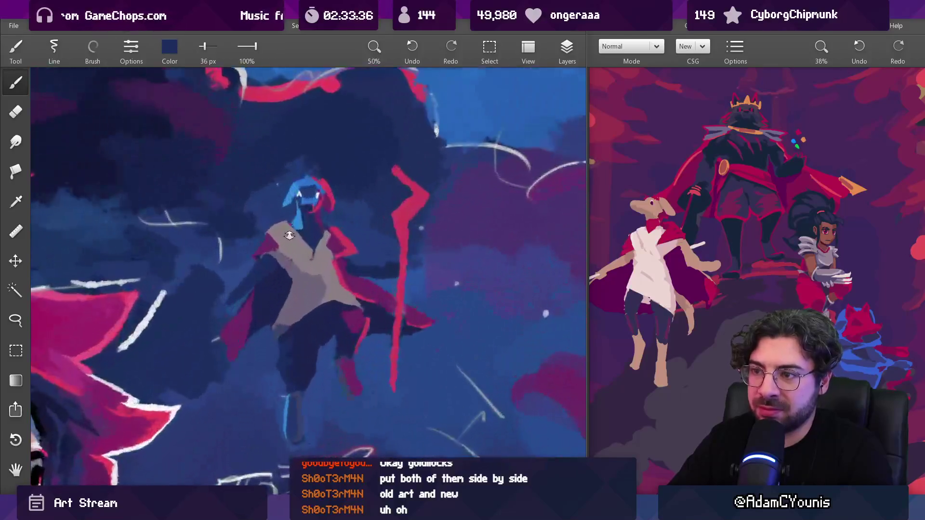
Step: Add a thin light-blue highlight along the figure's upper arm with a 19 px brush
{"action": "left_click", "coordinate": [308, 230], "text": "alt"}
{"action": "mouse_move", "coordinate": [200, 346]}
{"action": "left_mouse_down"}
{"action": "mouse_move", "coordinate": [212, 308]}
{"action": "mouse_move", "coordinate": [223, 317]}
{"action": "left_mouse_up"}
{"action": "mouse_move", "coordinate": [188, 347]}
{"action": "left_mouse_down"}
{"action": "mouse_move", "coordinate": [243, 281]}
{"action": "mouse_move", "coordinate": [188, 347]}
{"action": "left_mouse_up"}
{"action": "key", "text": "ctrl+z"}
{"action": "left_click_drag", "start_coordinate": [250, 226], "coordinate": [232, 227]}
{"action": "left_click_drag", "start_coordinate": [220, 279], "coordinate": [252, 229]}
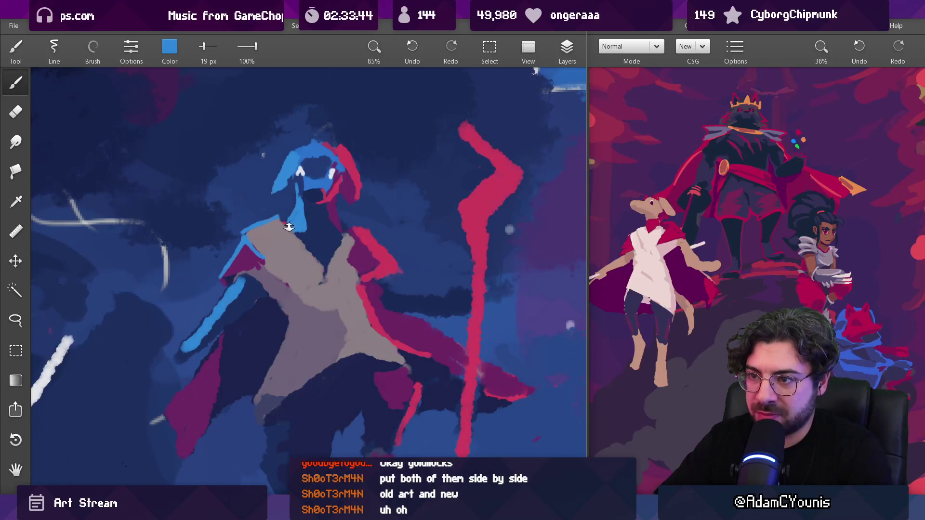
{"action": "scroll", "coordinate": [311, 221], "scroll_direction": "down", "scroll_amount": 10}
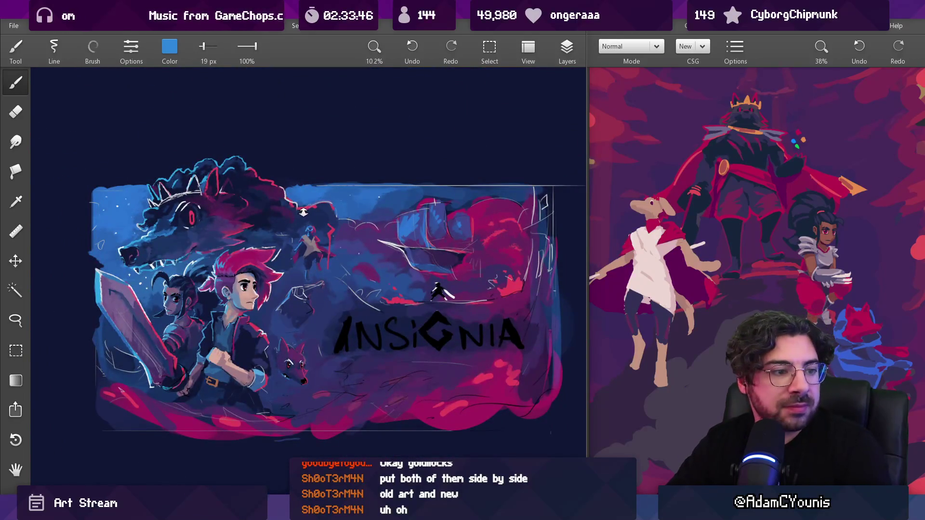
{"action": "scroll", "coordinate": [311, 221], "scroll_direction": "up", "scroll_amount": 4}
{"action": "scroll", "coordinate": [301, 174], "scroll_direction": "up", "scroll_amount": 5}
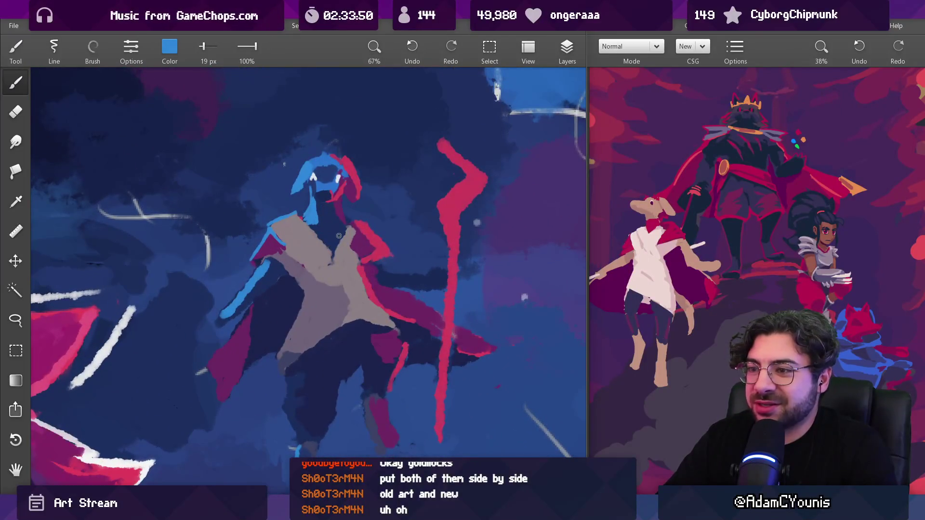
Step: Shift the sampled grey-mauve toward green and lay it across the chest with fill and a 48 px brush
{"action": "left_click", "coordinate": [319, 289]}
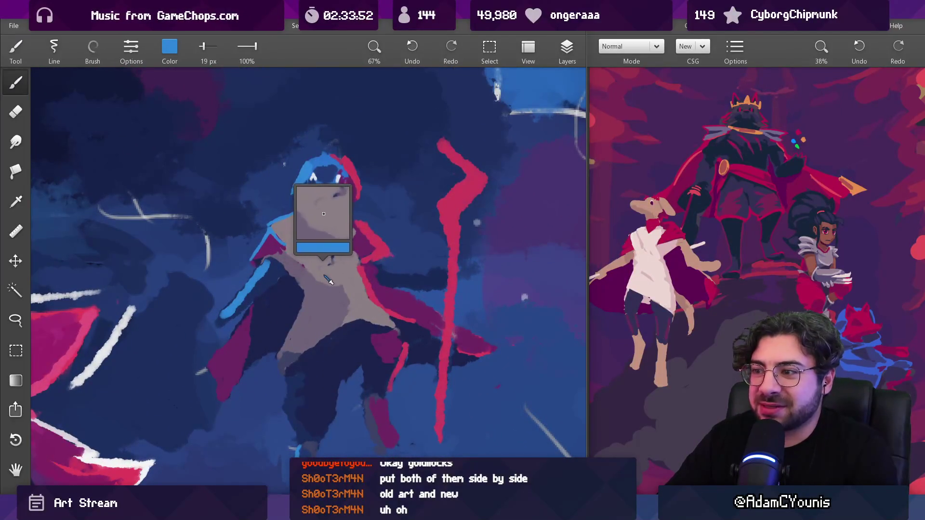
{"action": "left_click", "coordinate": [169, 51]}
{"action": "mouse_move", "coordinate": [176, 114]}
{"action": "left_mouse_down"}
{"action": "mouse_move", "coordinate": [168, 113]}
{"action": "mouse_move", "coordinate": [178, 171]}
{"action": "left_mouse_up"}
{"action": "left_click", "coordinate": [170, 219]}
{"action": "key", "text": "bracketright"}
{"action": "key", "text": "bracketright"}
{"action": "key", "text": "bracketright"}
{"action": "key", "text": "g"}
{"action": "left_click", "coordinate": [310, 293]}
{"action": "key", "text": "b"}
{"action": "key", "text": "bracketright"}
{"action": "mouse_move", "coordinate": [282, 256]}
{"action": "left_mouse_down"}
{"action": "mouse_move", "coordinate": [331, 293]}
{"action": "mouse_move", "coordinate": [298, 338]}
{"action": "mouse_move", "coordinate": [337, 309]}
{"action": "mouse_move", "coordinate": [311, 341]}
{"action": "left_mouse_up"}
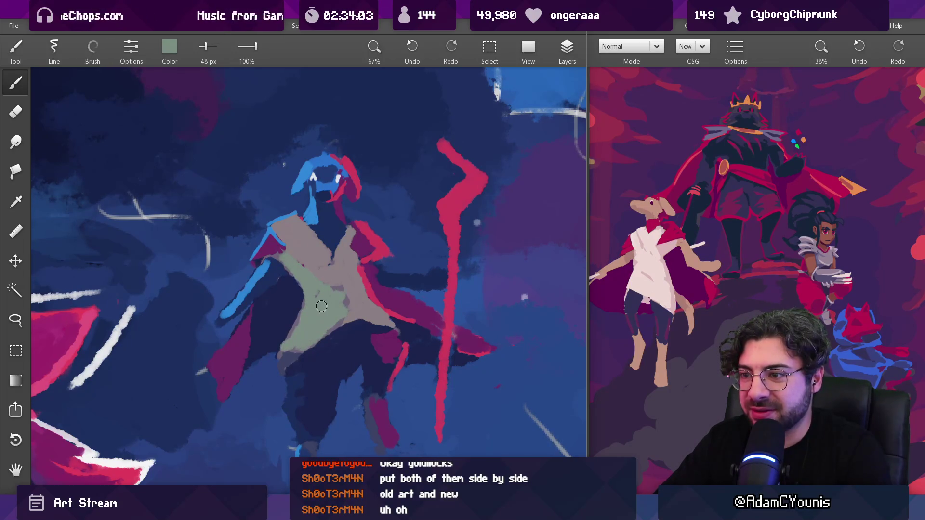
Step: Raise the blue to turn the brush colour into blue-grey #7B8D96
{"action": "left_click", "coordinate": [168, 56]}
{"action": "left_click_drag", "start_coordinate": [170, 172], "coordinate": [182, 174]}
{"action": "left_click", "coordinate": [201, 219]}
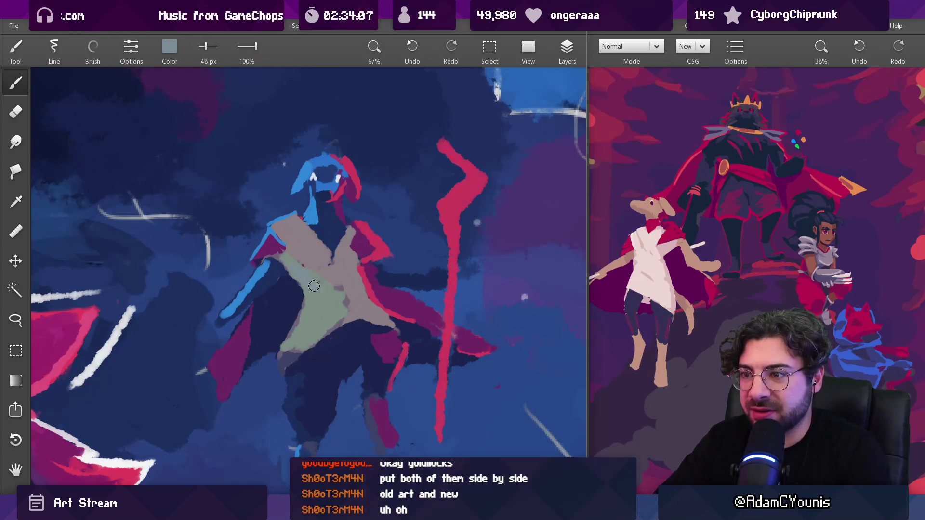
{"action": "left_click", "coordinate": [171, 53]}
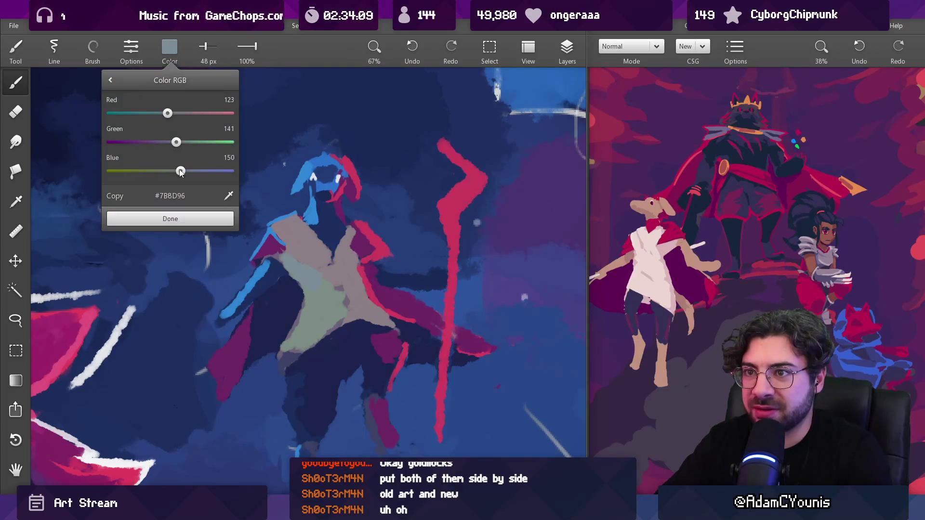
Step: Brush grey-lavender over the green chest patches, then resample the torso and shrink the brush to 26 px
{"action": "left_click", "coordinate": [170, 219]}
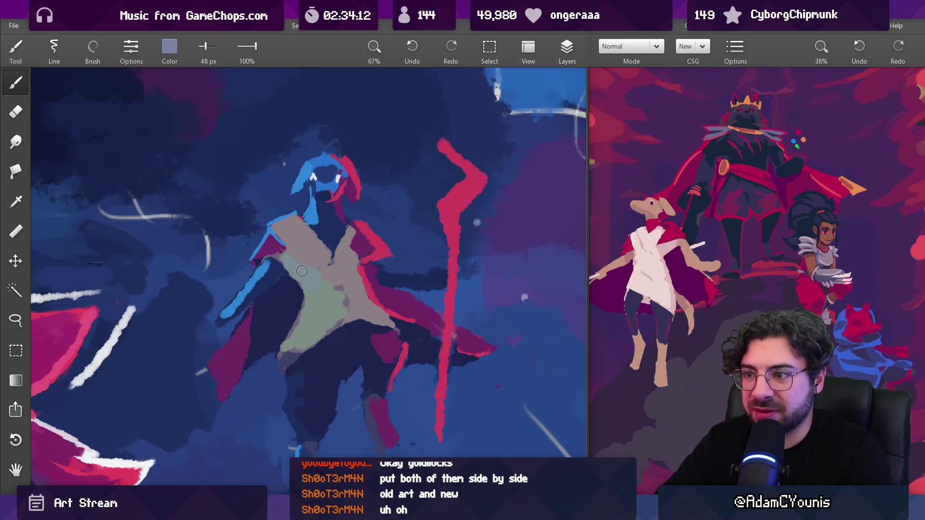
{"action": "left_click_drag", "start_coordinate": [307, 279], "coordinate": [339, 301]}
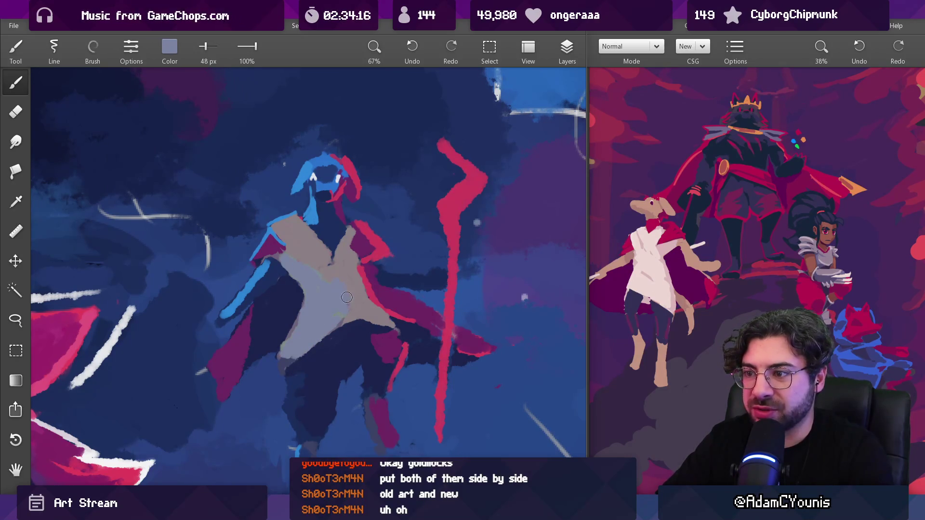
{"action": "left_click_drag", "start_coordinate": [339, 301], "coordinate": [300, 319]}
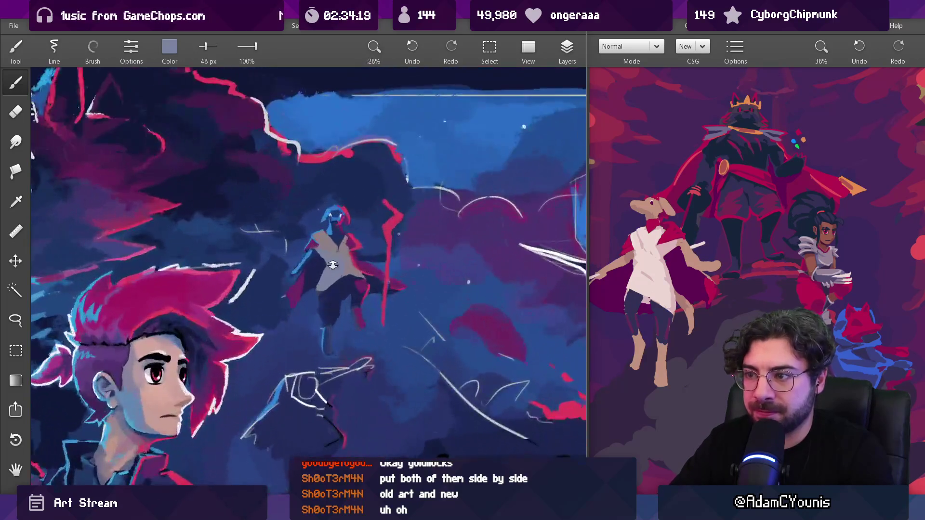
{"action": "left_click", "coordinate": [339, 266]}
{"action": "left_click", "coordinate": [169, 47]}
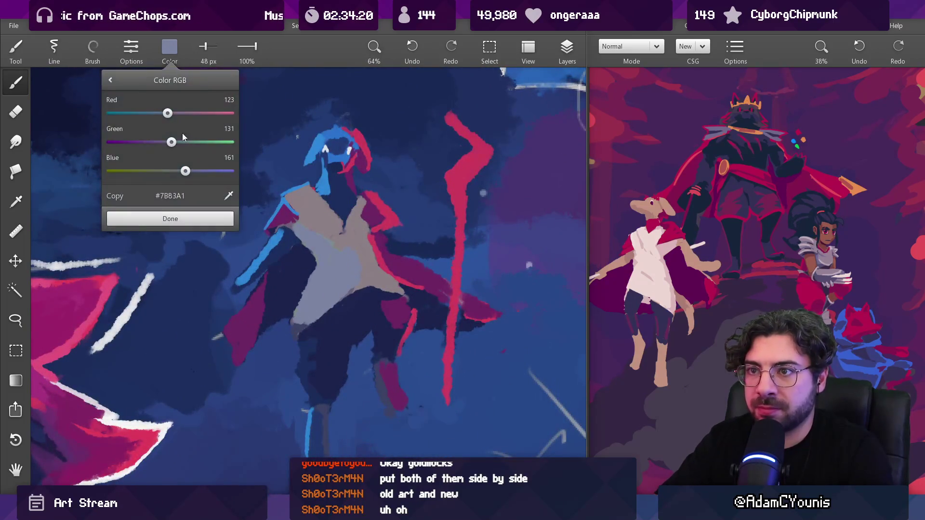
{"action": "left_click", "coordinate": [194, 217]}
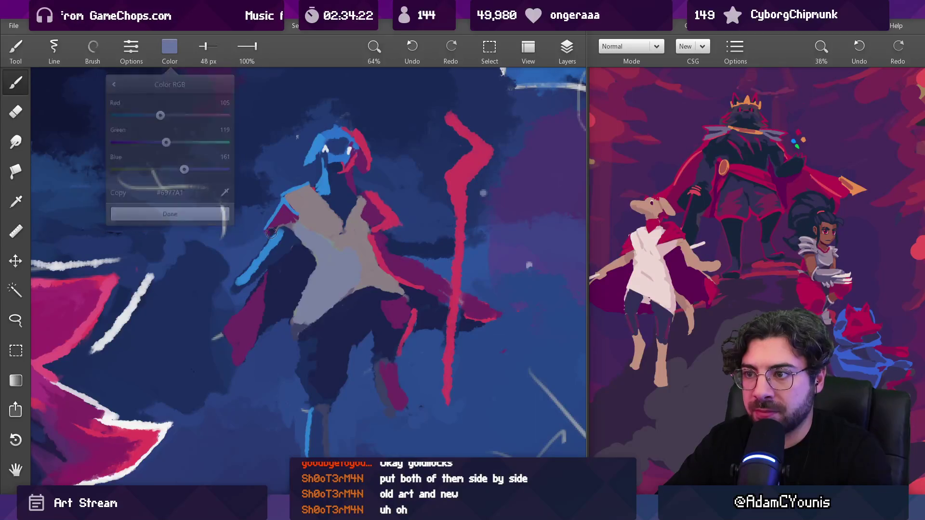
{"action": "key", "text": "bracketleft"}
{"action": "key", "text": "bracketleft"}
{"action": "key", "text": "bracketleft"}
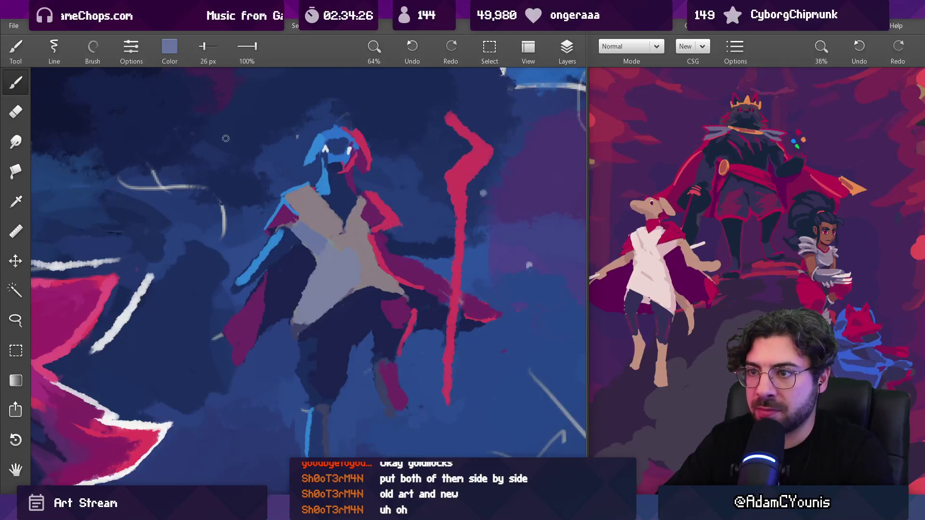
Step: Sample navy and the torso's lavender-grey with a 39 px brush, and undo a trial torso fill
{"action": "left_click", "coordinate": [250, 228], "text": "alt"}
{"action": "key", "text": "bracketright"}
{"action": "key", "text": "bracketright"}
{"action": "left_click", "coordinate": [314, 239], "text": "alt"}
{"action": "left_click", "coordinate": [323, 246], "text": "alt"}
{"action": "key", "text": "g"}
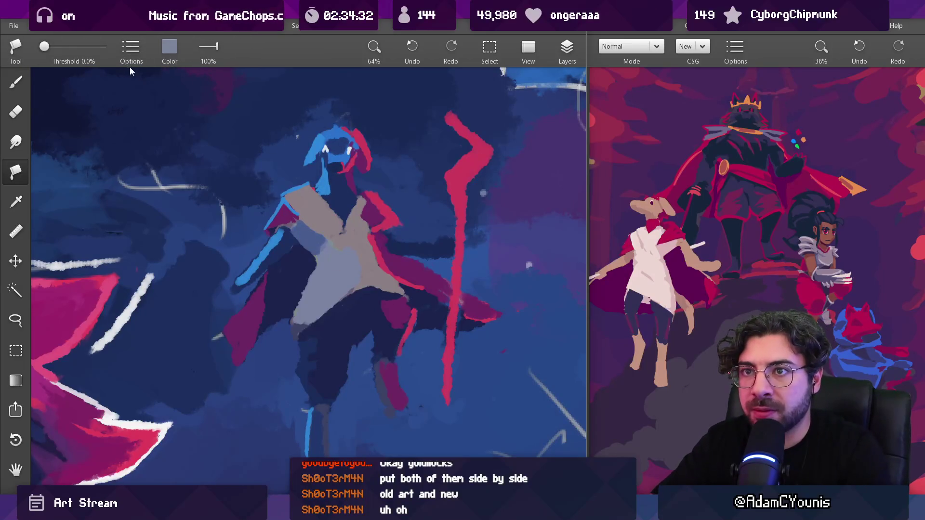
{"action": "left_click", "coordinate": [352, 233]}
{"action": "key", "text": "ctrl+z"}
{"action": "key", "text": "b"}
{"action": "scroll", "coordinate": [353, 264], "scroll_direction": "down", "scroll_amount": 5}
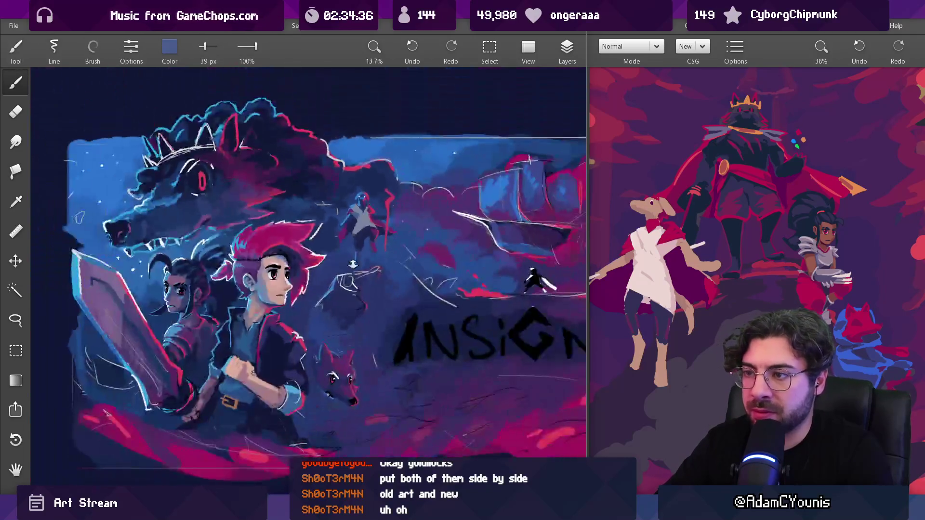
Step: Pick up the red from the stroke beside the head and set the brush to 27 px
{"action": "scroll", "coordinate": [353, 264], "scroll_direction": "up", "scroll_amount": 5}
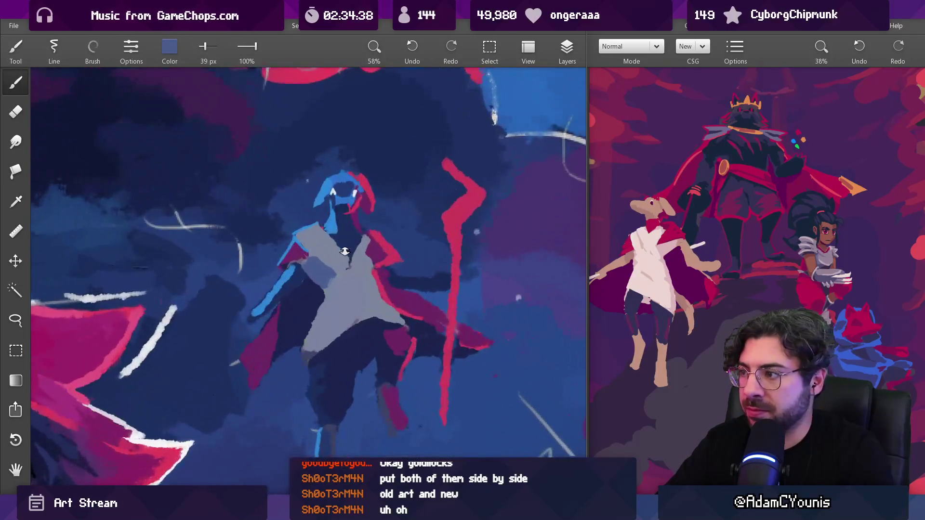
{"action": "scroll", "coordinate": [345, 251], "scroll_direction": "up", "scroll_amount": 3}
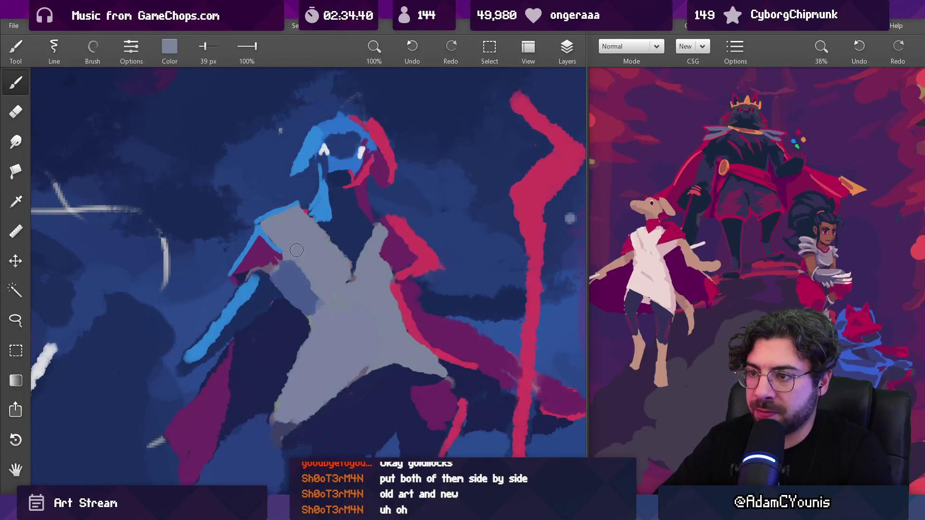
{"action": "left_click", "coordinate": [303, 274], "text": "alt"}
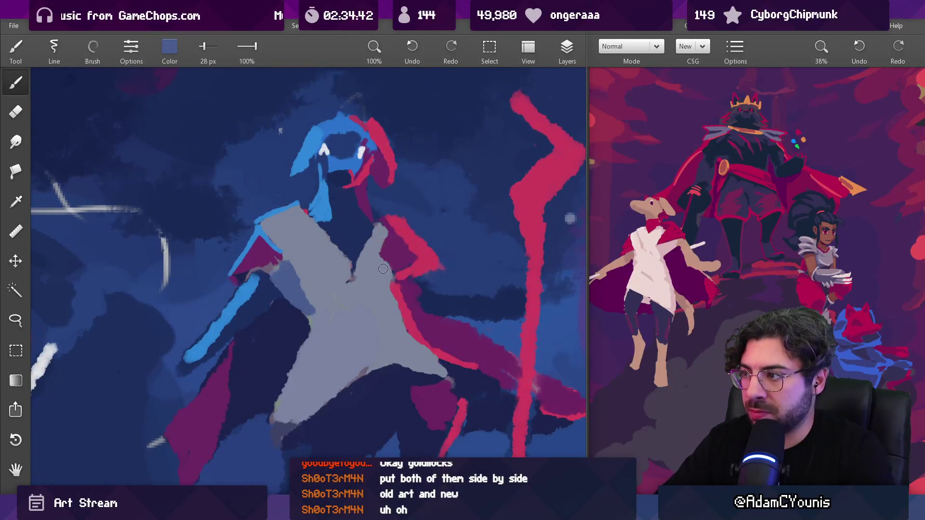
{"action": "left_click", "coordinate": [371, 191], "text": "alt"}
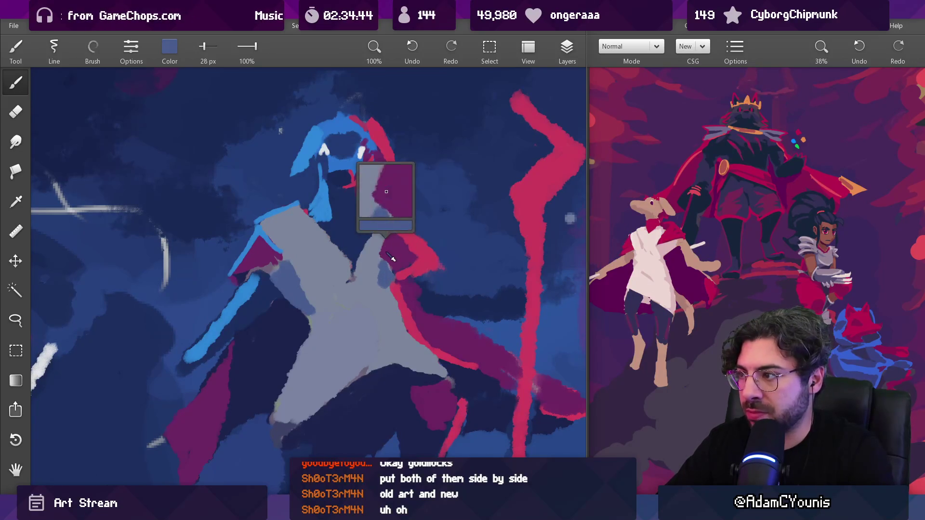
{"action": "left_click", "coordinate": [367, 179], "text": "alt"}
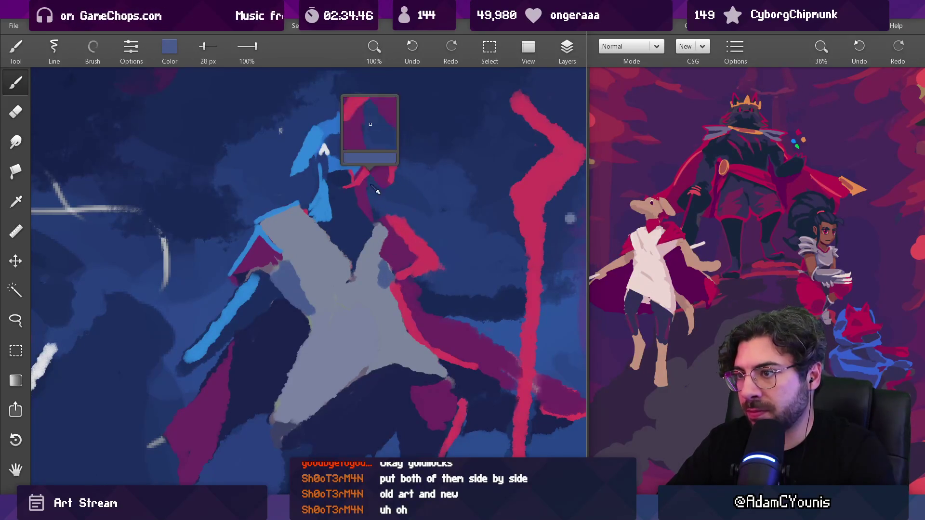
{"action": "key", "text": "bracketleft"}
{"action": "key", "text": "bracketleft"}
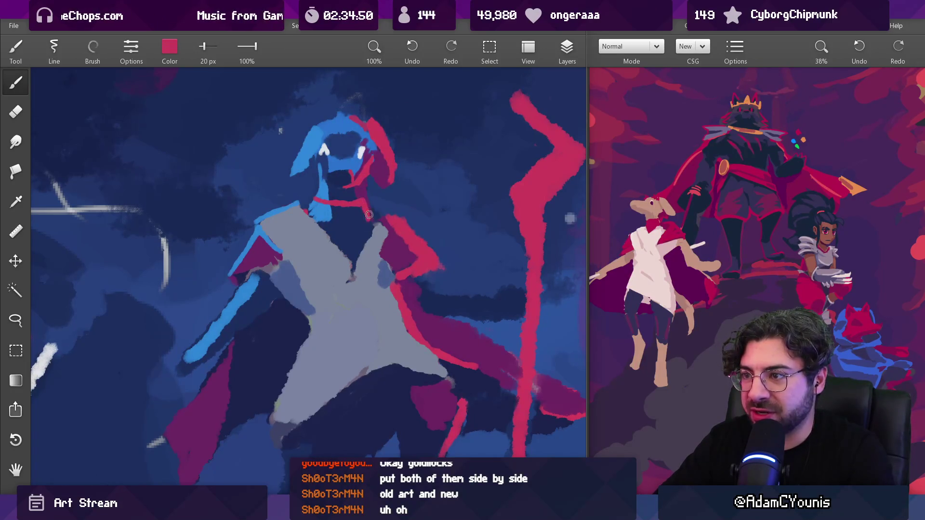
{"action": "key", "text": "bracketright"}
{"action": "key", "text": "bracketright"}
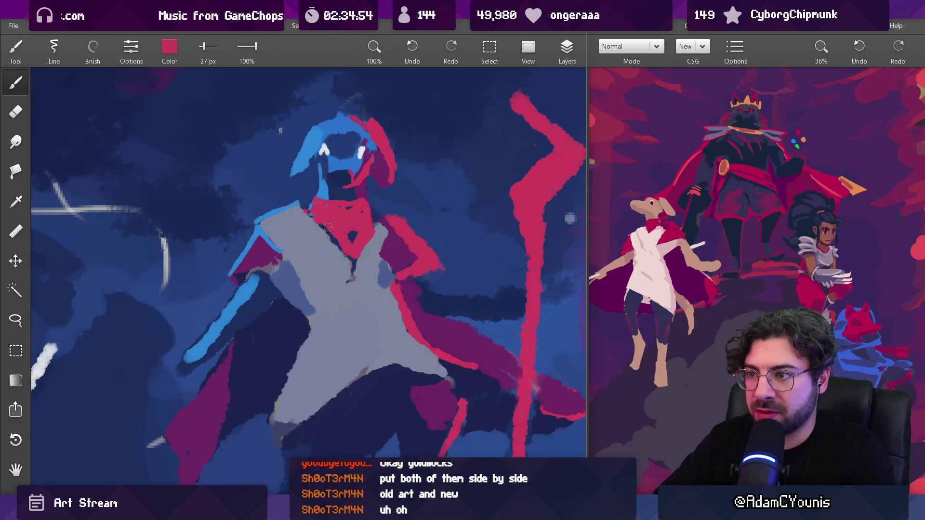
Step: Paint red along the right side of the head and neck with a 21 px brush
{"action": "left_click", "coordinate": [313, 228], "text": "alt"}
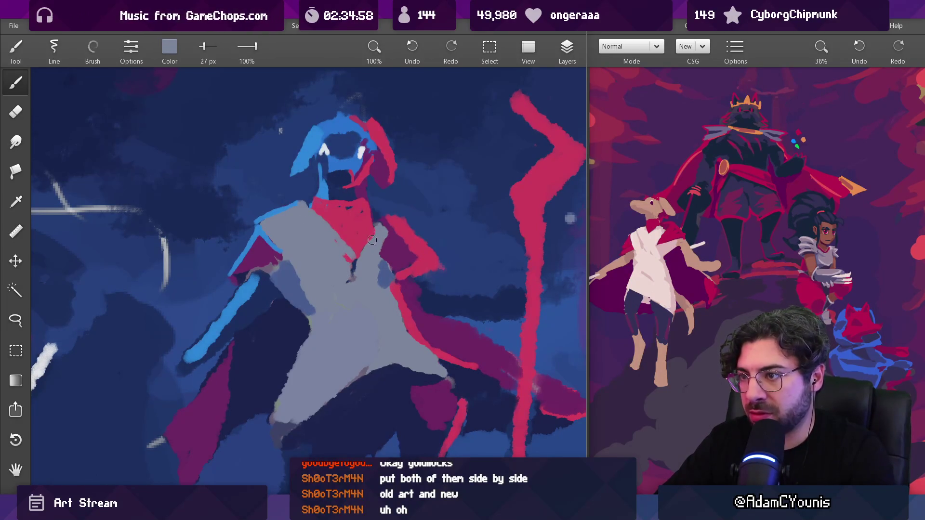
{"action": "left_click", "coordinate": [369, 184], "text": "alt"}
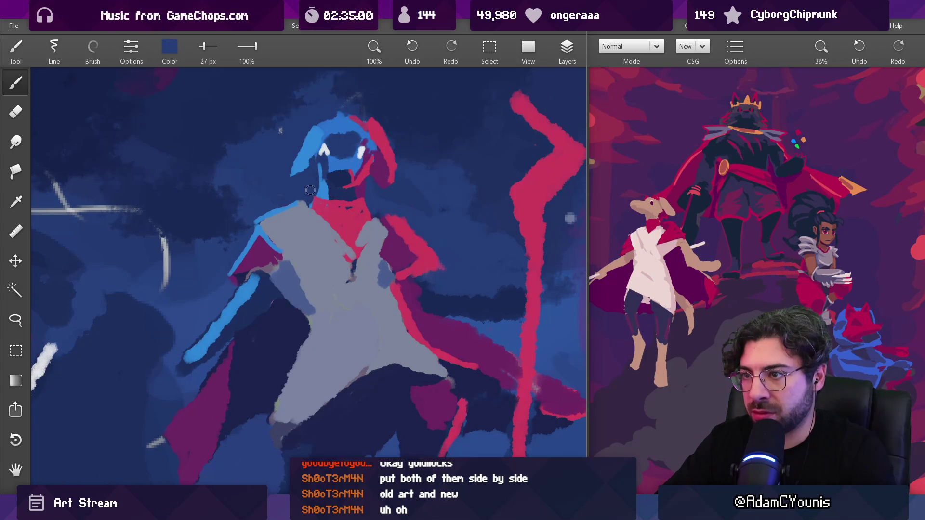
{"action": "left_click", "coordinate": [323, 203], "text": "alt"}
{"action": "key", "text": "["}
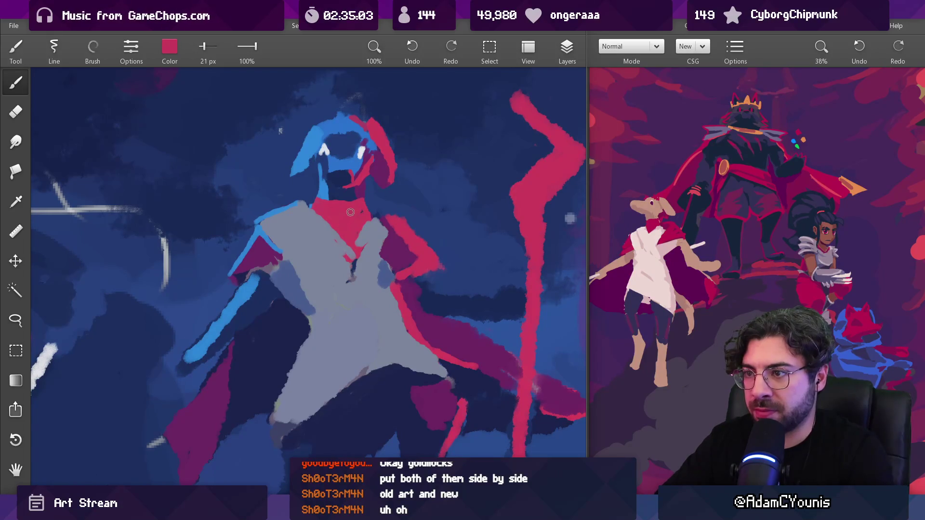
{"action": "left_click_drag", "start_coordinate": [385, 111], "coordinate": [347, 186]}
{"action": "left_click", "coordinate": [367, 184], "text": "alt"}
{"action": "left_click", "coordinate": [334, 199], "text": "alt"}
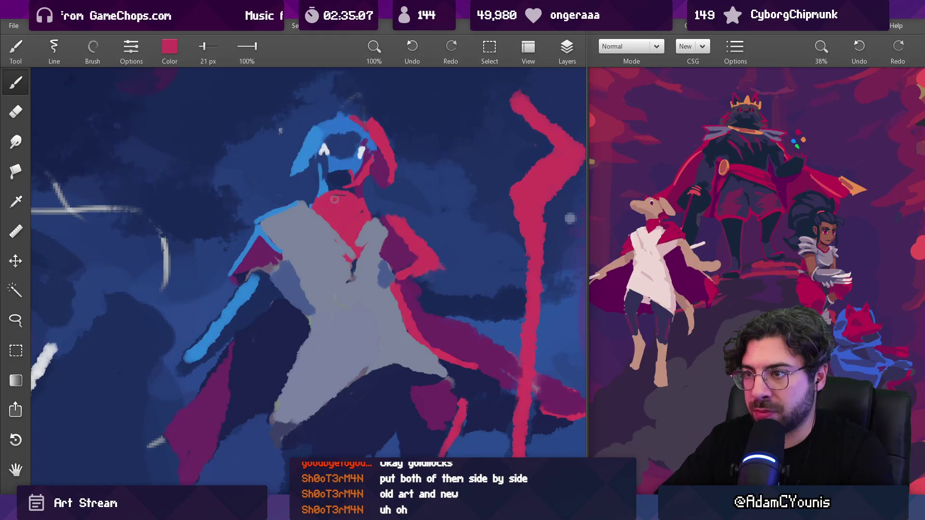
{"action": "left_click", "coordinate": [306, 189], "text": "alt"}
{"action": "scroll", "coordinate": [313, 203], "scroll_direction": "down", "scroll_amount": 10}
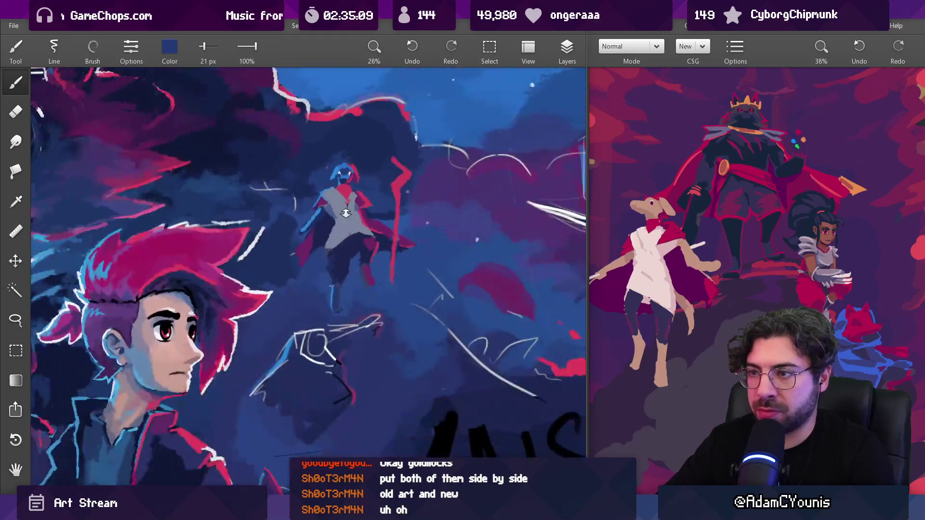
Step: Sample purple, red and navy around the collar and work darker purple into it
{"action": "scroll", "coordinate": [347, 204], "scroll_direction": "up", "scroll_amount": 12}
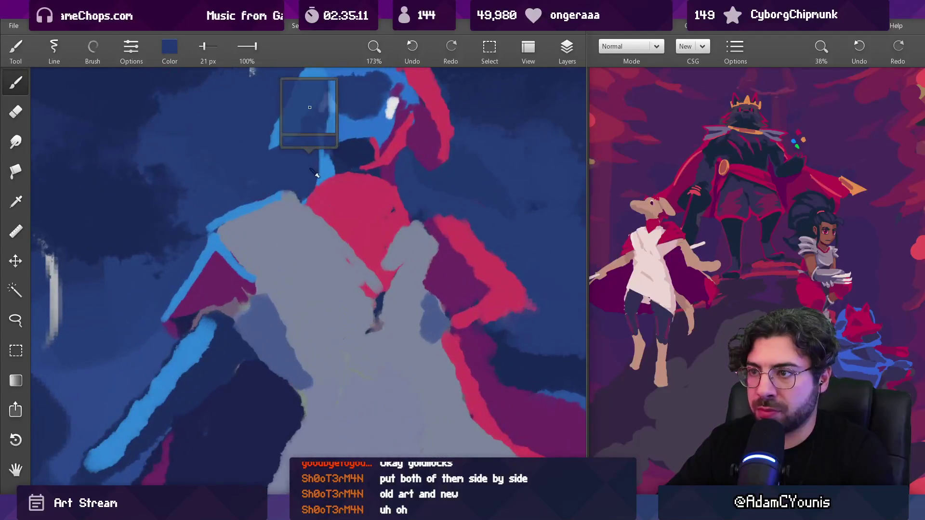
{"action": "left_click", "coordinate": [330, 178], "text": "alt"}
{"action": "left_click", "coordinate": [351, 178], "text": "alt"}
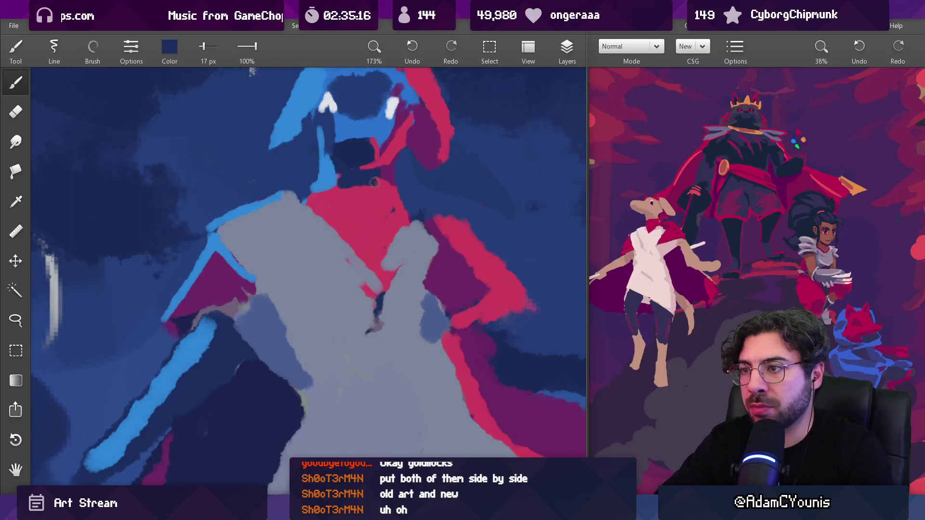
{"action": "left_click", "coordinate": [388, 174], "text": "alt"}
{"action": "left_click", "coordinate": [378, 191], "text": "alt"}
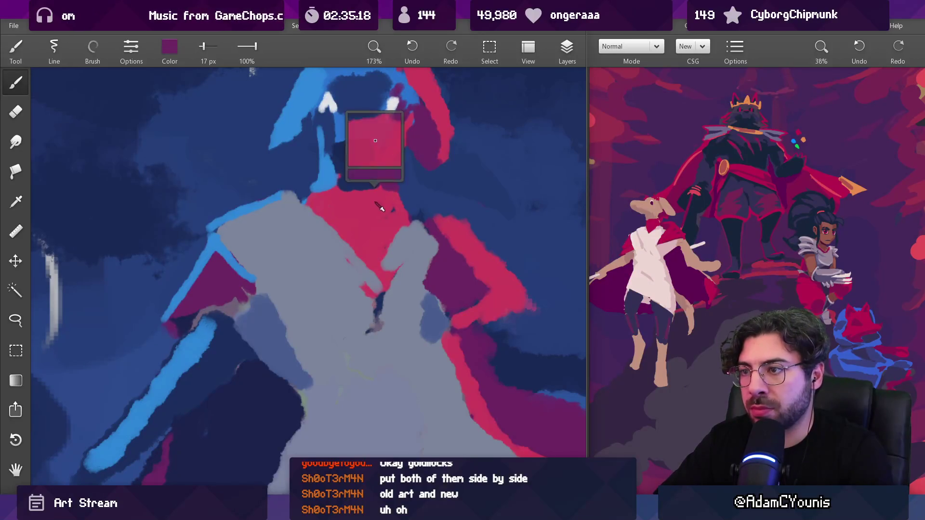
{"action": "left_click", "coordinate": [325, 200], "text": "alt"}
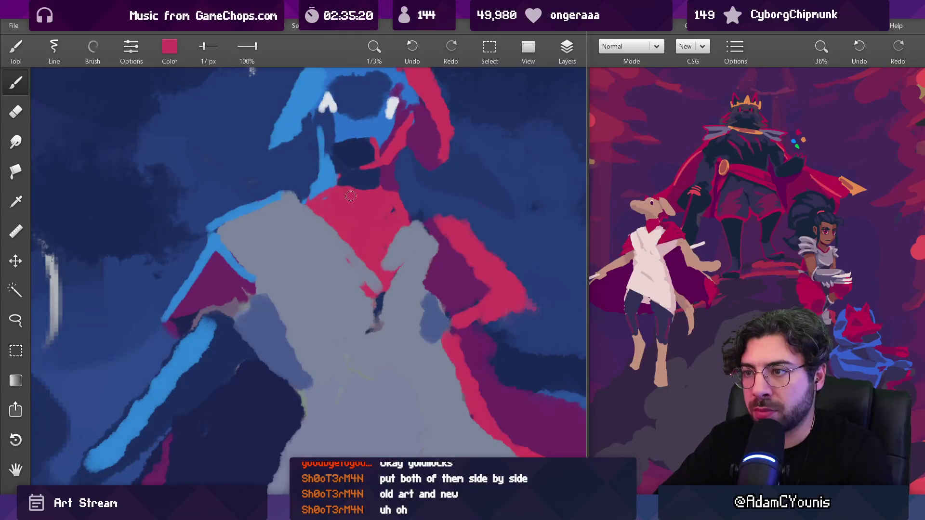
{"action": "left_click", "coordinate": [386, 187], "text": "alt"}
{"action": "left_click", "coordinate": [402, 192], "text": "alt"}
{"action": "left_click", "coordinate": [384, 199], "text": "alt"}
{"action": "left_click", "coordinate": [386, 181], "text": "alt"}
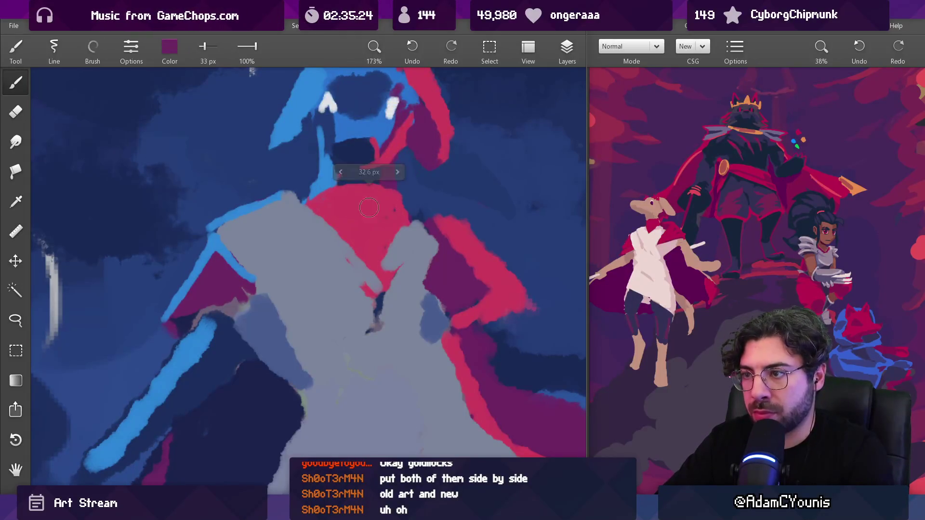
{"action": "mouse_move", "coordinate": [372, 216]}
{"action": "left_mouse_down"}
{"action": "mouse_move", "coordinate": [462, 298]}
{"action": "mouse_move", "coordinate": [428, 231]}
{"action": "mouse_move", "coordinate": [356, 222]}
{"action": "mouse_move", "coordinate": [355, 199]}
{"action": "mouse_move", "coordinate": [330, 195]}
{"action": "mouse_move", "coordinate": [386, 166]}
{"action": "mouse_move", "coordinate": [340, 139]}
{"action": "mouse_move", "coordinate": [393, 157]}
{"action": "left_mouse_up"}
Step: With an 18 px brush, sample magenta near the head and light blue from the left shoulder
{"action": "key", "text": "bracketleft"}
{"action": "key", "text": "bracketleft"}
{"action": "key", "text": "bracketleft"}
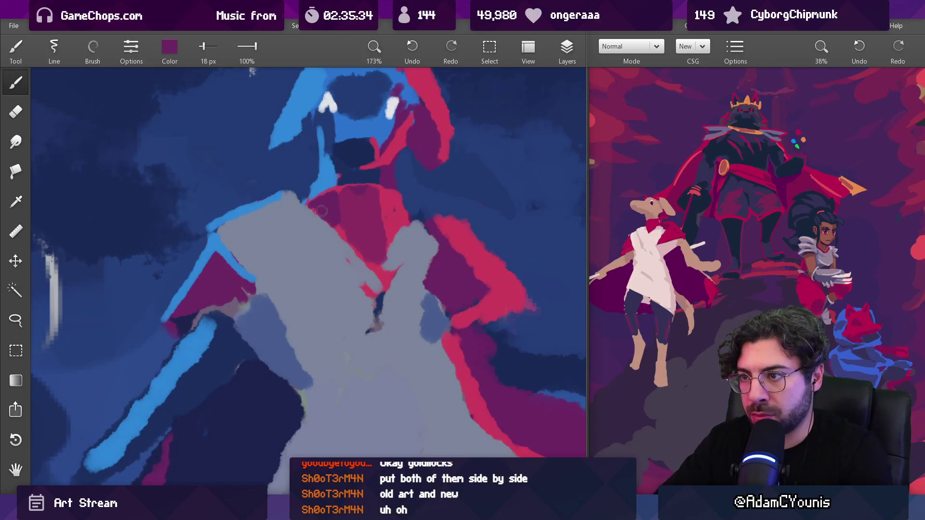
{"action": "scroll", "coordinate": [321, 211], "scroll_direction": "down", "scroll_amount": 5}
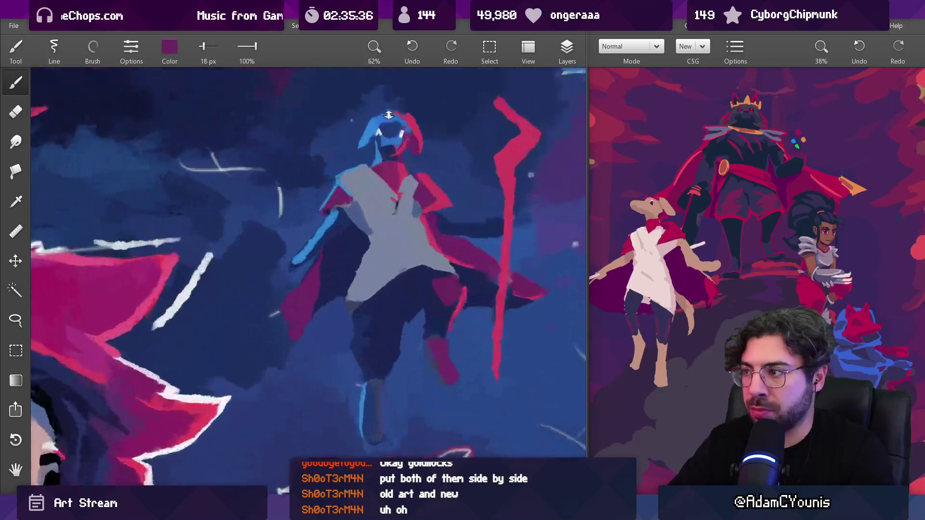
{"action": "scroll", "coordinate": [388, 114], "scroll_direction": "up", "scroll_amount": 3}
{"action": "mouse_move", "coordinate": [414, 161]}
{"action": "left_mouse_down"}
{"action": "mouse_move", "coordinate": [404, 160]}
{"action": "mouse_move", "coordinate": [423, 153]}
{"action": "mouse_move", "coordinate": [419, 143]}
{"action": "left_mouse_up"}
{"action": "left_click", "coordinate": [391, 150]}
{"action": "left_click", "coordinate": [320, 160]}
{"action": "left_click", "coordinate": [320, 161]}
{"action": "scroll", "coordinate": [381, 214], "scroll_direction": "down", "scroll_amount": 10}
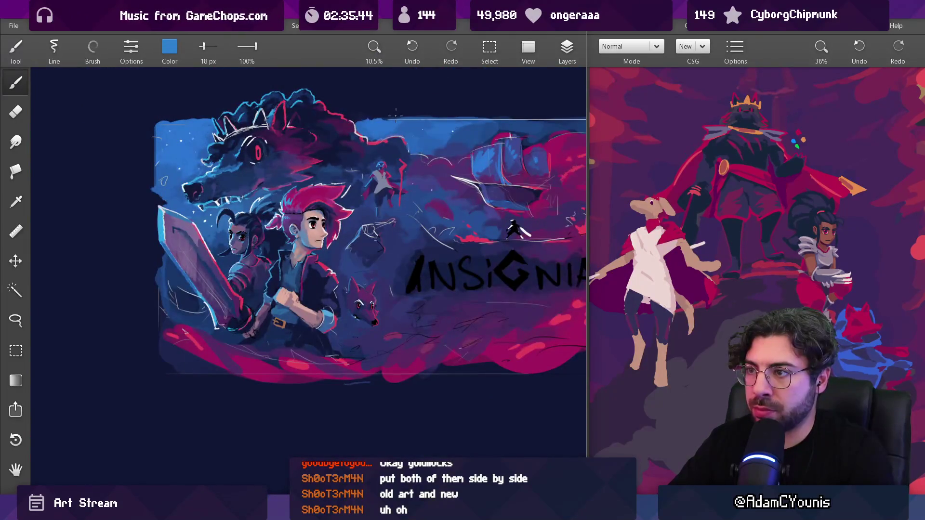
Step: Add dark magenta and pink shading around the head and right shoulder, enlarging the brush to 29 px
{"action": "scroll", "coordinate": [385, 171], "scroll_direction": "up", "scroll_amount": 10}
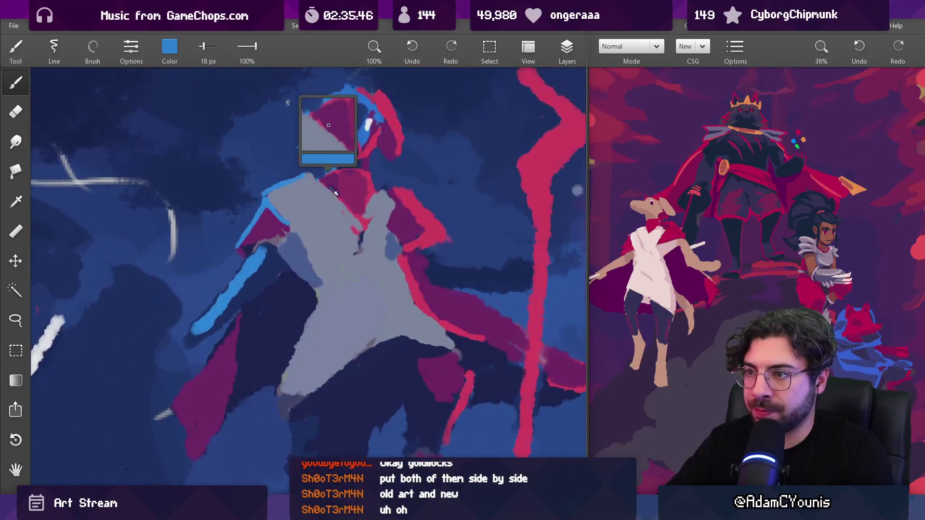
{"action": "left_click", "coordinate": [367, 195]}
{"action": "left_click", "coordinate": [375, 193]}
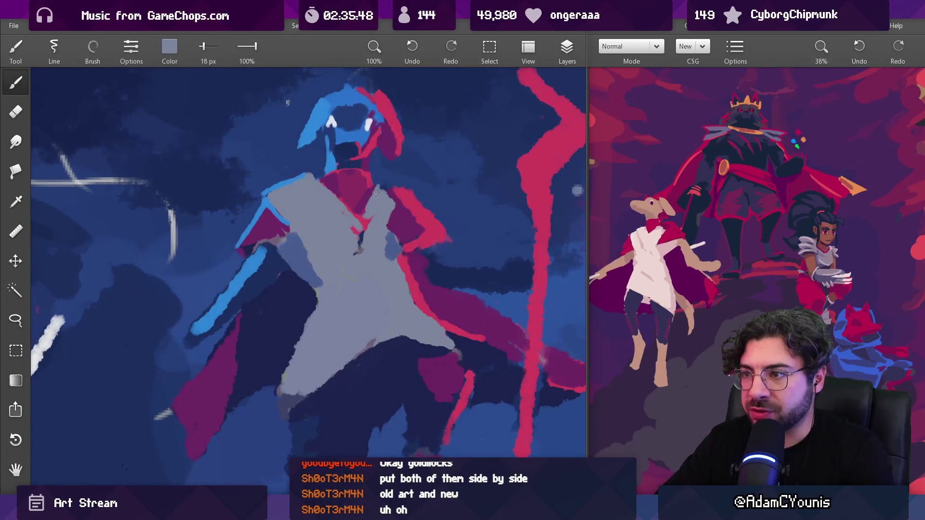
{"action": "left_click", "coordinate": [400, 214]}
{"action": "left_click_drag", "start_coordinate": [399, 198], "coordinate": [378, 181]}
{"action": "left_click", "coordinate": [400, 191]}
{"action": "mouse_move", "coordinate": [413, 201]}
{"action": "left_mouse_down"}
{"action": "mouse_move", "coordinate": [399, 180]}
{"action": "mouse_move", "coordinate": [379, 184]}
{"action": "left_mouse_up"}
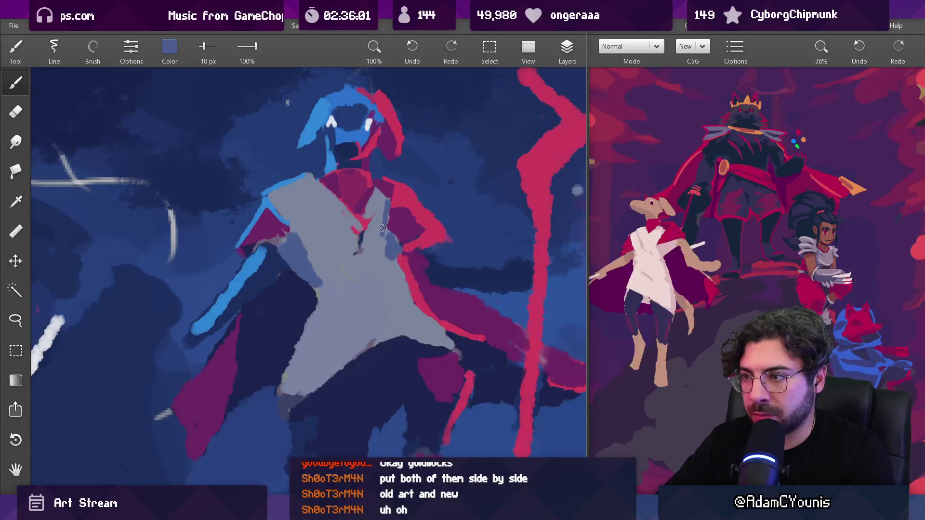
{"action": "left_click", "coordinate": [380, 261], "text": "alt"}
{"action": "key", "text": "bracketright"}
{"action": "key", "text": "bracketright"}
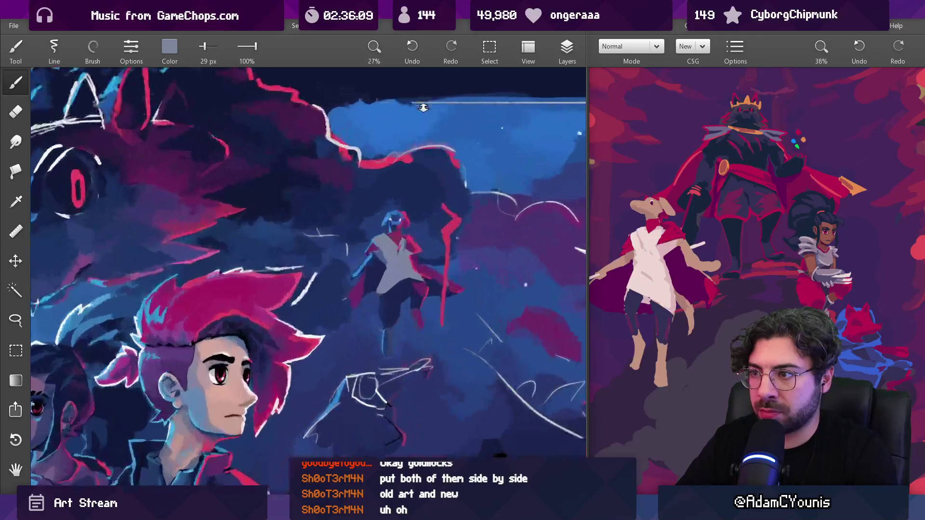
Step: Shade the cape with red and dark blue using a brush reduced to 16 px
{"action": "scroll", "coordinate": [411, 225], "scroll_direction": "down", "scroll_amount": 3}
{"action": "scroll", "coordinate": [408, 231], "scroll_direction": "up", "scroll_amount": 2}
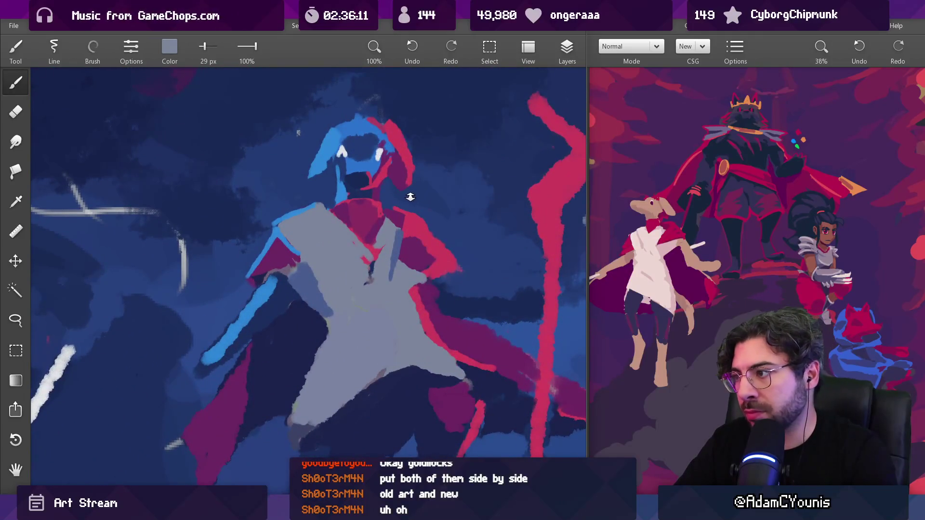
{"action": "left_click", "coordinate": [405, 225], "text": "alt"}
{"action": "key", "text": "bracketleft"}
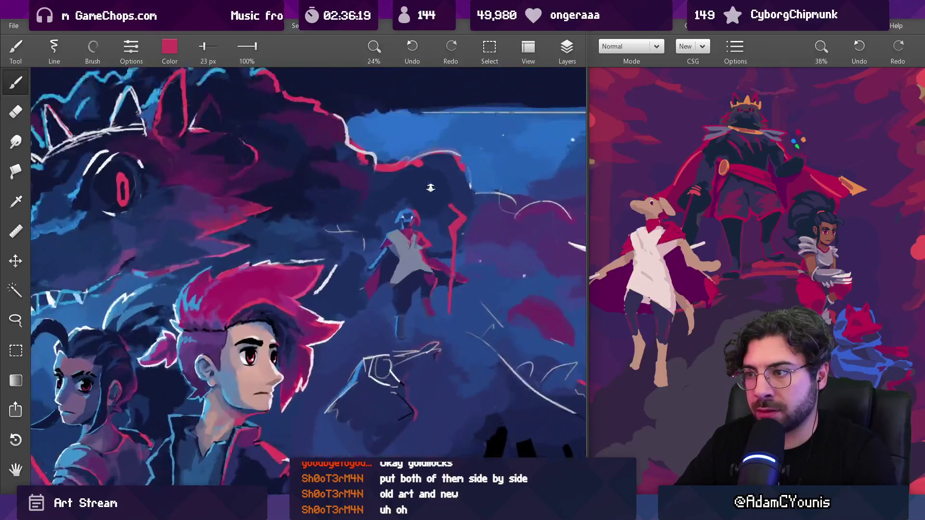
{"action": "scroll", "coordinate": [405, 251], "scroll_direction": "down", "scroll_amount": 1}
{"action": "key", "text": "bracketleft"}
{"action": "left_click_drag", "start_coordinate": [418, 265], "coordinate": [432, 244]}
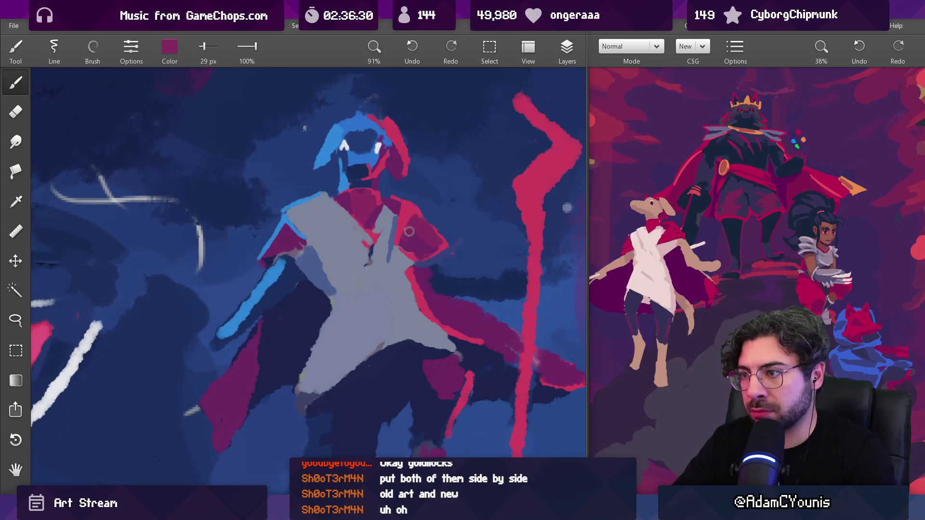
{"action": "left_click_drag", "start_coordinate": [412, 231], "coordinate": [413, 230]}
{"action": "scroll", "coordinate": [414, 234], "scroll_direction": "down", "scroll_amount": 5}
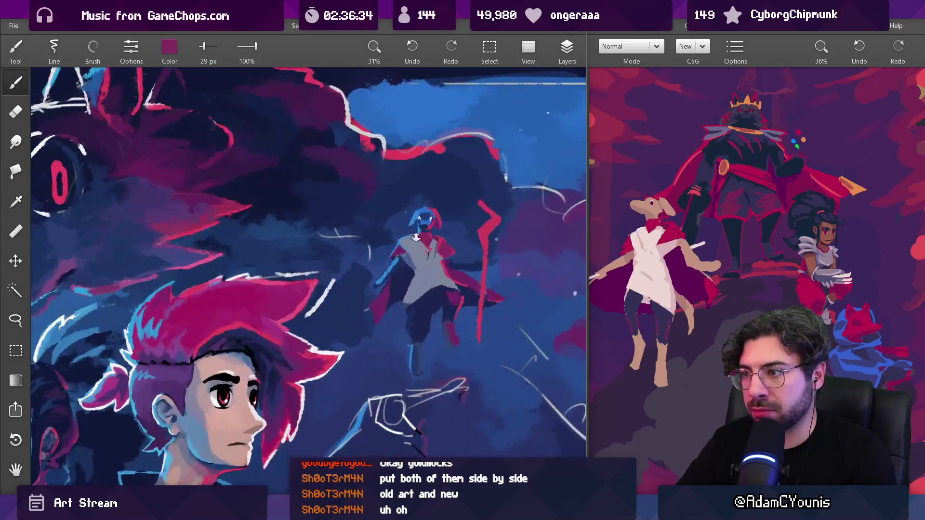
{"action": "scroll", "coordinate": [416, 237], "scroll_direction": "up", "scroll_amount": 3}
{"action": "left_click_drag", "start_coordinate": [443, 166], "coordinate": [443, 167]}
Step: Set the colour to Red 190, Green 181, Blue 188 (#BEB5BC) for the tunic
{"action": "left_click", "coordinate": [169, 48]}
{"action": "left_click_drag", "start_coordinate": [169, 114], "coordinate": [199, 114]}
{"action": "left_click_drag", "start_coordinate": [183, 171], "coordinate": [198, 171]}
{"action": "left_click_drag", "start_coordinate": [172, 142], "coordinate": [195, 142]}
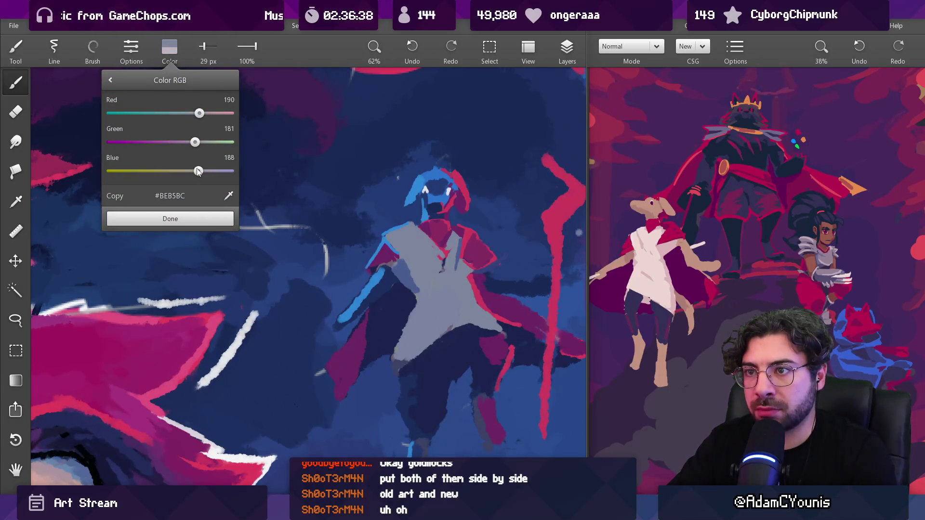
Step: Paint the pale grey #BEB5BC over the figure's left shoulder
{"action": "left_click", "coordinate": [170, 219]}
{"action": "left_click_drag", "start_coordinate": [390, 235], "coordinate": [438, 261]}
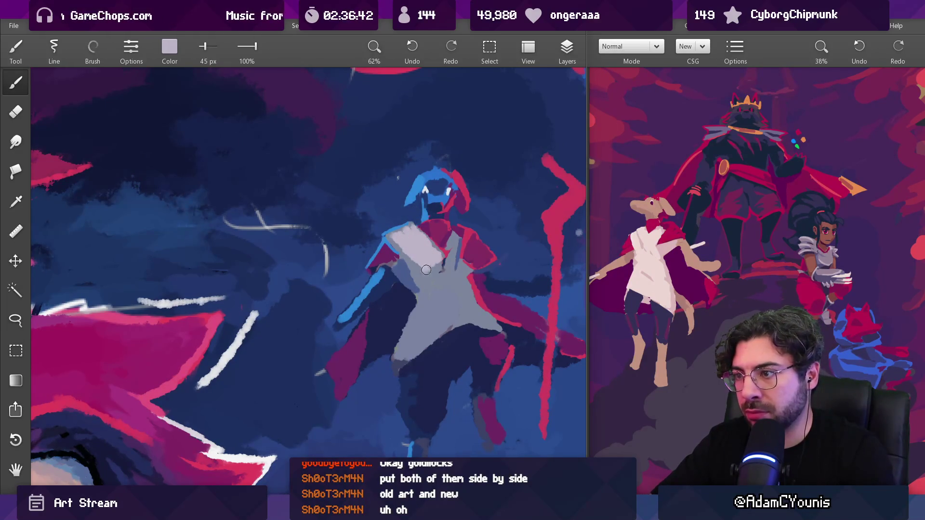
{"action": "scroll", "coordinate": [426, 270], "scroll_direction": "down", "scroll_amount": 10}
{"action": "scroll", "coordinate": [459, 209], "scroll_direction": "up", "scroll_amount": 10}
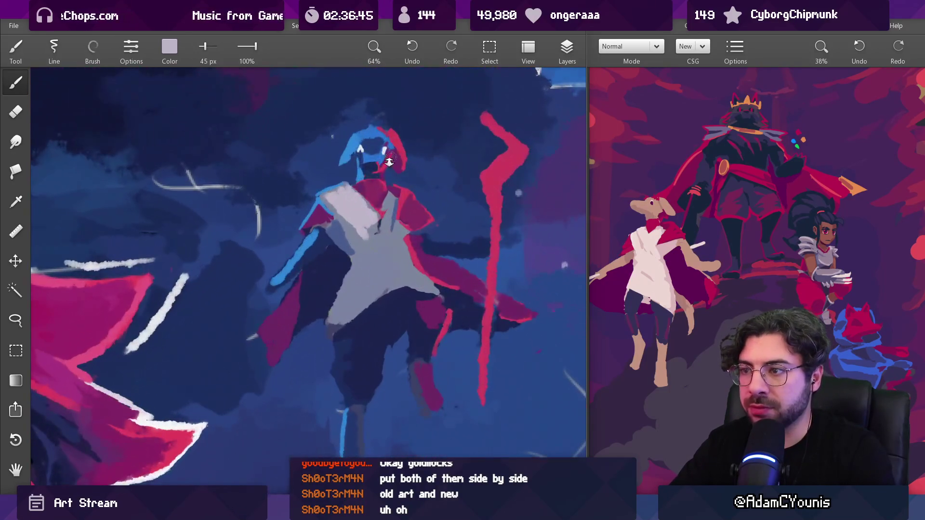
Step: Fill the chest with brighter grey, then sample lavender from the chest and shoulder with a 32 px brush
{"action": "mouse_move", "coordinate": [389, 162]}
{"action": "left_mouse_down"}
{"action": "mouse_move", "coordinate": [357, 167]}
{"action": "mouse_move", "coordinate": [364, 180]}
{"action": "left_mouse_up"}
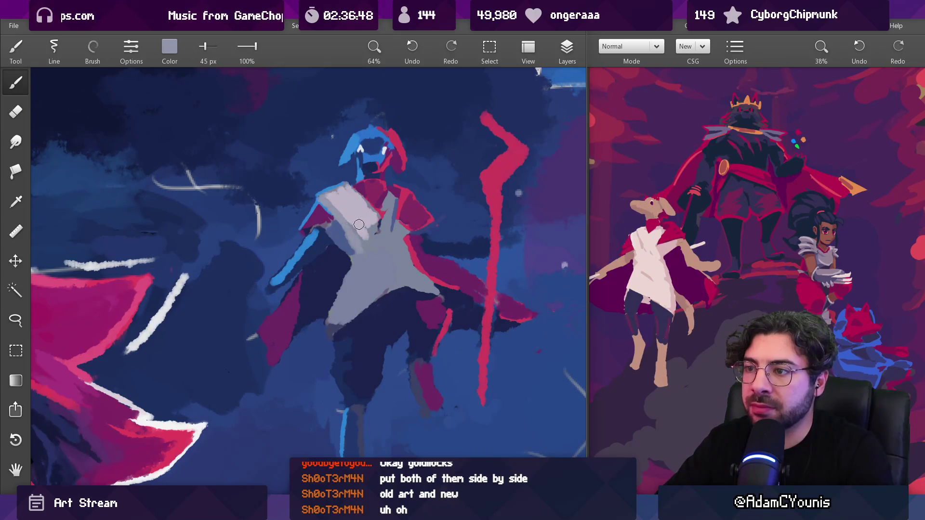
{"action": "key", "text": "g"}
{"action": "left_click", "coordinate": [371, 256]}
{"action": "key", "text": "b"}
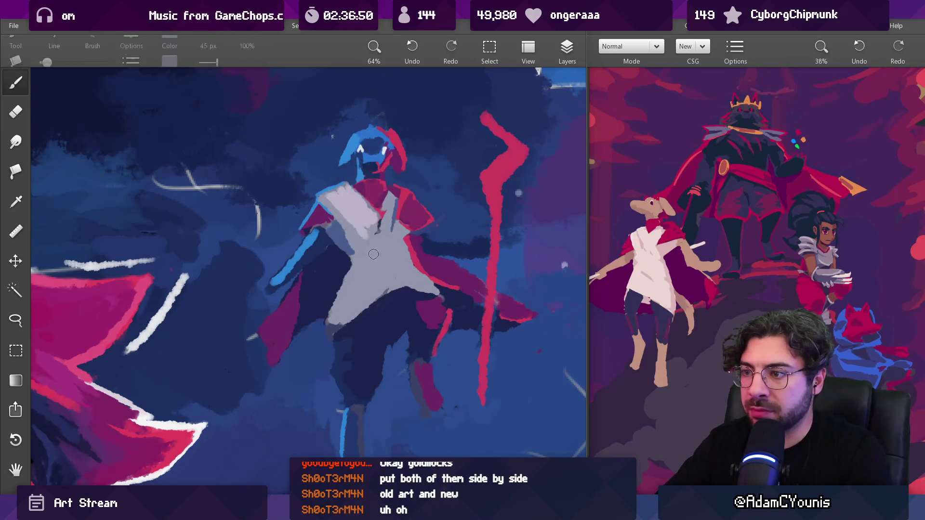
{"action": "mouse_move", "coordinate": [356, 224]}
{"action": "left_mouse_down"}
{"action": "mouse_move", "coordinate": [341, 204]}
{"action": "mouse_move", "coordinate": [305, 211]}
{"action": "left_mouse_up"}
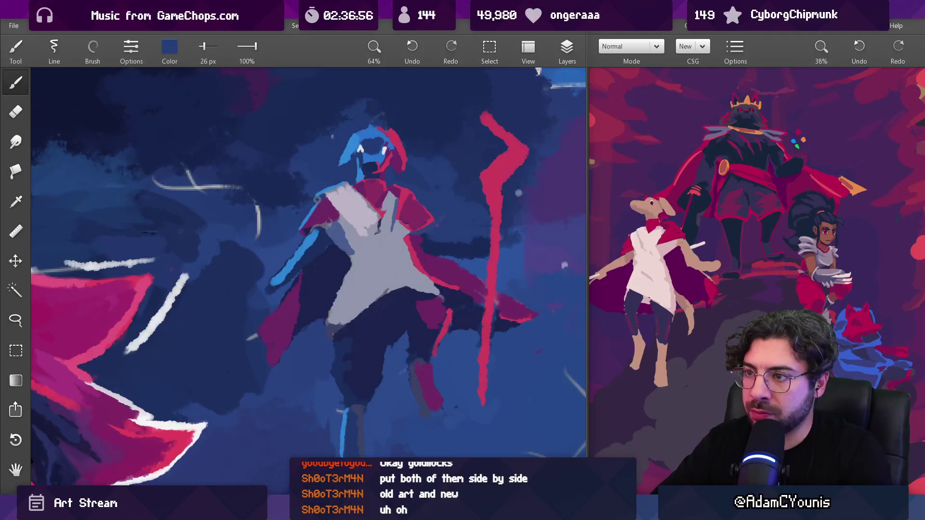
{"action": "mouse_move", "coordinate": [330, 195]}
{"action": "left_mouse_down"}
{"action": "mouse_move", "coordinate": [359, 234]}
{"action": "mouse_move", "coordinate": [352, 208]}
{"action": "left_mouse_up"}
{"action": "key", "text": "bracketright"}
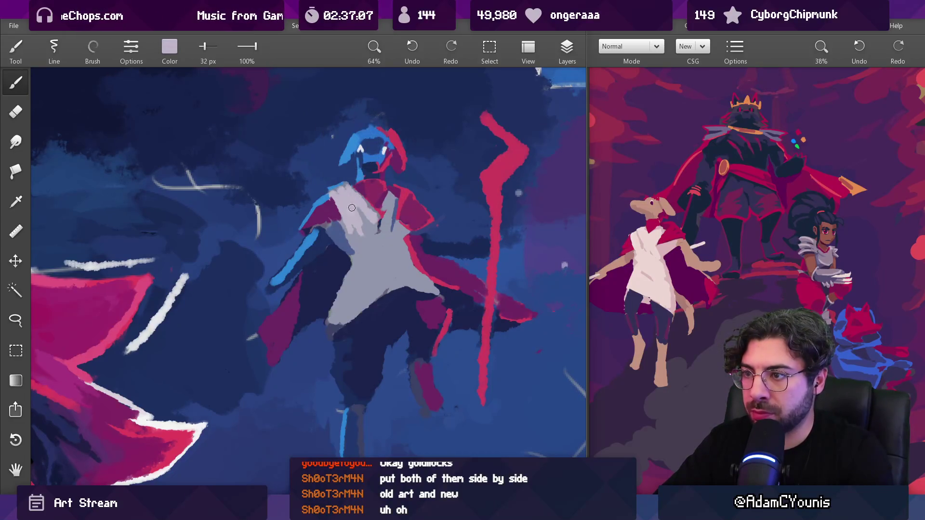
{"action": "scroll", "coordinate": [354, 227], "scroll_direction": "down", "scroll_amount": 10}
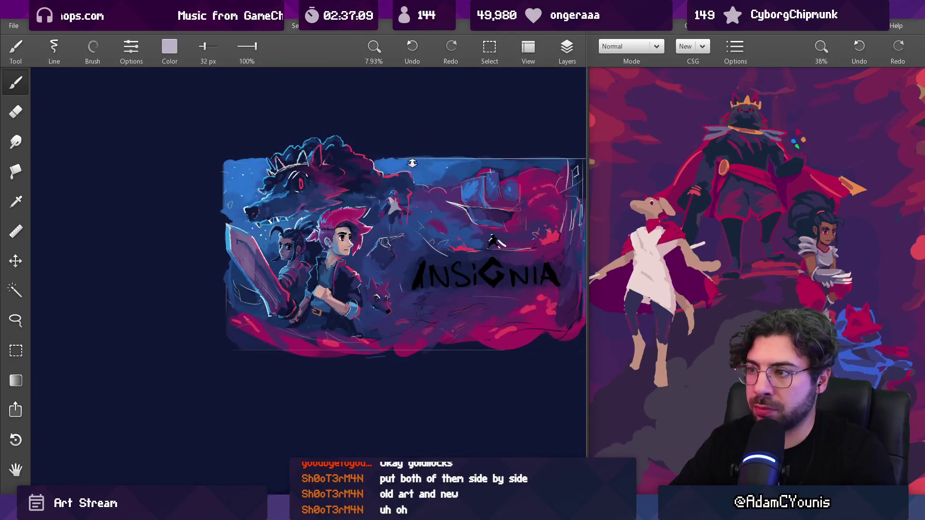
Step: Enlarge the brush to about 55 px and sample a dark navy from the figure
{"action": "scroll", "coordinate": [395, 207], "scroll_direction": "up", "scroll_amount": 9}
{"action": "mouse_move", "coordinate": [399, 247]}
{"action": "left_mouse_down"}
{"action": "mouse_move", "coordinate": [424, 243]}
{"action": "mouse_move", "coordinate": [399, 241]}
{"action": "mouse_move", "coordinate": [395, 221]}
{"action": "mouse_move", "coordinate": [375, 265]}
{"action": "mouse_move", "coordinate": [369, 258]}
{"action": "mouse_move", "coordinate": [400, 255]}
{"action": "mouse_move", "coordinate": [366, 260]}
{"action": "mouse_move", "coordinate": [371, 280]}
{"action": "mouse_move", "coordinate": [359, 287]}
{"action": "mouse_move", "coordinate": [371, 181]}
{"action": "mouse_move", "coordinate": [359, 212]}
{"action": "mouse_move", "coordinate": [363, 238]}
{"action": "left_mouse_up"}
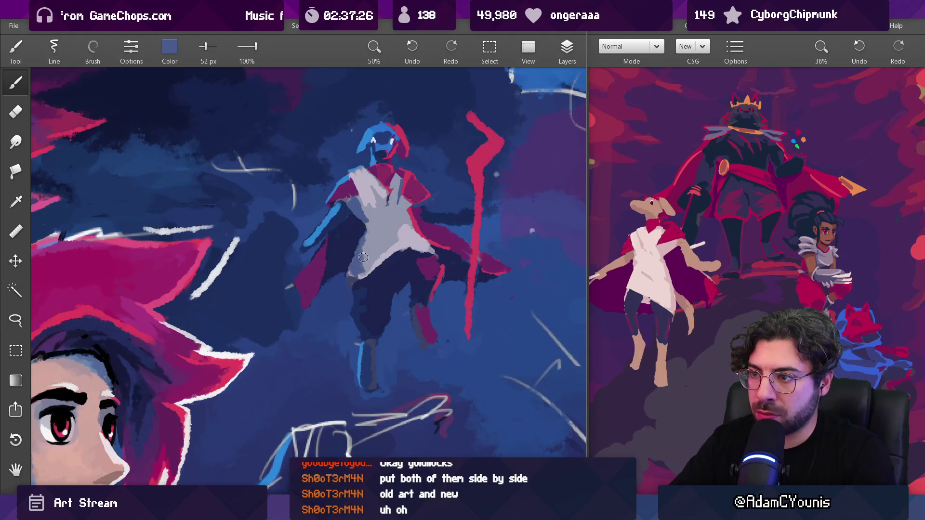
{"action": "left_click_drag", "start_coordinate": [364, 257], "coordinate": [356, 268]}
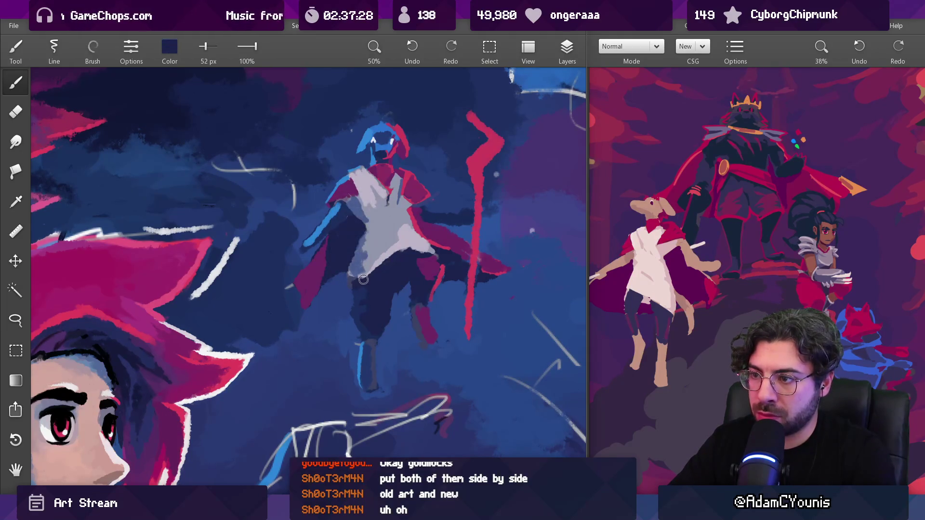
{"action": "left_click_drag", "start_coordinate": [405, 244], "coordinate": [395, 314]}
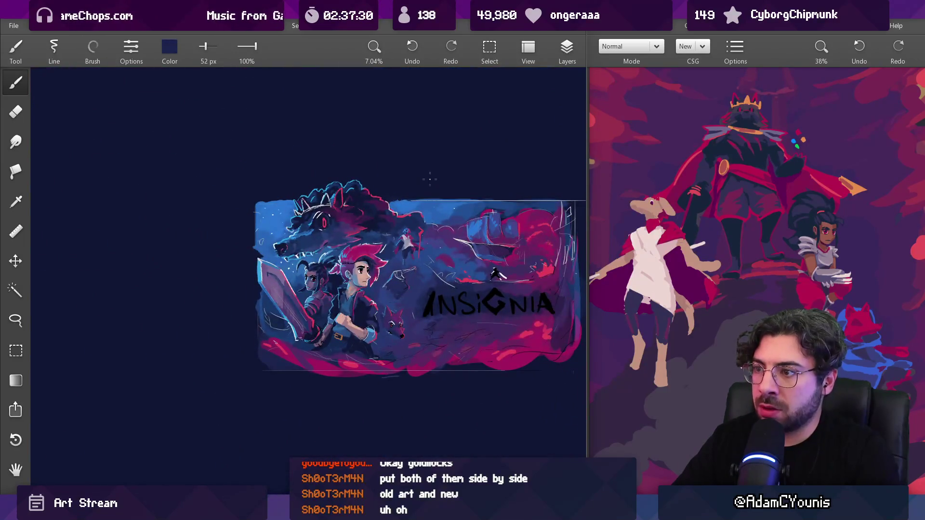
{"action": "left_click_drag", "start_coordinate": [414, 248], "coordinate": [414, 163]}
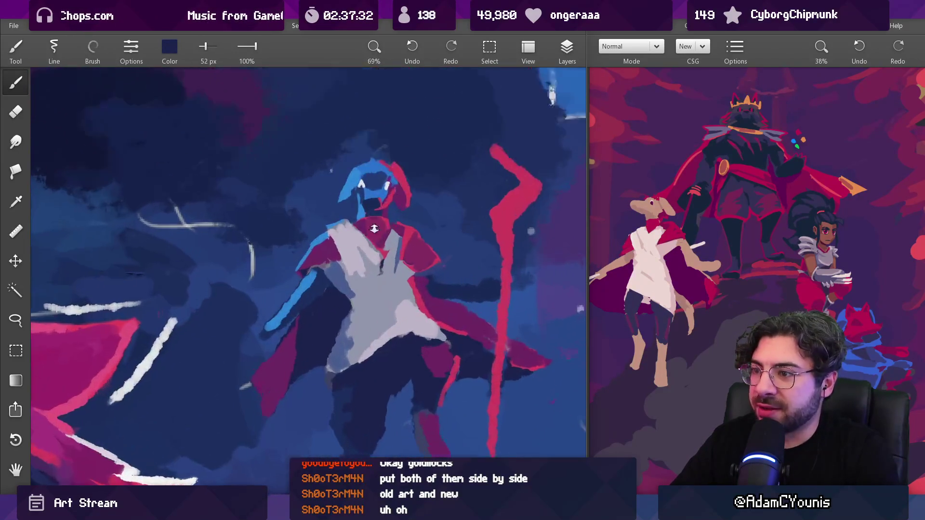
Step: At 32 px, pick a greyer lavender from the tunic and paint a darker grey stroke down it
{"action": "left_click", "coordinate": [360, 265]}
{"action": "left_click_drag", "start_coordinate": [360, 265], "coordinate": [412, 297]}
{"action": "left_click", "coordinate": [414, 289]}
{"action": "left_click", "coordinate": [380, 262]}
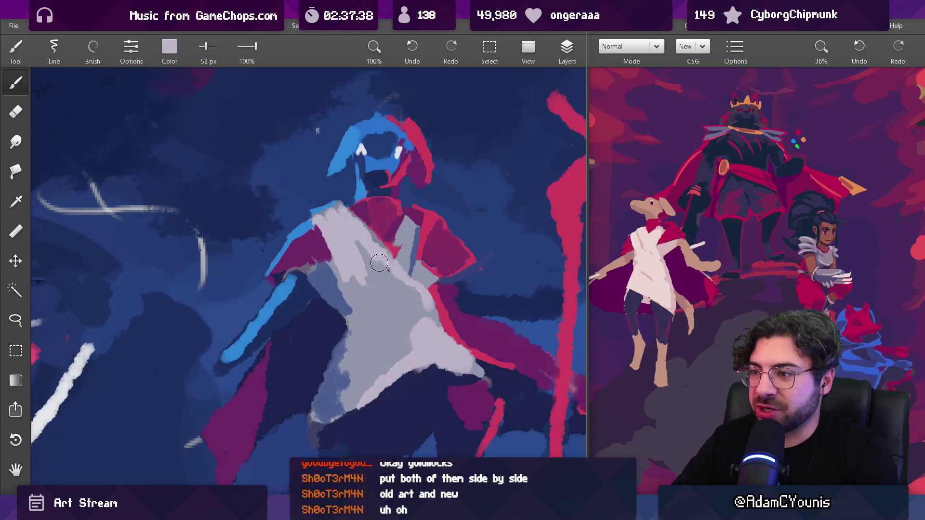
{"action": "key", "text": "bracketleft"}
{"action": "key", "text": "bracketleft"}
{"action": "left_click", "coordinate": [409, 280]}
{"action": "left_click_drag", "start_coordinate": [409, 280], "coordinate": [424, 310]}
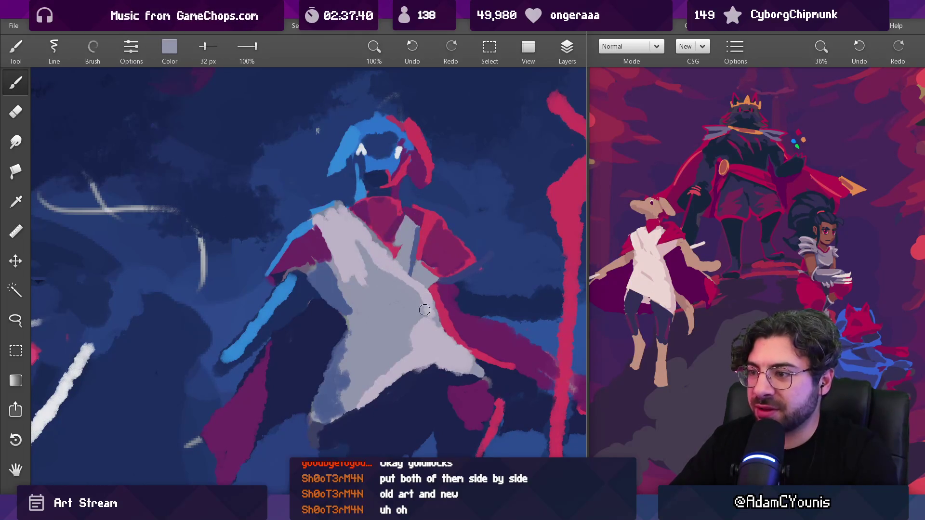
Step: Add light and grey strokes on the tunic, then a grey-blue stroke down it
{"action": "left_click", "coordinate": [359, 263]}
{"action": "mouse_move", "coordinate": [359, 262]}
{"action": "left_mouse_down"}
{"action": "mouse_move", "coordinate": [392, 290]}
{"action": "mouse_move", "coordinate": [379, 268]}
{"action": "left_mouse_up"}
{"action": "left_click", "coordinate": [388, 265]}
{"action": "left_click", "coordinate": [379, 267]}
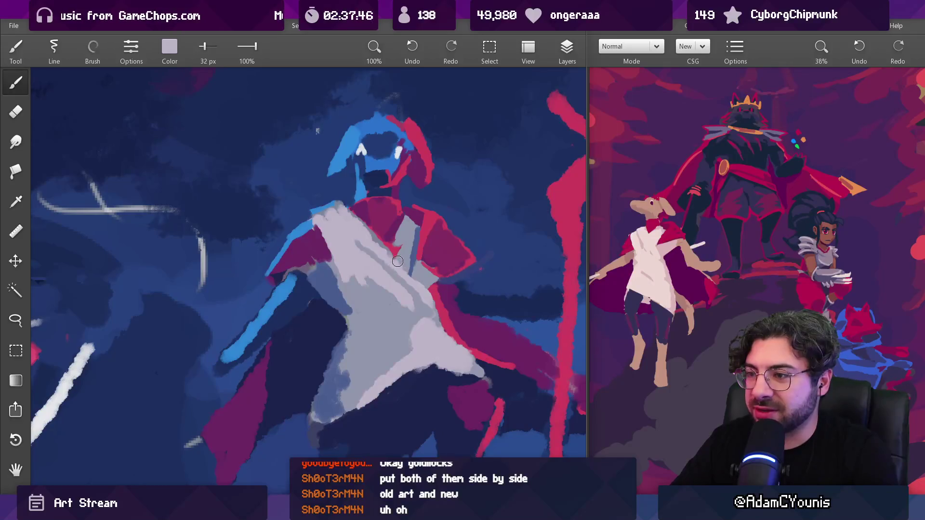
{"action": "left_click", "coordinate": [412, 270]}
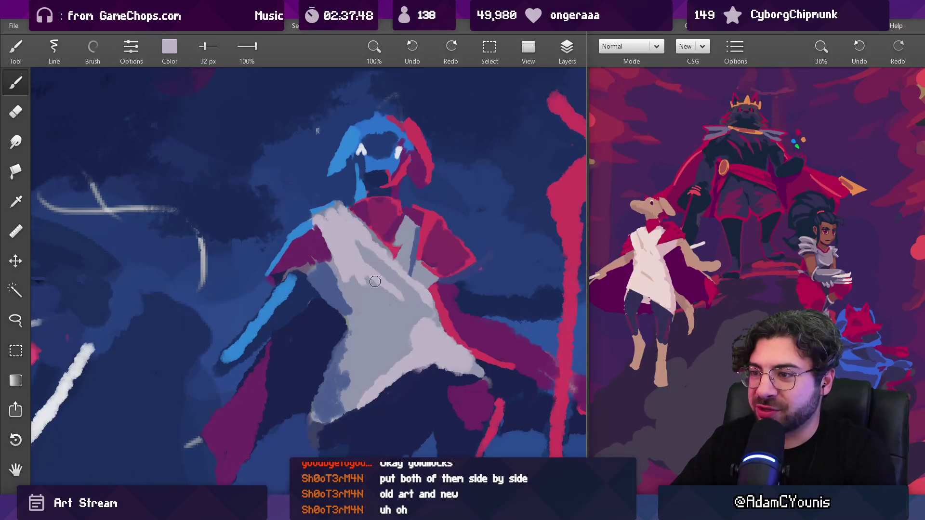
{"action": "left_click", "coordinate": [415, 268]}
{"action": "left_click_drag", "start_coordinate": [419, 224], "coordinate": [410, 279]}
Step: Sample lighter lavender shades near the top of the tunic
{"action": "left_click", "coordinate": [404, 270]}
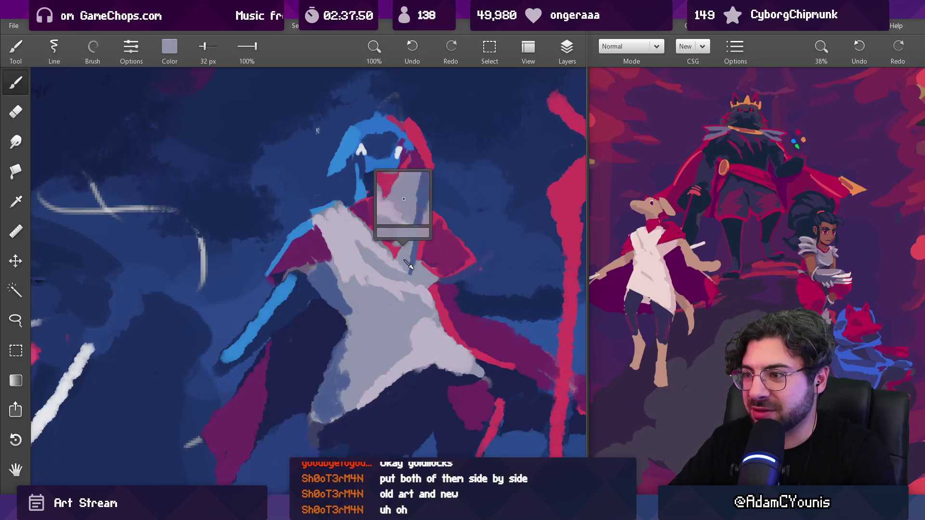
{"action": "left_click", "coordinate": [376, 268]}
{"action": "left_click", "coordinate": [372, 267]}
{"action": "left_click", "coordinate": [359, 258]}
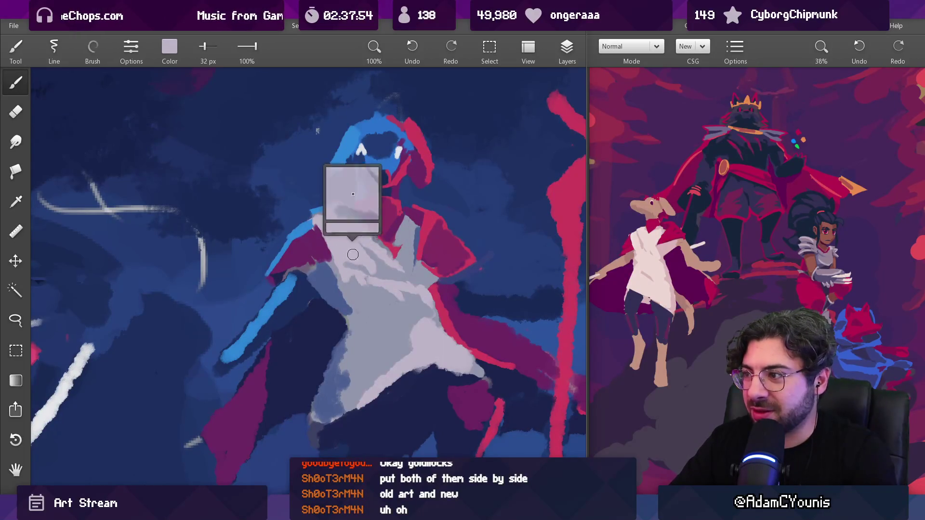
{"action": "left_click", "coordinate": [345, 261]}
{"action": "scroll", "coordinate": [344, 261], "scroll_direction": "down", "scroll_amount": 8}
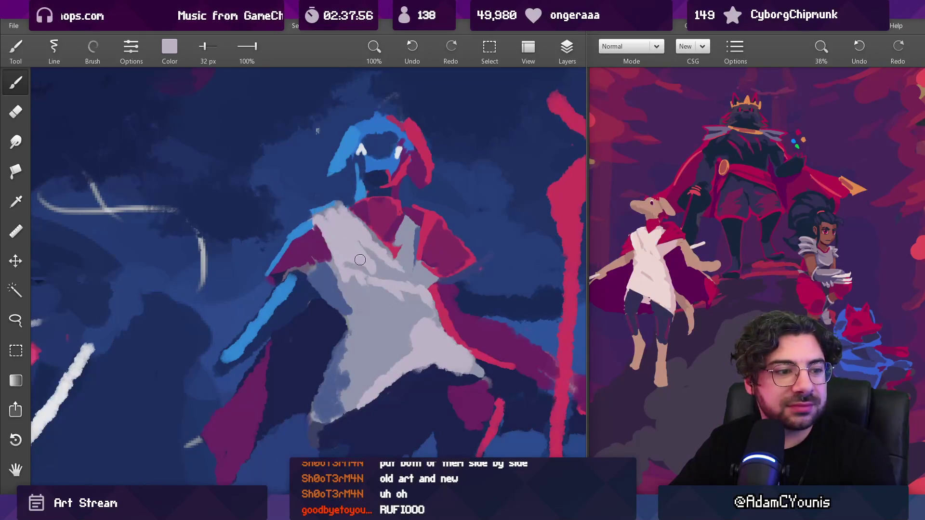
Step: Try a light grey repaint of the chest with a 39 px brush, then undo it
{"action": "scroll", "coordinate": [392, 274], "scroll_direction": "up", "scroll_amount": 5}
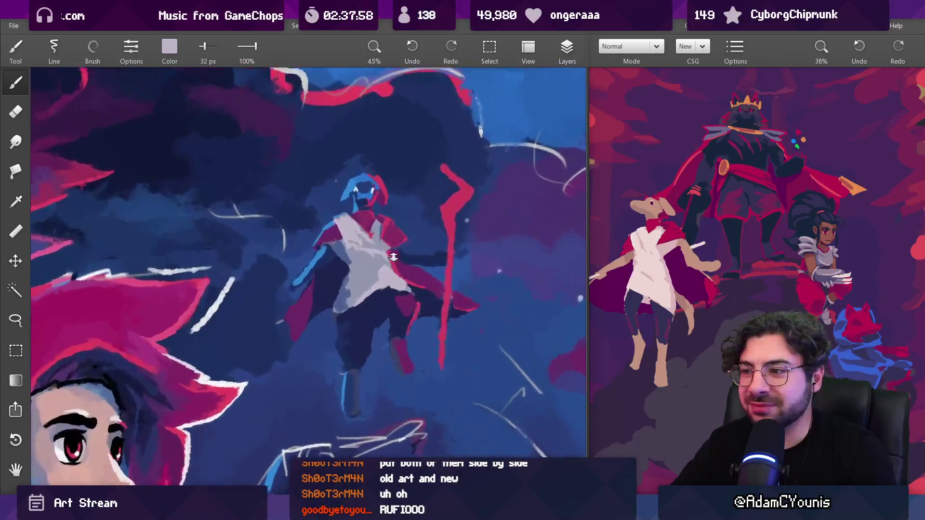
{"action": "key", "text": "bracketright"}
{"action": "key", "text": "bracketright"}
{"action": "key", "text": "bracketright"}
{"action": "key", "text": "bracketright"}
{"action": "key", "text": "bracketright"}
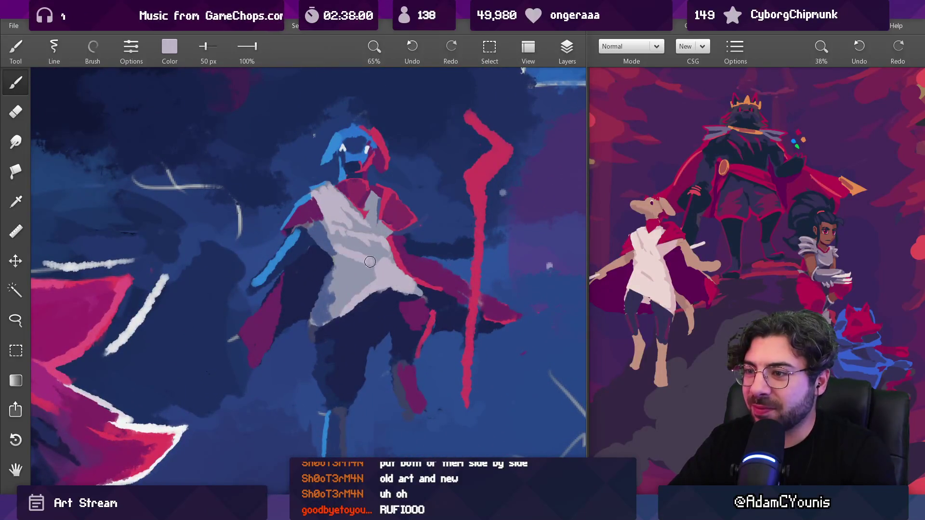
{"action": "mouse_move", "coordinate": [380, 270]}
{"action": "left_mouse_down"}
{"action": "mouse_move", "coordinate": [352, 207]}
{"action": "mouse_move", "coordinate": [366, 275]}
{"action": "left_mouse_up"}
{"action": "key", "text": "ctrl+z"}
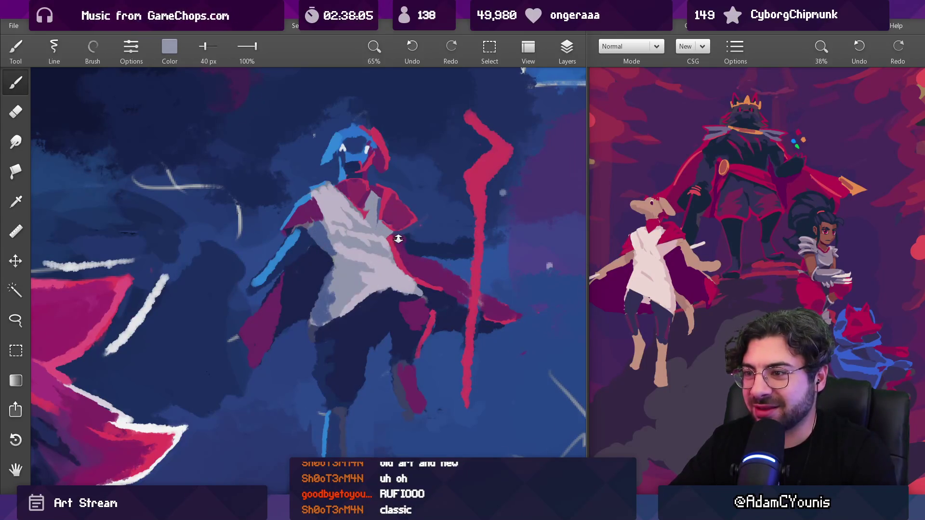
Step: Pick a lighter lavender from the shirt and shrink the brush to 36 px
{"action": "left_click_drag", "start_coordinate": [398, 239], "coordinate": [391, 292]}
{"action": "mouse_move", "coordinate": [402, 246]}
{"action": "left_mouse_down"}
{"action": "mouse_move", "coordinate": [385, 226]}
{"action": "mouse_move", "coordinate": [354, 247]}
{"action": "left_mouse_up"}
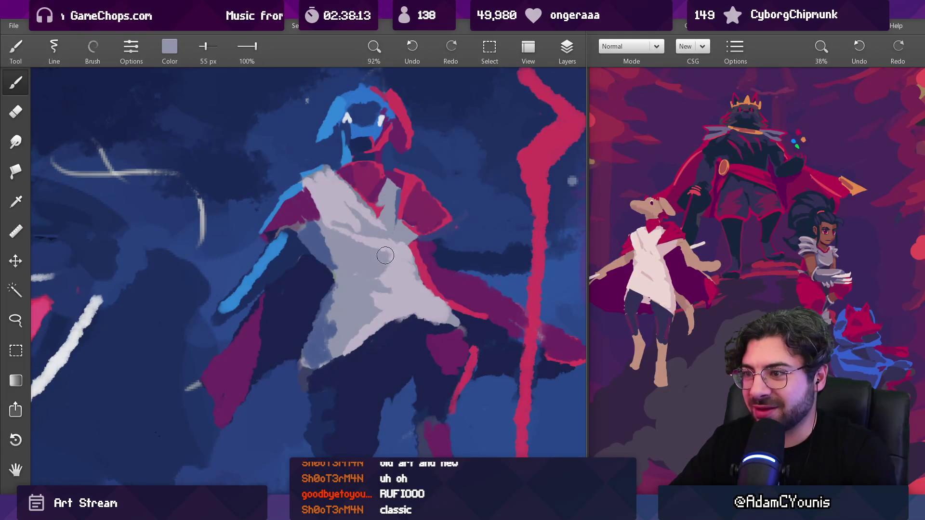
{"action": "mouse_move", "coordinate": [378, 271]}
{"action": "left_mouse_down"}
{"action": "mouse_move", "coordinate": [397, 257]}
{"action": "mouse_move", "coordinate": [368, 283]}
{"action": "mouse_move", "coordinate": [371, 291]}
{"action": "left_mouse_up"}
{"action": "key", "text": "bracketleft"}
Step: Pick a pinker lavender, then sample dark navy from the figure
{"action": "scroll", "coordinate": [393, 262], "scroll_direction": "down", "scroll_amount": 2}
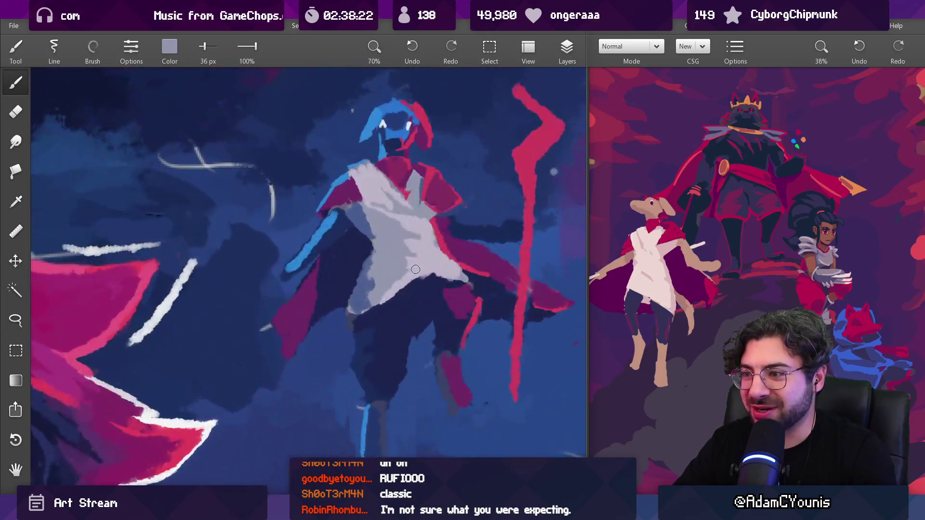
{"action": "left_click", "coordinate": [402, 282]}
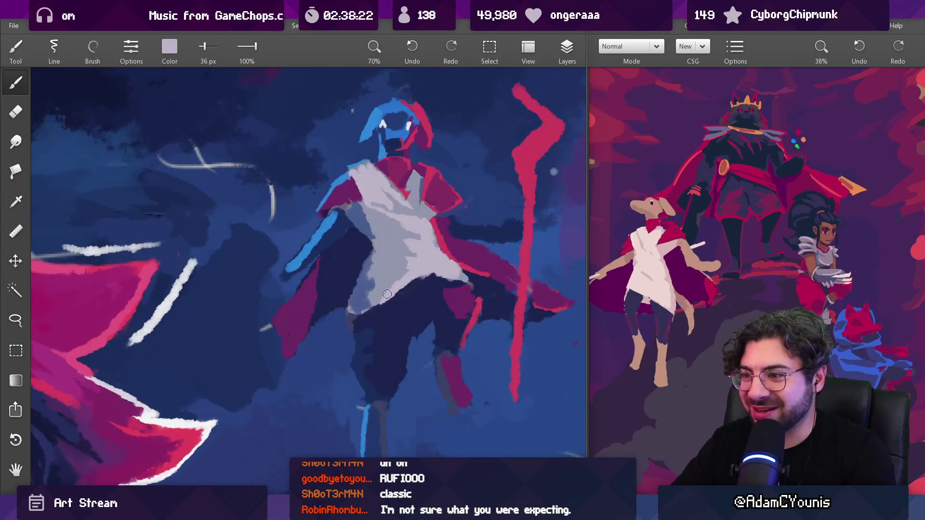
{"action": "mouse_move", "coordinate": [416, 261]}
{"action": "left_mouse_down"}
{"action": "mouse_move", "coordinate": [412, 252]}
{"action": "mouse_move", "coordinate": [415, 286]}
{"action": "left_mouse_up"}
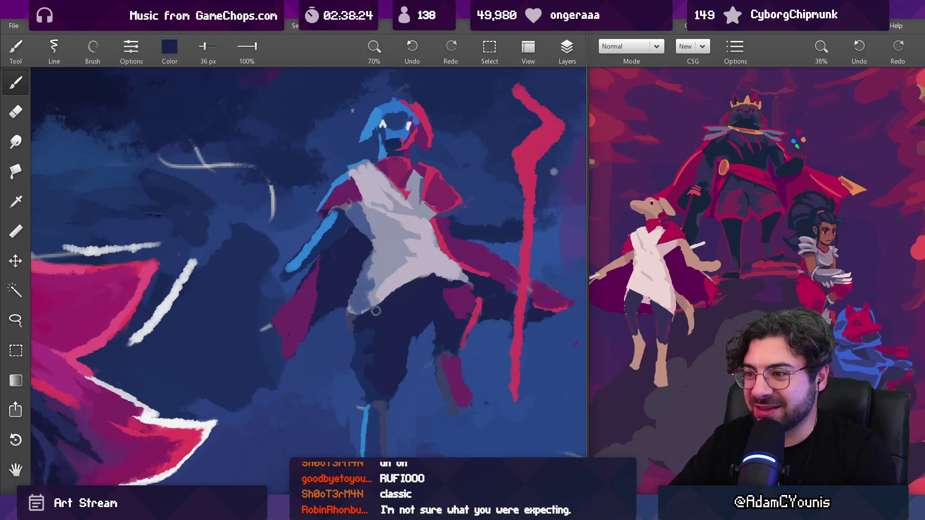
{"action": "scroll", "coordinate": [413, 288], "scroll_direction": "down", "scroll_amount": 5}
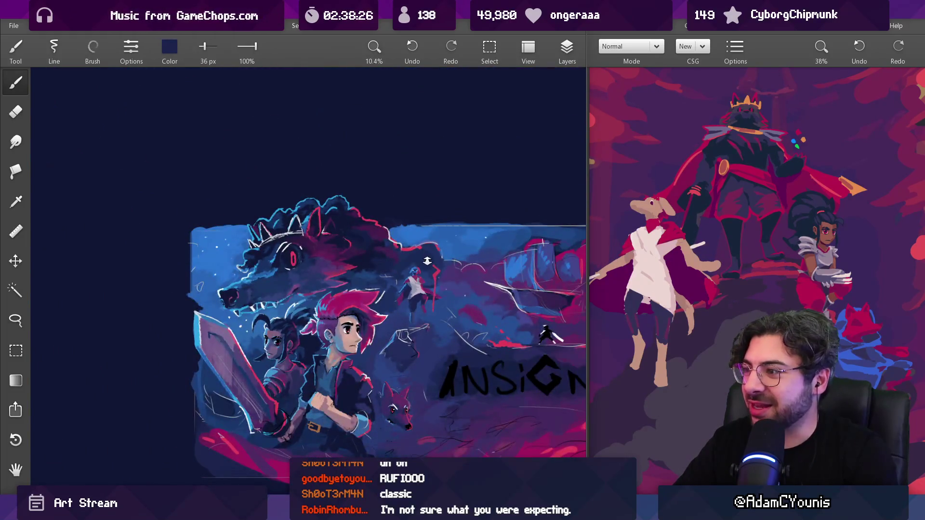
{"action": "scroll", "coordinate": [427, 261], "scroll_direction": "up", "scroll_amount": 4}
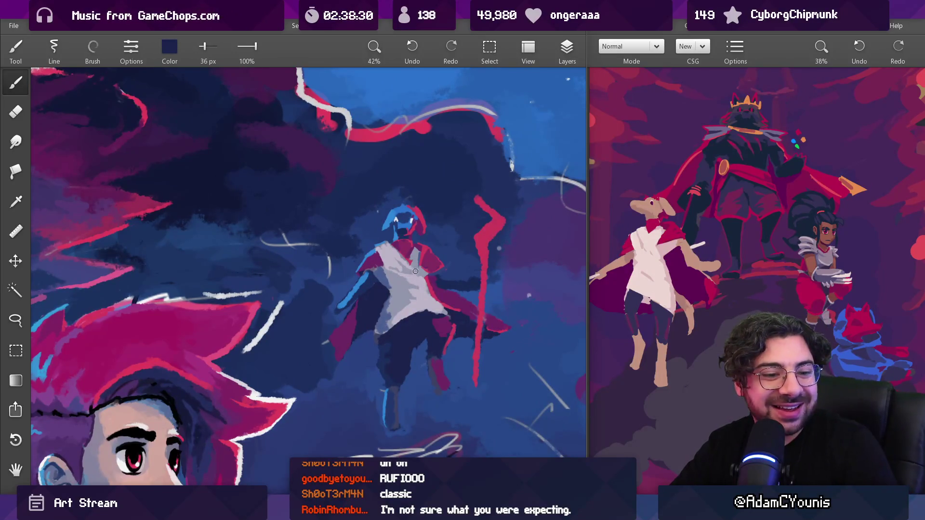
{"action": "scroll", "coordinate": [416, 271], "scroll_direction": "down", "scroll_amount": 4}
{"action": "scroll", "coordinate": [423, 272], "scroll_direction": "up", "scroll_amount": 5}
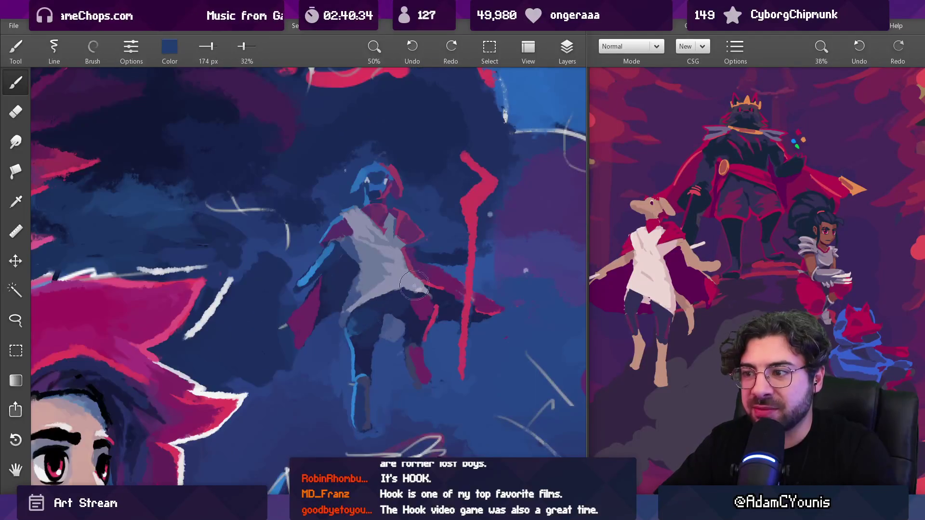
Step: Shade the white cloak with darker blue-grey strokes running downward
{"action": "scroll", "coordinate": [425, 367], "scroll_direction": "down", "scroll_amount": 10}
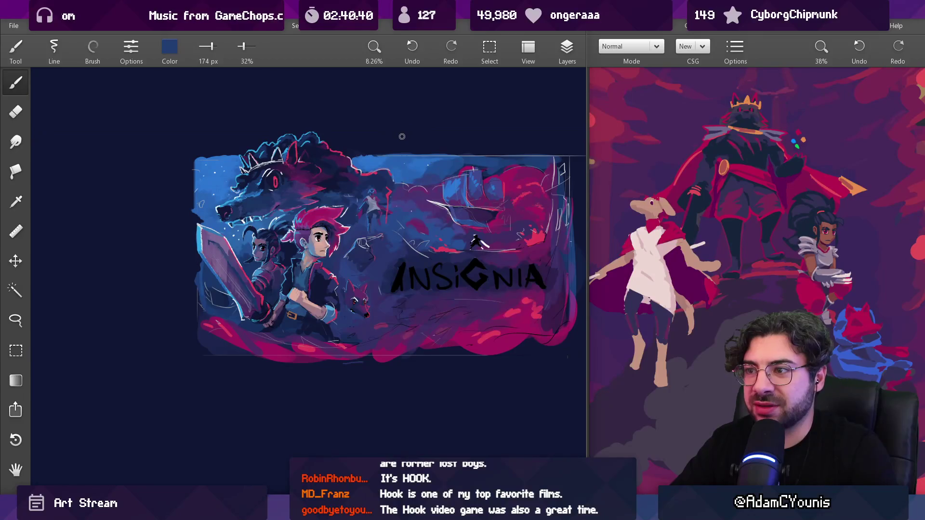
{"action": "scroll", "coordinate": [371, 198], "scroll_direction": "up", "scroll_amount": 8}
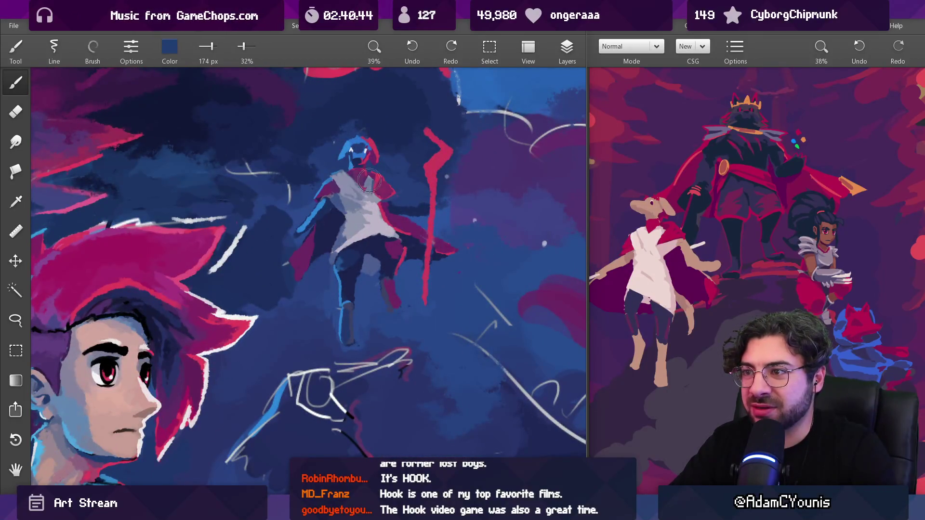
{"action": "mouse_move", "coordinate": [349, 214]}
{"action": "left_mouse_down"}
{"action": "mouse_move", "coordinate": [363, 226]}
{"action": "mouse_move", "coordinate": [360, 244]}
{"action": "left_mouse_up"}
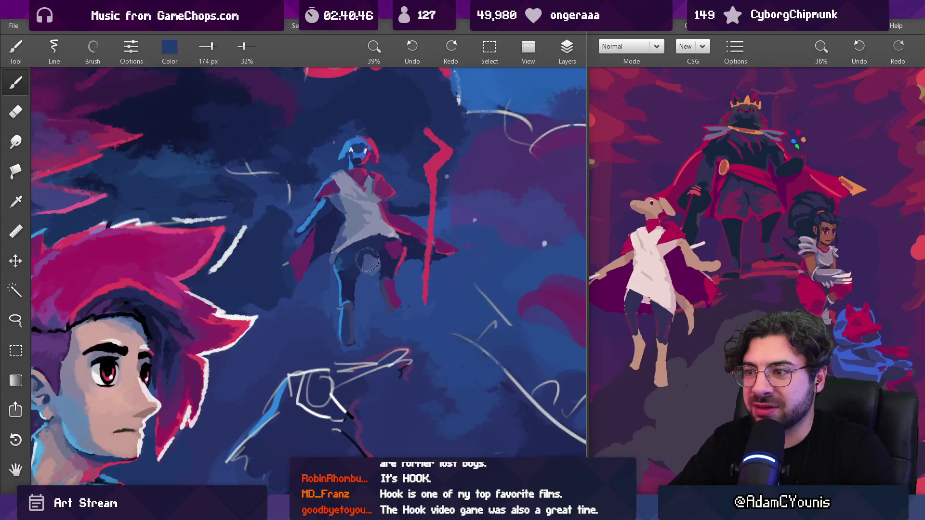
{"action": "scroll", "coordinate": [340, 313], "scroll_direction": "down", "scroll_amount": 8}
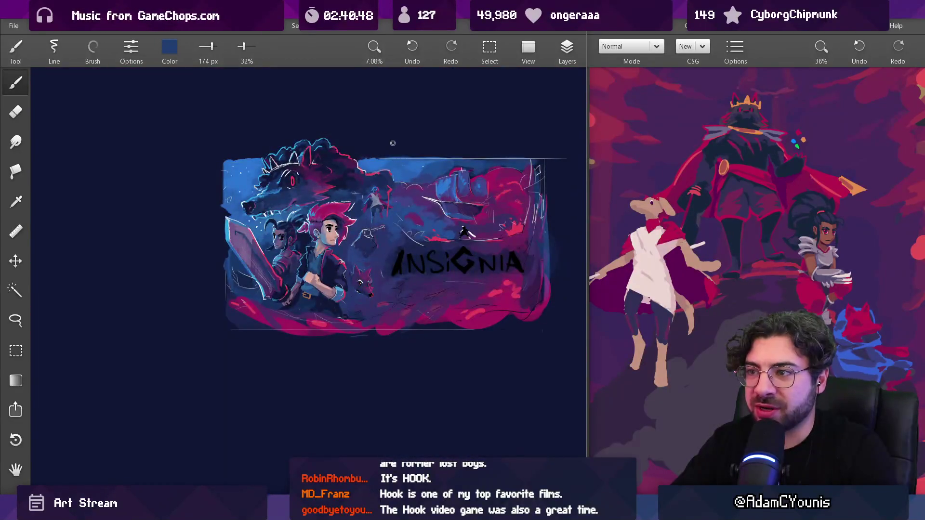
{"action": "scroll", "coordinate": [381, 130], "scroll_direction": "up", "scroll_amount": 8}
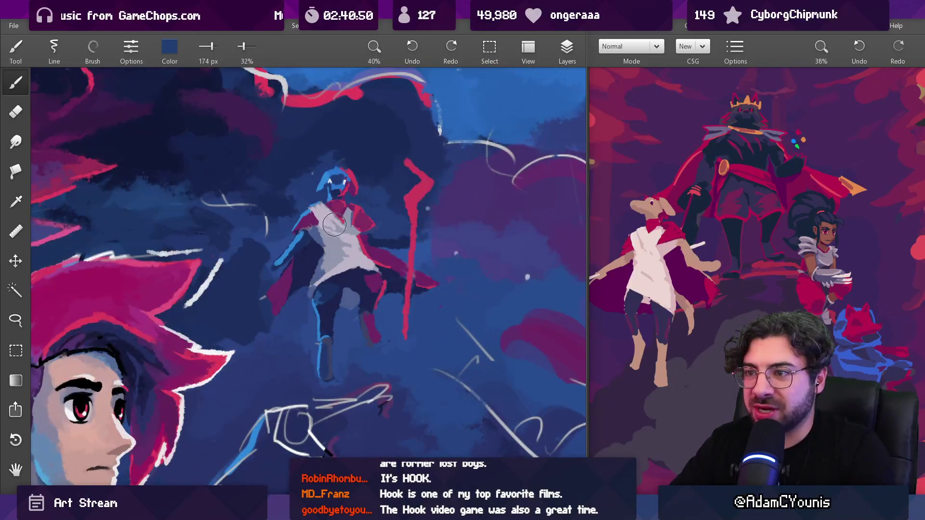
{"action": "mouse_move", "coordinate": [313, 228]}
{"action": "left_mouse_down"}
{"action": "mouse_move", "coordinate": [347, 270]}
{"action": "mouse_move", "coordinate": [315, 301]}
{"action": "left_mouse_up"}
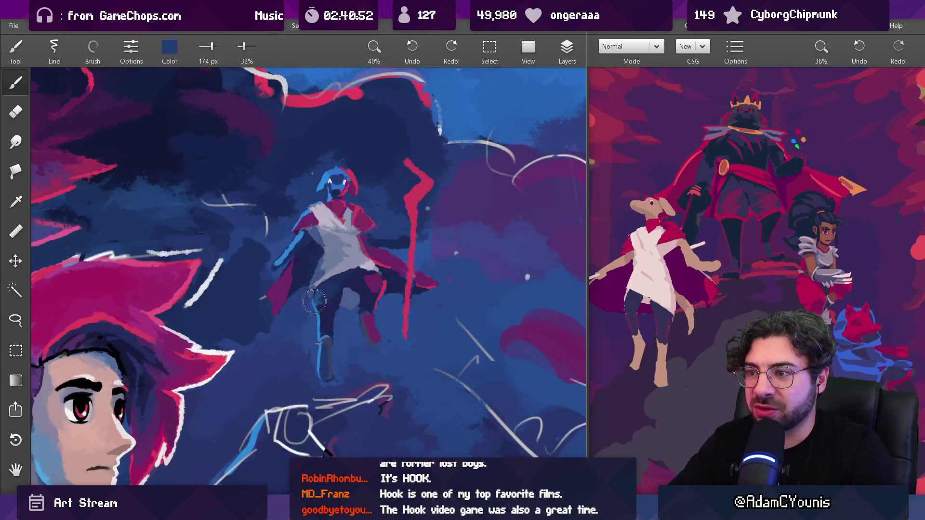
Step: Shade the white shirt, left arm and hips grey from chest to waist
{"action": "scroll", "coordinate": [409, 137], "scroll_direction": "down", "scroll_amount": 6}
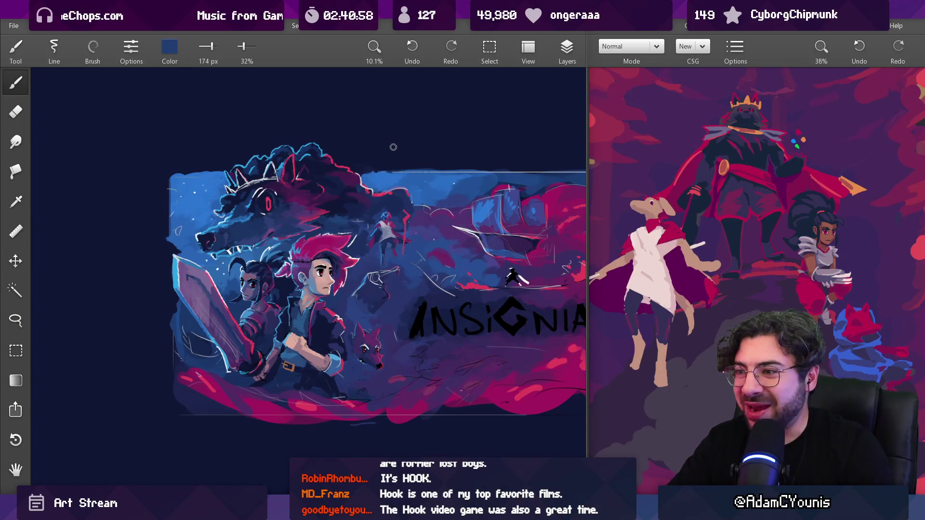
{"action": "scroll", "coordinate": [396, 201], "scroll_direction": "up", "scroll_amount": 6}
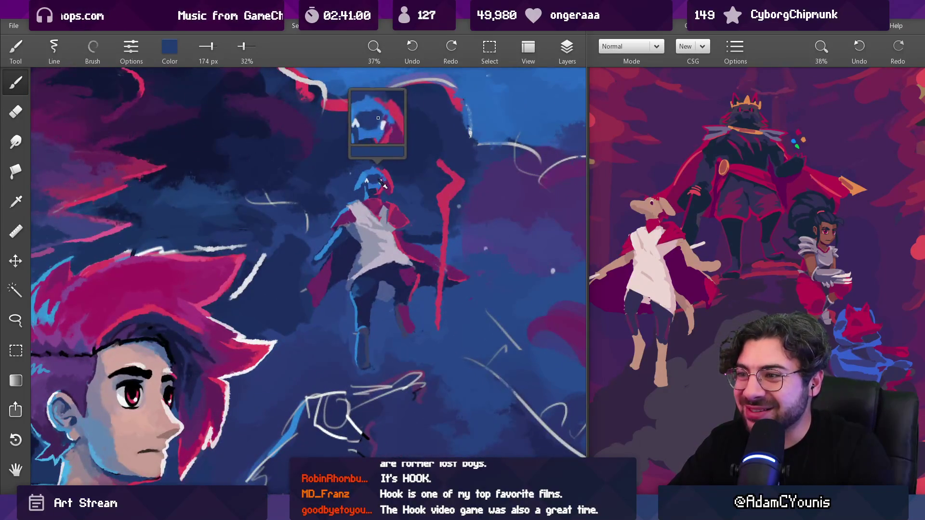
{"action": "left_click_drag", "start_coordinate": [363, 215], "coordinate": [334, 235]}
{"action": "left_click_drag", "start_coordinate": [363, 281], "coordinate": [375, 267]}
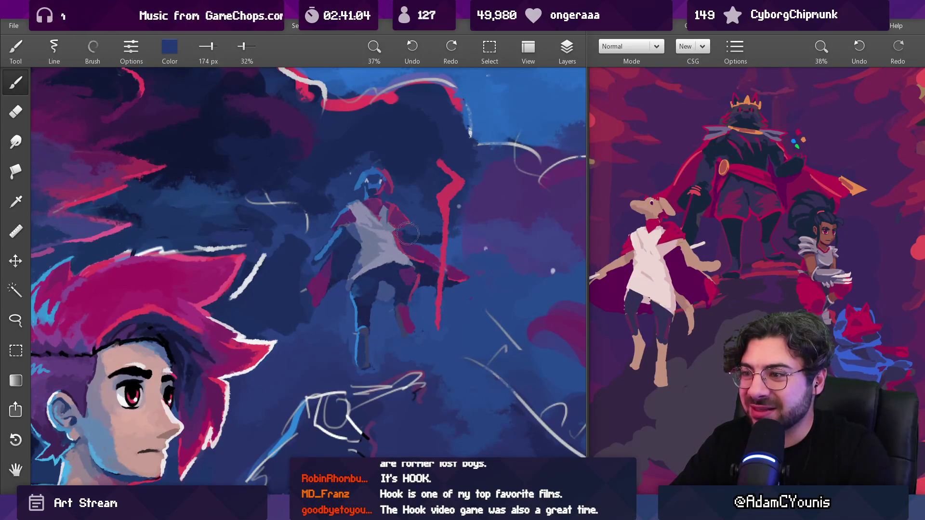
{"action": "scroll", "coordinate": [398, 219], "scroll_direction": "down", "scroll_amount": 8}
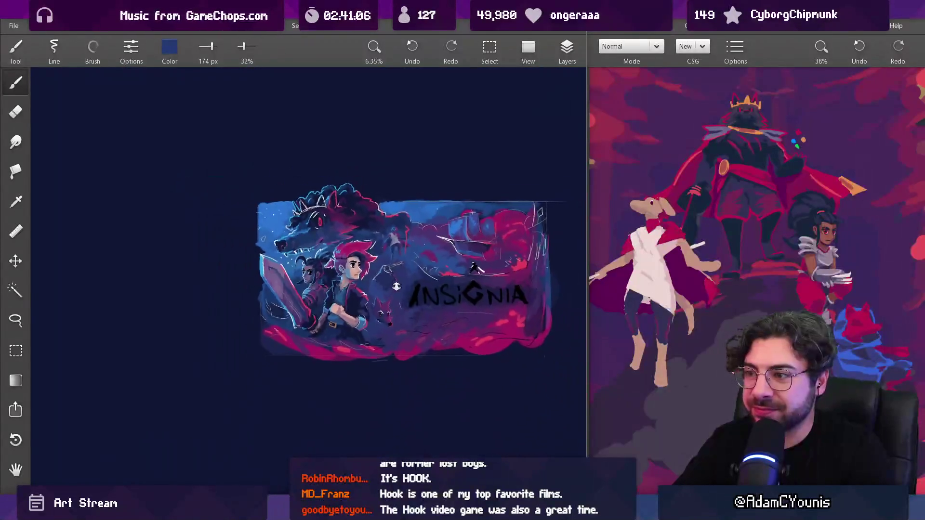
{"action": "scroll", "coordinate": [400, 209], "scroll_direction": "up", "scroll_amount": 12}
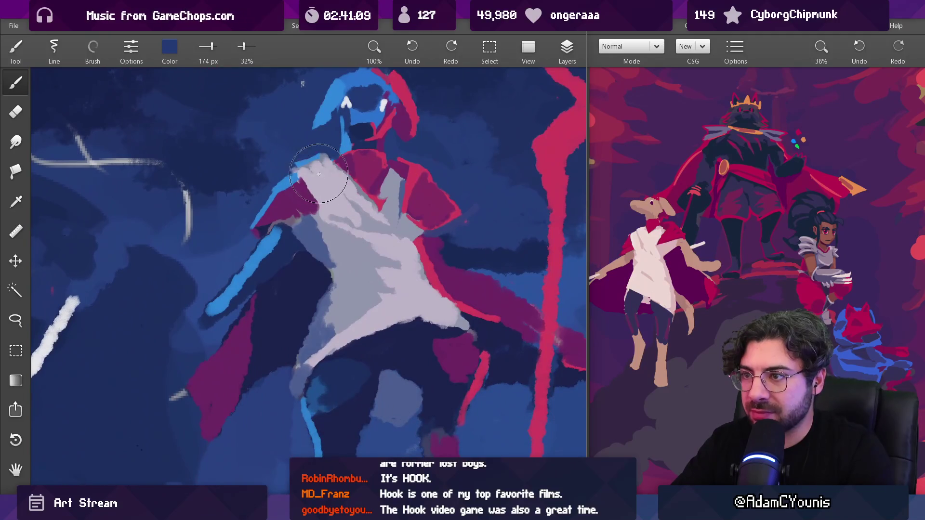
{"action": "mouse_move", "coordinate": [304, 164]}
{"action": "left_mouse_down"}
{"action": "mouse_move", "coordinate": [366, 226]}
{"action": "mouse_move", "coordinate": [337, 193]}
{"action": "mouse_move", "coordinate": [373, 263]}
{"action": "mouse_move", "coordinate": [337, 299]}
{"action": "mouse_move", "coordinate": [313, 366]}
{"action": "mouse_move", "coordinate": [409, 347]}
{"action": "mouse_move", "coordinate": [466, 269]}
{"action": "left_mouse_up"}
Step: Paint the waist dark navy, darken the upper shirt near the collar, and sample the shirt's lavender
{"action": "scroll", "coordinate": [466, 269], "scroll_direction": "down", "scroll_amount": 6}
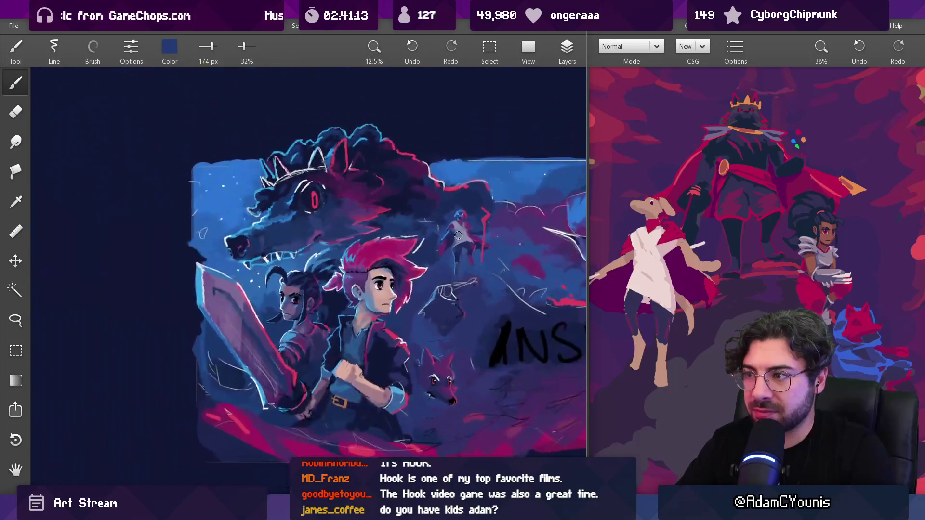
{"action": "scroll", "coordinate": [417, 251], "scroll_direction": "up", "scroll_amount": 4}
{"action": "left_click_drag", "start_coordinate": [418, 252], "coordinate": [387, 273]}
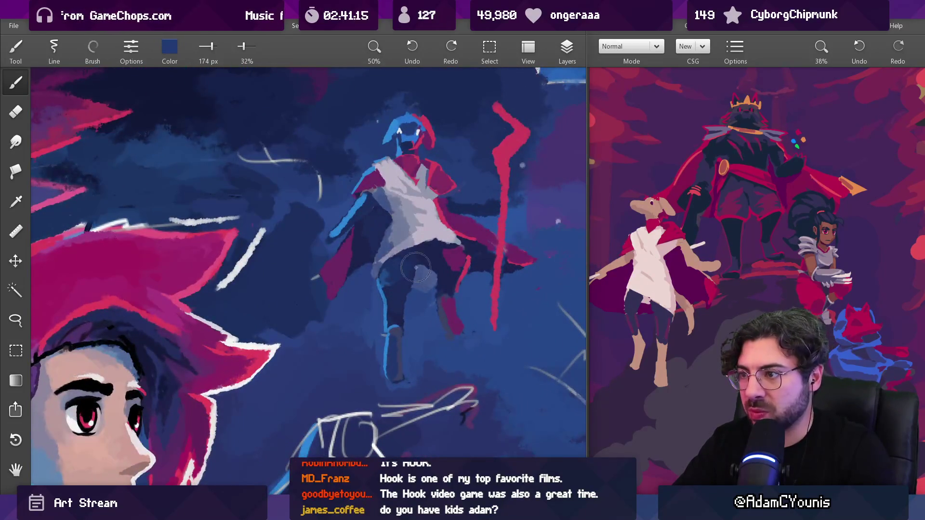
{"action": "left_click_drag", "start_coordinate": [435, 213], "coordinate": [414, 173]}
{"action": "scroll", "coordinate": [424, 166], "scroll_direction": "down", "scroll_amount": 5}
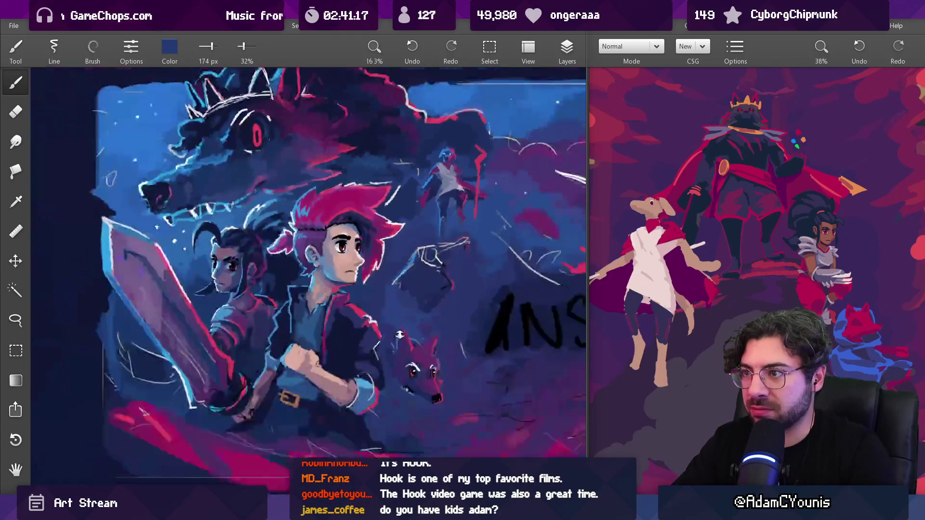
{"action": "scroll", "coordinate": [457, 162], "scroll_direction": "up", "scroll_amount": 5}
{"action": "left_click", "coordinate": [458, 163]}
{"action": "left_click_drag", "start_coordinate": [458, 163], "coordinate": [421, 278]}
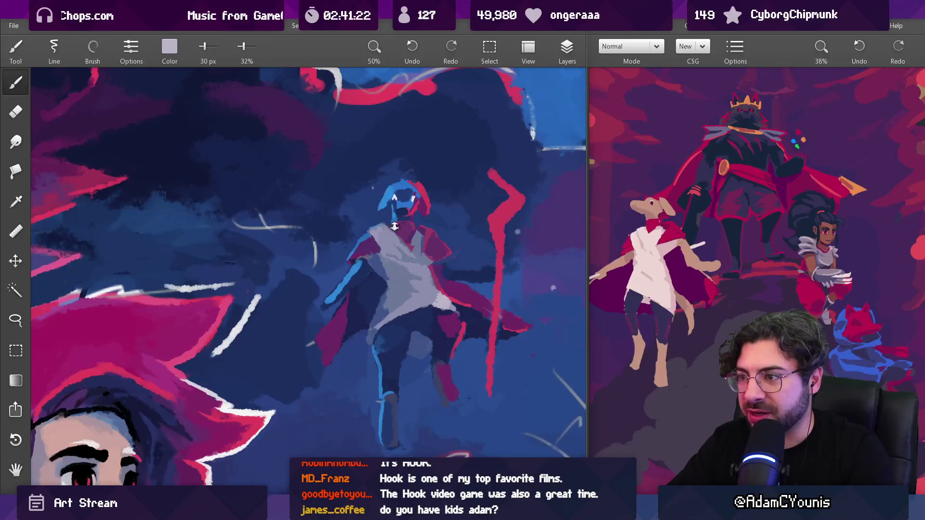
Step: At full opacity and 16 px, sample the arm's blue and paint a small blue touch near the arm
{"action": "left_click_drag", "start_coordinate": [394, 226], "coordinate": [361, 168]}
{"action": "left_click_drag", "start_coordinate": [265, 55], "coordinate": [309, 55]}
{"action": "scroll", "coordinate": [370, 237], "scroll_direction": "up", "scroll_amount": 2}
{"action": "left_click_drag", "start_coordinate": [313, 269], "coordinate": [317, 330]}
{"action": "key", "text": "bracketleft"}
{"action": "key", "text": "bracketleft"}
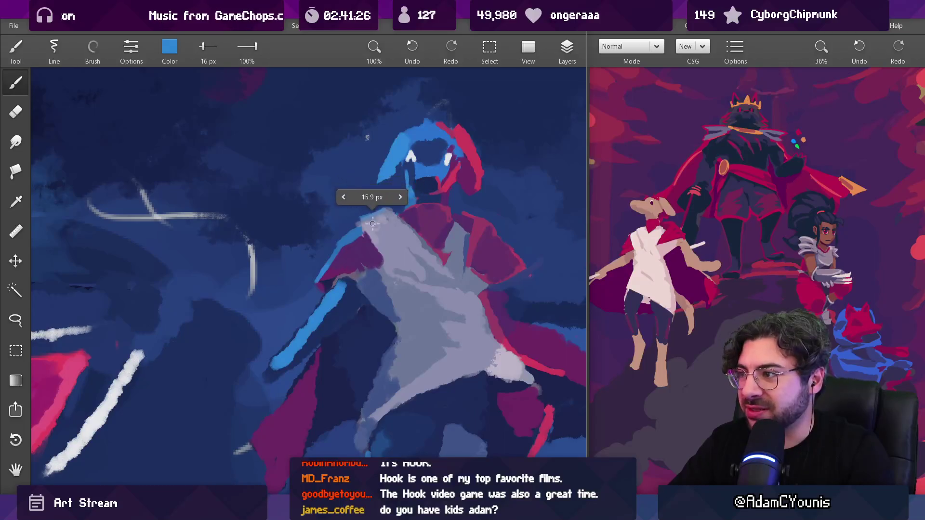
{"action": "mouse_move", "coordinate": [380, 217]}
{"action": "left_mouse_down"}
{"action": "mouse_move", "coordinate": [434, 223]}
{"action": "mouse_move", "coordinate": [444, 211]}
{"action": "mouse_move", "coordinate": [512, 351]}
{"action": "left_mouse_up"}
Step: Repaint and extend the purple cloak shoulder with a 32 px brush
{"action": "mouse_move", "coordinate": [506, 272]}
{"action": "left_mouse_down"}
{"action": "mouse_move", "coordinate": [527, 296]}
{"action": "mouse_move", "coordinate": [462, 233]}
{"action": "left_mouse_up"}
{"action": "key", "text": "bracketright"}
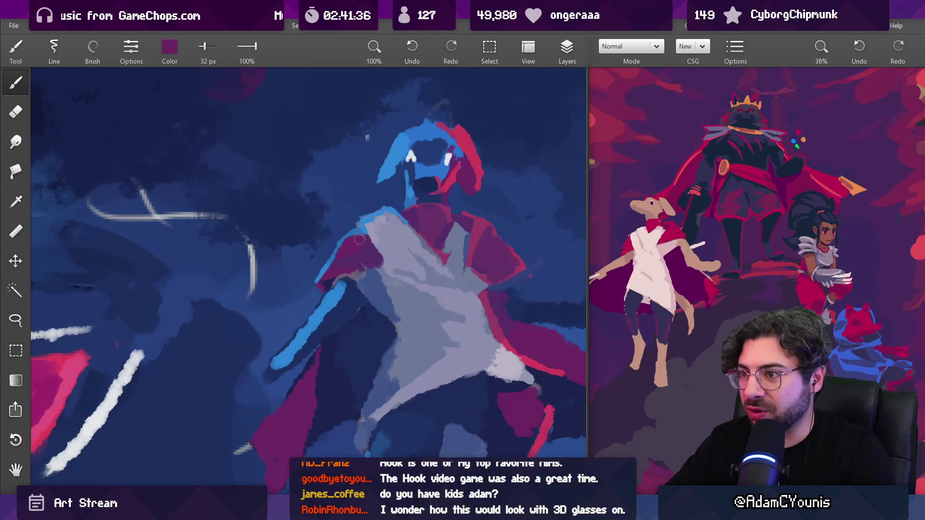
{"action": "mouse_move", "coordinate": [341, 256]}
{"action": "left_mouse_down"}
{"action": "mouse_move", "coordinate": [337, 222]}
{"action": "mouse_move", "coordinate": [364, 256]}
{"action": "mouse_move", "coordinate": [343, 267]}
{"action": "mouse_move", "coordinate": [348, 272]}
{"action": "left_mouse_up"}
{"action": "scroll", "coordinate": [418, 151], "scroll_direction": "down", "scroll_amount": 5}
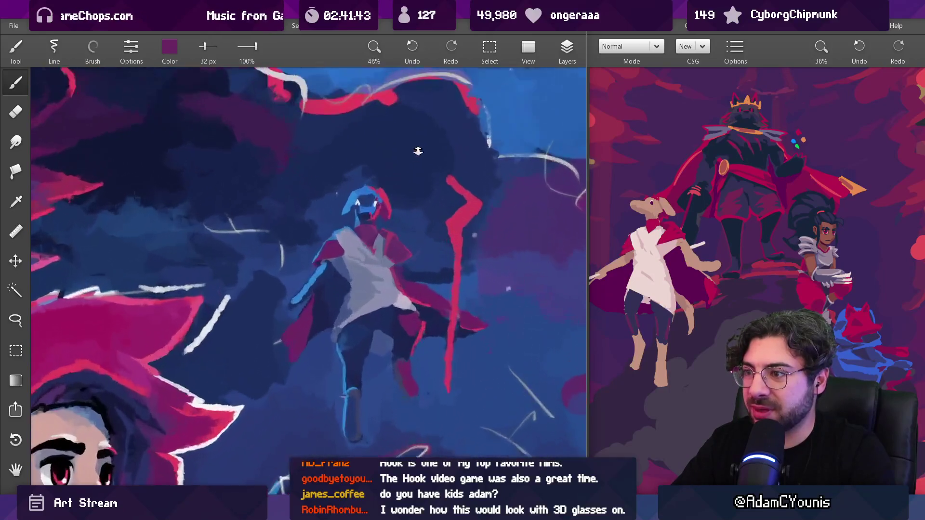
{"action": "scroll", "coordinate": [393, 244], "scroll_direction": "up", "scroll_amount": 4}
Step: At 21 px, sample the cloak's grey-blue and paint a grey stroke on the upper cloak
{"action": "left_click", "coordinate": [506, 222]}
{"action": "key", "text": "bracketleft"}
{"action": "key", "text": "bracketleft"}
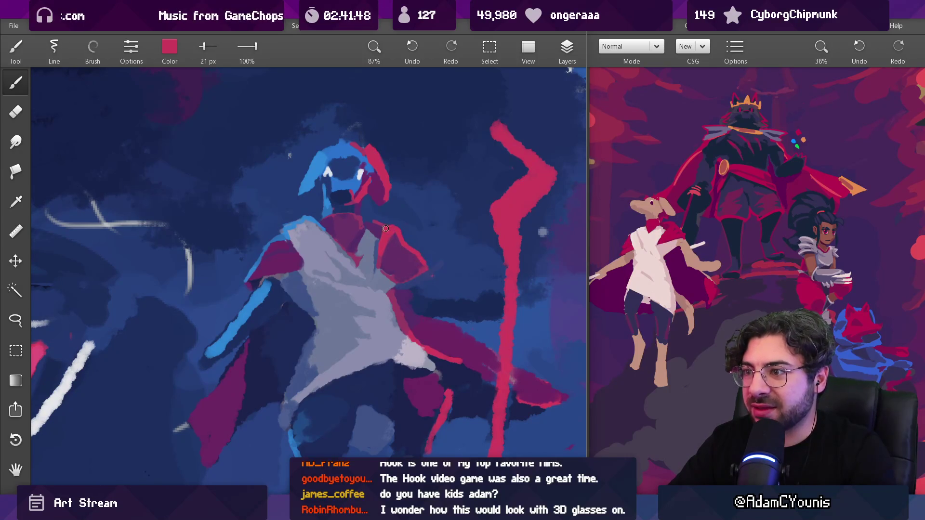
{"action": "left_click_drag", "start_coordinate": [397, 228], "coordinate": [372, 252]}
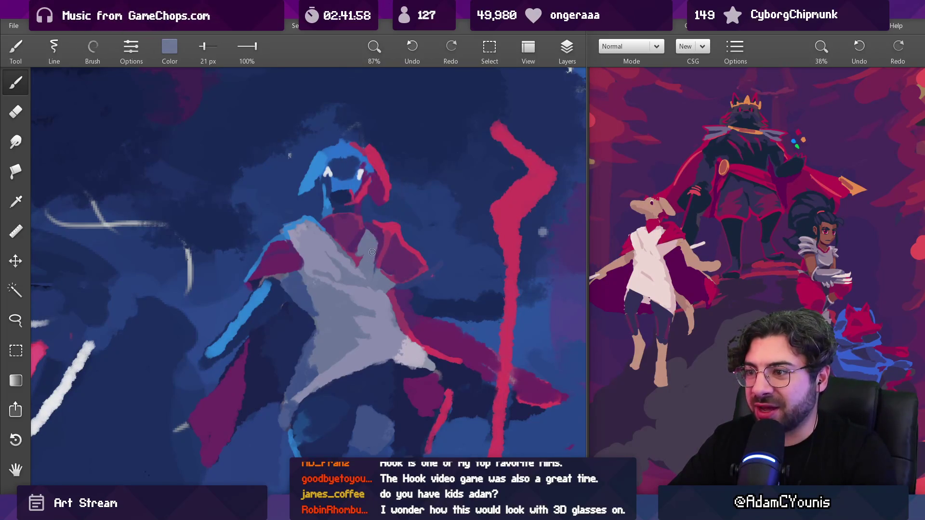
{"action": "scroll", "coordinate": [372, 252], "scroll_direction": "down", "scroll_amount": 10}
{"action": "scroll", "coordinate": [403, 231], "scroll_direction": "up", "scroll_amount": 10}
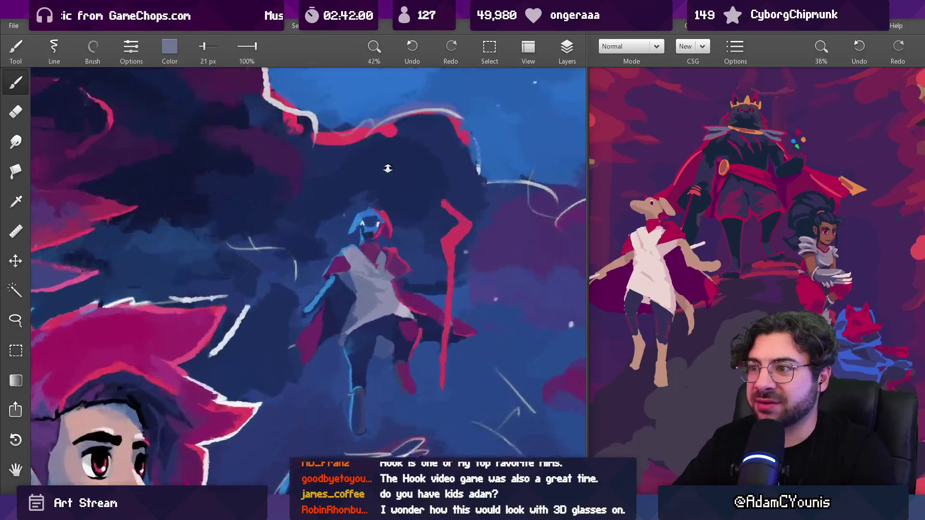
{"action": "left_click_drag", "start_coordinate": [337, 245], "coordinate": [323, 200]}
{"action": "left_click_drag", "start_coordinate": [294, 279], "coordinate": [303, 287]}
{"action": "left_click_drag", "start_coordinate": [265, 202], "coordinate": [297, 256]}
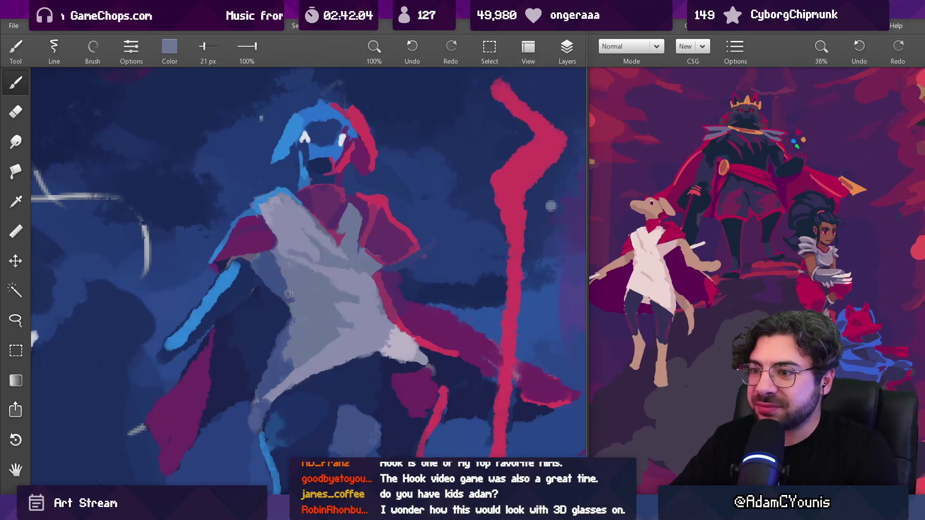
Step: Add a light lavender stroke beside the shirt at 37 px, then return to 21 px blue-grey
{"action": "left_click_drag", "start_coordinate": [399, 343], "coordinate": [399, 343]}
{"action": "key", "text": "bracketright"}
{"action": "left_click_drag", "start_coordinate": [279, 289], "coordinate": [295, 296]}
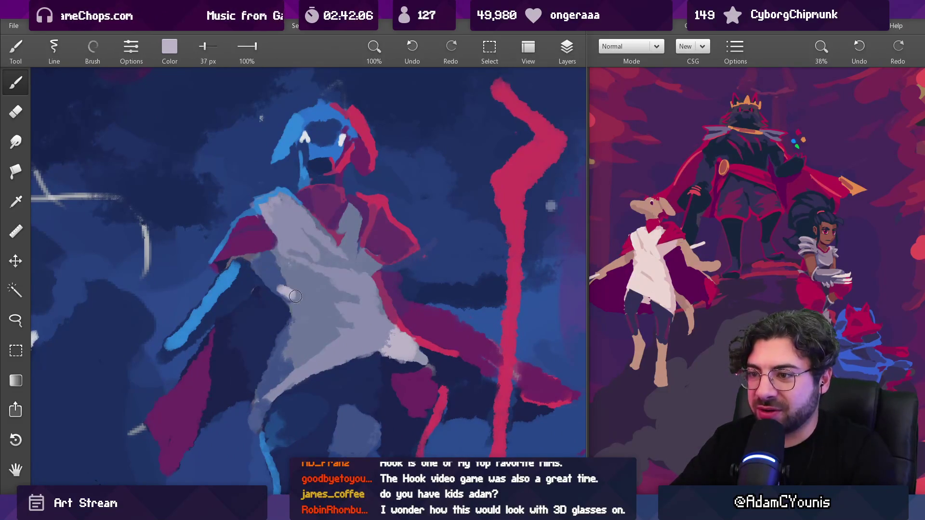
{"action": "key", "text": "bracketleft"}
{"action": "key", "text": "bracketleft"}
{"action": "key", "text": "bracketleft"}
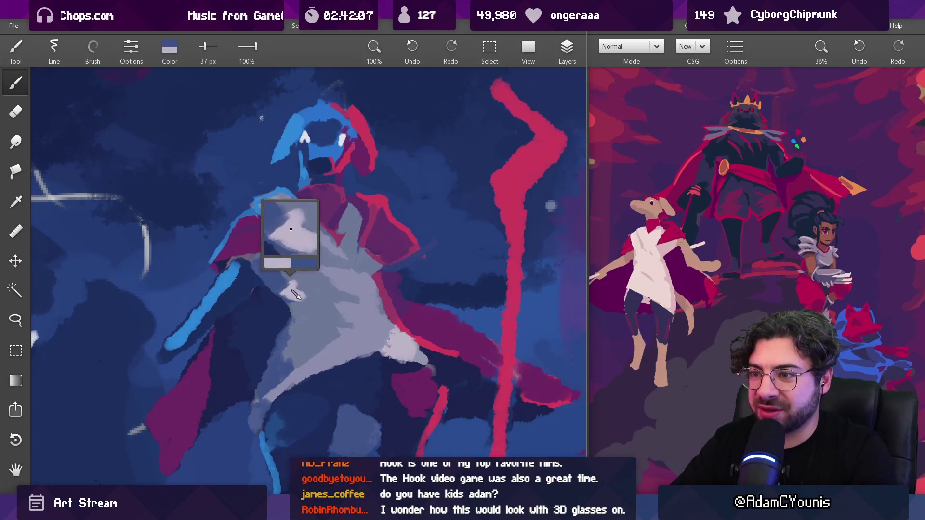
{"action": "key", "text": "bracketleft"}
{"action": "key", "text": "bracketleft"}
{"action": "left_click", "coordinate": [294, 284], "text": "alt"}
{"action": "key", "text": "ctrl+0"}
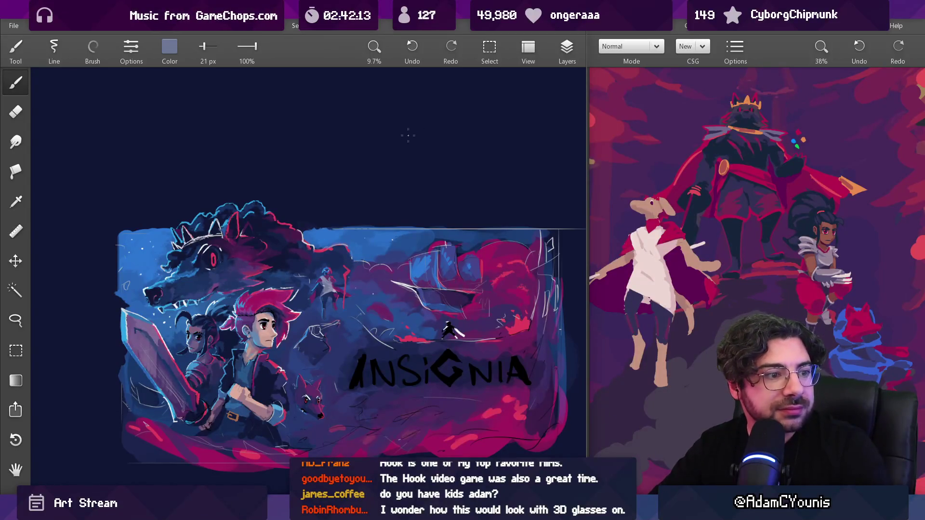
Step: Paint a light lavender stroke across the chest at 40 px, then undo it
{"action": "scroll", "coordinate": [331, 289], "scroll_direction": "up", "scroll_amount": 10}
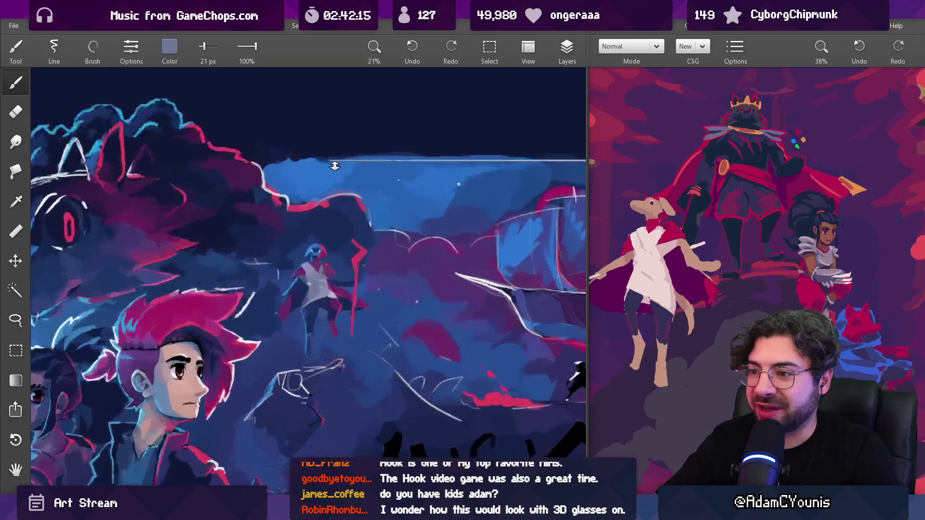
{"action": "left_click", "coordinate": [330, 313], "text": "alt"}
{"action": "key", "text": "bracketright"}
{"action": "key", "text": "bracketright"}
{"action": "key", "text": "bracketright"}
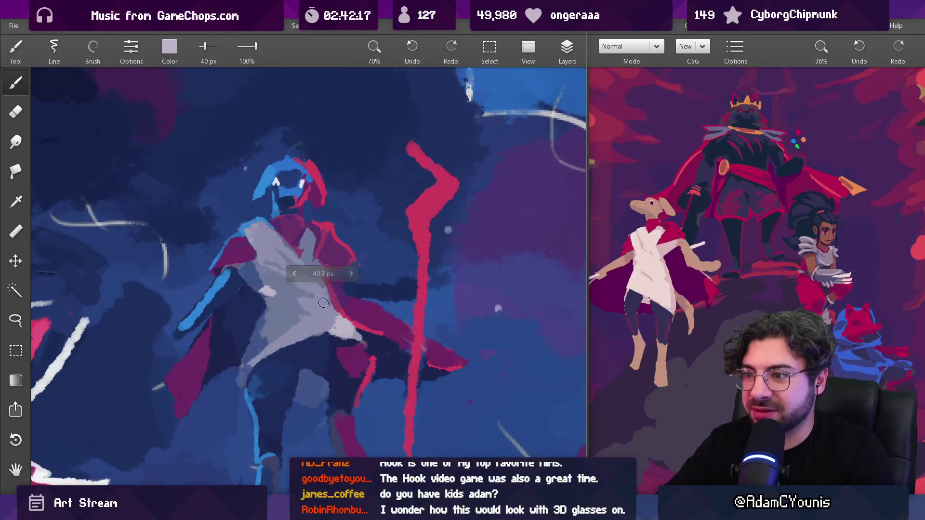
{"action": "mouse_move", "coordinate": [302, 298]}
{"action": "left_mouse_down"}
{"action": "mouse_move", "coordinate": [309, 241]}
{"action": "mouse_move", "coordinate": [289, 289]}
{"action": "mouse_move", "coordinate": [269, 251]}
{"action": "mouse_move", "coordinate": [289, 270]}
{"action": "left_mouse_up"}
{"action": "key", "text": "ctrl+z"}
{"action": "key", "text": "ctrl+z"}
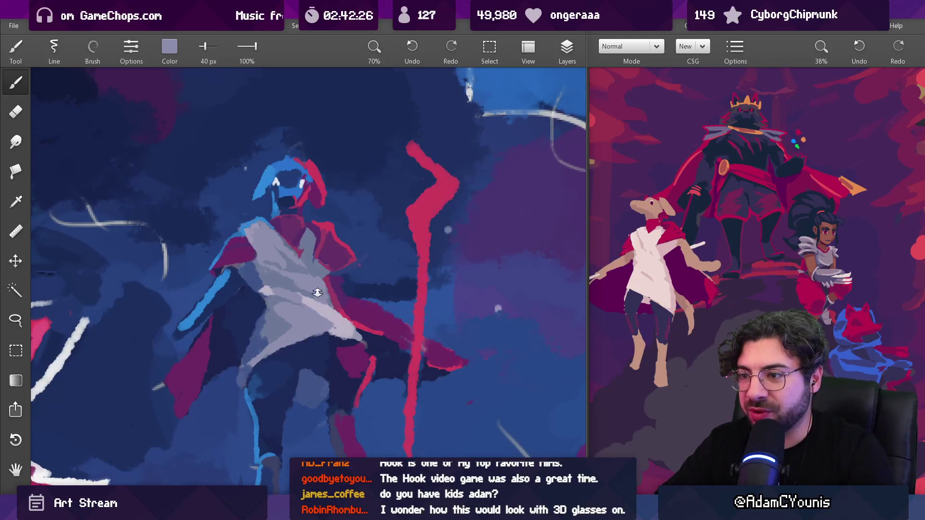
{"action": "scroll", "coordinate": [317, 293], "scroll_direction": "down", "scroll_amount": 10}
{"action": "scroll", "coordinate": [324, 277], "scroll_direction": "up", "scroll_amount": 9}
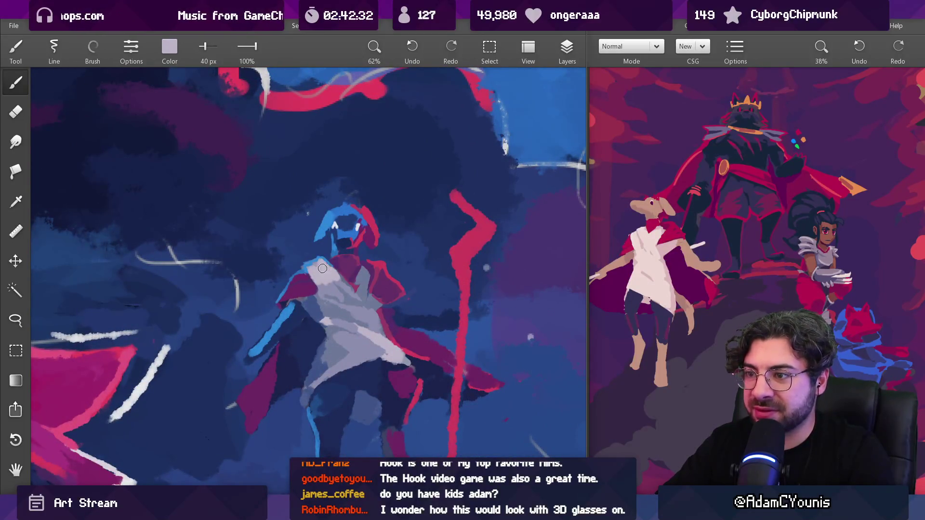
Step: Sample bluish lavender, shirt tones and the cape's magenta from the figure
{"action": "mouse_move", "coordinate": [355, 296]}
{"action": "left_mouse_down"}
{"action": "mouse_move", "coordinate": [342, 301]}
{"action": "mouse_move", "coordinate": [365, 312]}
{"action": "mouse_move", "coordinate": [337, 300]}
{"action": "left_mouse_up"}
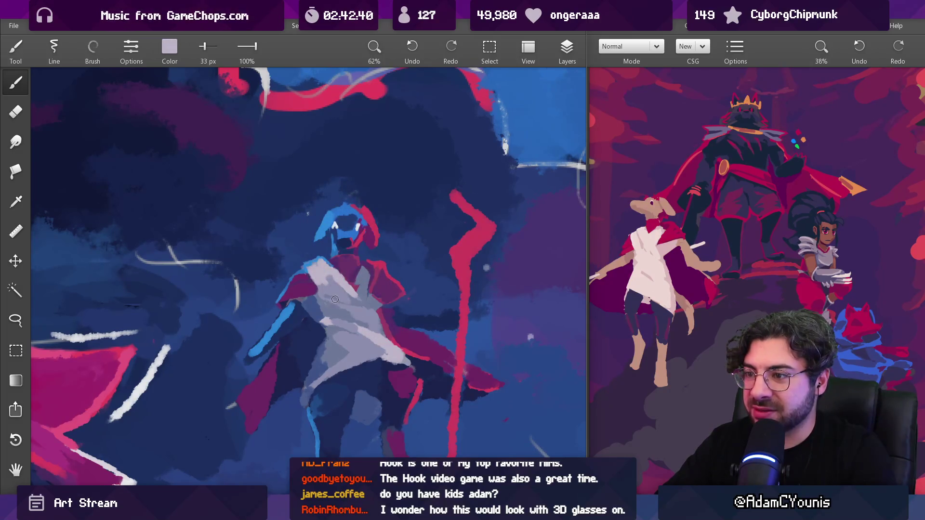
{"action": "mouse_move", "coordinate": [395, 271]}
{"action": "left_mouse_down"}
{"action": "mouse_move", "coordinate": [414, 318]}
{"action": "mouse_move", "coordinate": [405, 285]}
{"action": "mouse_move", "coordinate": [372, 267]}
{"action": "mouse_move", "coordinate": [372, 276]}
{"action": "left_mouse_up"}
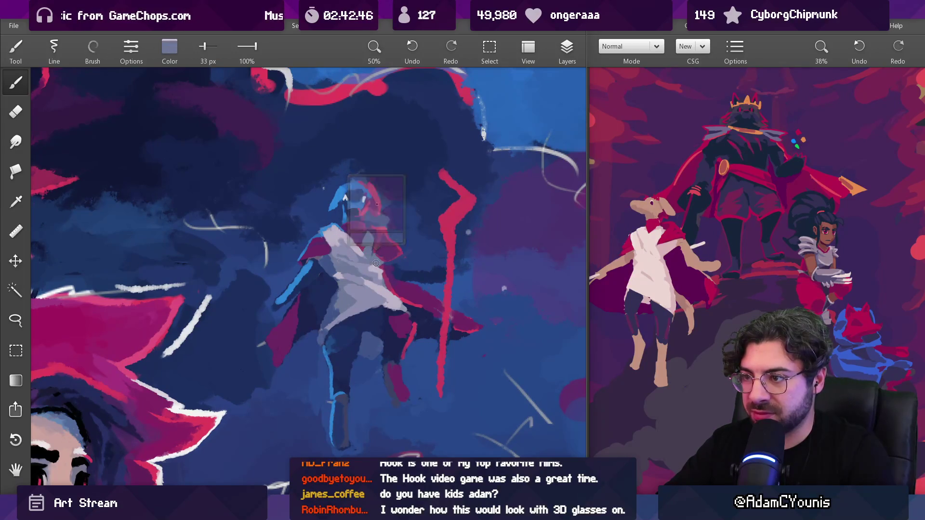
{"action": "left_click", "coordinate": [372, 272]}
{"action": "left_click", "coordinate": [366, 268]}
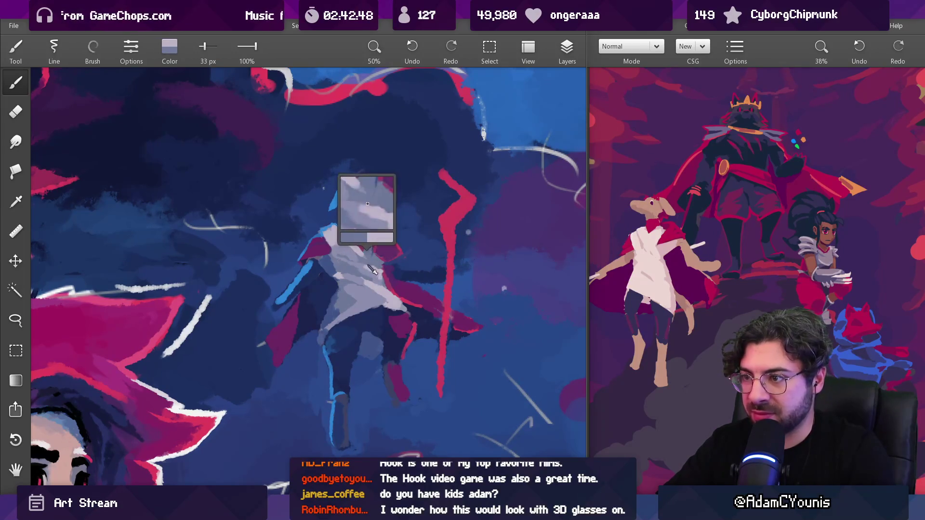
{"action": "left_click", "coordinate": [384, 276]}
{"action": "scroll", "coordinate": [384, 276], "scroll_direction": "up", "scroll_amount": 3}
{"action": "left_click", "coordinate": [383, 267]}
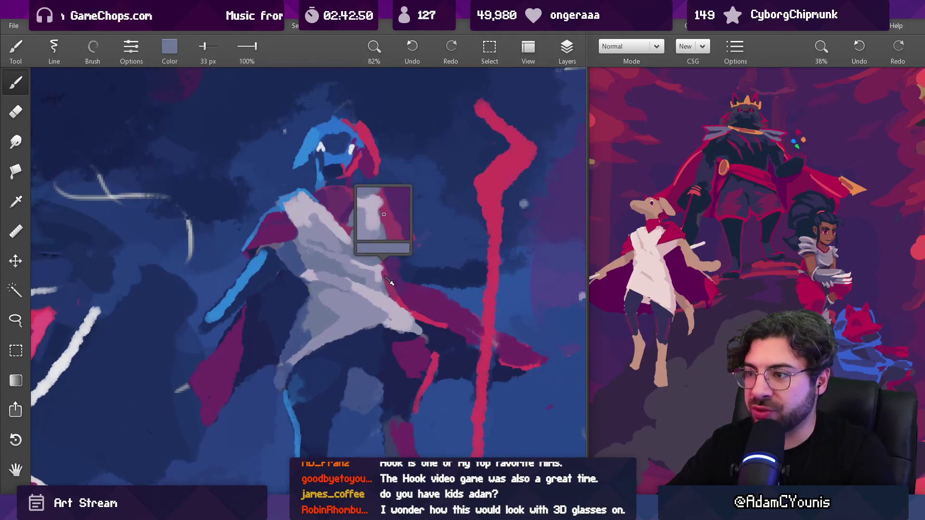
Step: Pick dark navy from the background and set the brush to 27 px
{"action": "left_click_drag", "start_coordinate": [394, 272], "coordinate": [381, 265]}
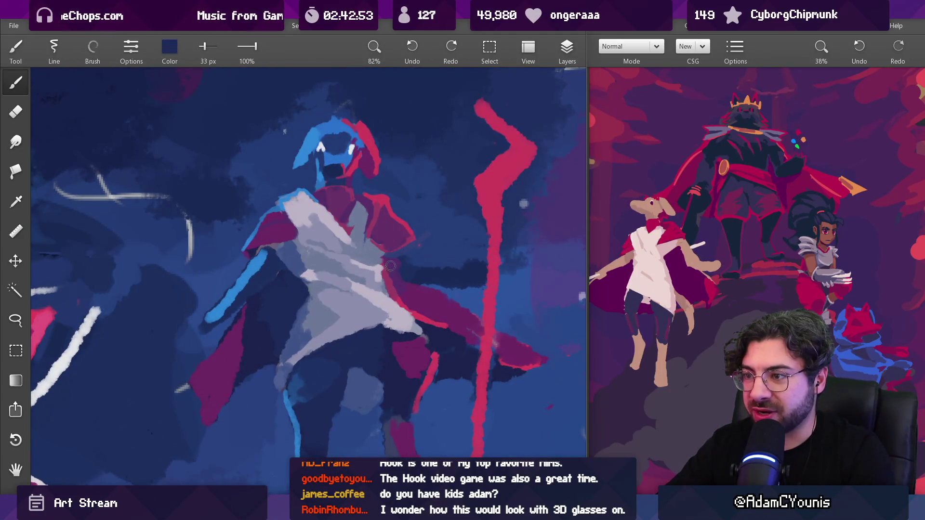
{"action": "left_click", "coordinate": [389, 295]}
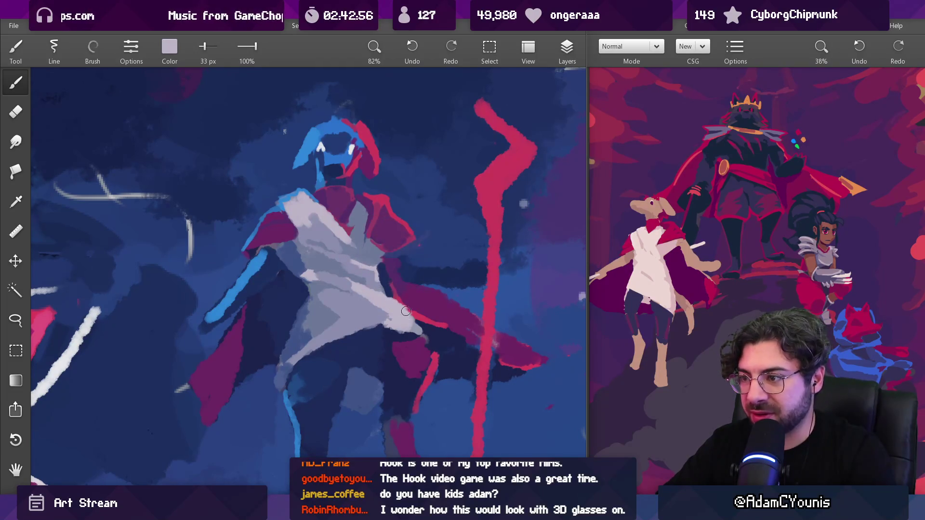
{"action": "mouse_move", "coordinate": [420, 336]}
{"action": "left_mouse_down"}
{"action": "mouse_move", "coordinate": [401, 321]}
{"action": "mouse_move", "coordinate": [414, 324]}
{"action": "mouse_move", "coordinate": [417, 293]}
{"action": "mouse_move", "coordinate": [381, 260]}
{"action": "mouse_move", "coordinate": [387, 268]}
{"action": "mouse_move", "coordinate": [397, 254]}
{"action": "mouse_move", "coordinate": [319, 268]}
{"action": "mouse_move", "coordinate": [466, 300]}
{"action": "mouse_move", "coordinate": [407, 277]}
{"action": "mouse_move", "coordinate": [258, 273]}
{"action": "left_mouse_up"}
{"action": "key", "text": "bracketright"}
{"action": "key", "text": "bracketleft"}
{"action": "key", "text": "bracketleft"}
Step: Add a bright blue highlight stroke on the figure and sample the staff's pink-red
{"action": "left_click_drag", "start_coordinate": [397, 253], "coordinate": [424, 270]}
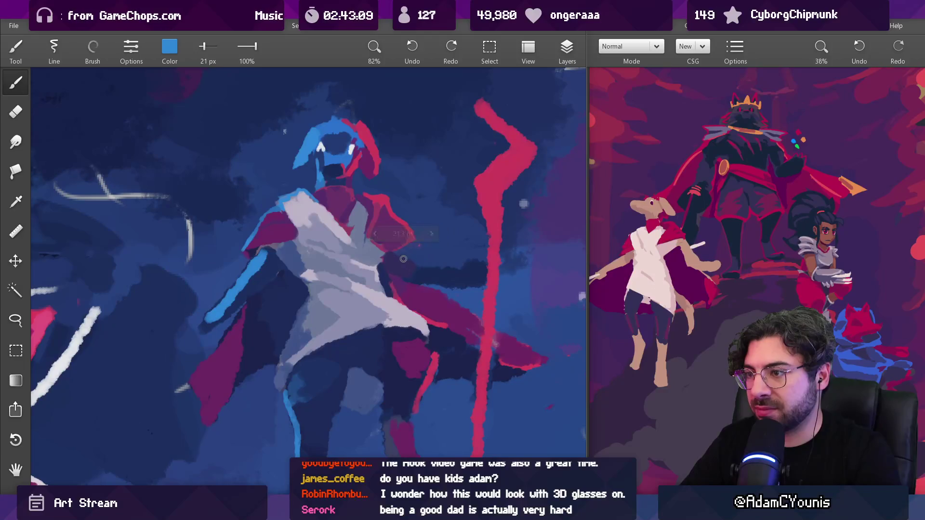
{"action": "scroll", "coordinate": [486, 250], "scroll_direction": "down", "scroll_amount": 10}
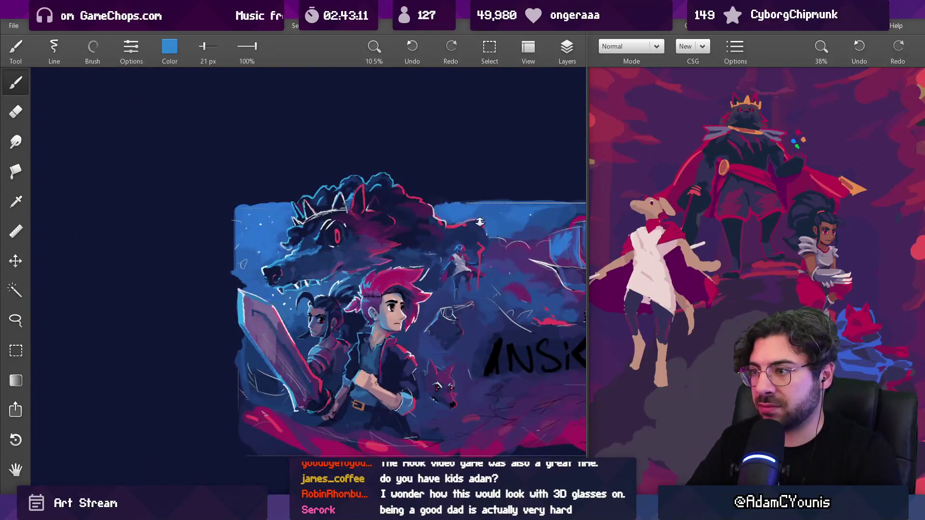
{"action": "scroll", "coordinate": [480, 222], "scroll_direction": "up", "scroll_amount": 10}
{"action": "left_click", "coordinate": [471, 257]}
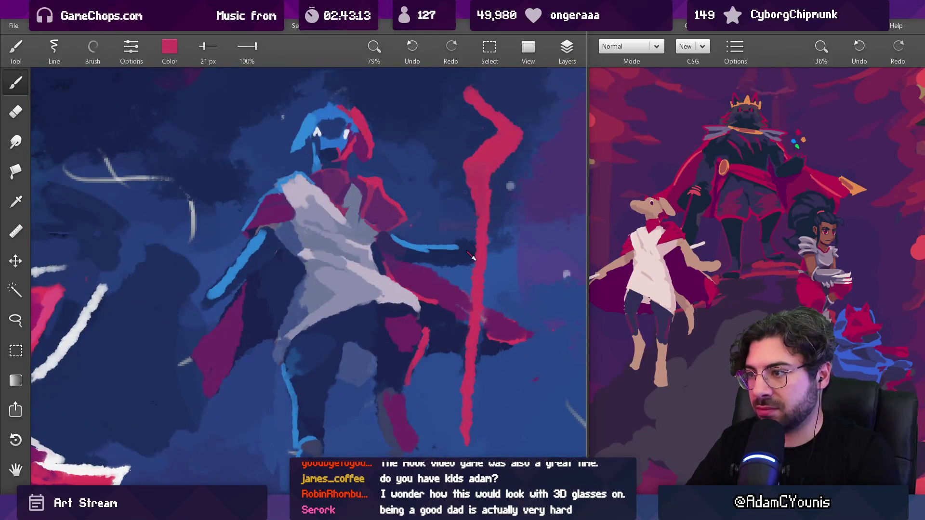
{"action": "left_click", "coordinate": [471, 256]}
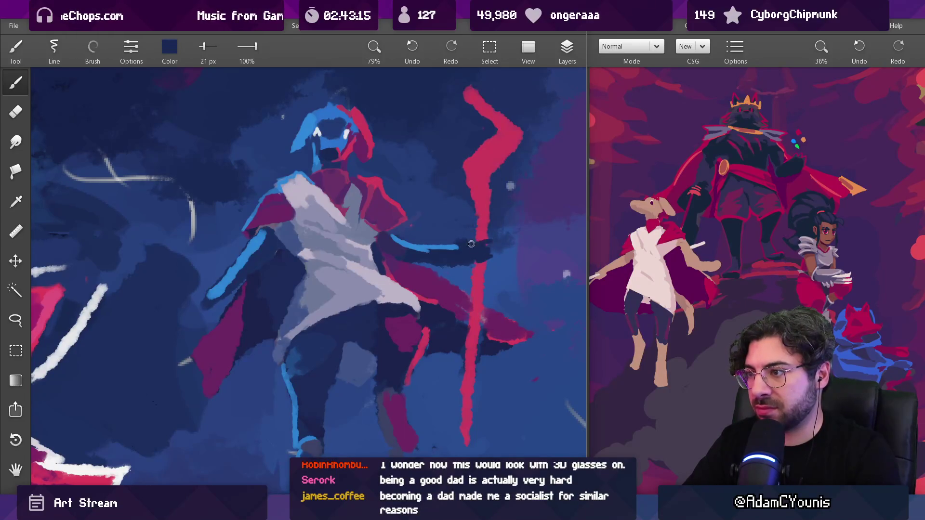
{"action": "left_click", "coordinate": [487, 237]}
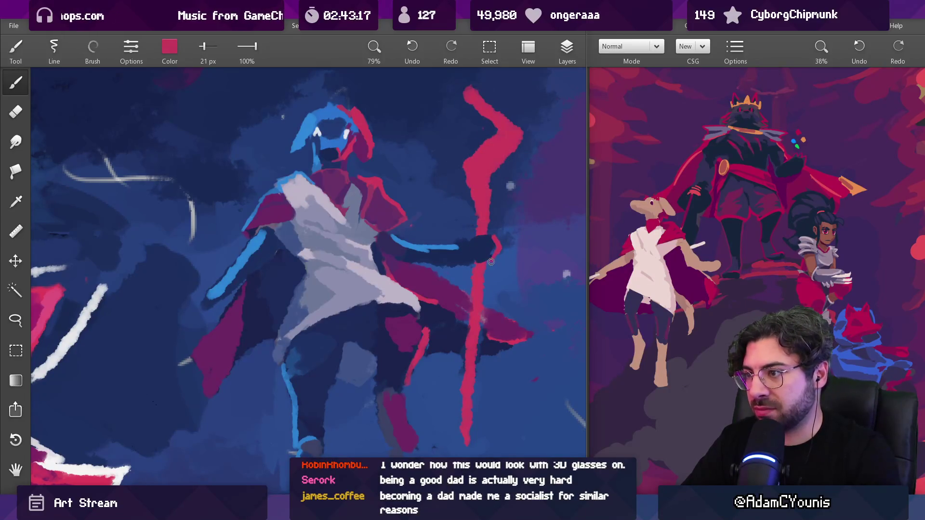
Step: Switch to a dark purple at about 32 px and shift the poster view upward
{"action": "scroll", "coordinate": [514, 225], "scroll_direction": "down", "scroll_amount": 3}
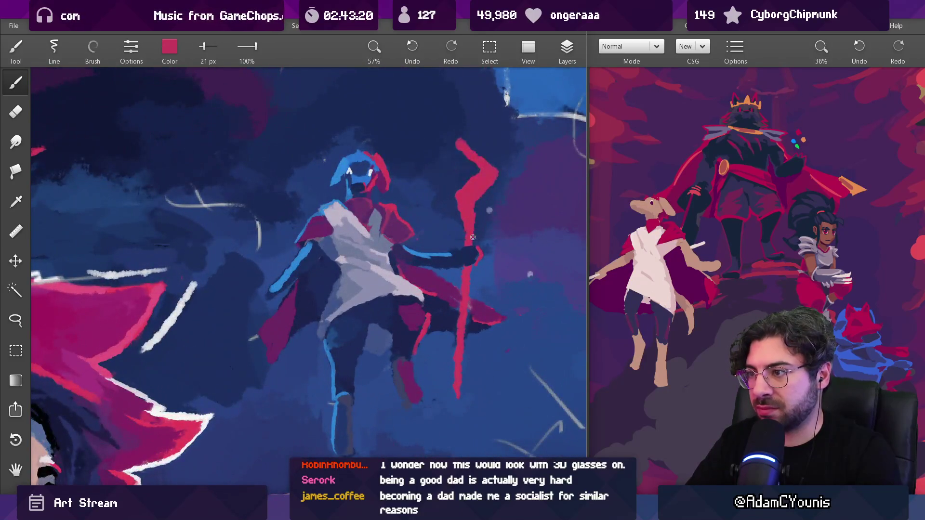
{"action": "left_click", "coordinate": [473, 238]}
{"action": "mouse_move", "coordinate": [473, 241]}
{"action": "left_mouse_down"}
{"action": "mouse_move", "coordinate": [461, 260]}
{"action": "mouse_move", "coordinate": [458, 240]}
{"action": "left_mouse_up"}
{"action": "scroll", "coordinate": [453, 260], "scroll_direction": "down", "scroll_amount": 8}
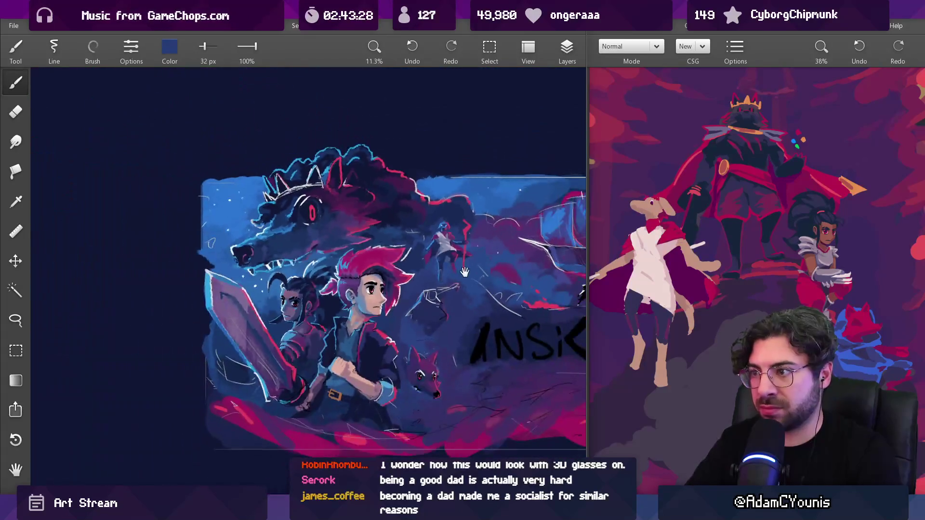
{"action": "left_click_drag", "start_coordinate": [445, 284], "coordinate": [440, 247]}
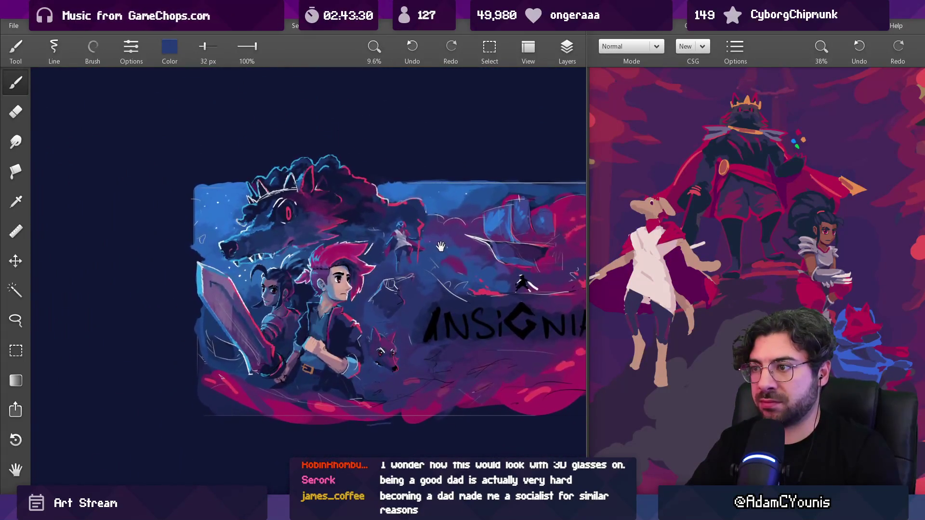
{"action": "scroll", "coordinate": [412, 226], "scroll_direction": "up", "scroll_amount": 10}
Step: Paint a short red stroke on the figure's head at 23 px, then sample nearby navy and light blue
{"action": "left_click", "coordinate": [407, 241]}
{"action": "key", "text": "bracketleft"}
{"action": "left_click_drag", "start_coordinate": [346, 247], "coordinate": [358, 244]}
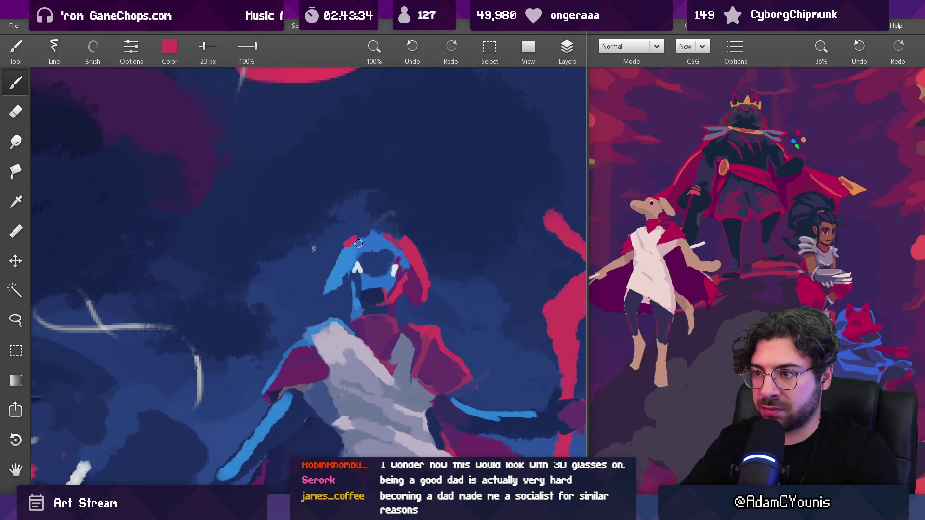
{"action": "left_click", "coordinate": [391, 242]}
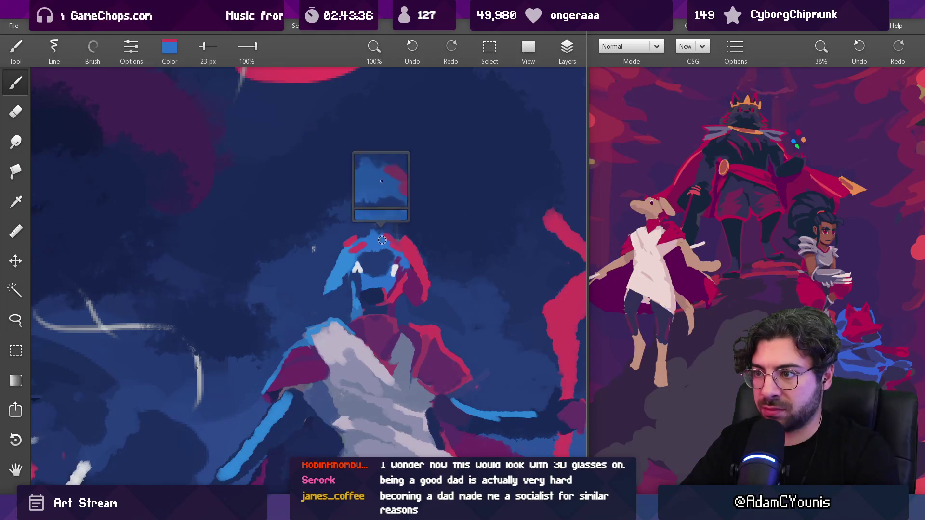
{"action": "left_click", "coordinate": [371, 232]}
{"action": "left_click", "coordinate": [379, 233]}
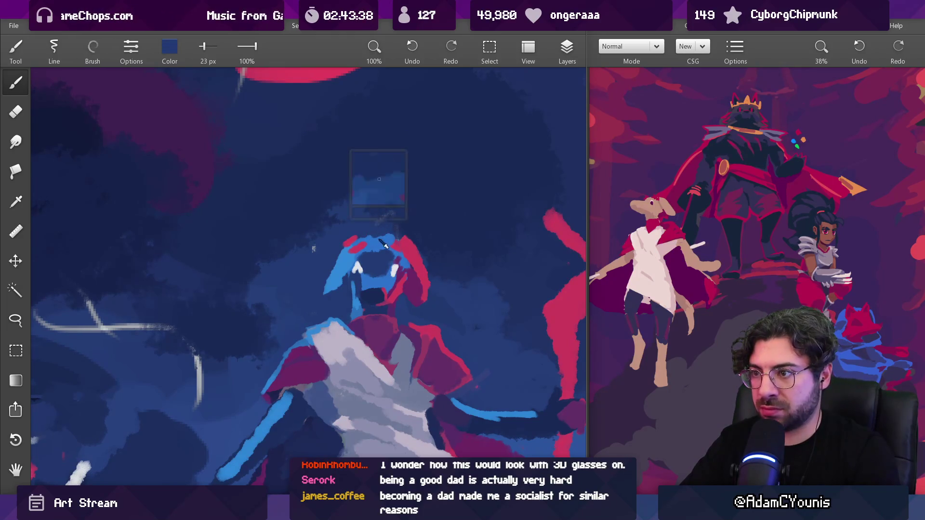
{"action": "left_click_drag", "start_coordinate": [384, 244], "coordinate": [400, 243]}
Step: Sample white and lay a thick 42 px white highlight down the lower staff, replacing a thin stroke
{"action": "scroll", "coordinate": [400, 242], "scroll_direction": "down", "scroll_amount": 10}
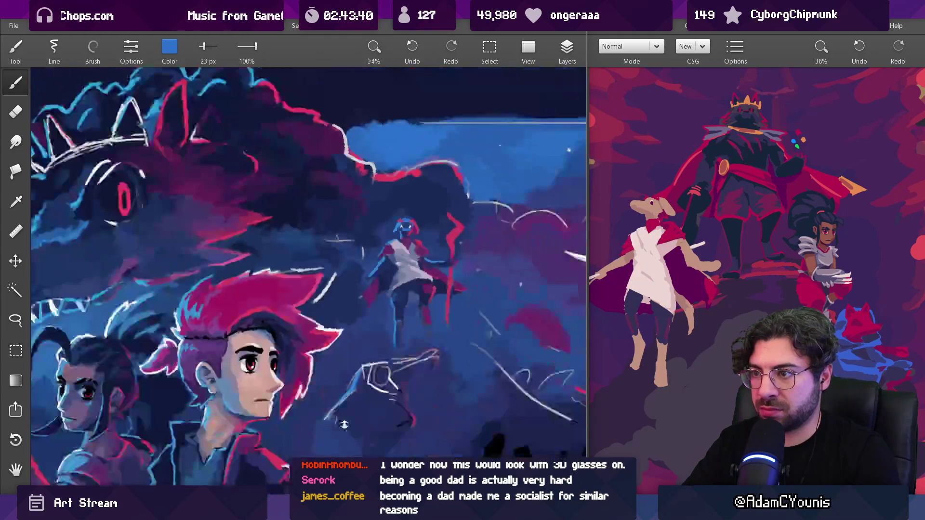
{"action": "scroll", "coordinate": [408, 258], "scroll_direction": "down", "scroll_amount": 3}
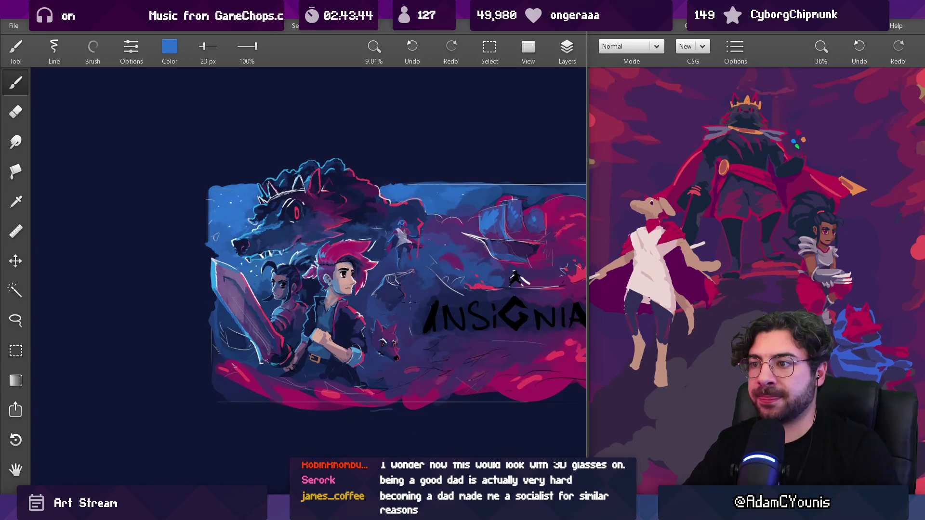
{"action": "scroll", "coordinate": [414, 272], "scroll_direction": "up", "scroll_amount": 7}
{"action": "left_click", "coordinate": [257, 318]}
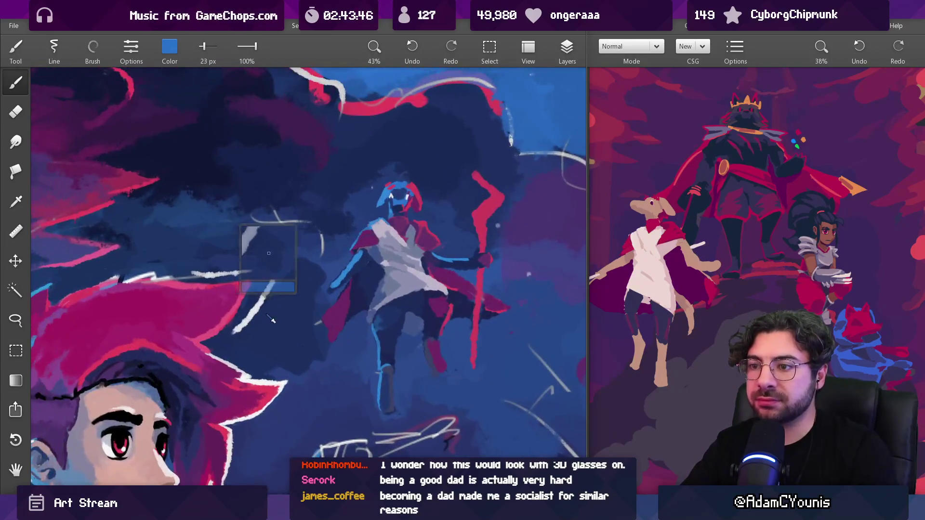
{"action": "key", "text": "bracketleft"}
{"action": "key", "text": "bracketleft"}
{"action": "key", "text": "bracketleft"}
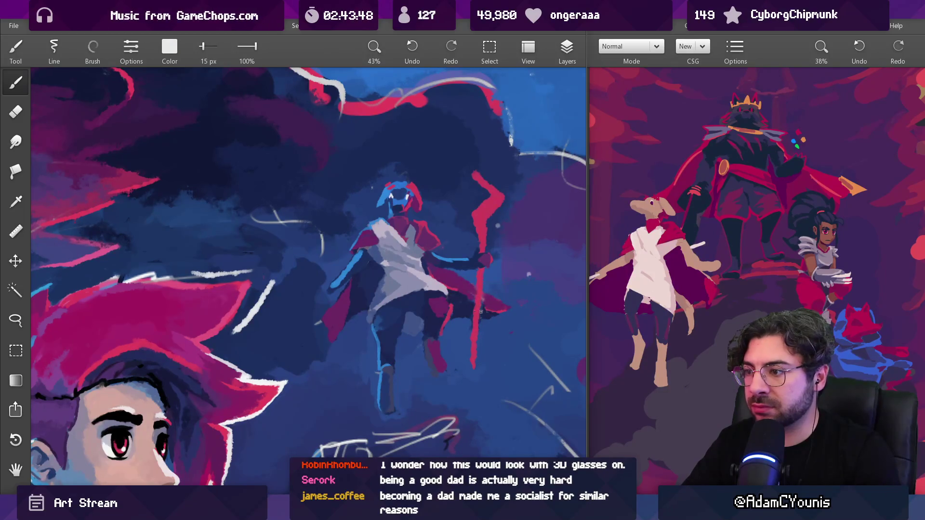
{"action": "key", "text": "bracketright"}
{"action": "key", "text": "bracketright"}
{"action": "key", "text": "bracketright"}
{"action": "key", "text": "ctrl+z"}
{"action": "left_click_drag", "start_coordinate": [481, 316], "coordinate": [477, 372]}
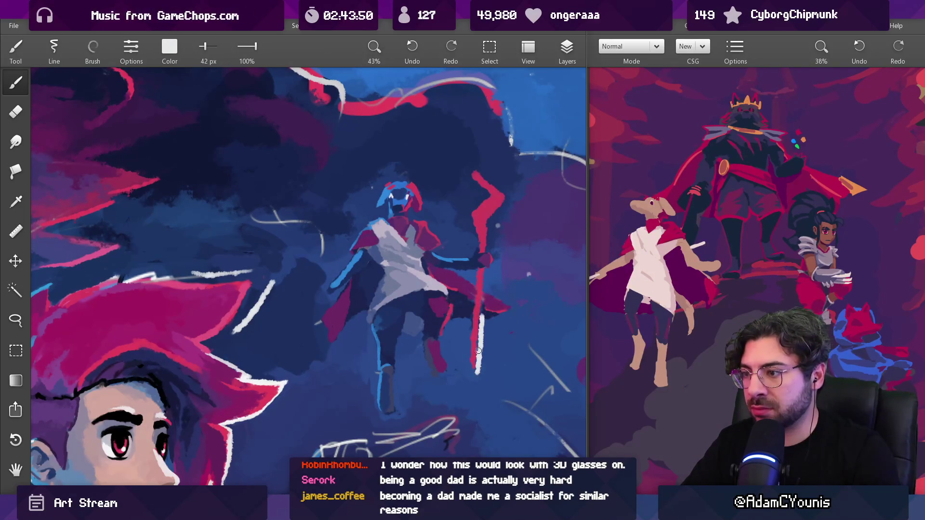
Step: Pan the poster view leftward to review the staff highlight
{"action": "scroll", "coordinate": [503, 182], "scroll_direction": "down", "scroll_amount": 8}
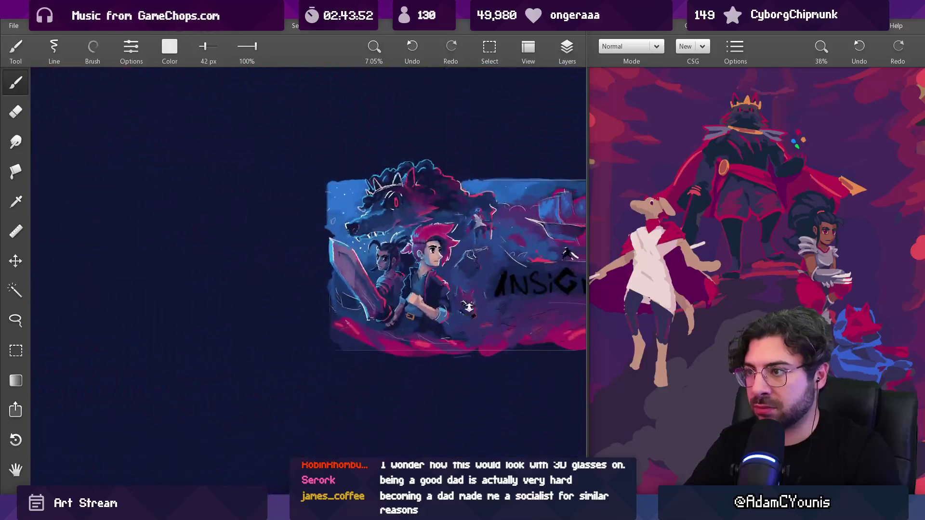
{"action": "left_click_drag", "start_coordinate": [488, 250], "coordinate": [430, 259]}
{"action": "scroll", "coordinate": [442, 235], "scroll_direction": "up", "scroll_amount": 5}
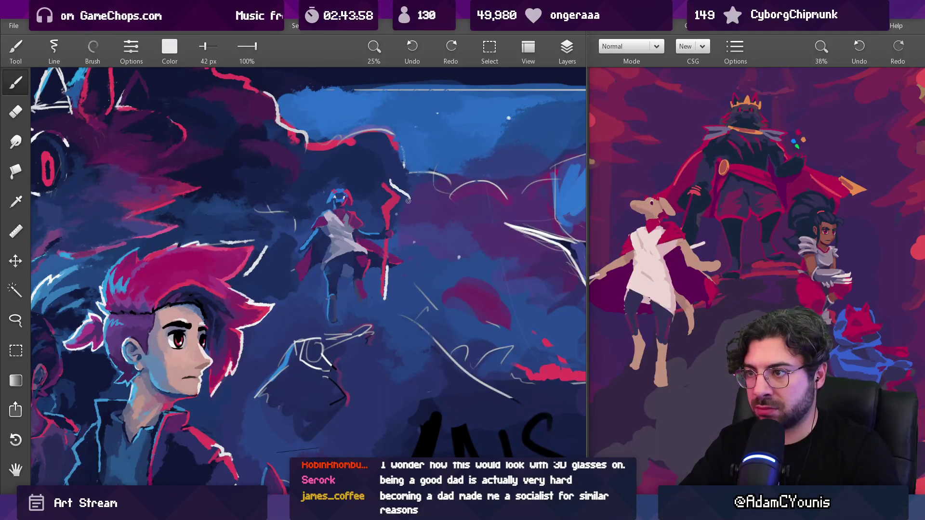
{"action": "scroll", "coordinate": [408, 201], "scroll_direction": "down", "scroll_amount": 5}
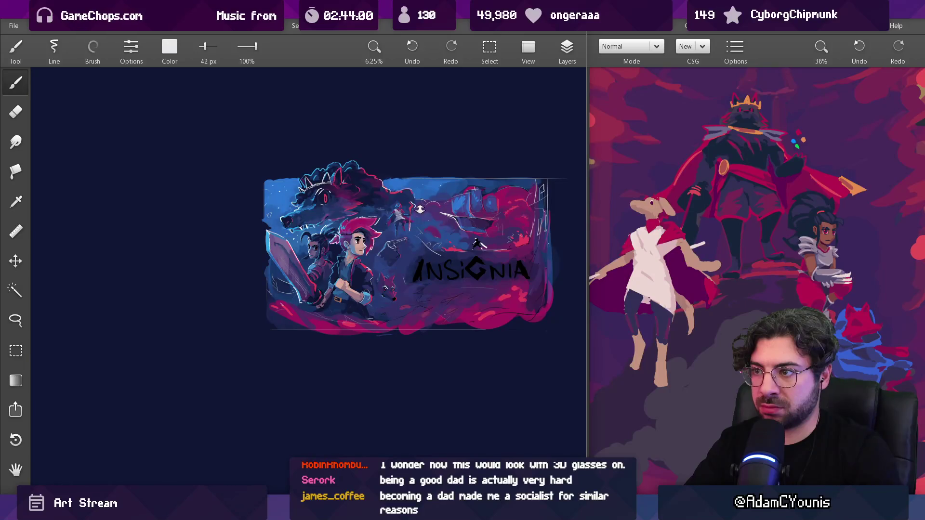
Step: Pick the staff's blue with the brush at about 32 px, undoing the pale lavender stroke
{"action": "scroll", "coordinate": [420, 209], "scroll_direction": "up", "scroll_amount": 9}
{"action": "mouse_move", "coordinate": [295, 316]}
{"action": "left_mouse_down"}
{"action": "mouse_move", "coordinate": [322, 287]}
{"action": "mouse_move", "coordinate": [272, 228]}
{"action": "mouse_move", "coordinate": [289, 212]}
{"action": "left_mouse_up"}
{"action": "mouse_move", "coordinate": [403, 242]}
{"action": "left_mouse_down"}
{"action": "mouse_move", "coordinate": [414, 230]}
{"action": "mouse_move", "coordinate": [397, 262]}
{"action": "left_mouse_up"}
{"action": "left_click", "coordinate": [411, 241]}
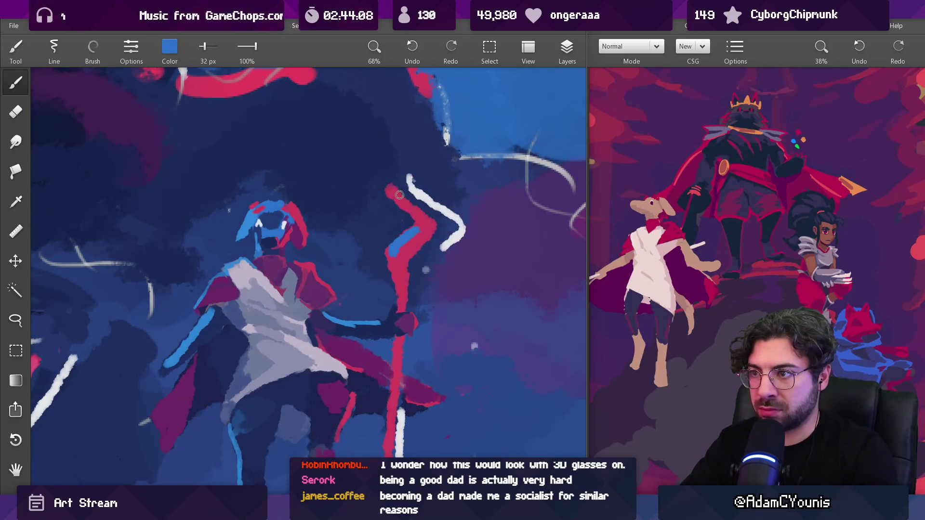
{"action": "left_click_drag", "start_coordinate": [400, 207], "coordinate": [404, 201]}
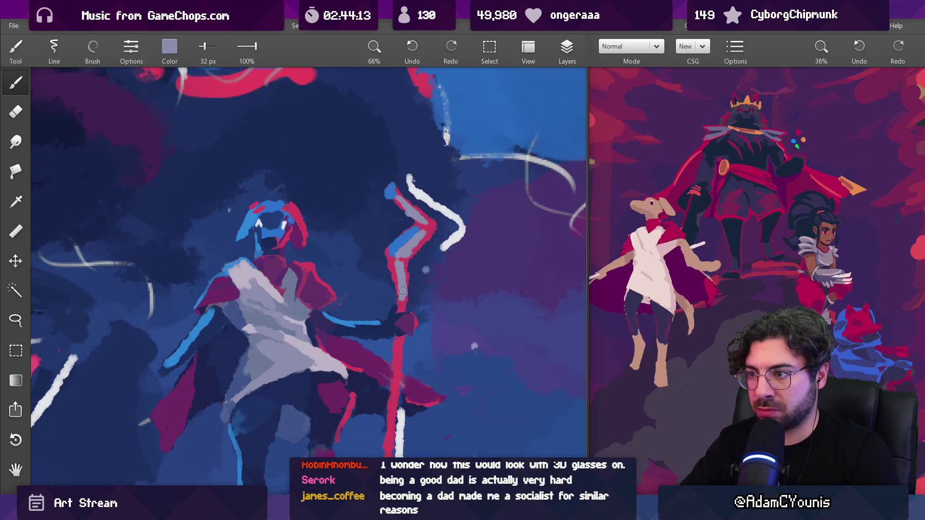
{"action": "left_click_drag", "start_coordinate": [403, 291], "coordinate": [408, 252]}
{"action": "key", "text": "ctrl+z"}
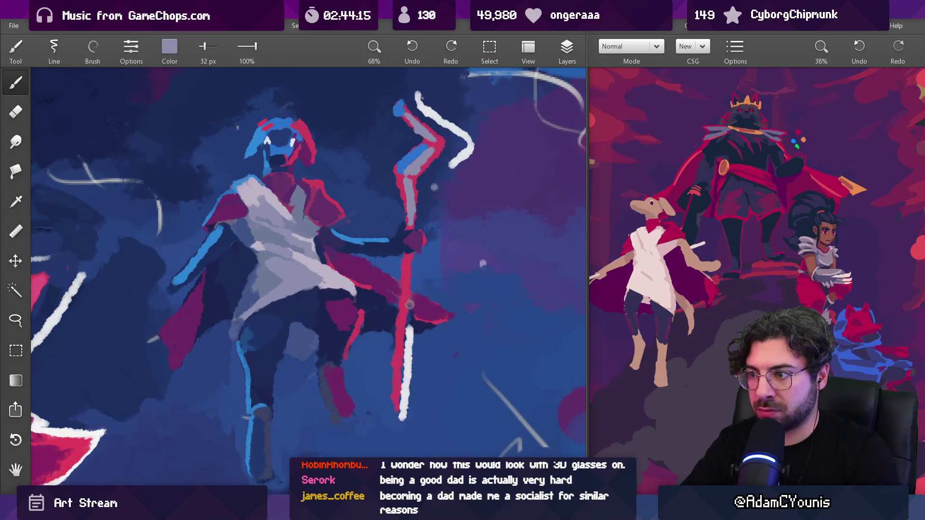
Step: Shrink the brush to about 25 px and sample white, dark navy and red from the staff
{"action": "left_click", "coordinate": [409, 330]}
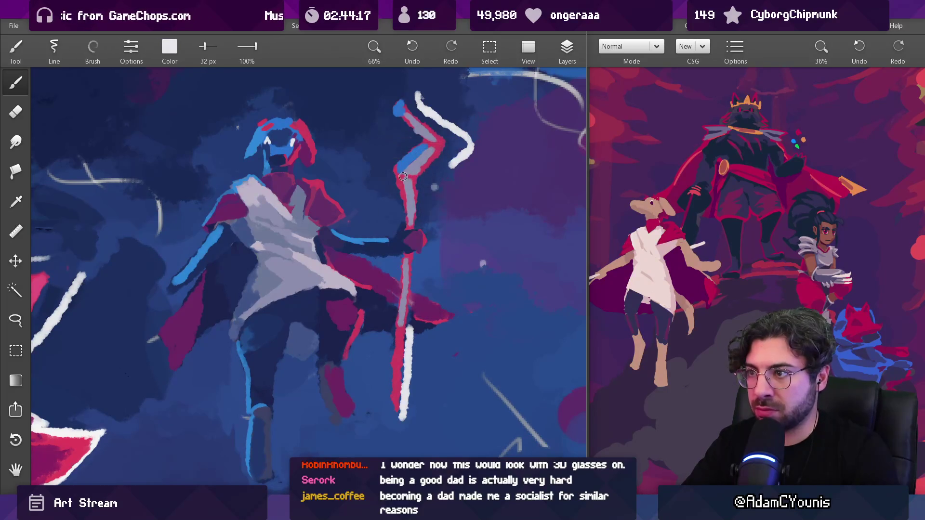
{"action": "key", "text": "bracketleft"}
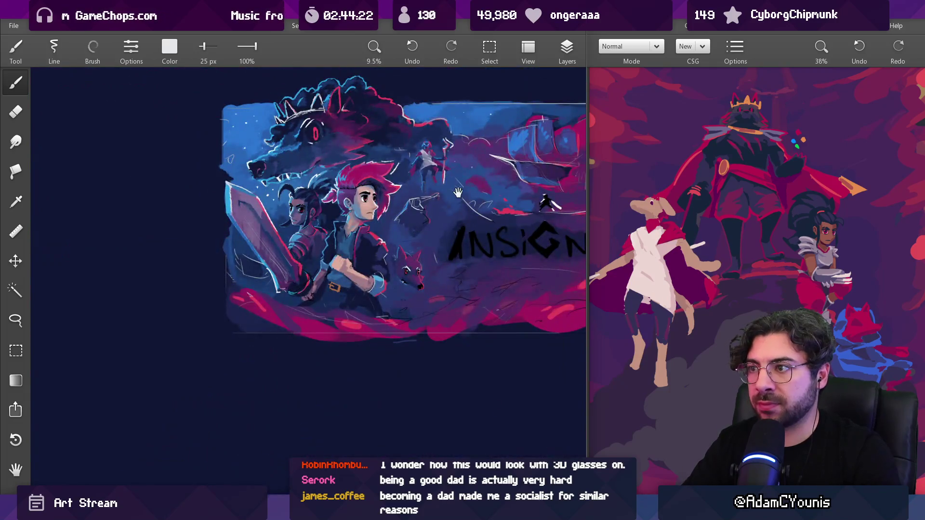
{"action": "mouse_move", "coordinate": [379, 438]}
{"action": "left_mouse_down"}
{"action": "mouse_move", "coordinate": [452, 67]}
{"action": "mouse_move", "coordinate": [424, 145]}
{"action": "mouse_move", "coordinate": [458, 159]}
{"action": "mouse_move", "coordinate": [426, 176]}
{"action": "left_mouse_up"}
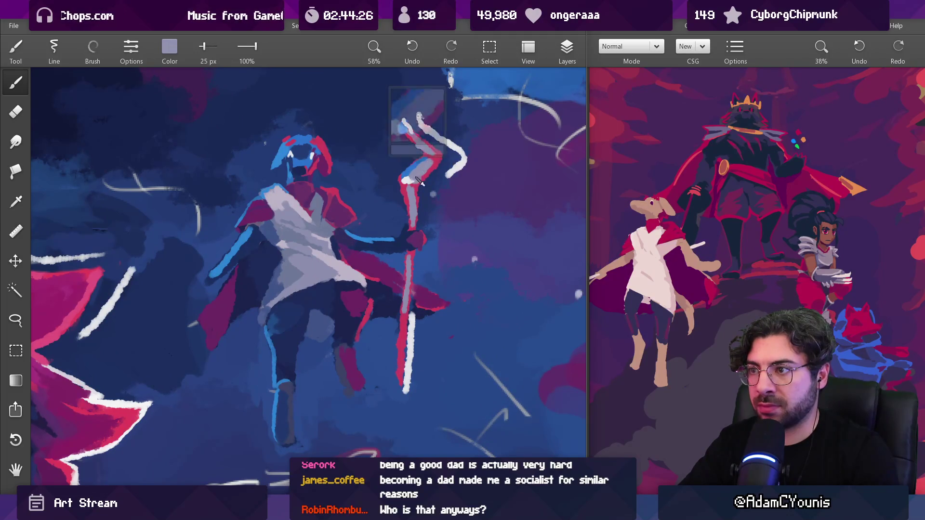
{"action": "left_click", "coordinate": [427, 165], "text": "alt"}
{"action": "left_click", "coordinate": [426, 172], "text": "alt"}
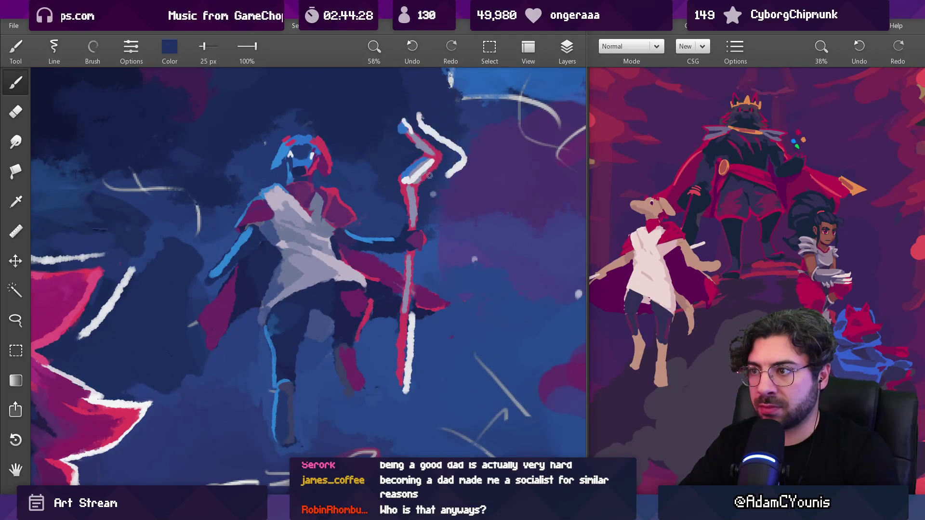
{"action": "left_click", "coordinate": [434, 163], "text": "alt"}
{"action": "scroll", "coordinate": [415, 185], "scroll_direction": "down", "scroll_amount": 5}
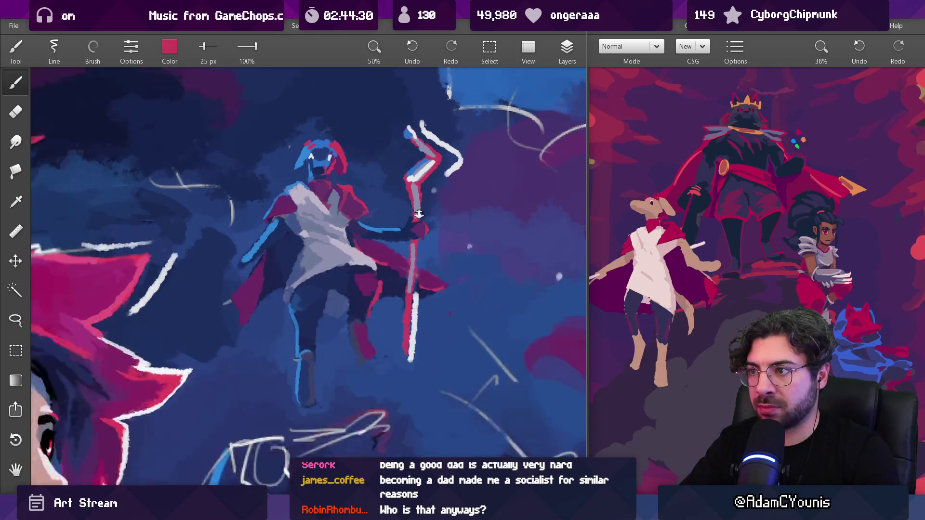
{"action": "scroll", "coordinate": [407, 234], "scroll_direction": "up", "scroll_amount": 5}
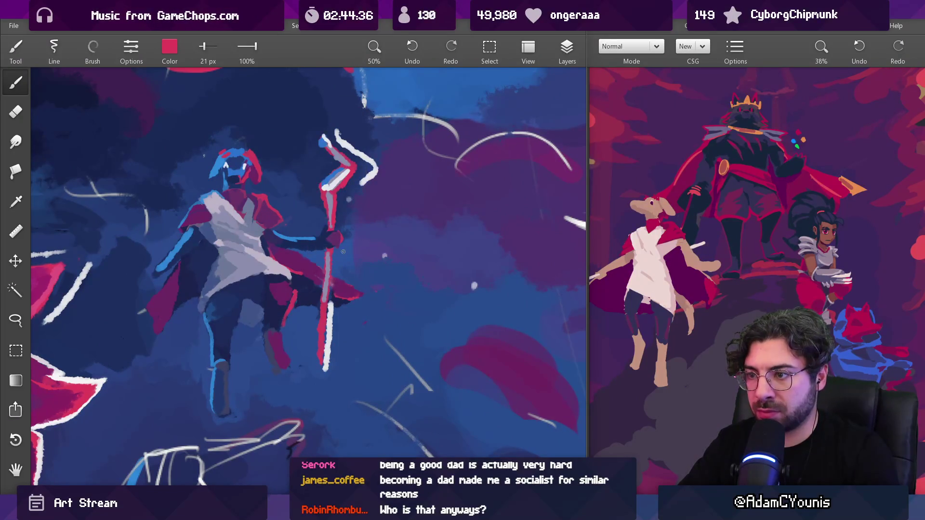
{"action": "scroll", "coordinate": [343, 251], "scroll_direction": "down", "scroll_amount": 6}
{"action": "scroll", "coordinate": [387, 244], "scroll_direction": "up", "scroll_amount": 5}
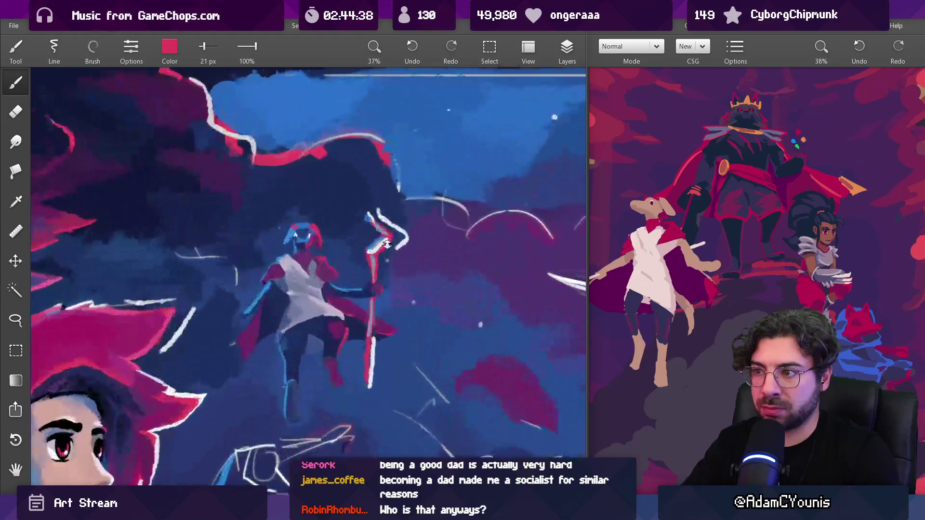
{"action": "scroll", "coordinate": [387, 245], "scroll_direction": "up", "scroll_amount": 3}
Step: Dab white near the staff hand, then pick bright blue and dark navy for the staff's edge
{"action": "left_click", "coordinate": [360, 248], "text": "alt"}
{"action": "left_click_drag", "start_coordinate": [359, 249], "coordinate": [366, 251]}
{"action": "mouse_move", "coordinate": [362, 246]}
{"action": "left_mouse_down"}
{"action": "mouse_move", "coordinate": [359, 234]}
{"action": "mouse_move", "coordinate": [340, 252]}
{"action": "mouse_move", "coordinate": [355, 299]}
{"action": "mouse_move", "coordinate": [386, 259]}
{"action": "left_mouse_up"}
{"action": "mouse_move", "coordinate": [375, 214]}
{"action": "left_mouse_down"}
{"action": "mouse_move", "coordinate": [369, 199]}
{"action": "mouse_move", "coordinate": [309, 255]}
{"action": "left_mouse_up"}
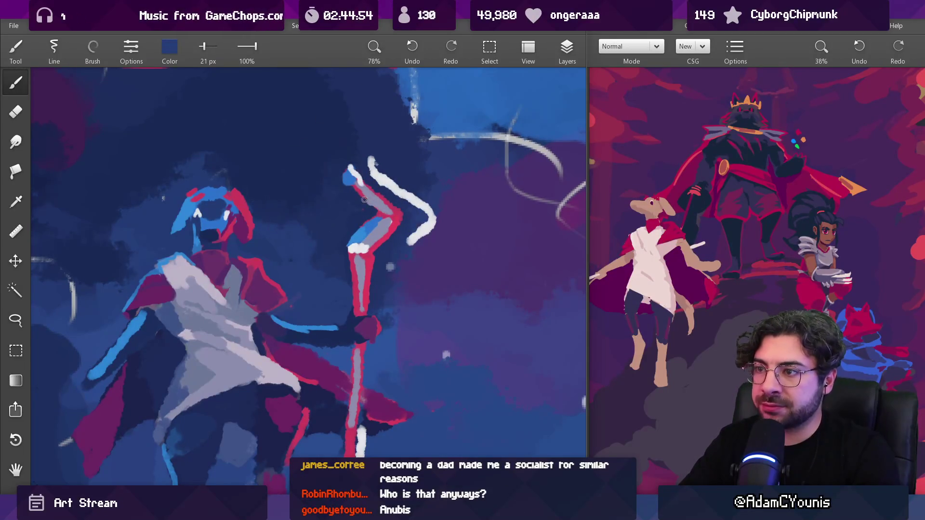
{"action": "left_click_drag", "start_coordinate": [361, 193], "coordinate": [346, 187]}
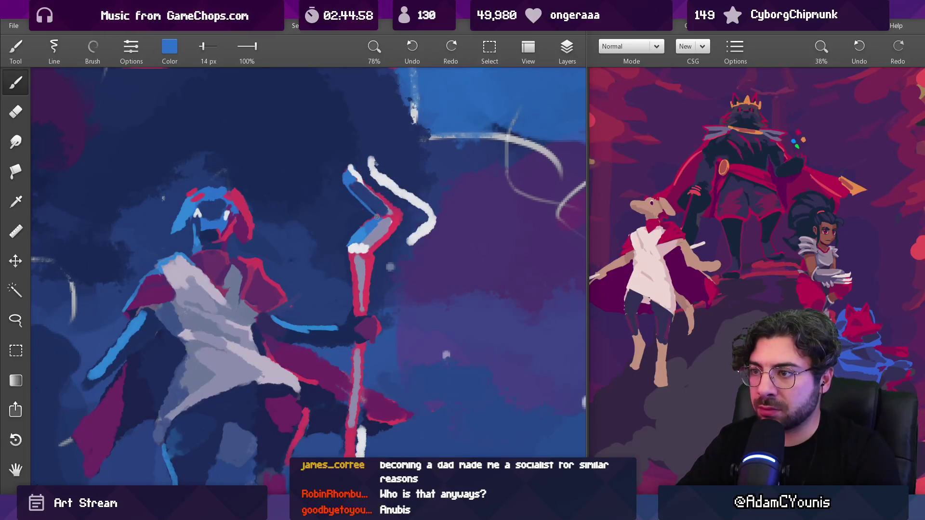
{"action": "left_click", "coordinate": [352, 181]}
{"action": "left_click_drag", "start_coordinate": [353, 181], "coordinate": [352, 180]}
{"action": "scroll", "coordinate": [379, 183], "scroll_direction": "down", "scroll_amount": 1}
{"action": "scroll", "coordinate": [378, 183], "scroll_direction": "down", "scroll_amount": 15}
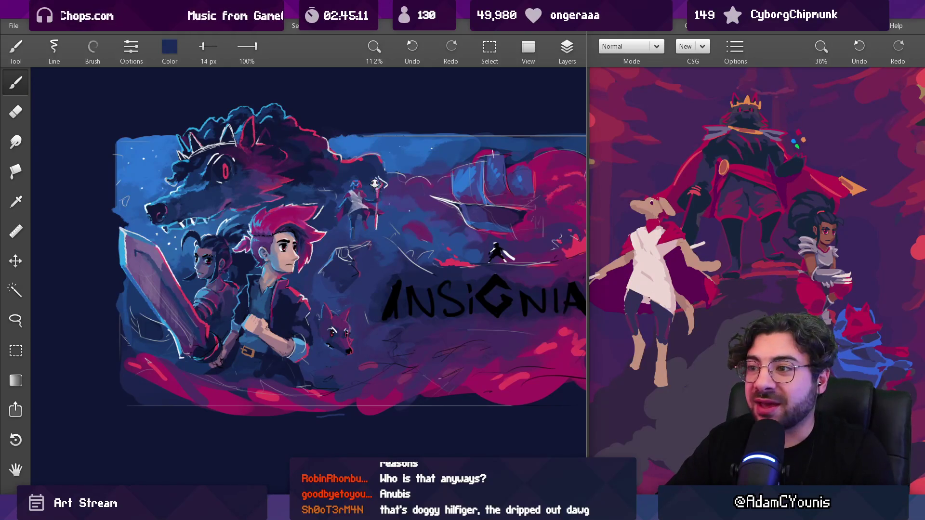
Step: Enlarge the brush to 20 px and sample blue and navy around the top of the staff
{"action": "scroll", "coordinate": [374, 183], "scroll_direction": "up", "scroll_amount": 10}
{"action": "key", "text": "bracketright"}
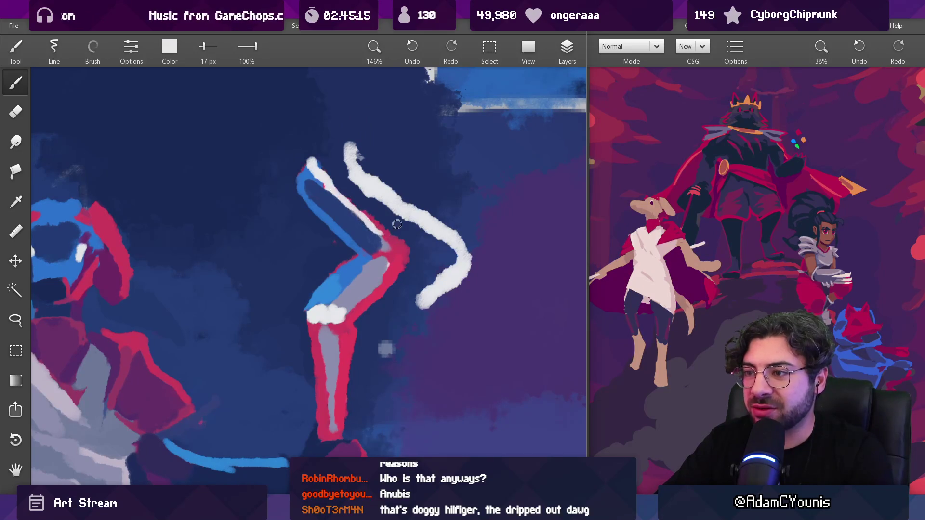
{"action": "scroll", "coordinate": [397, 225], "scroll_direction": "down", "scroll_amount": 3}
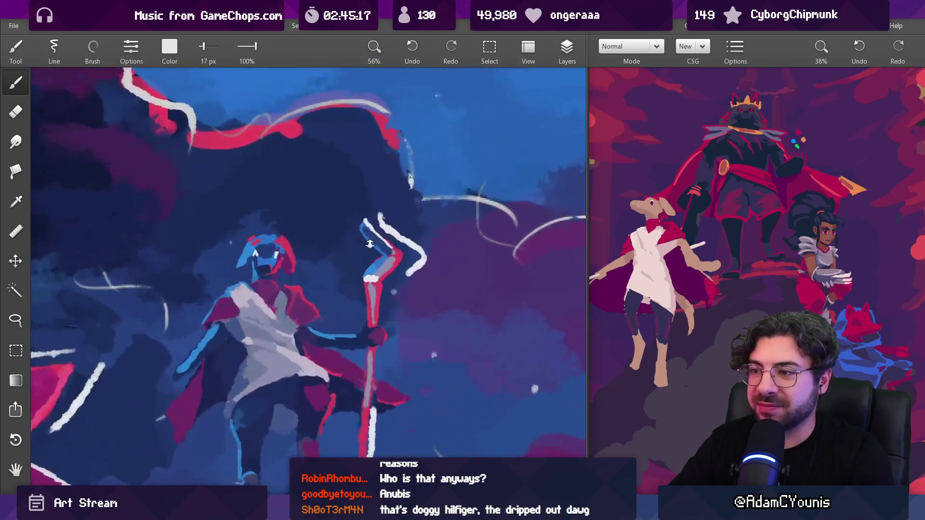
{"action": "left_click", "coordinate": [362, 232], "text": "alt"}
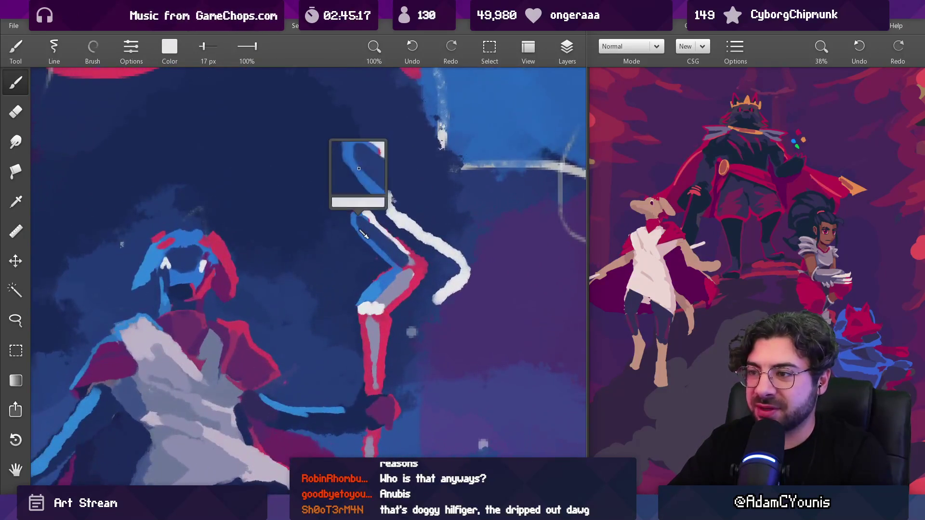
{"action": "left_click", "coordinate": [355, 226], "text": "alt"}
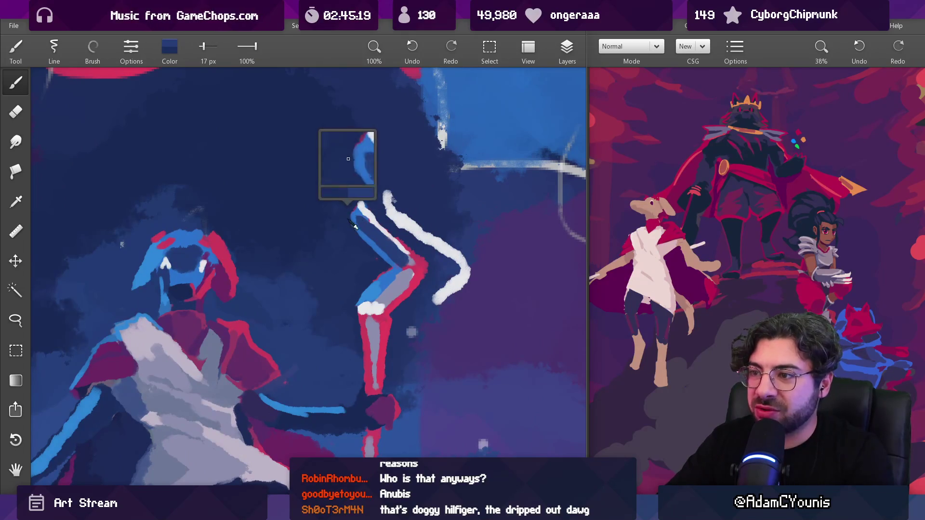
{"action": "left_click", "coordinate": [376, 243], "text": "alt"}
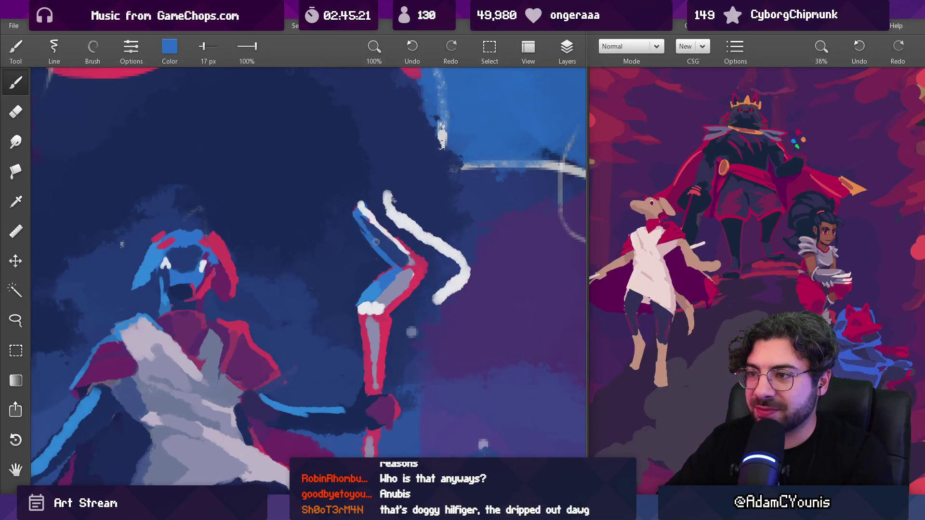
{"action": "left_click", "coordinate": [346, 208], "text": "alt"}
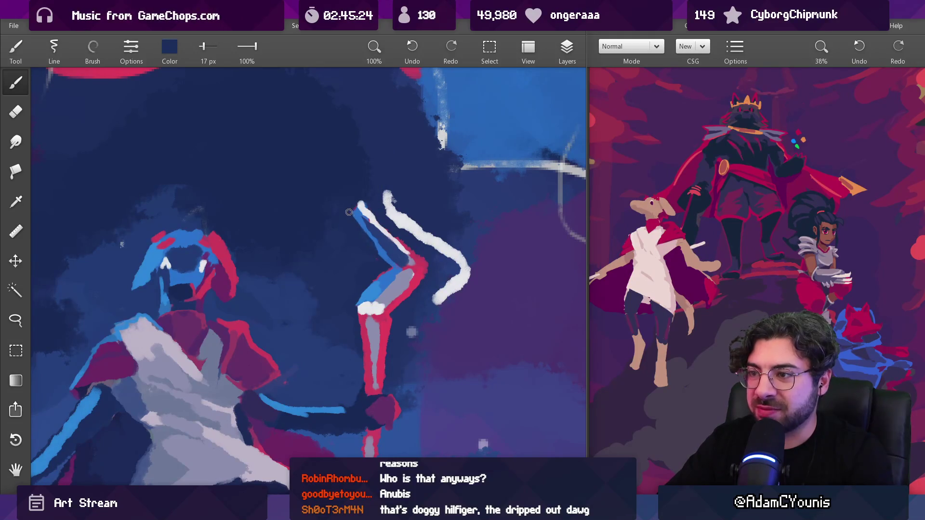
{"action": "left_click", "coordinate": [381, 263], "text": "alt"}
{"action": "key", "text": "bracketright"}
{"action": "key", "text": "bracketright"}
{"action": "key", "text": "bracketright"}
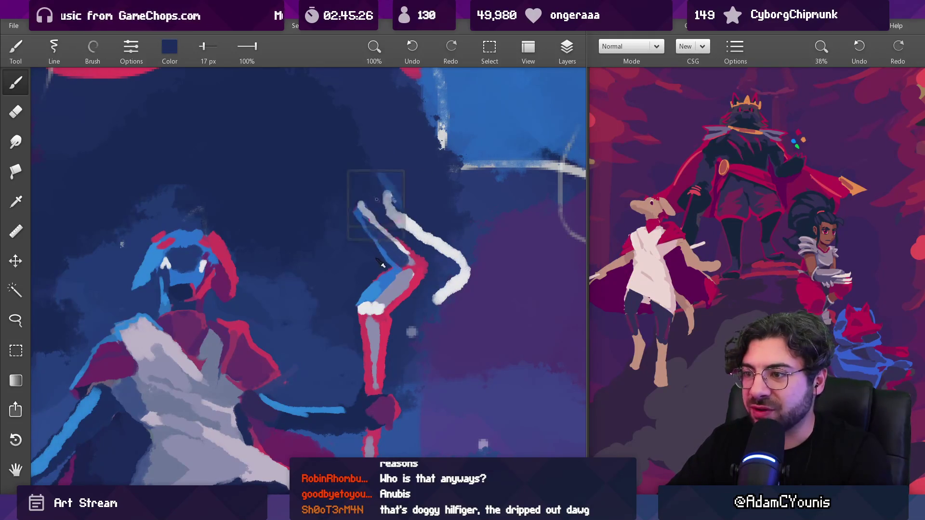
Step: Paint navy and short medium-blue strokes at the staff tip, then give it a white edge
{"action": "left_click", "coordinate": [386, 251], "text": "alt"}
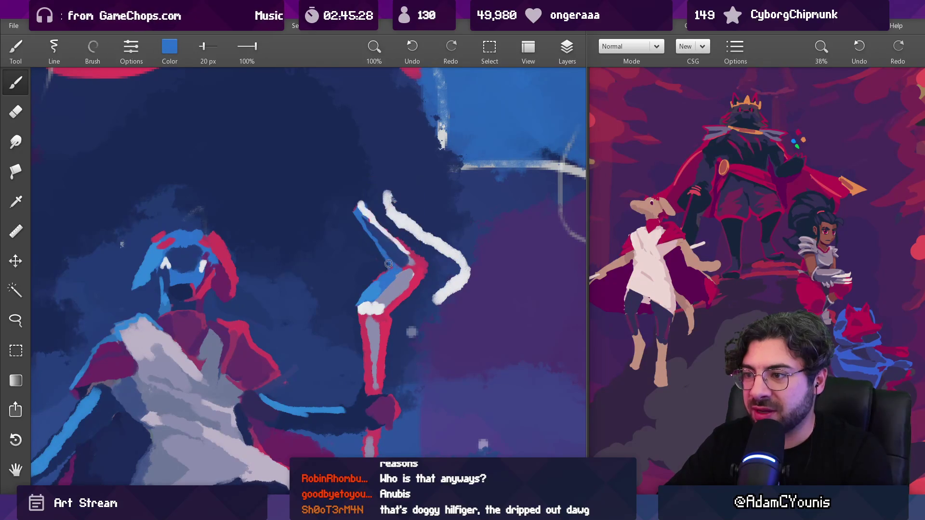
{"action": "left_click", "coordinate": [399, 260], "text": "alt"}
{"action": "left_click", "coordinate": [402, 273], "text": "alt"}
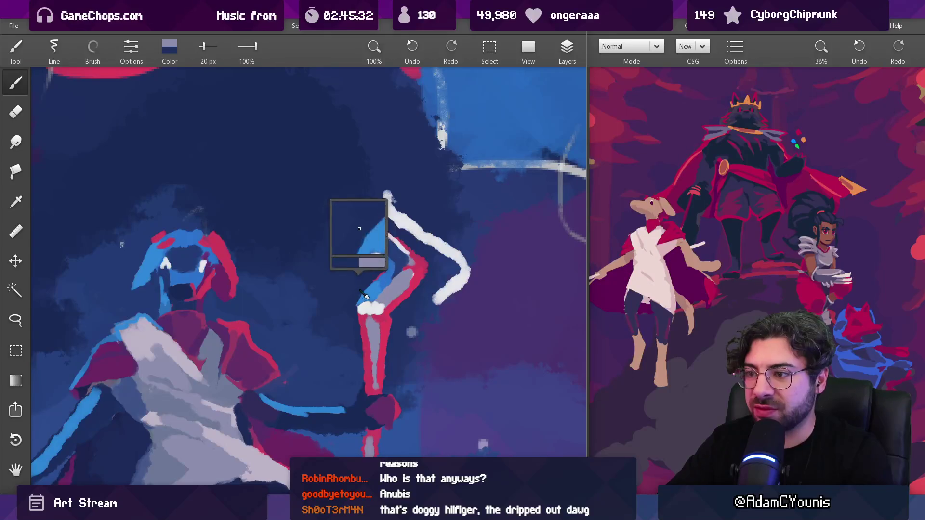
{"action": "scroll", "coordinate": [389, 253], "scroll_direction": "down", "scroll_amount": 3}
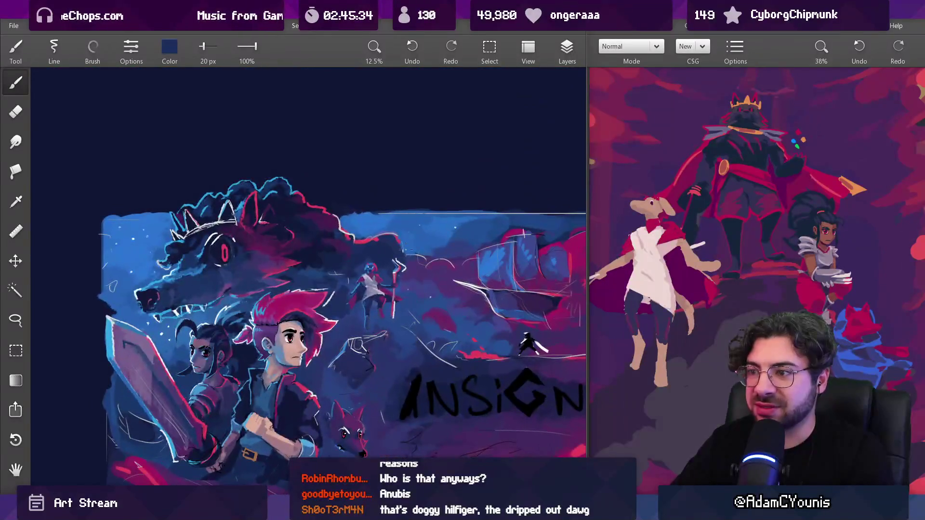
{"action": "scroll", "coordinate": [405, 258], "scroll_direction": "up", "scroll_amount": 3}
{"action": "left_click", "coordinate": [348, 213], "text": "alt"}
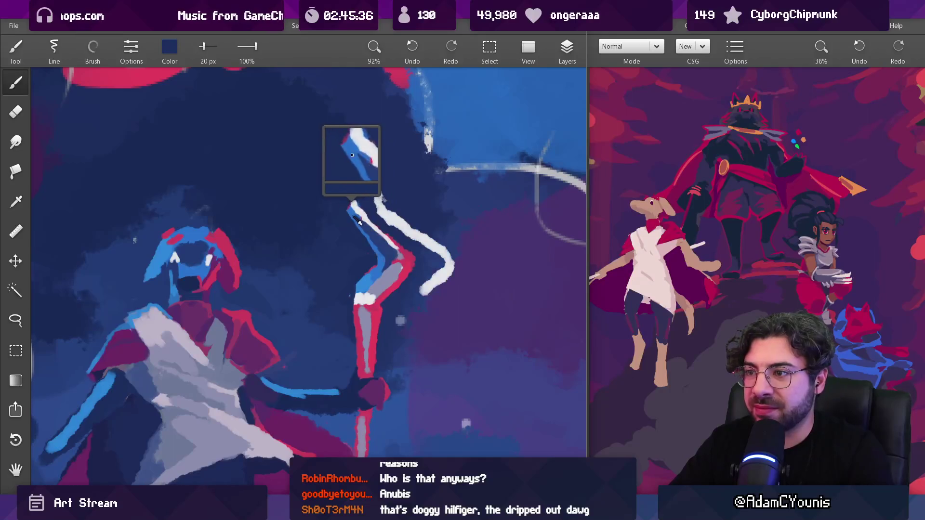
{"action": "left_click", "coordinate": [348, 212], "text": "alt"}
{"action": "left_click_drag", "start_coordinate": [343, 220], "coordinate": [356, 205]}
{"action": "left_click", "coordinate": [351, 210], "text": "alt"}
{"action": "left_click", "coordinate": [350, 210], "text": "alt"}
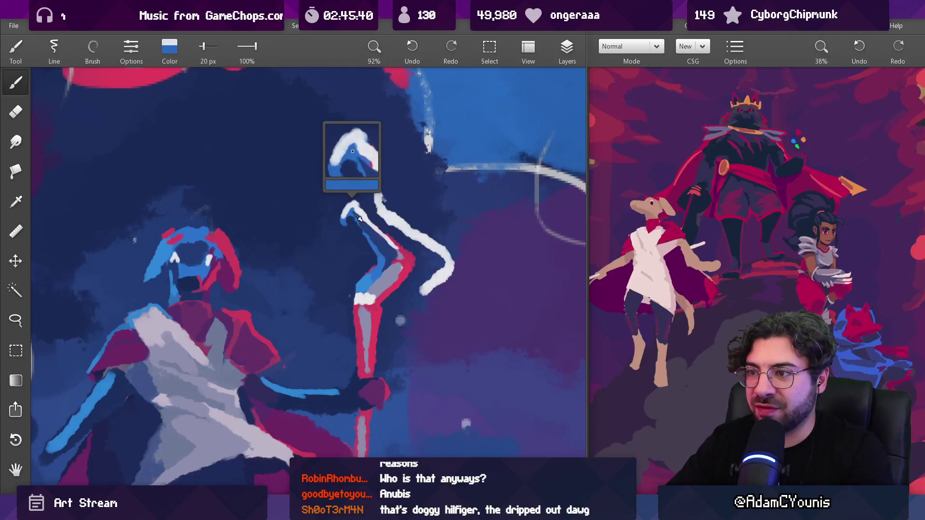
Step: Repaint the staff tip in darker blue and sample dark navy just above it
{"action": "scroll", "coordinate": [366, 173], "scroll_direction": "down", "scroll_amount": 5}
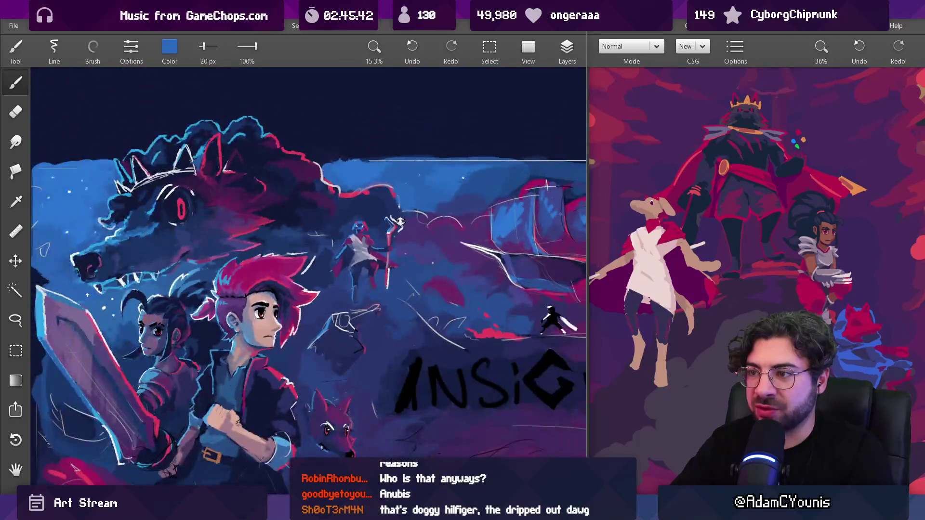
{"action": "scroll", "coordinate": [374, 161], "scroll_direction": "up", "scroll_amount": 4}
{"action": "scroll", "coordinate": [374, 161], "scroll_direction": "up", "scroll_amount": 2}
{"action": "left_click", "coordinate": [359, 227], "text": "alt"}
{"action": "left_click_drag", "start_coordinate": [351, 238], "coordinate": [373, 260]}
{"action": "left_click", "coordinate": [363, 249], "text": "alt"}
{"action": "left_click", "coordinate": [370, 239], "text": "alt"}
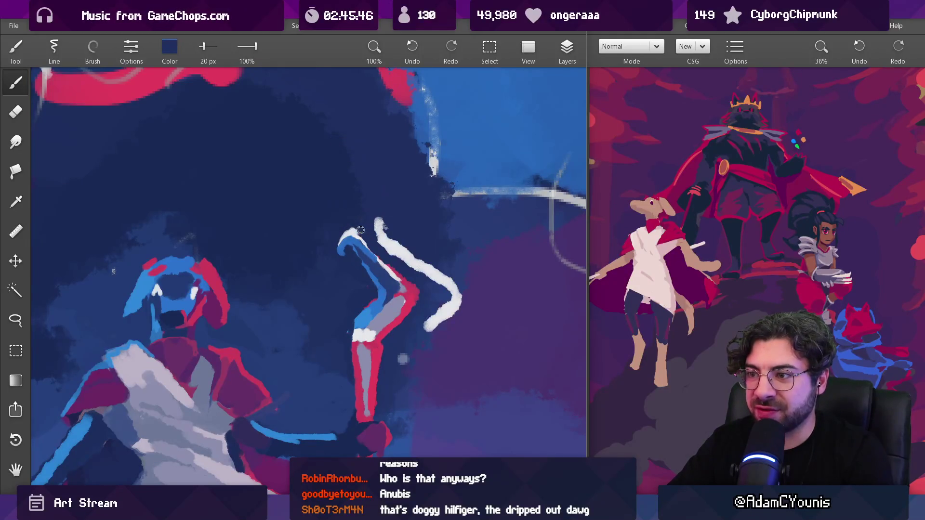
{"action": "left_click", "coordinate": [348, 226], "text": "alt"}
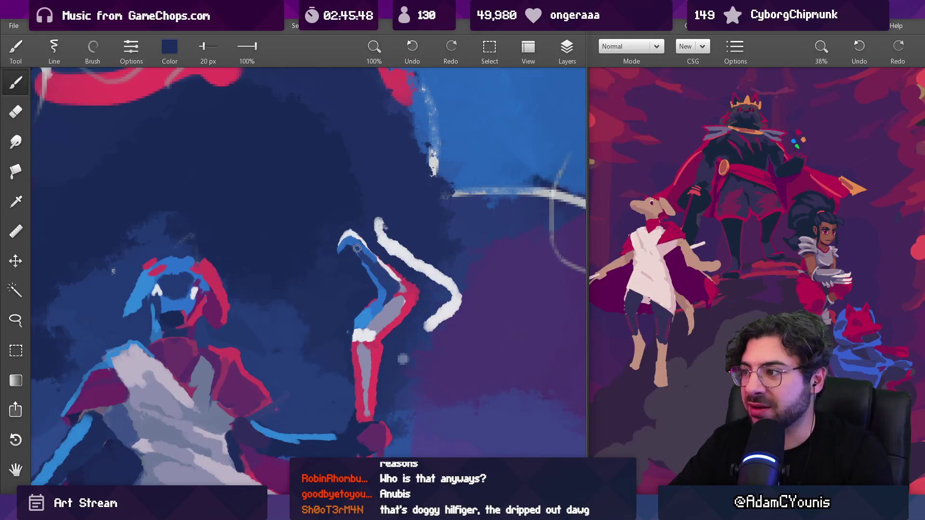
{"action": "scroll", "coordinate": [790, 292], "scroll_direction": "down", "scroll_amount": 3}
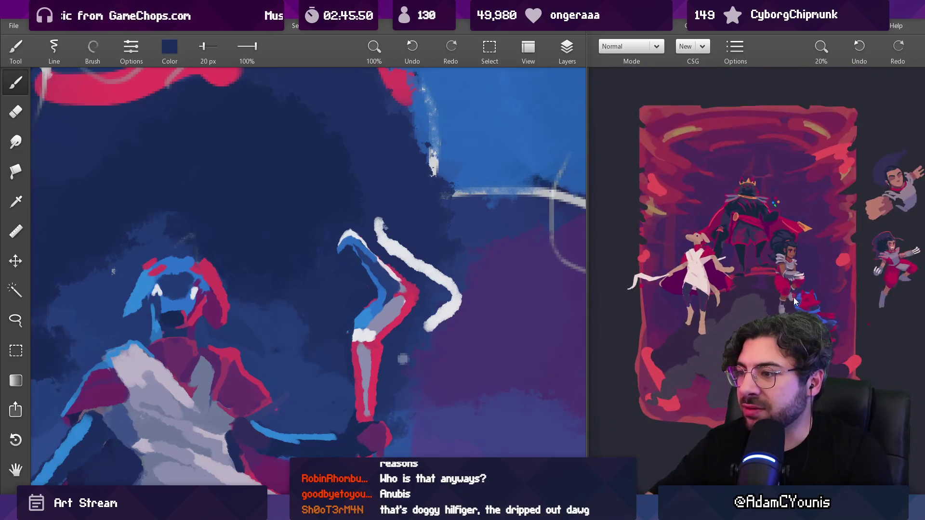
Step: Compare and sample the blue, white and navy tones on the staff tip
{"action": "scroll", "coordinate": [363, 177], "scroll_direction": "down", "scroll_amount": 3}
{"action": "scroll", "coordinate": [363, 177], "scroll_direction": "up", "scroll_amount": 3}
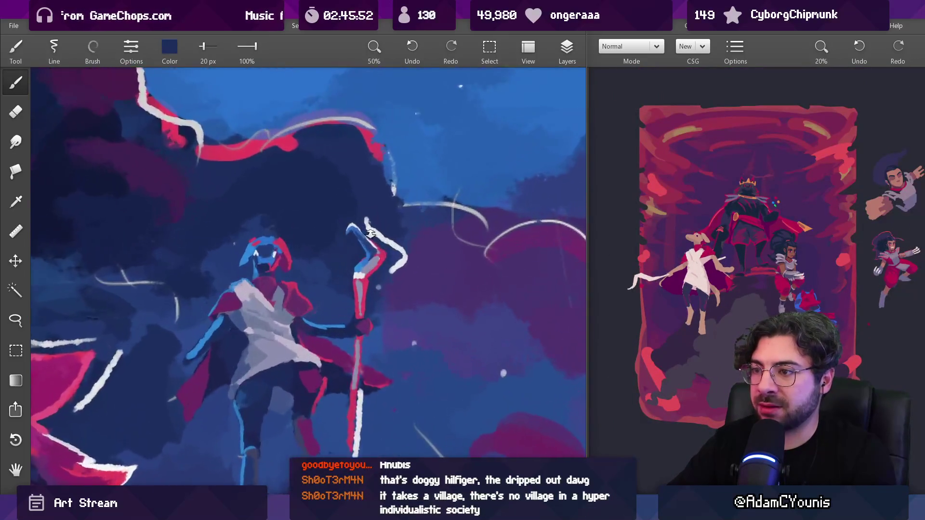
{"action": "left_click", "coordinate": [337, 218], "text": "alt"}
{"action": "left_click", "coordinate": [340, 216], "text": "alt"}
{"action": "left_click", "coordinate": [345, 208], "text": "alt"}
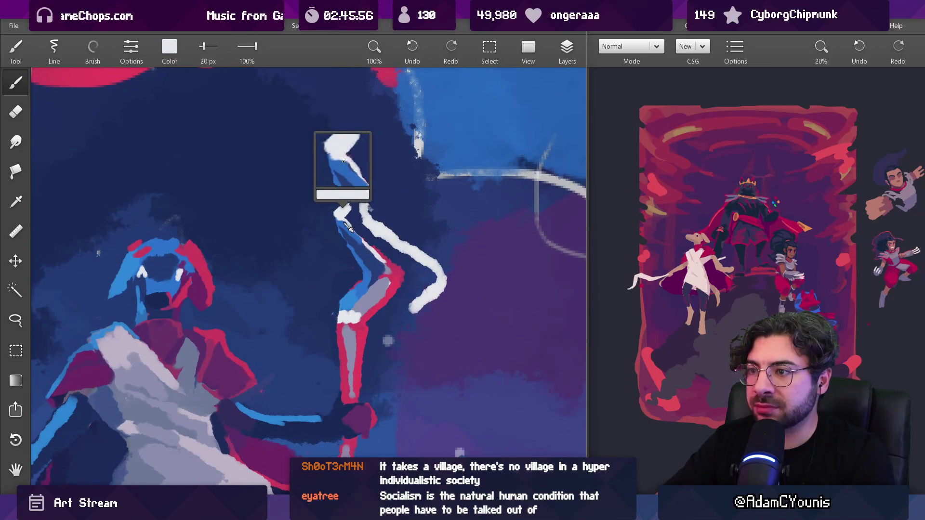
{"action": "left_click", "coordinate": [345, 210], "text": "alt"}
{"action": "left_click", "coordinate": [350, 217], "text": "alt"}
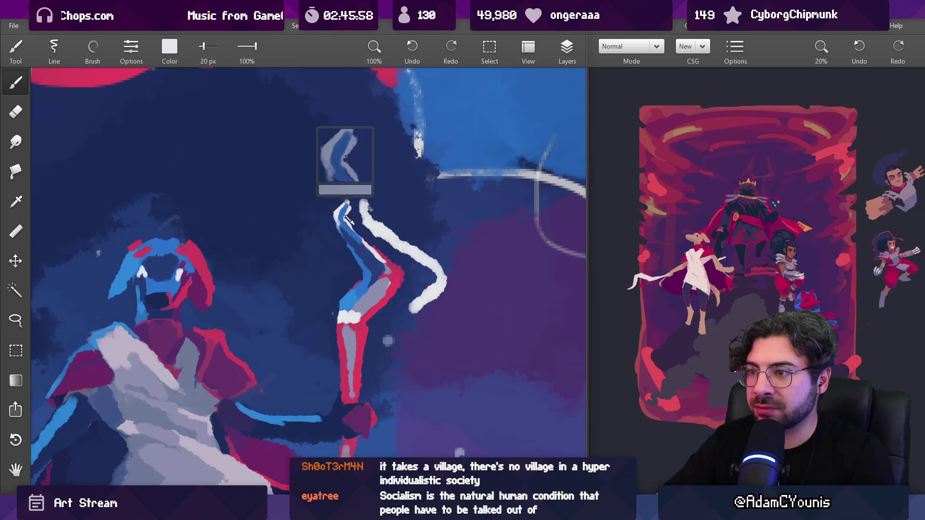
{"action": "left_click", "coordinate": [351, 214], "text": "alt"}
{"action": "left_click", "coordinate": [349, 208], "text": "alt"}
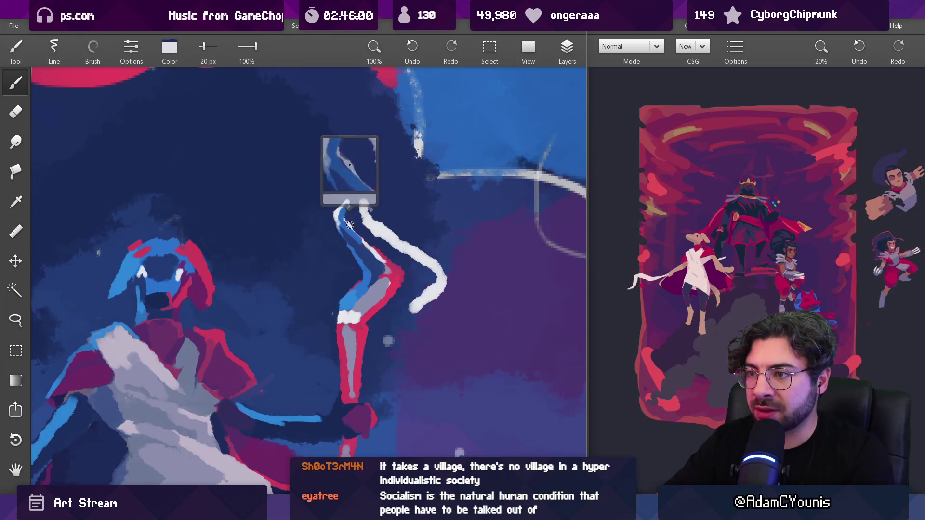
{"action": "left_click", "coordinate": [360, 197], "text": "alt"}
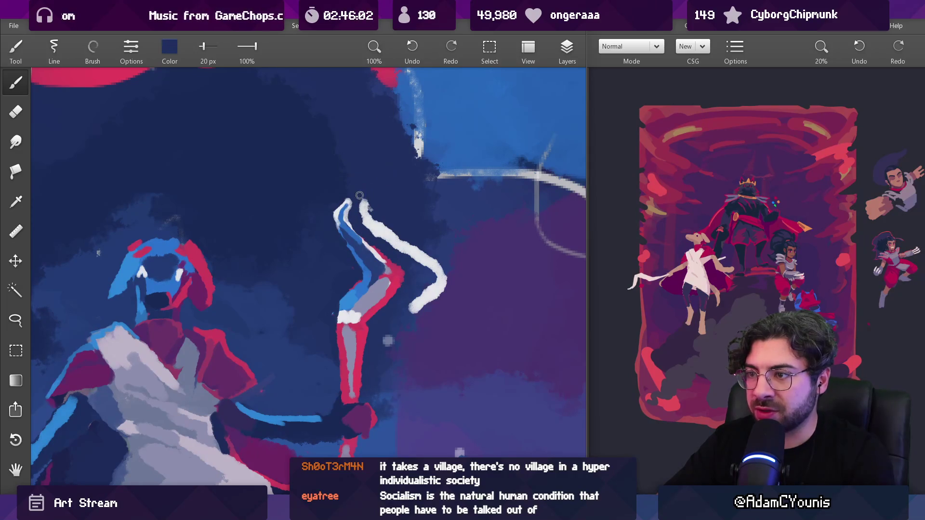
Step: Bring the staff-bearer higher in view and pick light blue, crimson and dark purple around the staff
{"action": "scroll", "coordinate": [402, 254], "scroll_direction": "down", "scroll_amount": 5}
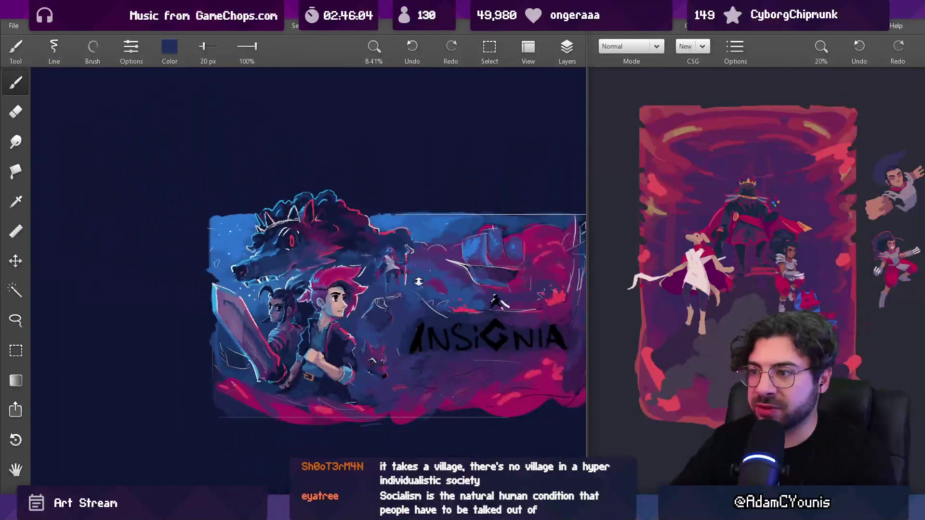
{"action": "scroll", "coordinate": [403, 201], "scroll_direction": "up", "scroll_amount": 2}
{"action": "scroll", "coordinate": [403, 201], "scroll_direction": "up", "scroll_amount": 2}
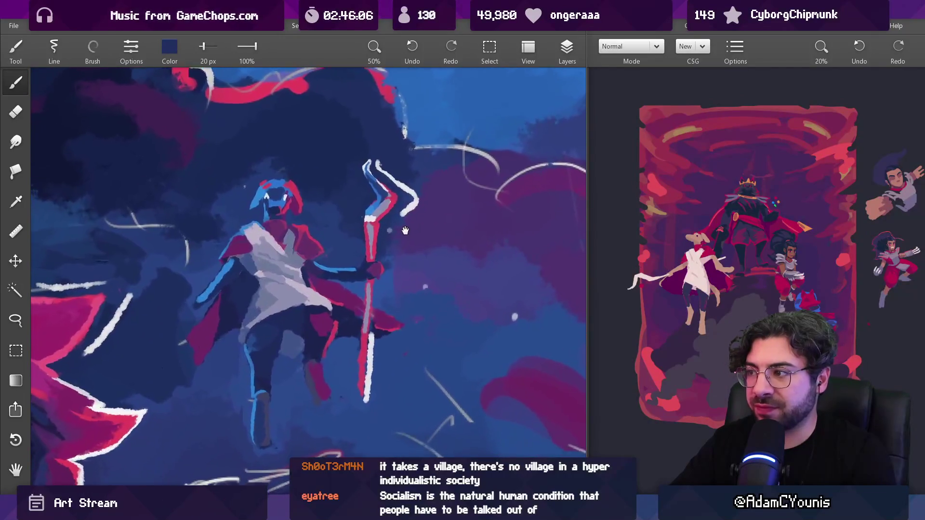
{"action": "left_click_drag", "start_coordinate": [404, 291], "coordinate": [396, 266]}
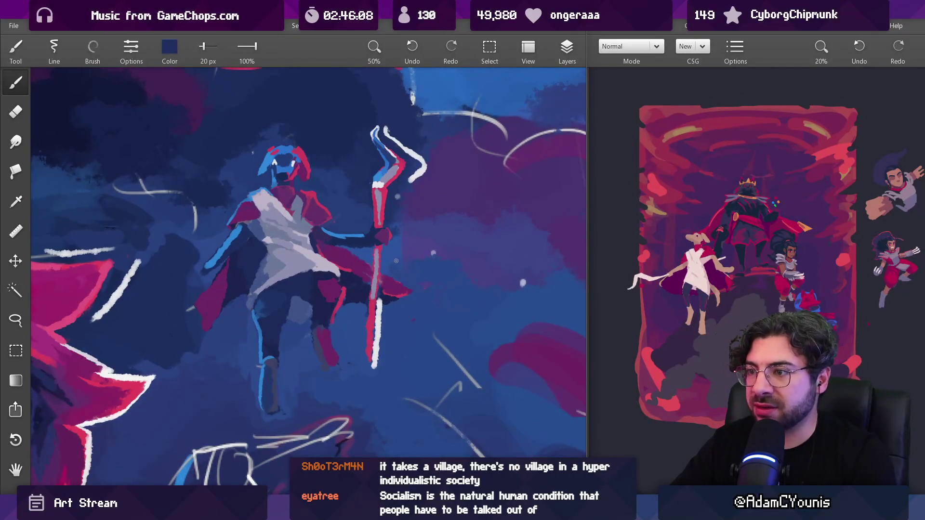
{"action": "scroll", "coordinate": [376, 212], "scroll_direction": "up", "scroll_amount": 2}
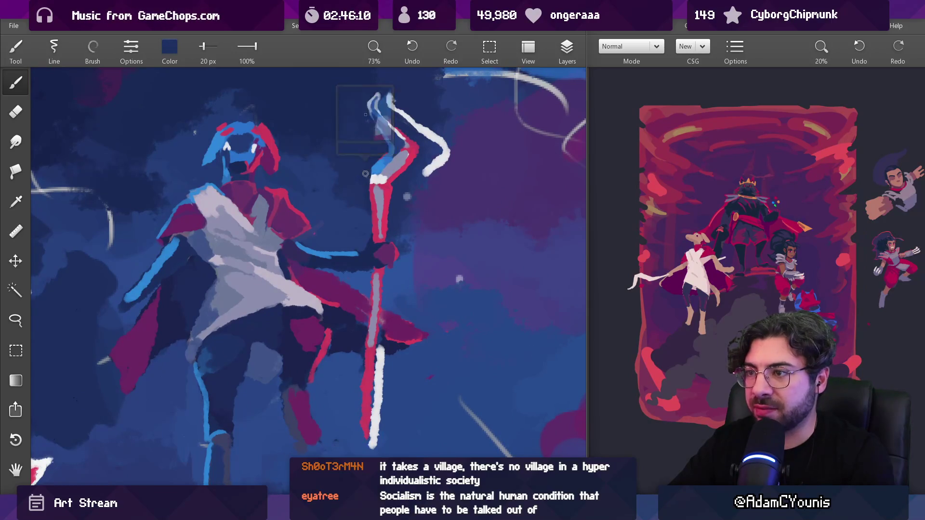
{"action": "left_click", "coordinate": [376, 170], "text": "alt"}
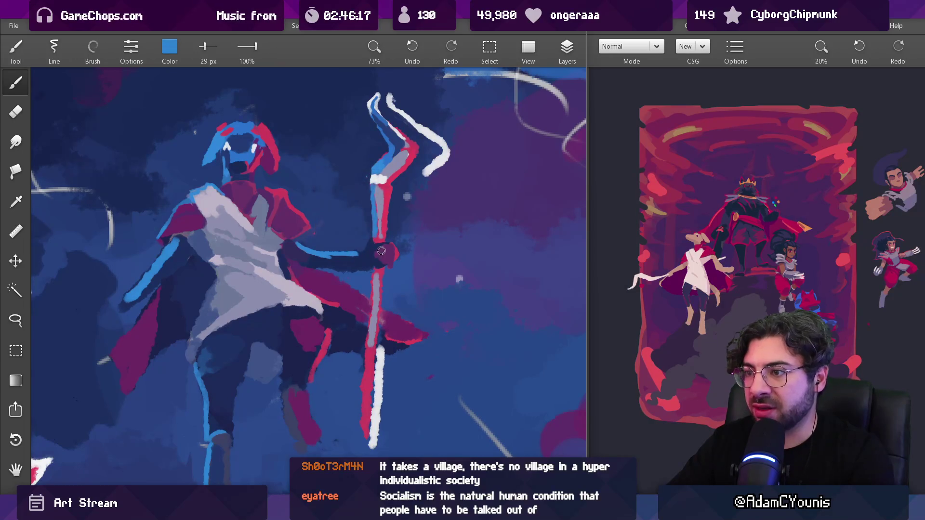
{"action": "scroll", "coordinate": [409, 247], "scroll_direction": "down", "scroll_amount": 5}
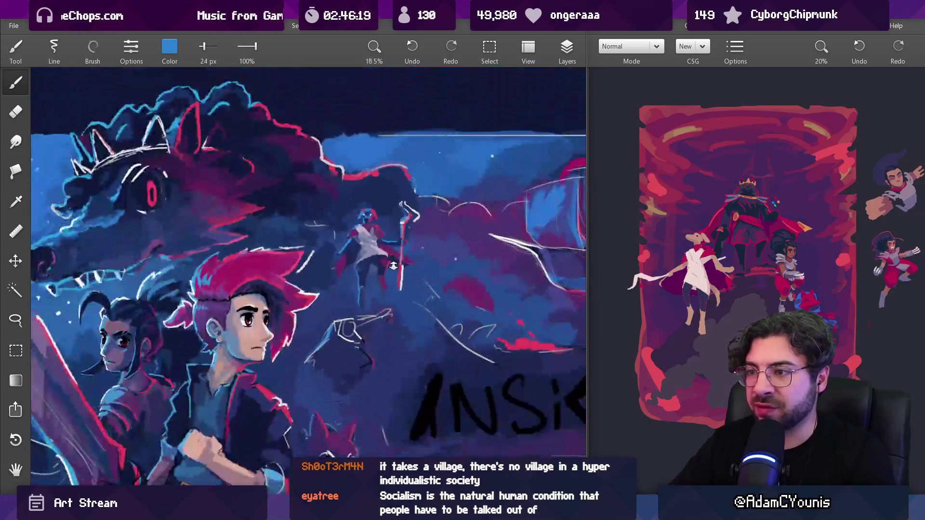
{"action": "scroll", "coordinate": [420, 203], "scroll_direction": "up", "scroll_amount": 5}
{"action": "left_click", "coordinate": [387, 225], "text": "alt"}
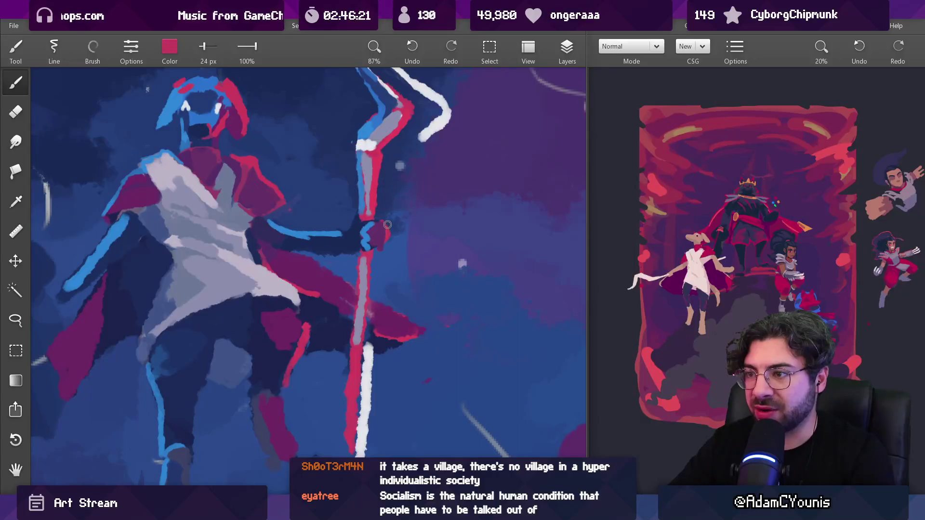
{"action": "left_click_drag", "start_coordinate": [382, 237], "coordinate": [369, 229]}
Step: Paint a short light-blue stroke down the staff with the brush at 21 px
{"action": "scroll", "coordinate": [390, 235], "scroll_direction": "down", "scroll_amount": 6}
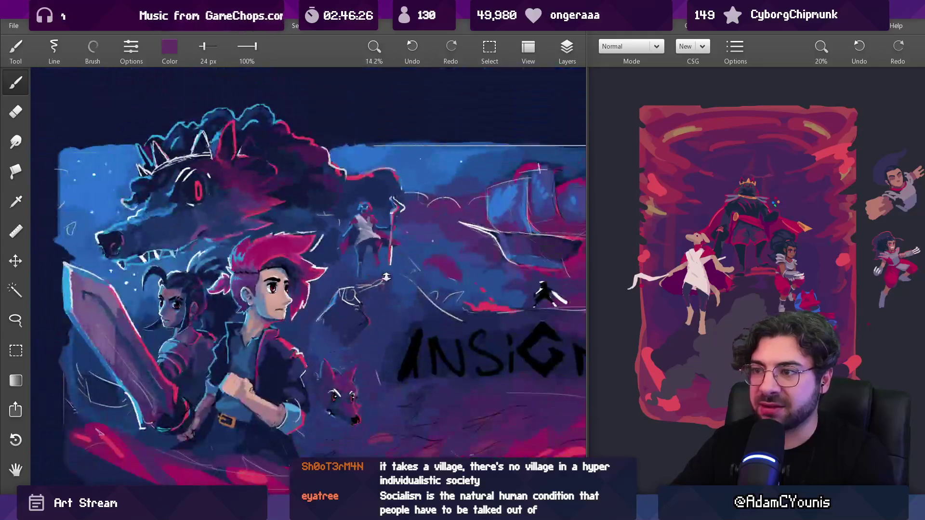
{"action": "scroll", "coordinate": [373, 162], "scroll_direction": "up", "scroll_amount": 2}
{"action": "scroll", "coordinate": [373, 163], "scroll_direction": "up", "scroll_amount": 1}
{"action": "scroll", "coordinate": [374, 243], "scroll_direction": "up", "scroll_amount": 4}
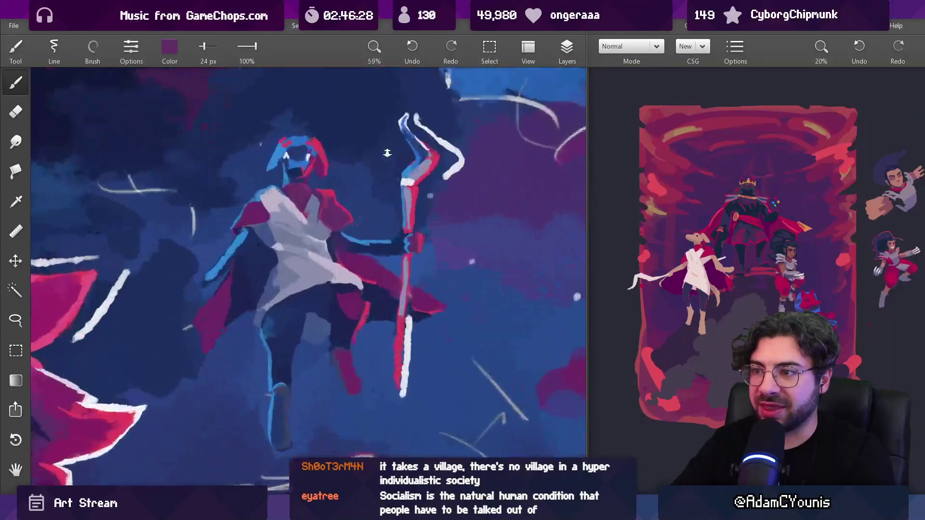
{"action": "left_click", "coordinate": [345, 257], "text": "alt"}
{"action": "left_click", "coordinate": [342, 256], "text": "alt"}
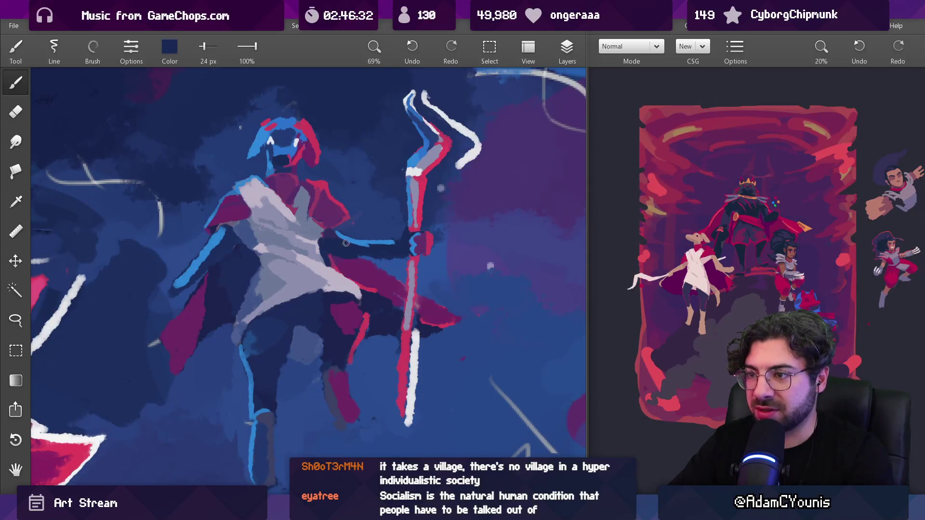
{"action": "left_click", "coordinate": [369, 253], "text": "alt"}
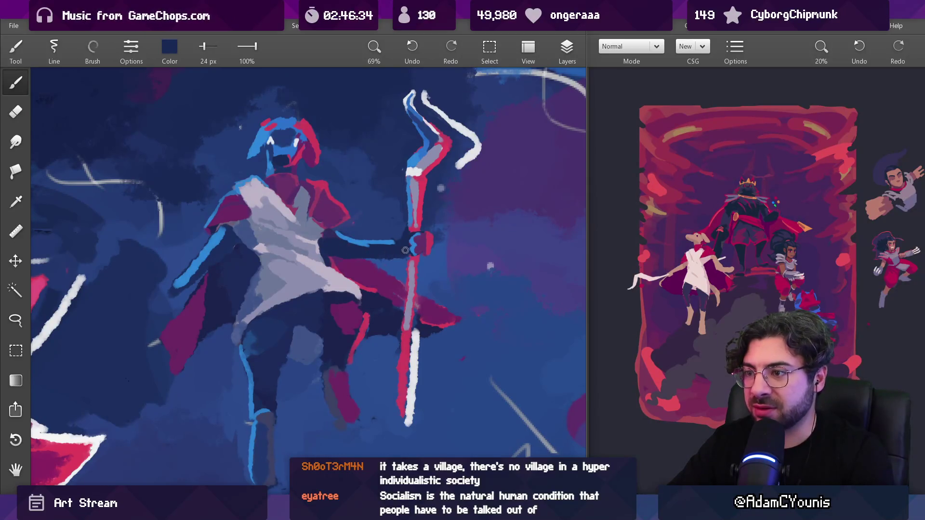
{"action": "left_click", "coordinate": [416, 237], "text": "alt"}
{"action": "key", "text": "bracketleft"}
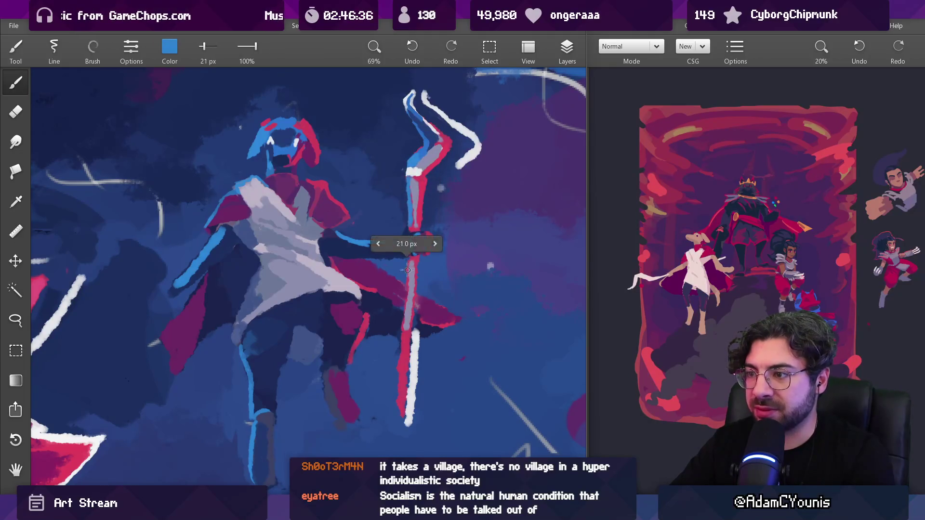
{"action": "left_click_drag", "start_coordinate": [408, 260], "coordinate": [407, 279]}
Step: Zoom out to the whole Insignia artwork and sample purple, crimson and near-white, resizing the brush
{"action": "left_click_drag", "start_coordinate": [399, 414], "coordinate": [407, 353]}
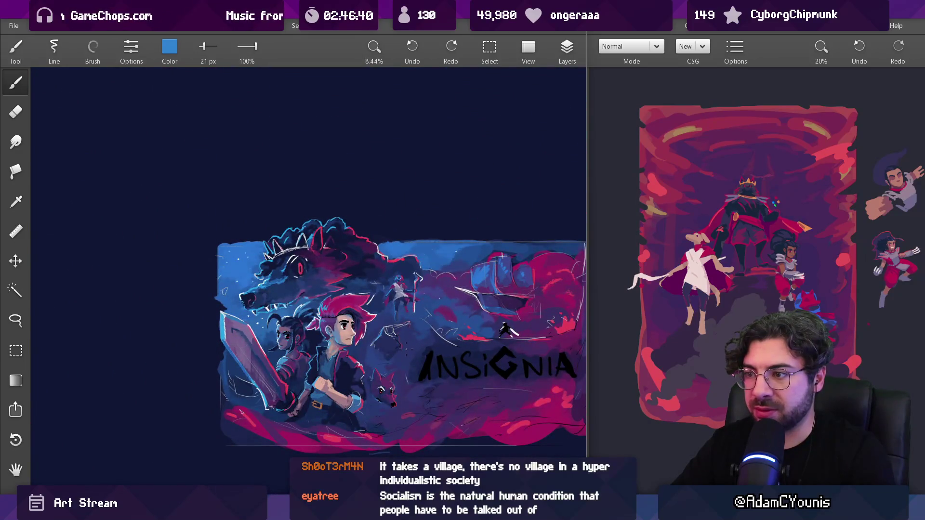
{"action": "scroll", "coordinate": [407, 301], "scroll_direction": "up", "scroll_amount": 5}
{"action": "left_click", "coordinate": [405, 299], "text": "alt"}
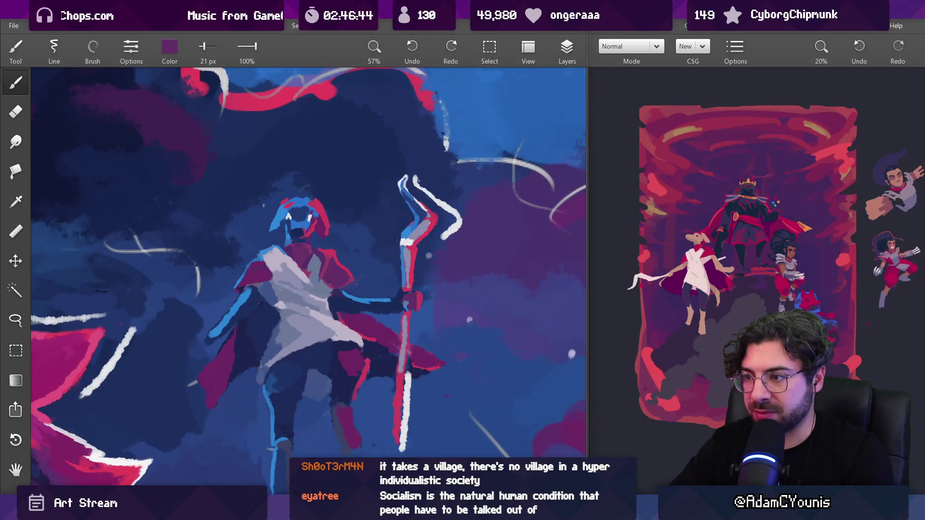
{"action": "left_click", "coordinate": [416, 293], "text": "alt"}
{"action": "key", "text": "bracketleft"}
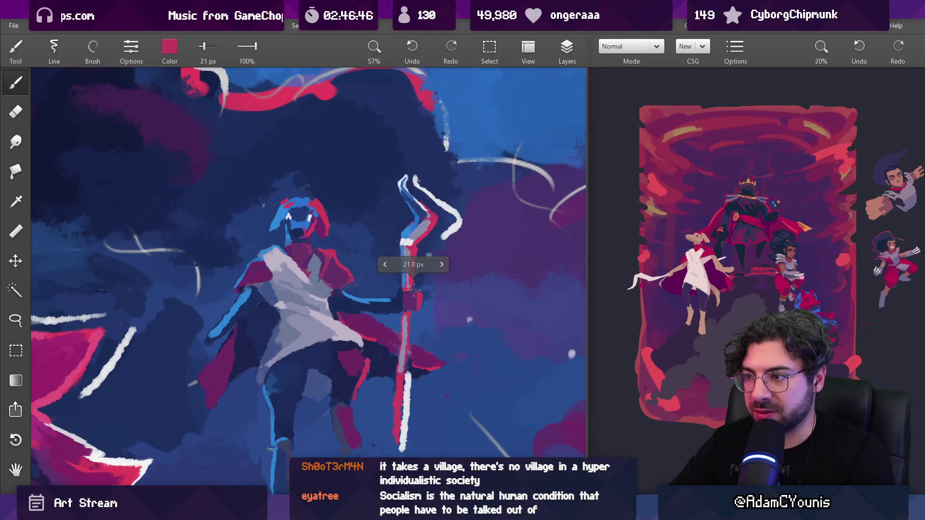
{"action": "scroll", "coordinate": [412, 293], "scroll_direction": "down", "scroll_amount": 4}
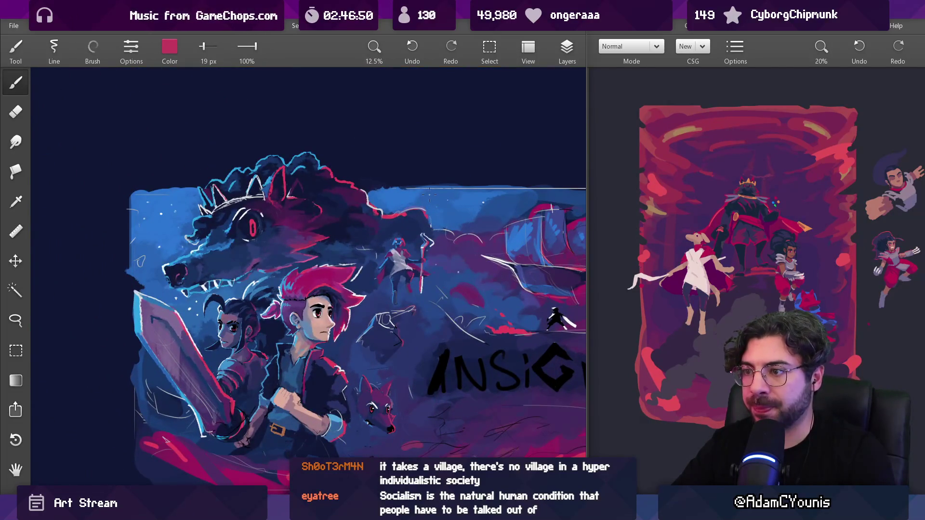
{"action": "scroll", "coordinate": [418, 265], "scroll_direction": "up", "scroll_amount": 4}
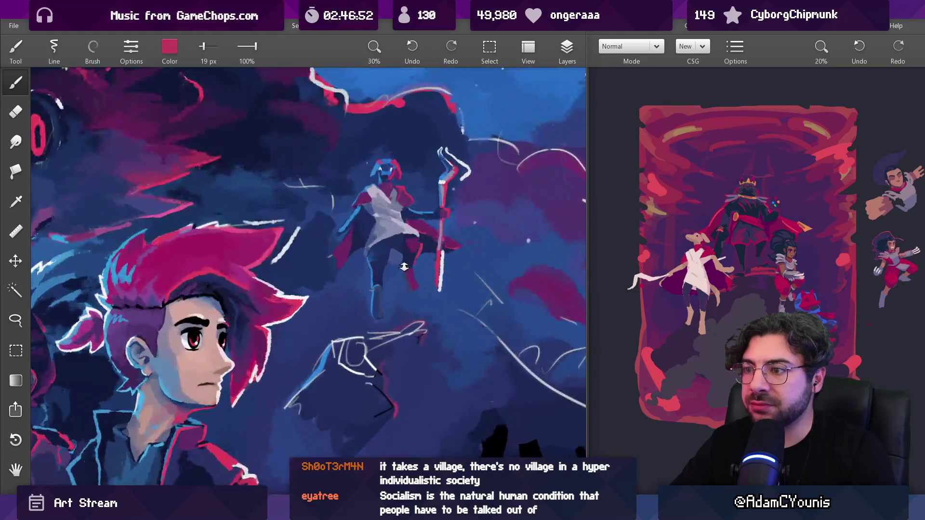
{"action": "left_click", "coordinate": [470, 212], "text": "alt"}
{"action": "key", "text": "bracketright"}
{"action": "key", "text": "bracketright"}
{"action": "key", "text": "bracketright"}
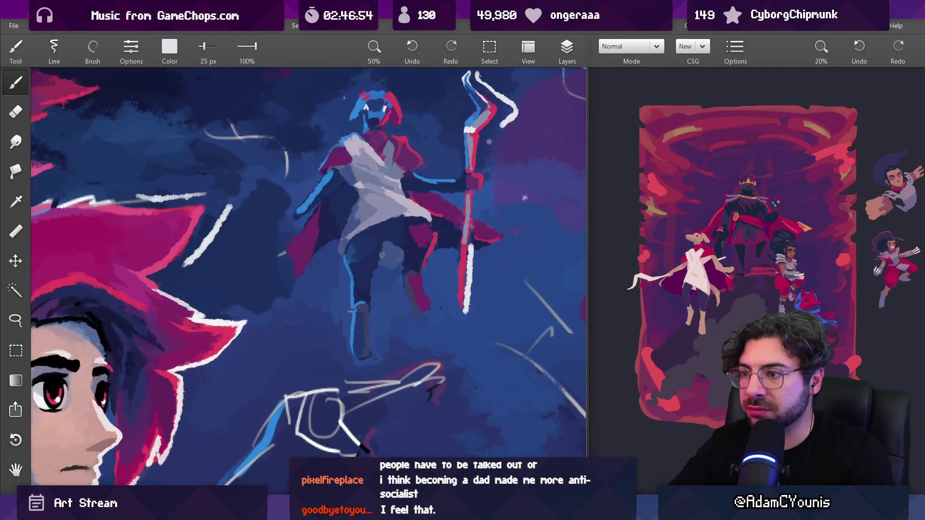
Step: Work the lower leg in crimson, sampling its magenta-purple and the surrounding blues with a smaller brush
{"action": "mouse_move", "coordinate": [356, 324]}
{"action": "left_mouse_down"}
{"action": "mouse_move", "coordinate": [363, 272]}
{"action": "mouse_move", "coordinate": [355, 351]}
{"action": "mouse_move", "coordinate": [352, 343]}
{"action": "mouse_move", "coordinate": [290, 419]}
{"action": "left_mouse_up"}
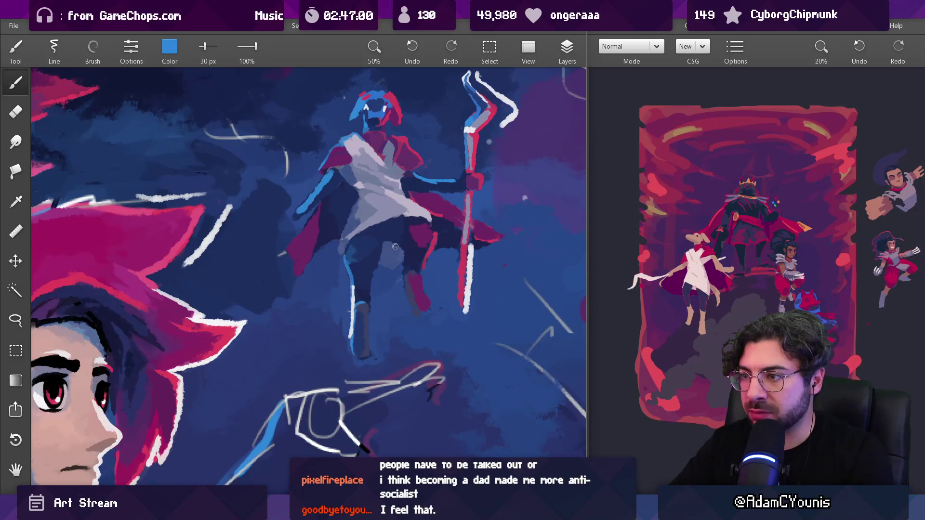
{"action": "scroll", "coordinate": [428, 255], "scroll_direction": "down", "scroll_amount": 3}
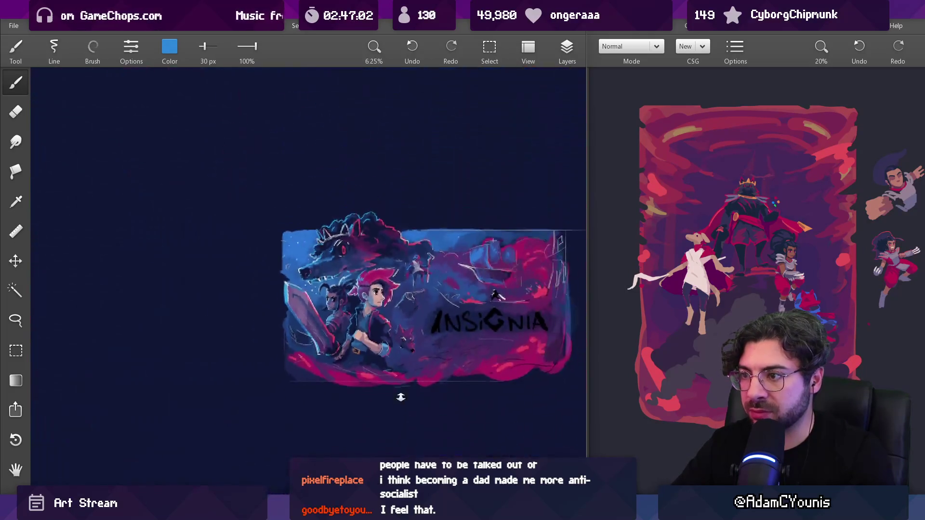
{"action": "scroll", "coordinate": [425, 267], "scroll_direction": "up", "scroll_amount": 3}
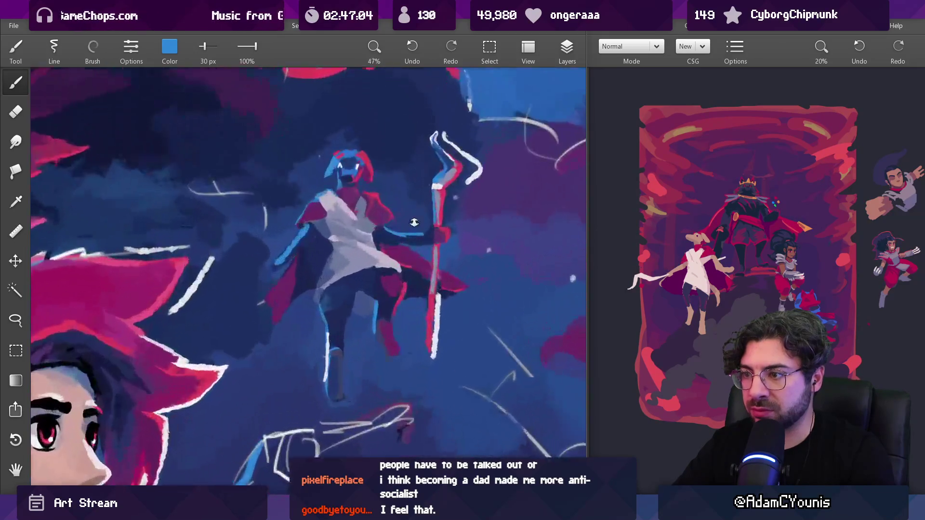
{"action": "left_click_drag", "start_coordinate": [423, 292], "coordinate": [416, 280]}
{"action": "left_click", "coordinate": [397, 339]}
{"action": "left_click_drag", "start_coordinate": [413, 347], "coordinate": [405, 308]}
{"action": "left_click", "coordinate": [393, 352]}
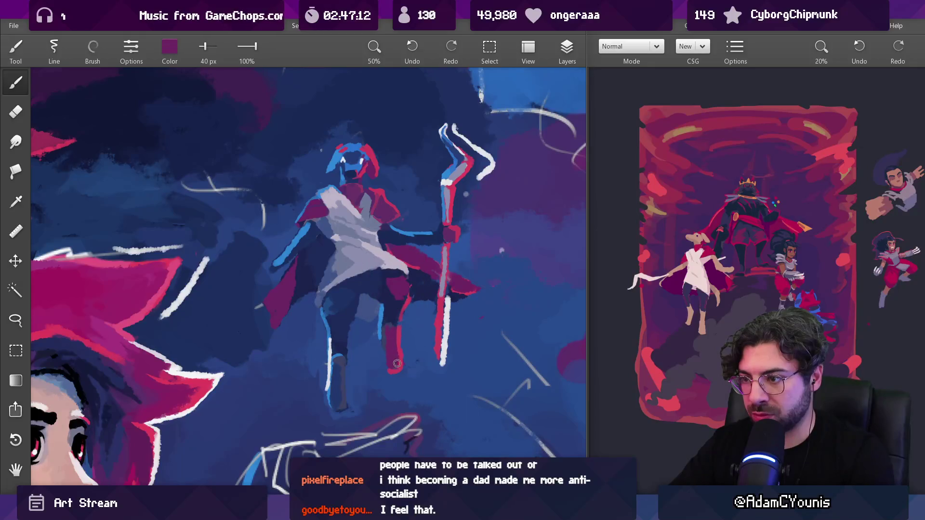
{"action": "left_click", "coordinate": [379, 349]}
{"action": "left_click", "coordinate": [378, 336]}
{"action": "key", "text": "bracketleft"}
{"action": "key", "text": "bracketleft"}
{"action": "key", "text": "bracketleft"}
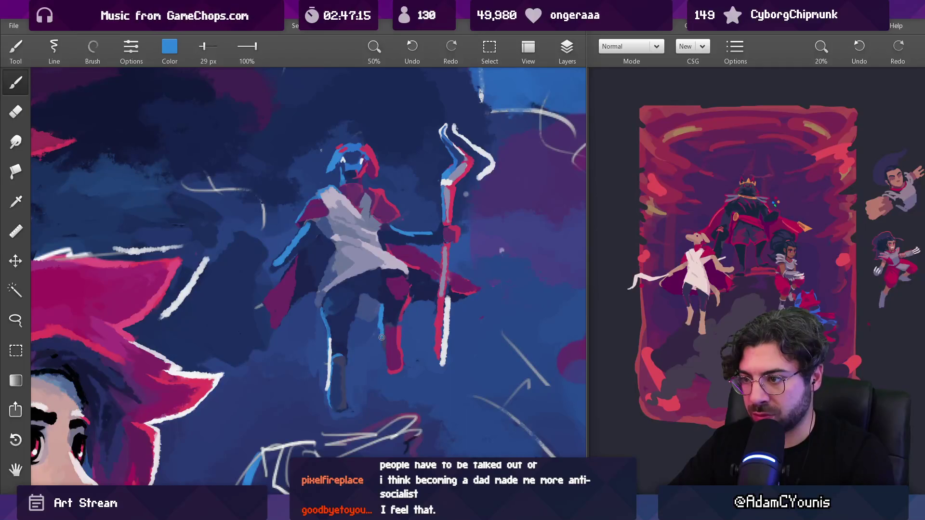
{"action": "scroll", "coordinate": [388, 362], "scroll_direction": "down", "scroll_amount": 10}
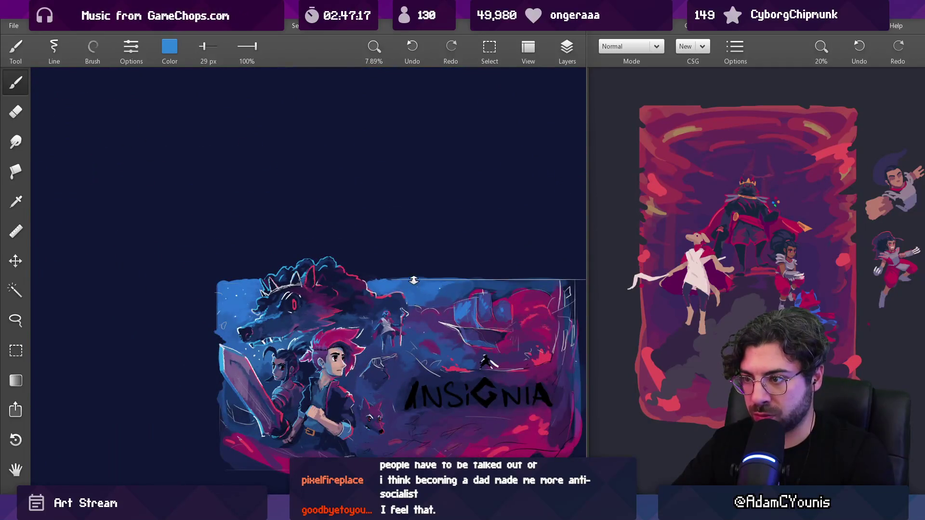
Step: Paint magenta over the figure's dark waist and cloak, then sample dark navy
{"action": "scroll", "coordinate": [405, 335], "scroll_direction": "up", "scroll_amount": 10}
{"action": "left_click", "coordinate": [377, 300]}
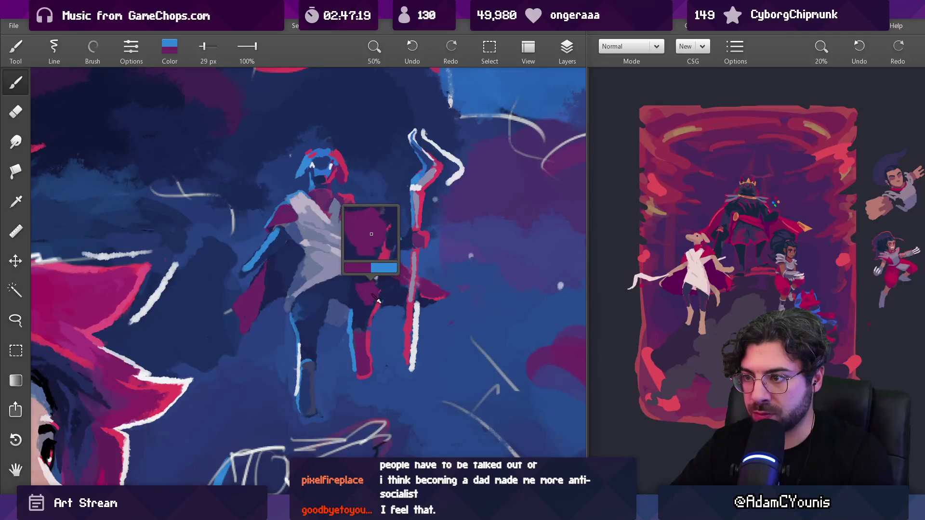
{"action": "left_click_drag", "start_coordinate": [362, 307], "coordinate": [358, 287]}
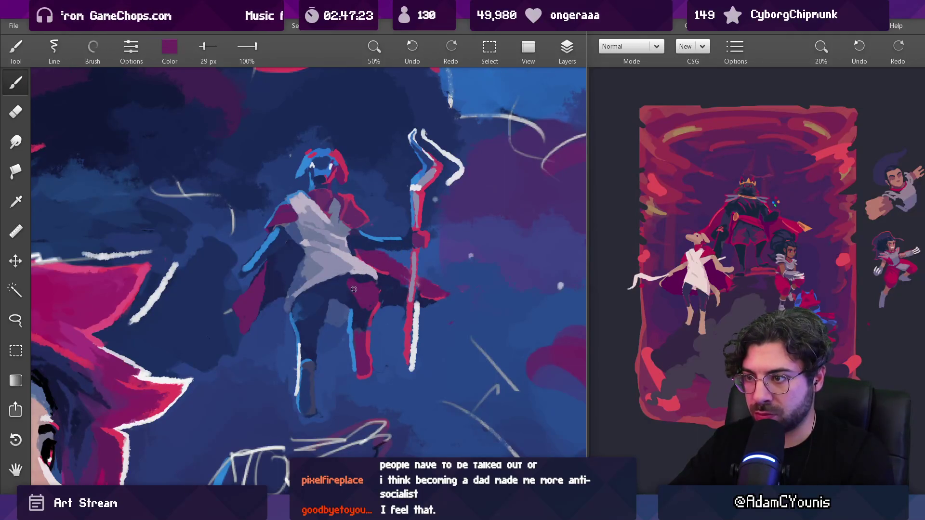
{"action": "left_click", "coordinate": [360, 281]}
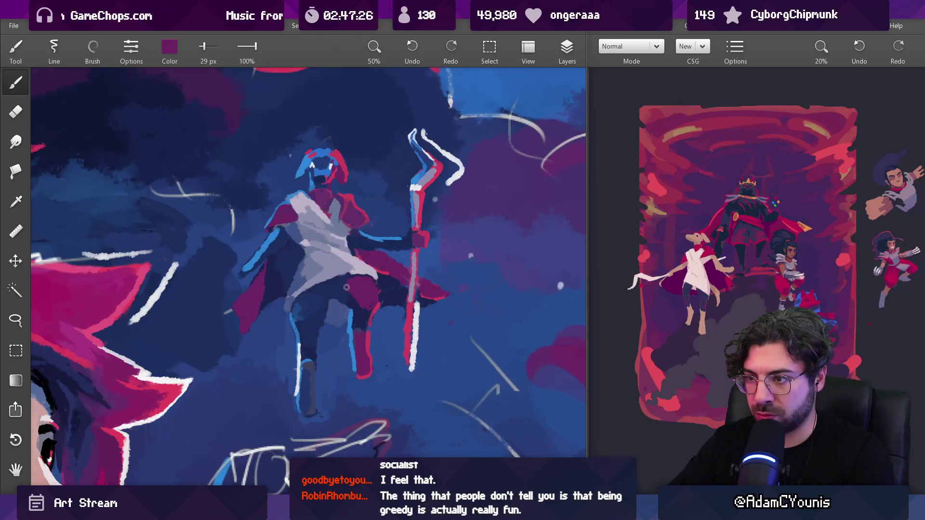
{"action": "scroll", "coordinate": [384, 369], "scroll_direction": "down", "scroll_amount": 10}
{"action": "scroll", "coordinate": [391, 301], "scroll_direction": "up", "scroll_amount": 8}
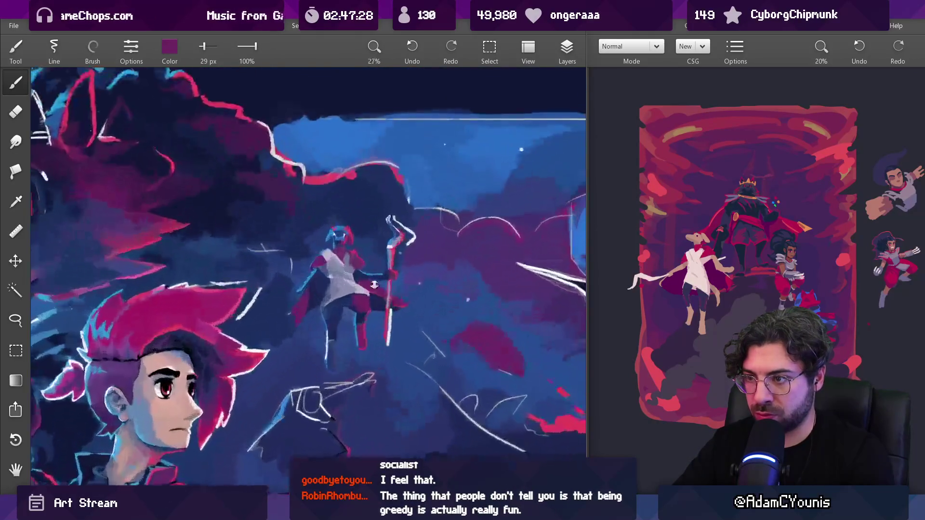
{"action": "left_click", "coordinate": [362, 291]}
{"action": "mouse_move", "coordinate": [359, 285]}
{"action": "left_mouse_down"}
{"action": "mouse_move", "coordinate": [344, 289]}
{"action": "mouse_move", "coordinate": [349, 311]}
{"action": "left_mouse_up"}
Step: Resize the brush and sample colours and purple from the figure's leg area
{"action": "key", "text": "bracketright"}
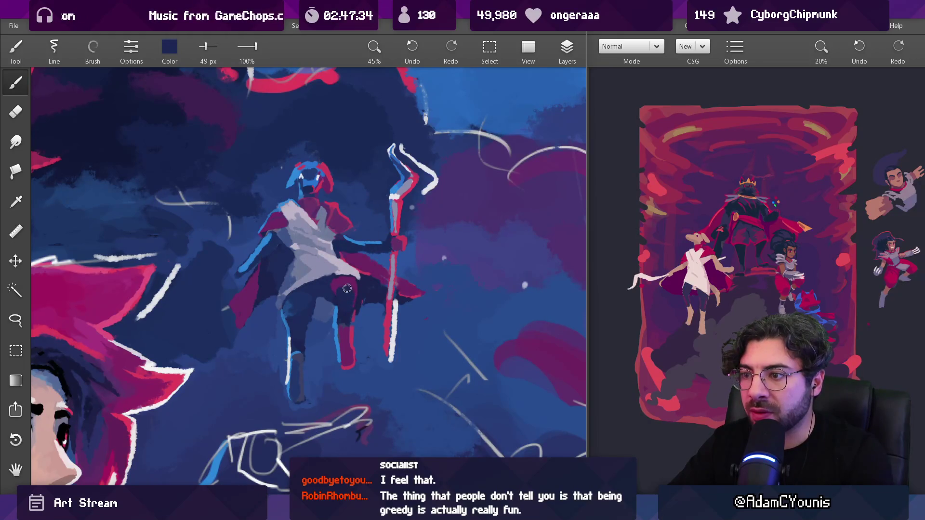
{"action": "scroll", "coordinate": [350, 304], "scroll_direction": "down", "scroll_amount": 8}
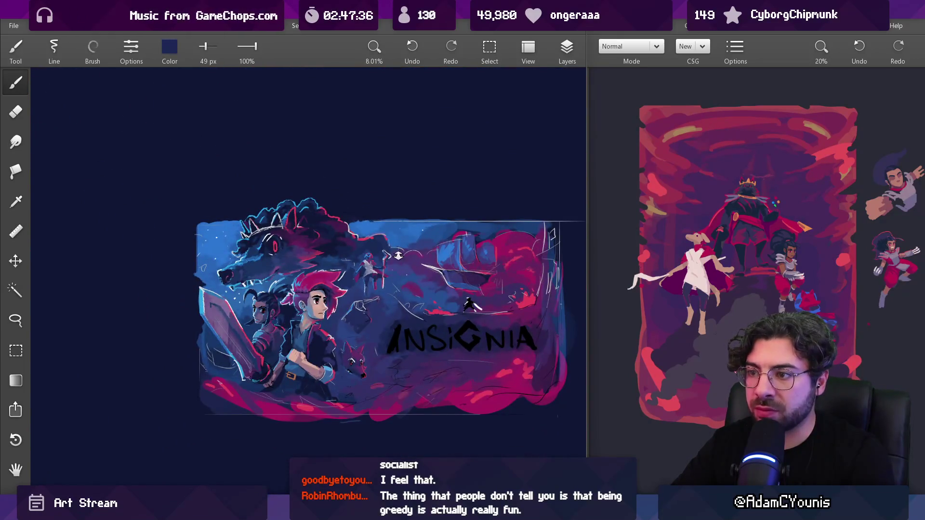
{"action": "scroll", "coordinate": [384, 277], "scroll_direction": "up", "scroll_amount": 8}
{"action": "left_click_drag", "start_coordinate": [374, 268], "coordinate": [356, 297]}
{"action": "key", "text": "bracketleft"}
{"action": "key", "text": "bracketleft"}
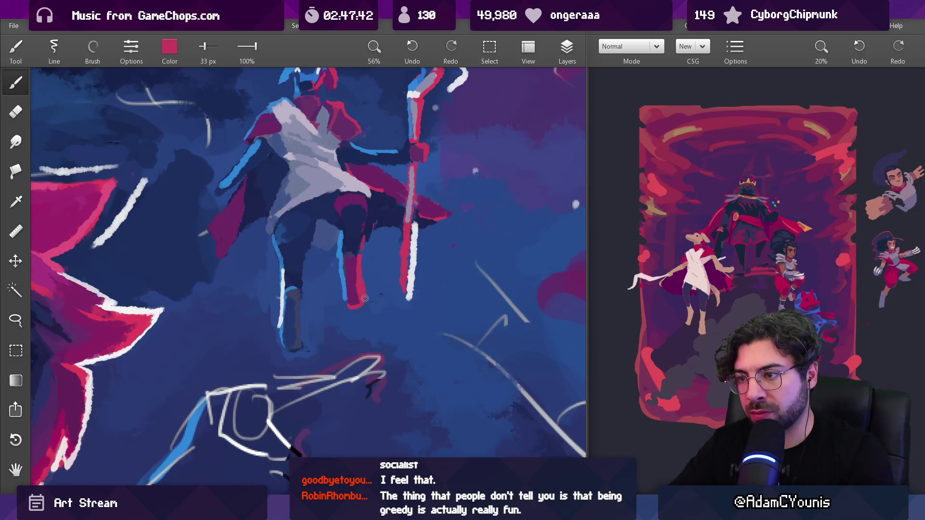
{"action": "scroll", "coordinate": [360, 295], "scroll_direction": "down", "scroll_amount": 8}
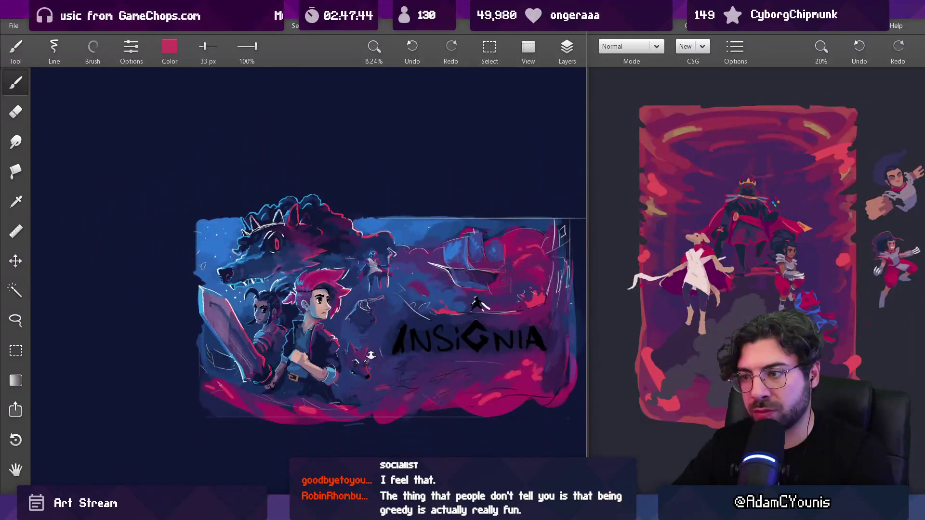
{"action": "scroll", "coordinate": [377, 332], "scroll_direction": "up", "scroll_amount": 9}
{"action": "mouse_move", "coordinate": [369, 284]}
{"action": "left_mouse_down"}
{"action": "mouse_move", "coordinate": [382, 318]}
{"action": "mouse_move", "coordinate": [360, 263]}
{"action": "mouse_move", "coordinate": [344, 251]}
{"action": "left_mouse_up"}
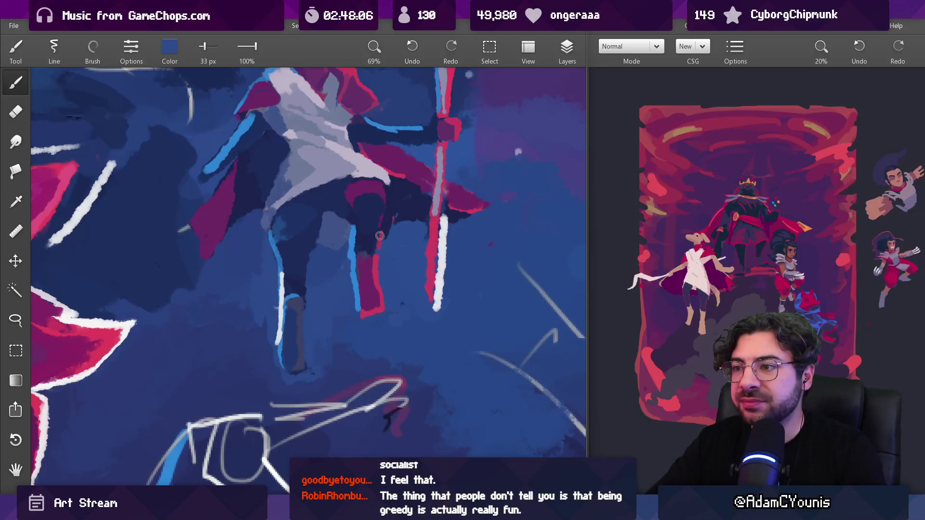
Step: Shrink the brush and paint dark navy over the pink patch at the waist
{"action": "scroll", "coordinate": [345, 254], "scroll_direction": "up", "scroll_amount": 3}
{"action": "left_click", "coordinate": [448, 243], "text": "alt"}
{"action": "key", "text": "bracketleft"}
{"action": "key", "text": "bracketleft"}
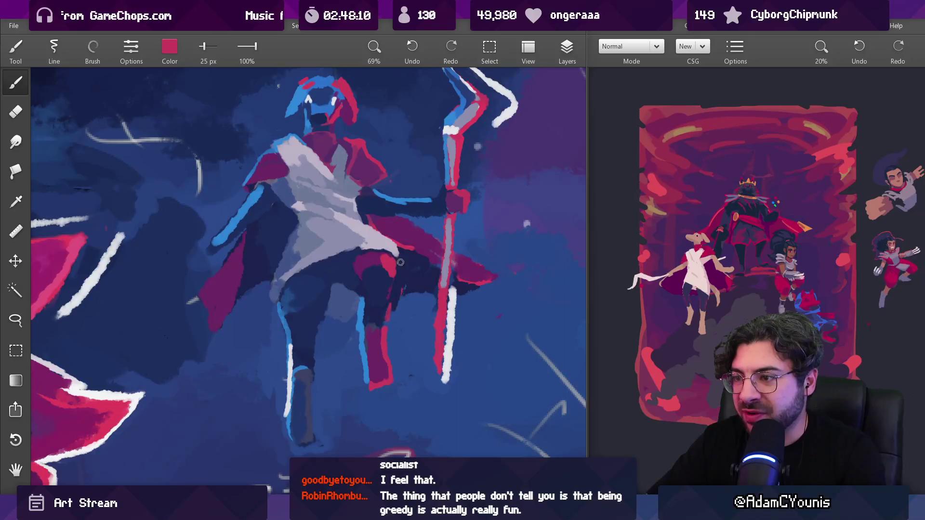
{"action": "scroll", "coordinate": [369, 225], "scroll_direction": "up", "scroll_amount": 3}
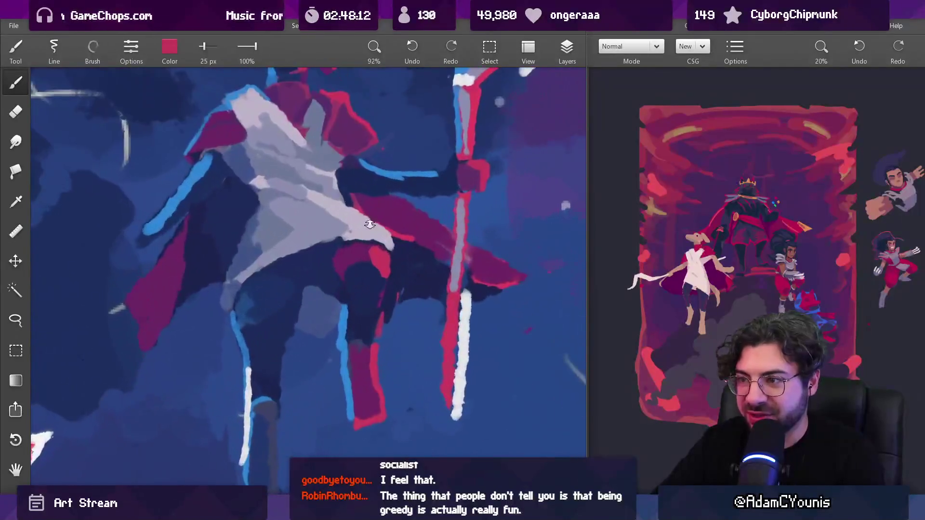
{"action": "scroll", "coordinate": [369, 224], "scroll_direction": "up", "scroll_amount": 1}
{"action": "left_click", "coordinate": [391, 254], "text": "alt"}
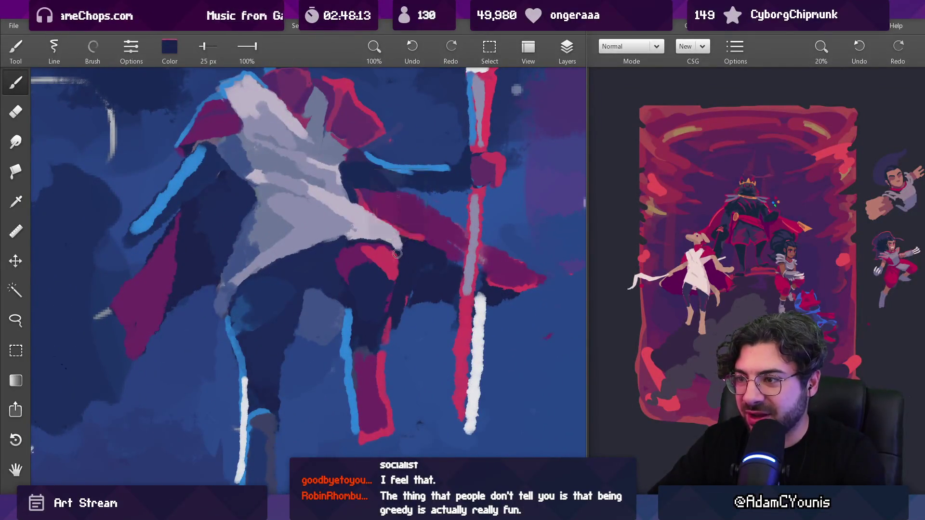
{"action": "left_click_drag", "start_coordinate": [398, 270], "coordinate": [376, 270]}
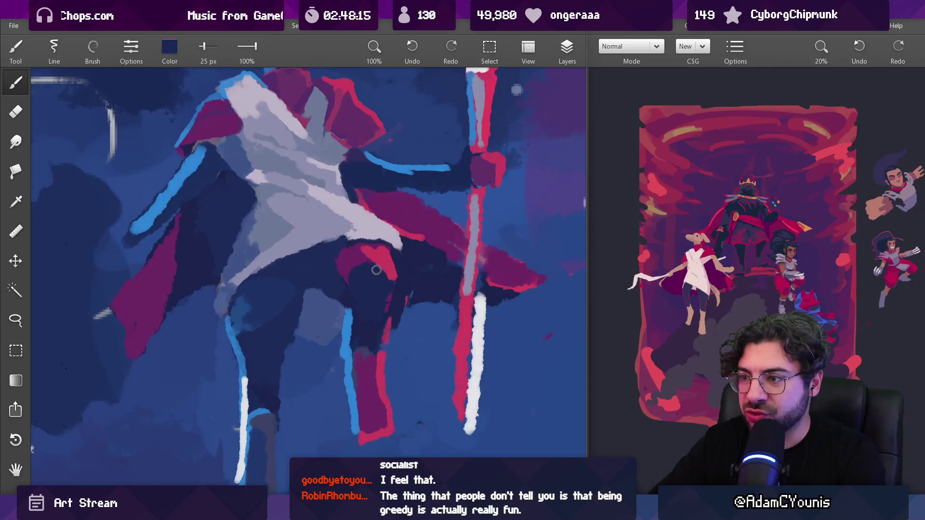
Step: Sample light blue from the figure, then dark navy from the shadow, leaving a 25 px brush
{"action": "scroll", "coordinate": [391, 280], "scroll_direction": "down", "scroll_amount": 5}
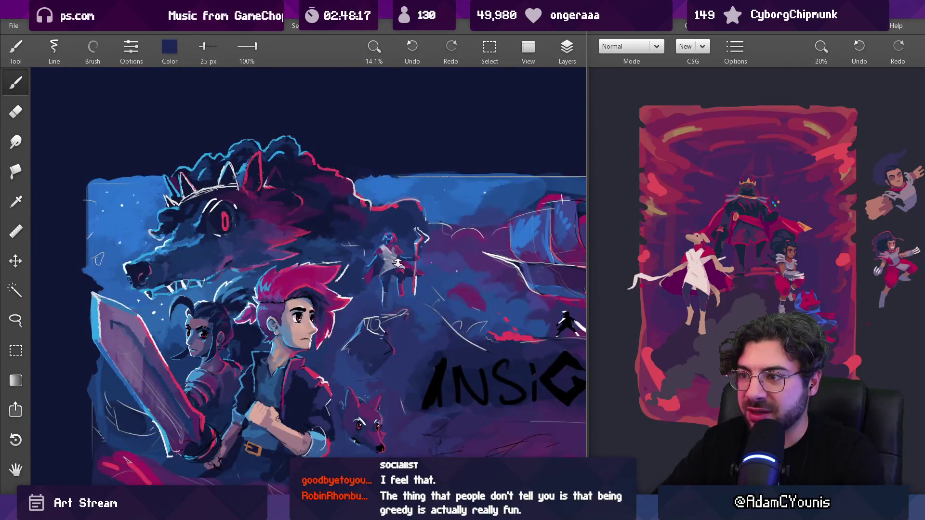
{"action": "scroll", "coordinate": [398, 262], "scroll_direction": "up", "scroll_amount": 5}
{"action": "left_click", "coordinate": [399, 311], "text": "alt"}
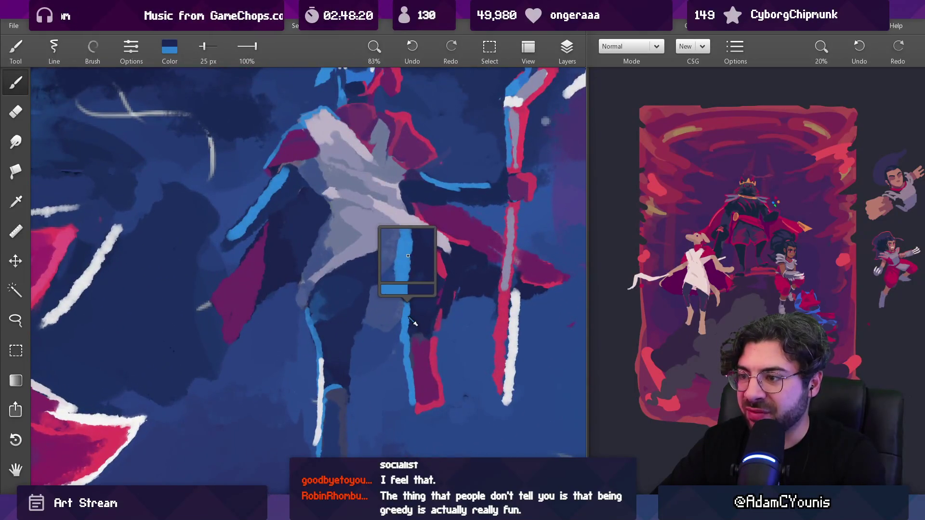
{"action": "left_click", "coordinate": [337, 296], "text": "alt"}
{"action": "left_click", "coordinate": [322, 312], "text": "alt"}
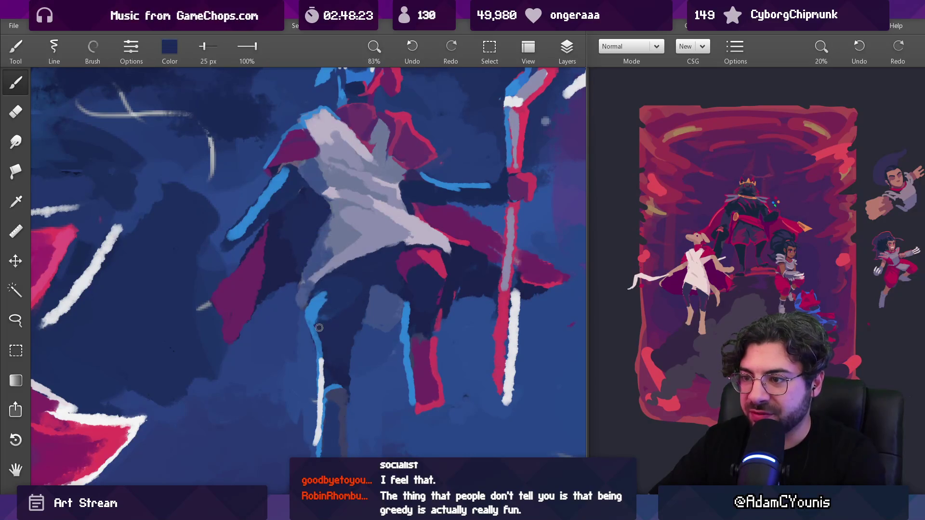
{"action": "scroll", "coordinate": [359, 302], "scroll_direction": "down", "scroll_amount": 6}
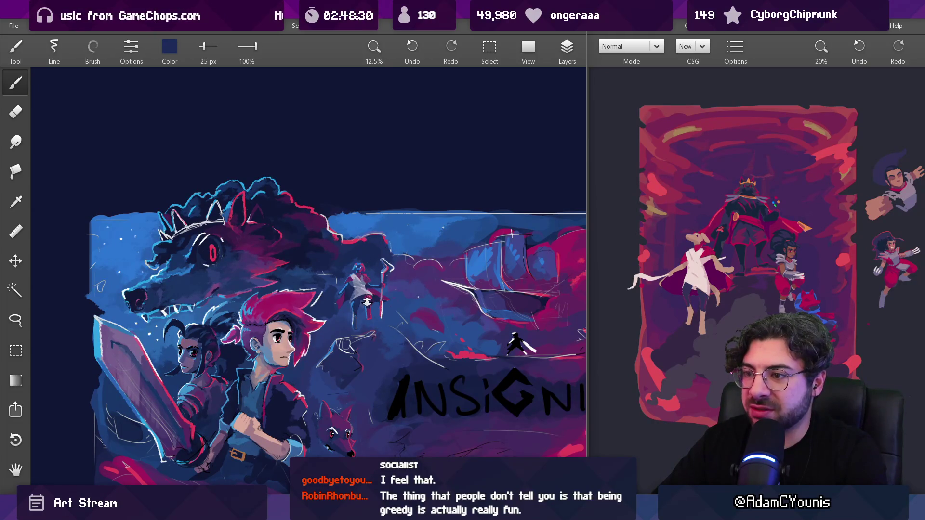
Step: Sample dark navy from the cloak shadow and sweep a navy stroke across the cloak flap
{"action": "scroll", "coordinate": [367, 302], "scroll_direction": "up", "scroll_amount": 6}
{"action": "left_click", "coordinate": [293, 295], "text": "alt"}
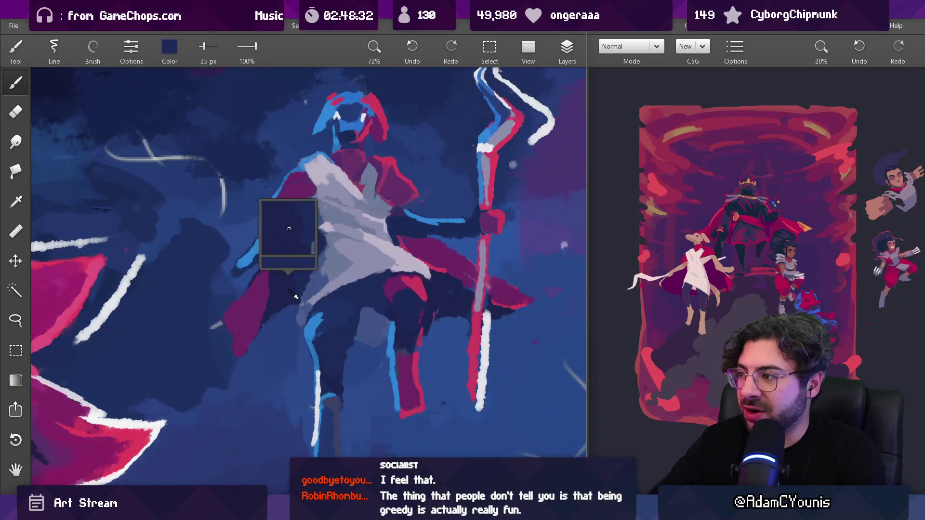
{"action": "key", "text": "bracketright"}
{"action": "key", "text": "bracketright"}
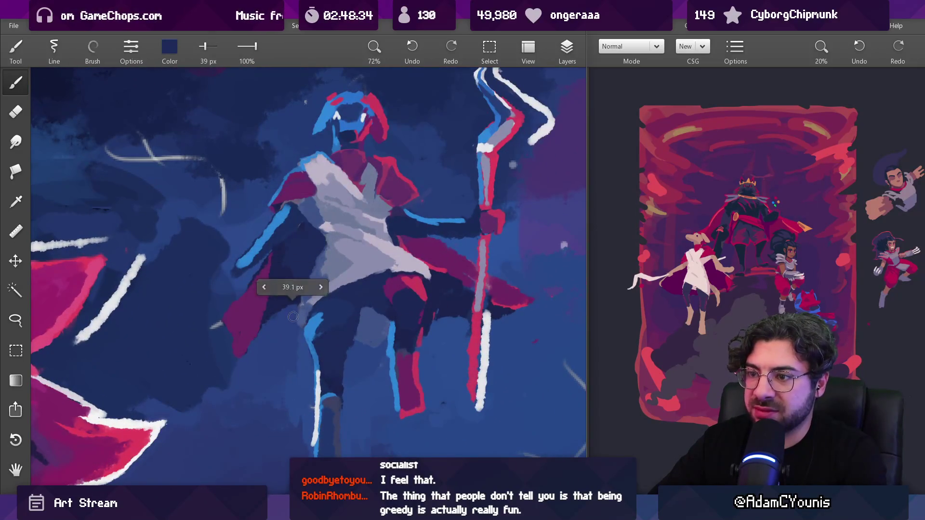
{"action": "left_click", "coordinate": [290, 308], "text": "alt"}
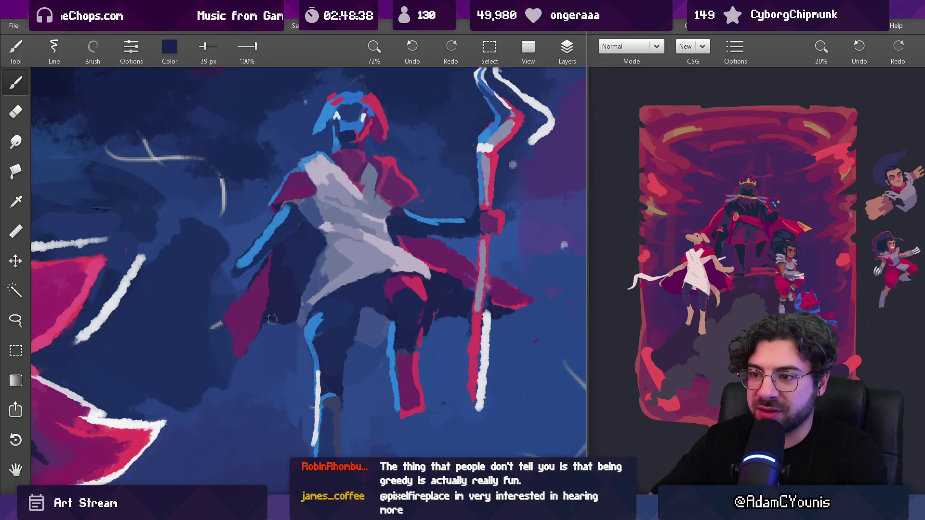
{"action": "key", "text": "bracketleft"}
{"action": "key", "text": "bracketleft"}
{"action": "key", "text": "bracketleft"}
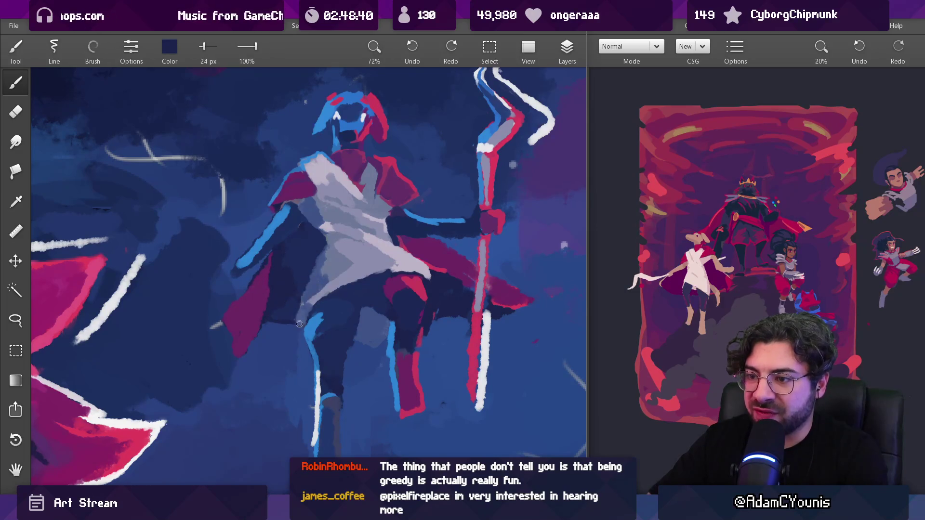
{"action": "left_click", "coordinate": [303, 325], "text": "alt"}
{"action": "left_click", "coordinate": [288, 315], "text": "alt"}
{"action": "left_click", "coordinate": [303, 325], "text": "alt"}
{"action": "left_click_drag", "start_coordinate": [303, 325], "coordinate": [457, 322]}
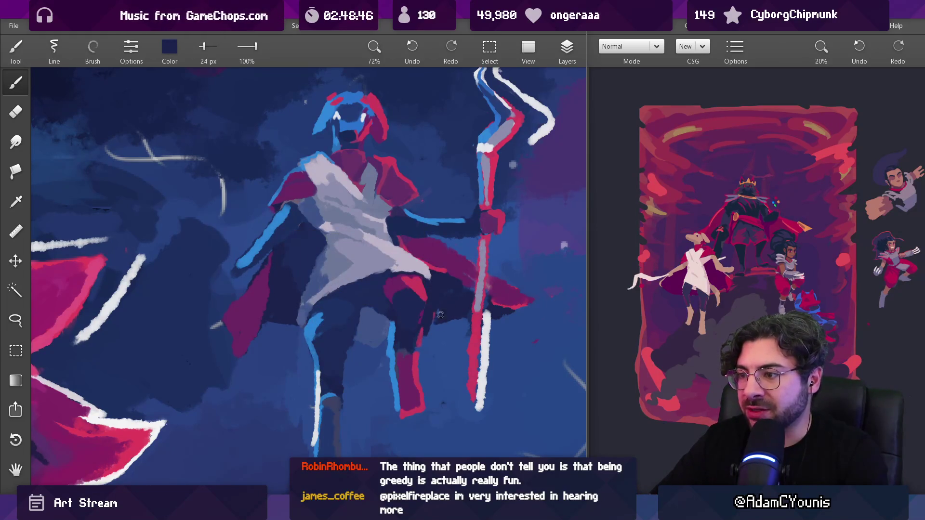
Step: Shrink the brush to 20 px and paint a lighter blue over the cape's red hem edge
{"action": "left_click", "coordinate": [466, 330], "text": "alt"}
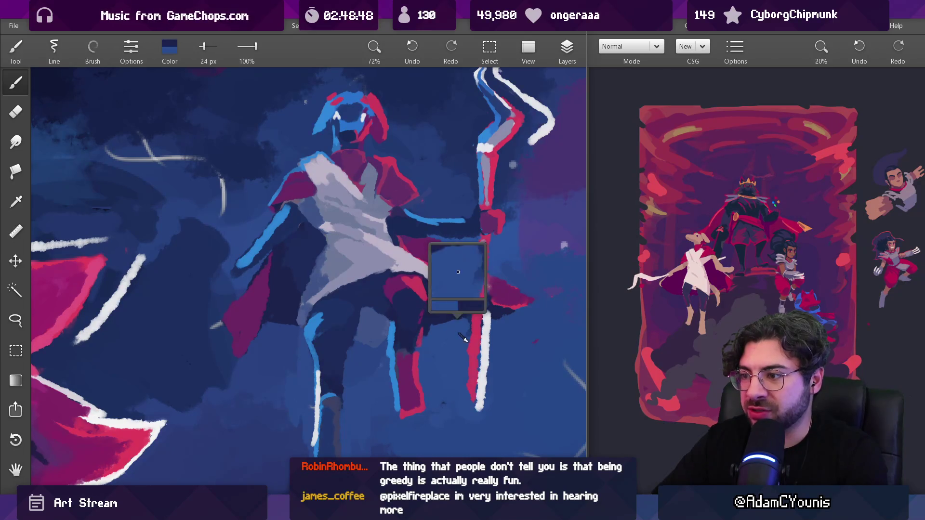
{"action": "mouse_move", "coordinate": [487, 323]}
{"action": "left_mouse_down"}
{"action": "mouse_move", "coordinate": [499, 315]}
{"action": "mouse_move", "coordinate": [492, 289]}
{"action": "mouse_move", "coordinate": [467, 258]}
{"action": "mouse_move", "coordinate": [474, 265]}
{"action": "mouse_move", "coordinate": [419, 290]}
{"action": "left_mouse_up"}
{"action": "left_click", "coordinate": [465, 272], "text": "alt"}
{"action": "left_click", "coordinate": [426, 270], "text": "alt"}
{"action": "key", "text": "bracketleft"}
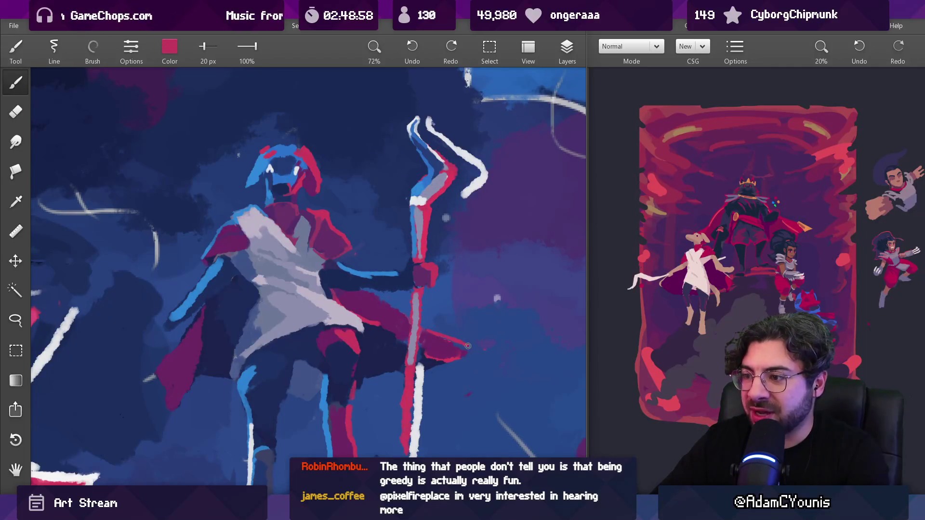
{"action": "scroll", "coordinate": [455, 355], "scroll_direction": "down", "scroll_amount": 5}
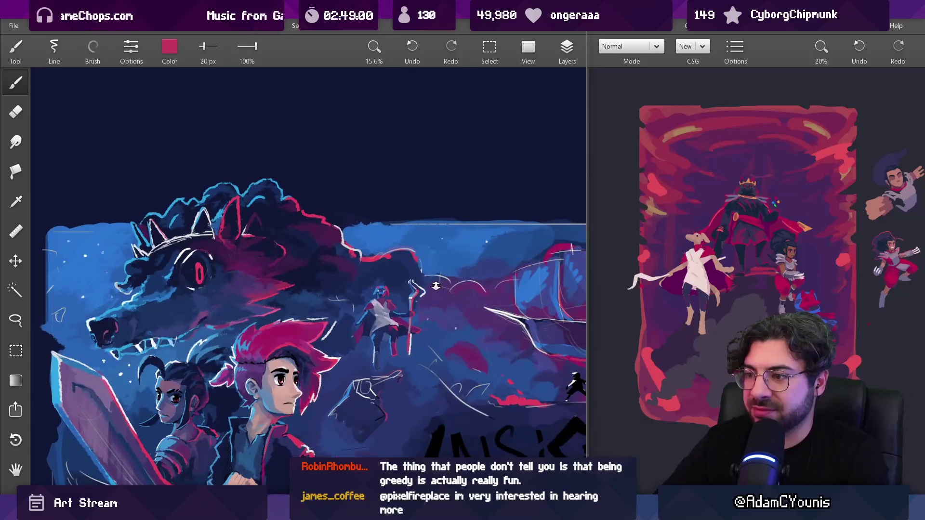
{"action": "scroll", "coordinate": [432, 307], "scroll_direction": "up", "scroll_amount": 5}
{"action": "left_click", "coordinate": [401, 299], "text": "alt"}
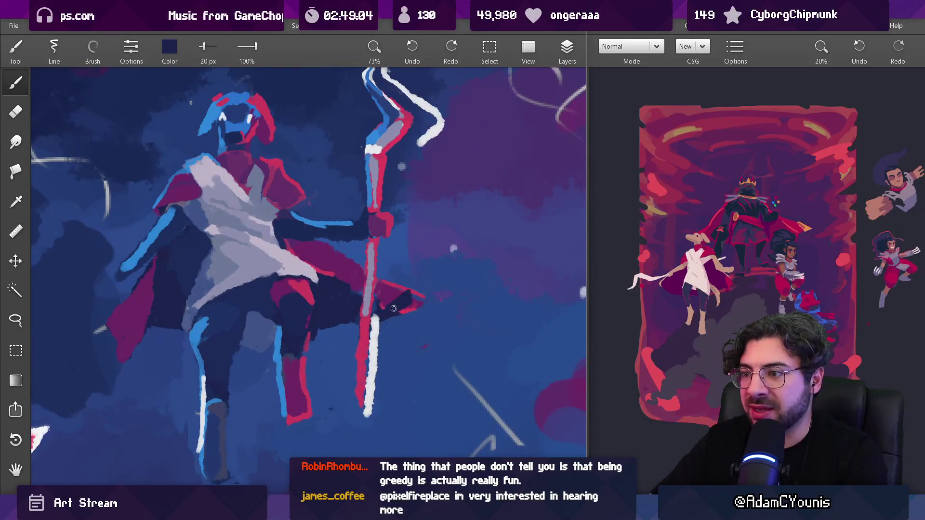
{"action": "left_click", "coordinate": [436, 289], "text": "alt"}
{"action": "mouse_move", "coordinate": [408, 309]}
{"action": "left_mouse_down"}
{"action": "mouse_move", "coordinate": [400, 304]}
{"action": "mouse_move", "coordinate": [408, 307]}
{"action": "left_mouse_up"}
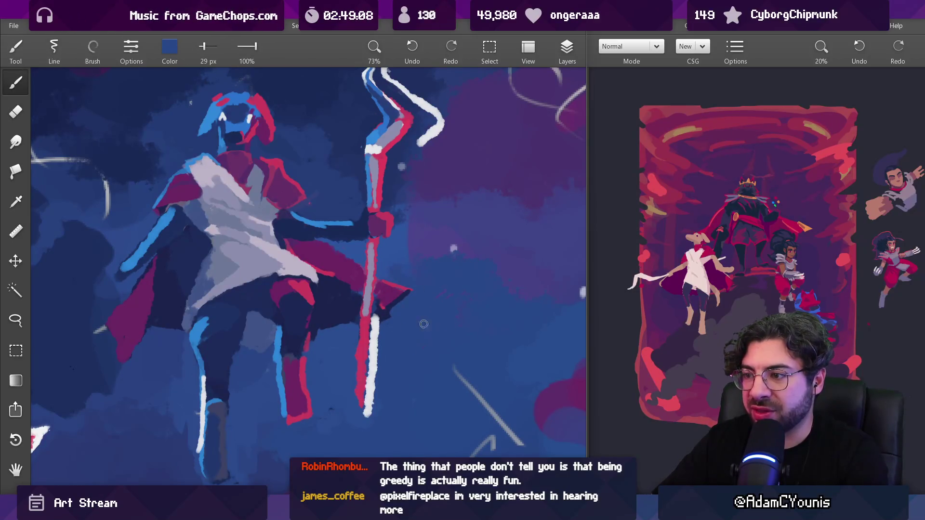
{"action": "scroll", "coordinate": [457, 294], "scroll_direction": "down", "scroll_amount": 5}
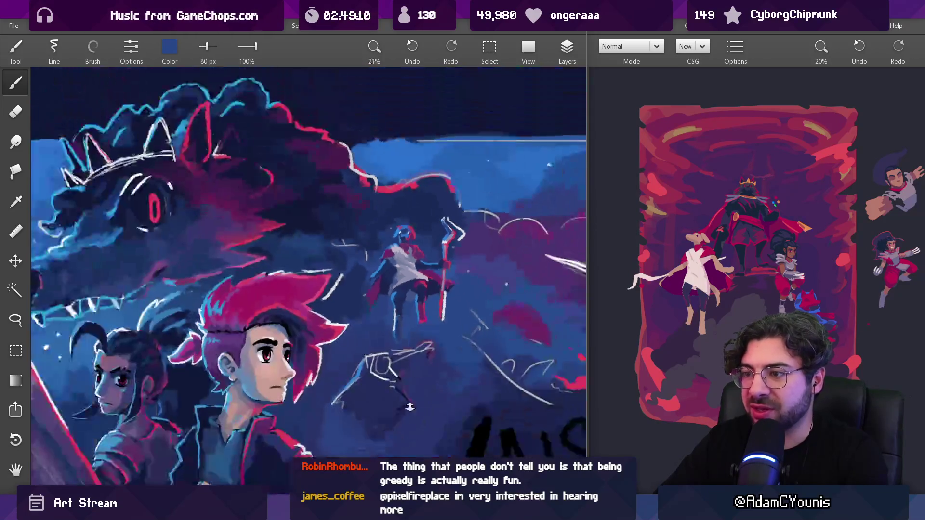
Step: Paint purple along the cloak's lower edge and a crimson stroke across the cape
{"action": "scroll", "coordinate": [458, 290], "scroll_direction": "up", "scroll_amount": 5}
{"action": "left_click", "coordinate": [378, 241], "text": "alt"}
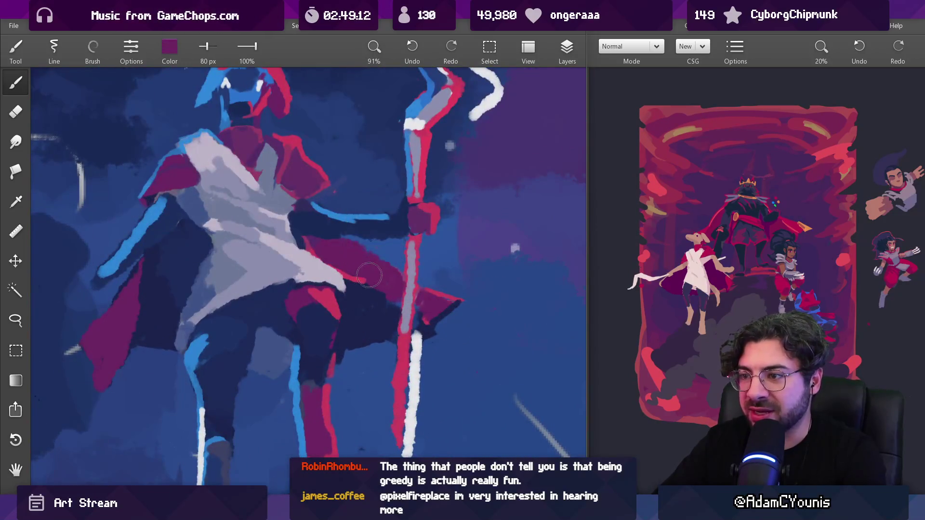
{"action": "mouse_move", "coordinate": [345, 275]}
{"action": "left_mouse_down"}
{"action": "mouse_move", "coordinate": [381, 309]}
{"action": "mouse_move", "coordinate": [393, 313]}
{"action": "mouse_move", "coordinate": [396, 296]}
{"action": "mouse_move", "coordinate": [399, 322]}
{"action": "mouse_move", "coordinate": [404, 289]}
{"action": "mouse_move", "coordinate": [410, 333]}
{"action": "mouse_move", "coordinate": [435, 327]}
{"action": "mouse_move", "coordinate": [448, 305]}
{"action": "mouse_move", "coordinate": [520, 314]}
{"action": "mouse_move", "coordinate": [504, 214]}
{"action": "mouse_move", "coordinate": [511, 227]}
{"action": "left_mouse_up"}
{"action": "scroll", "coordinate": [462, 307], "scroll_direction": "down", "scroll_amount": 3}
{"action": "scroll", "coordinate": [462, 307], "scroll_direction": "up", "scroll_amount": 3}
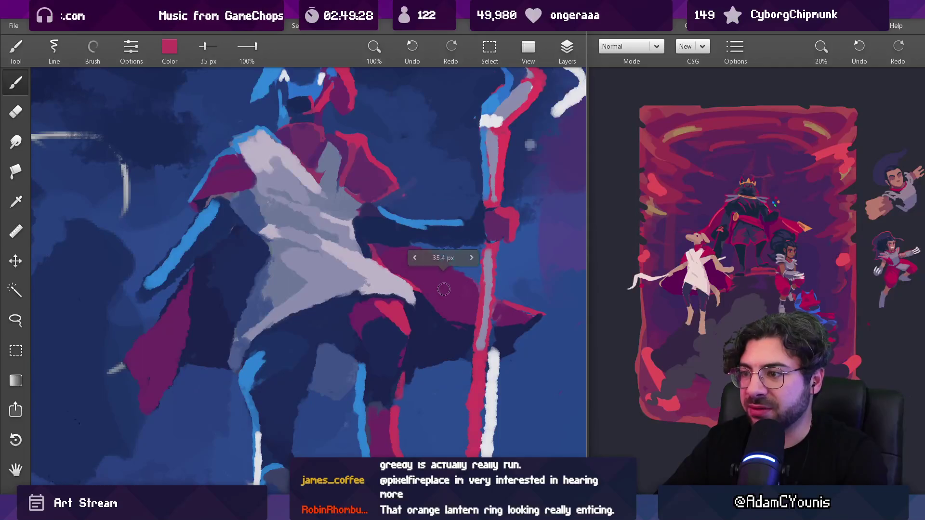
{"action": "mouse_move", "coordinate": [434, 285]}
{"action": "left_mouse_down"}
{"action": "mouse_move", "coordinate": [418, 269]}
{"action": "mouse_move", "coordinate": [449, 294]}
{"action": "mouse_move", "coordinate": [465, 288]}
{"action": "left_mouse_up"}
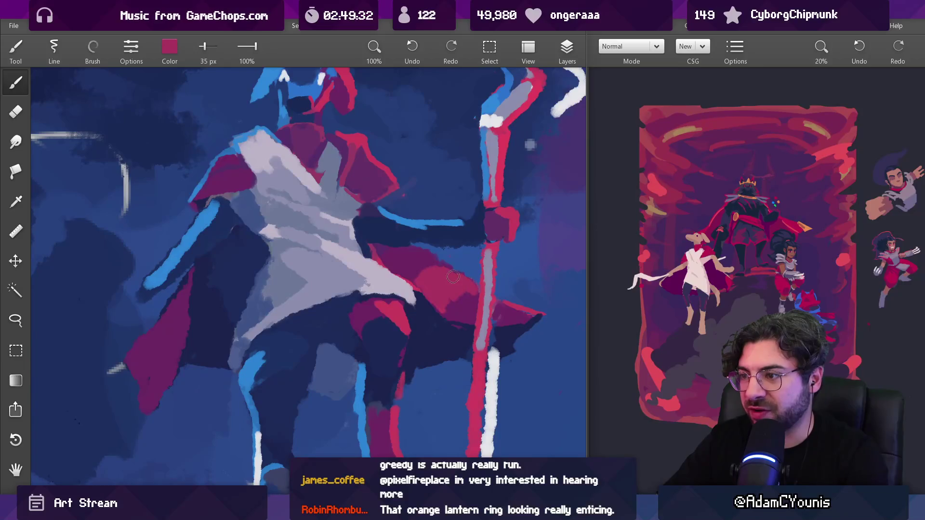
{"action": "scroll", "coordinate": [440, 264], "scroll_direction": "down", "scroll_amount": 10}
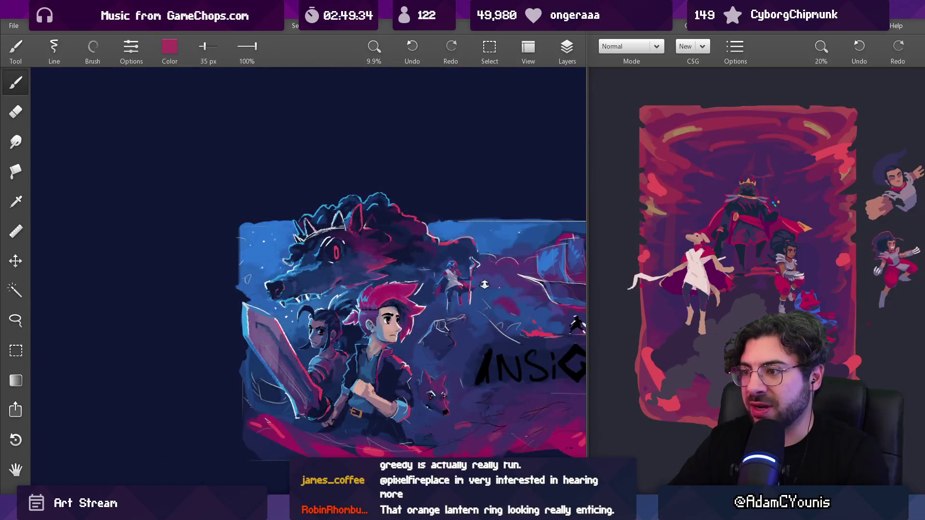
{"action": "scroll", "coordinate": [484, 285], "scroll_direction": "up", "scroll_amount": 10}
Step: Paint crimson over the cape beside the staff, ending with a 15 px dark navy brush, zoomed out
{"action": "mouse_move", "coordinate": [433, 265]}
{"action": "left_mouse_down"}
{"action": "mouse_move", "coordinate": [408, 256]}
{"action": "mouse_move", "coordinate": [432, 279]}
{"action": "mouse_move", "coordinate": [412, 273]}
{"action": "left_mouse_up"}
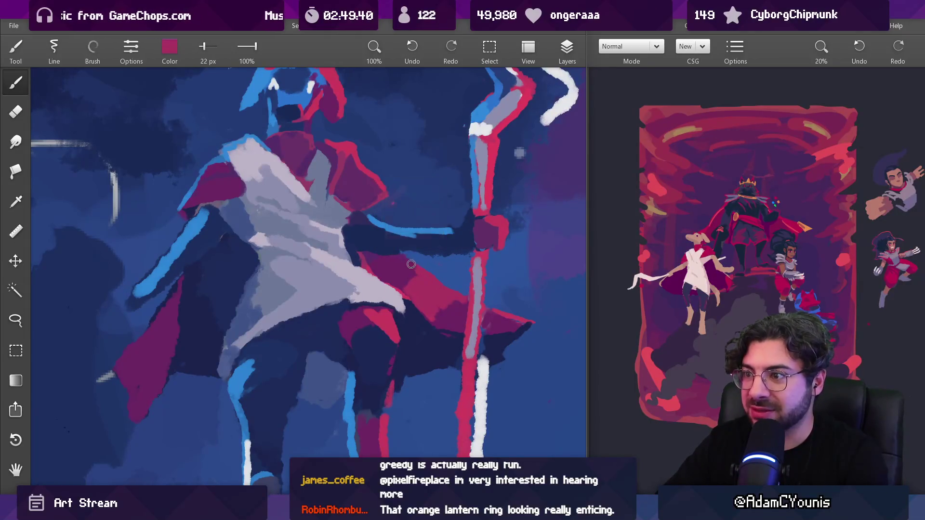
{"action": "scroll", "coordinate": [429, 276], "scroll_direction": "down", "scroll_amount": 1}
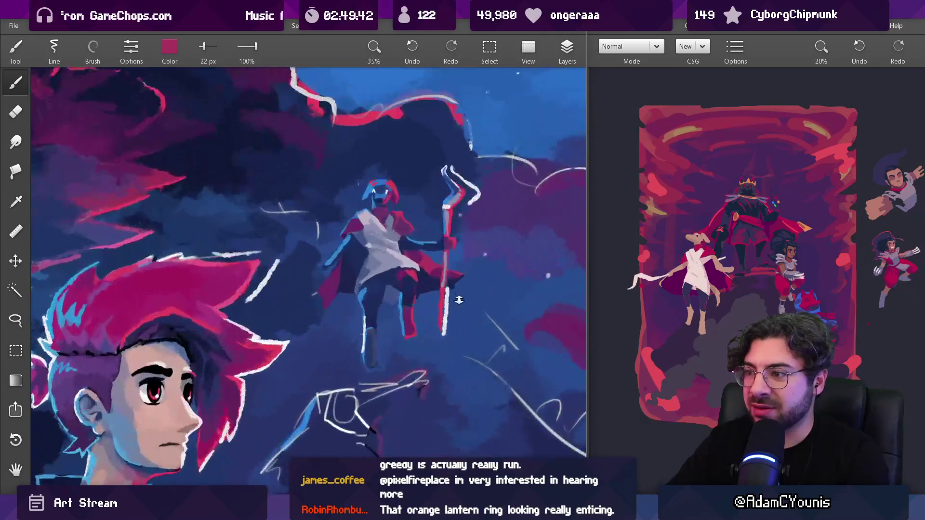
{"action": "scroll", "coordinate": [408, 256], "scroll_direction": "up", "scroll_amount": 1}
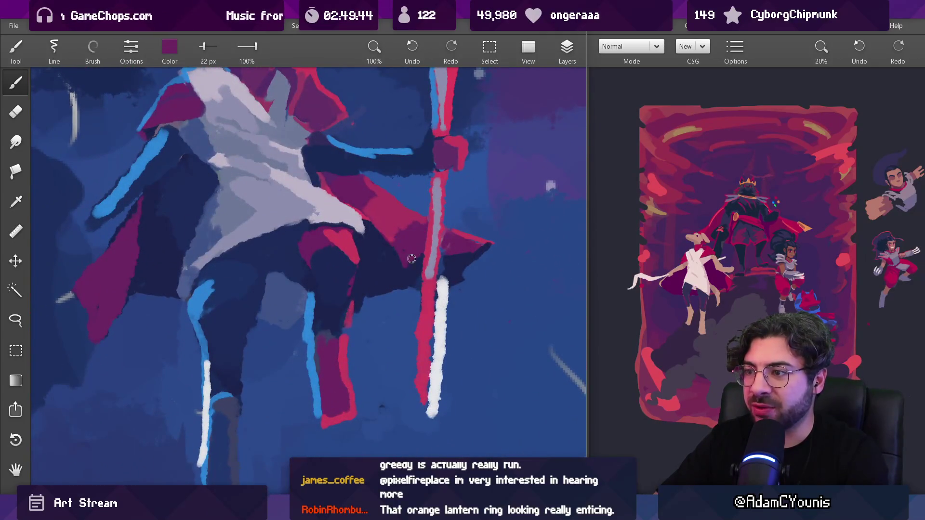
{"action": "mouse_move", "coordinate": [405, 252]}
{"action": "left_mouse_down"}
{"action": "mouse_move", "coordinate": [395, 183]}
{"action": "mouse_move", "coordinate": [392, 237]}
{"action": "left_mouse_up"}
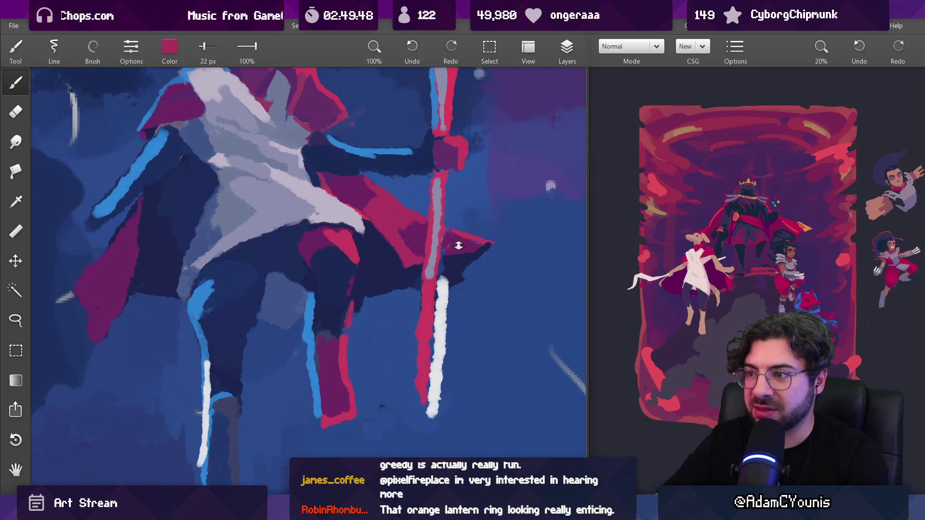
{"action": "scroll", "coordinate": [458, 245], "scroll_direction": "down", "scroll_amount": 10}
{"action": "scroll", "coordinate": [476, 253], "scroll_direction": "up", "scroll_amount": 7}
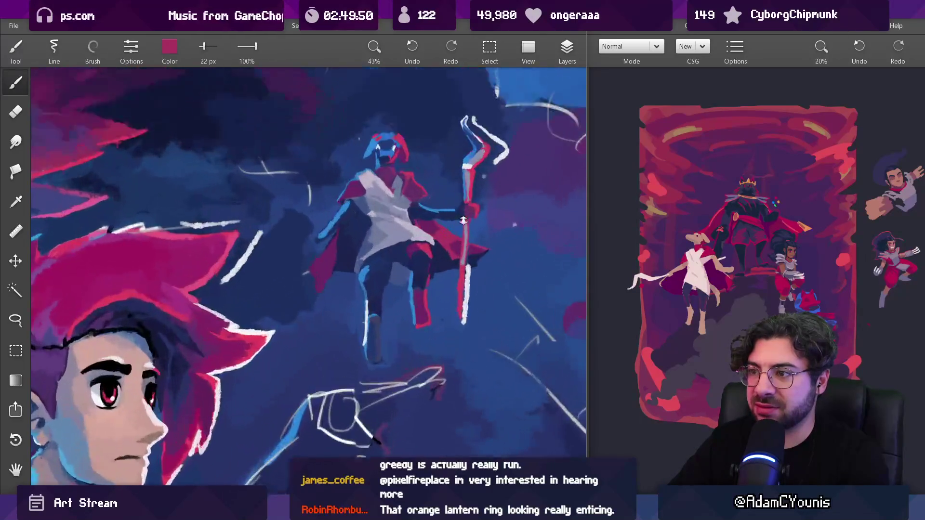
{"action": "key", "text": "bracketright"}
{"action": "key", "text": "bracketright"}
{"action": "key", "text": "bracketright"}
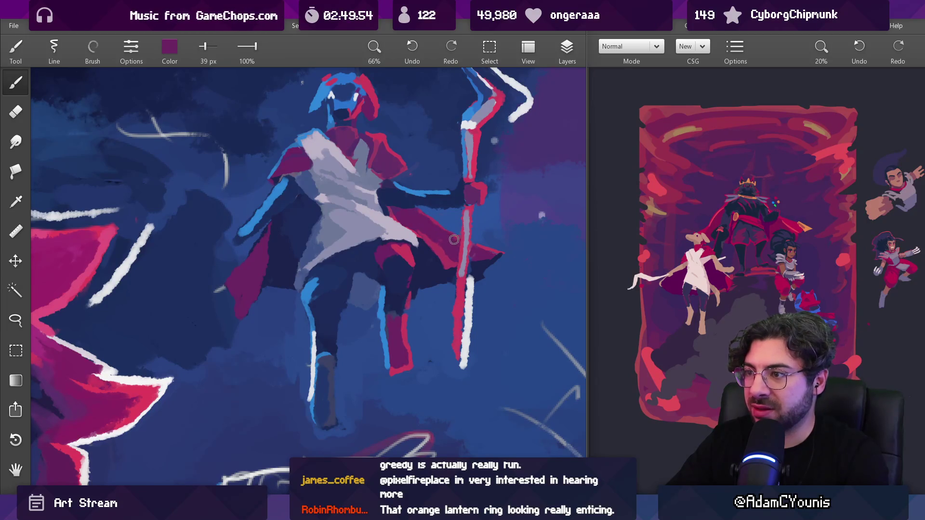
{"action": "left_click_drag", "start_coordinate": [434, 236], "coordinate": [450, 259]}
{"action": "key", "text": "bracketleft"}
{"action": "key", "text": "bracketleft"}
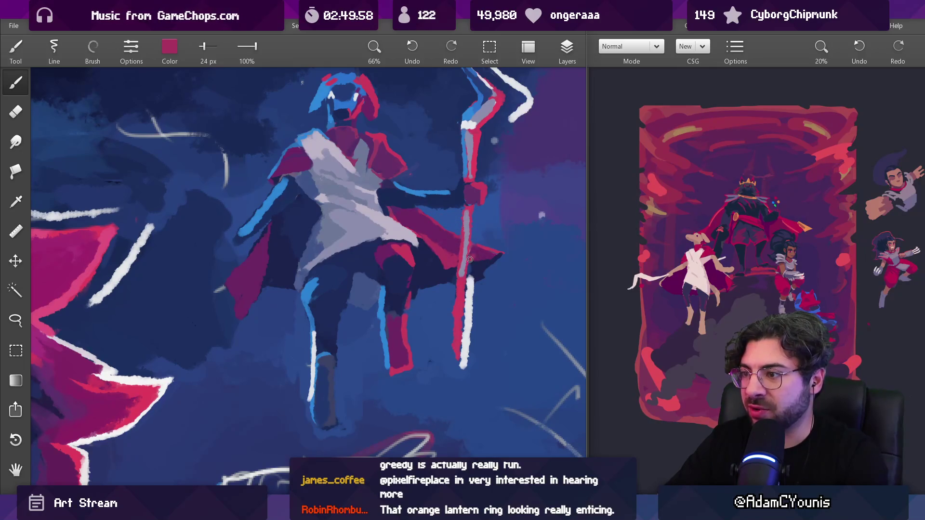
{"action": "left_click_drag", "start_coordinate": [480, 259], "coordinate": [471, 255]}
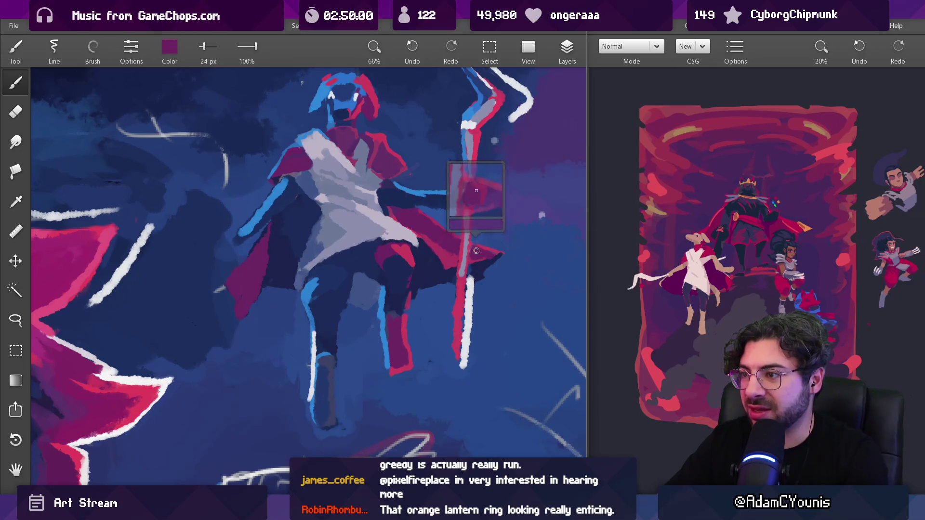
{"action": "scroll", "coordinate": [455, 241], "scroll_direction": "up", "scroll_amount": 5}
{"action": "left_click", "coordinate": [430, 271], "text": "alt"}
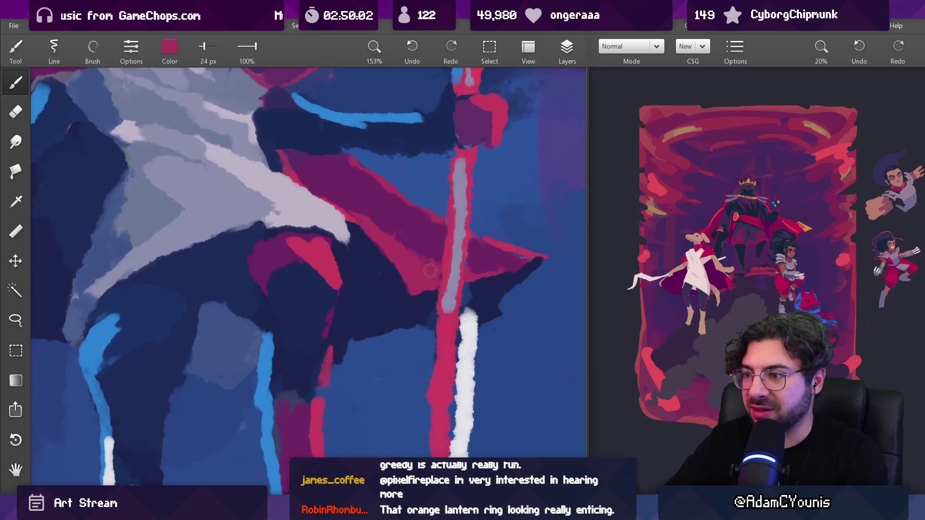
{"action": "key", "text": "bracketleft"}
{"action": "key", "text": "bracketleft"}
{"action": "key", "text": "bracketleft"}
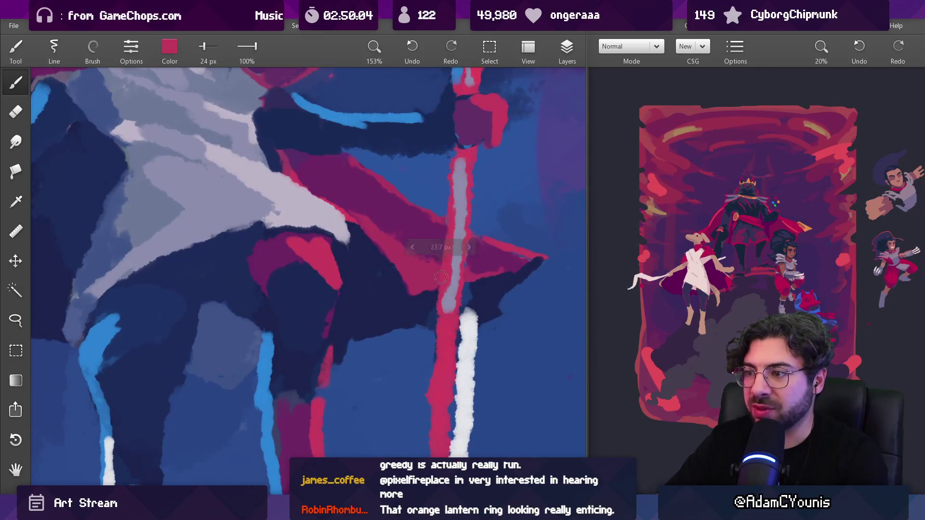
{"action": "left_click", "coordinate": [381, 251], "text": "alt"}
{"action": "left_click_drag", "start_coordinate": [407, 252], "coordinate": [429, 348]}
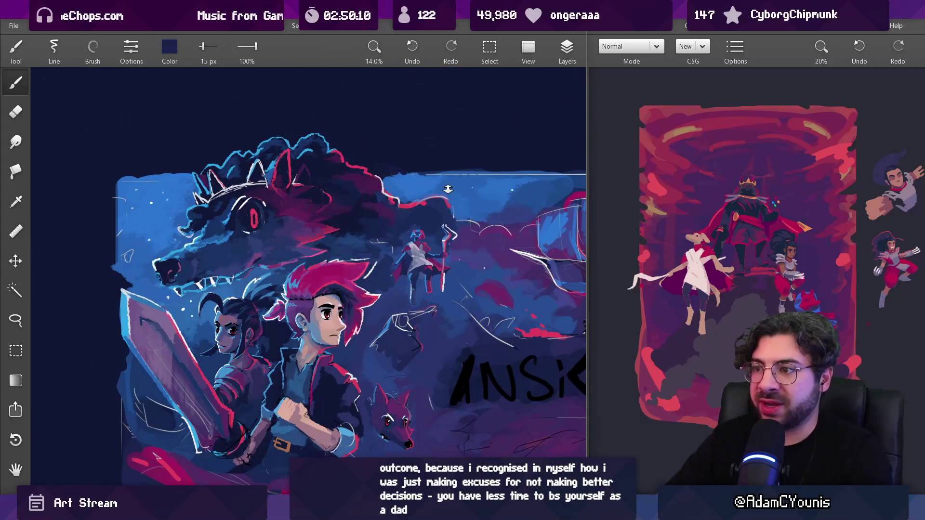
Step: Paint crimson around the cape and staff with a 24 px brush
{"action": "key", "text": "1"}
{"action": "left_click", "coordinate": [386, 255], "text": "alt"}
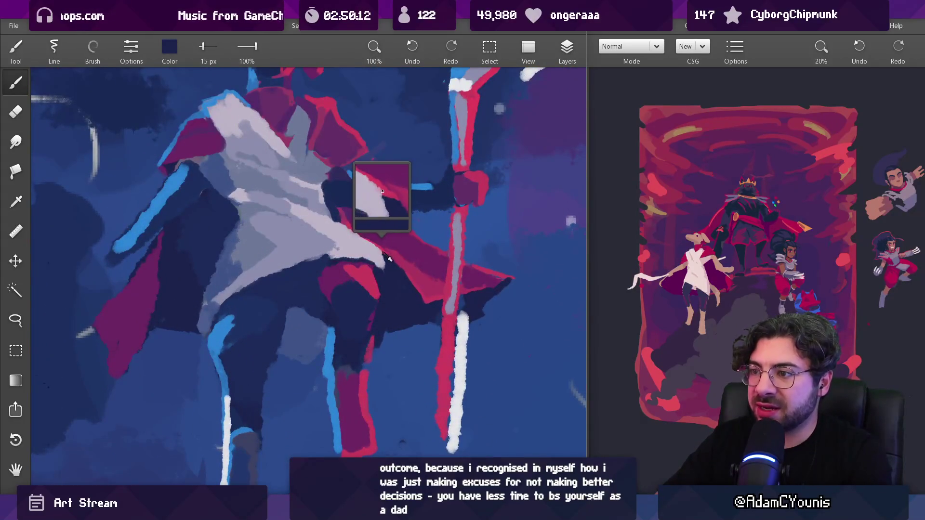
{"action": "mouse_move", "coordinate": [410, 193]}
{"action": "left_mouse_down"}
{"action": "mouse_move", "coordinate": [388, 249]}
{"action": "mouse_move", "coordinate": [395, 256]}
{"action": "mouse_move", "coordinate": [399, 244]}
{"action": "mouse_move", "coordinate": [357, 212]}
{"action": "mouse_move", "coordinate": [391, 258]}
{"action": "mouse_move", "coordinate": [335, 212]}
{"action": "left_mouse_up"}
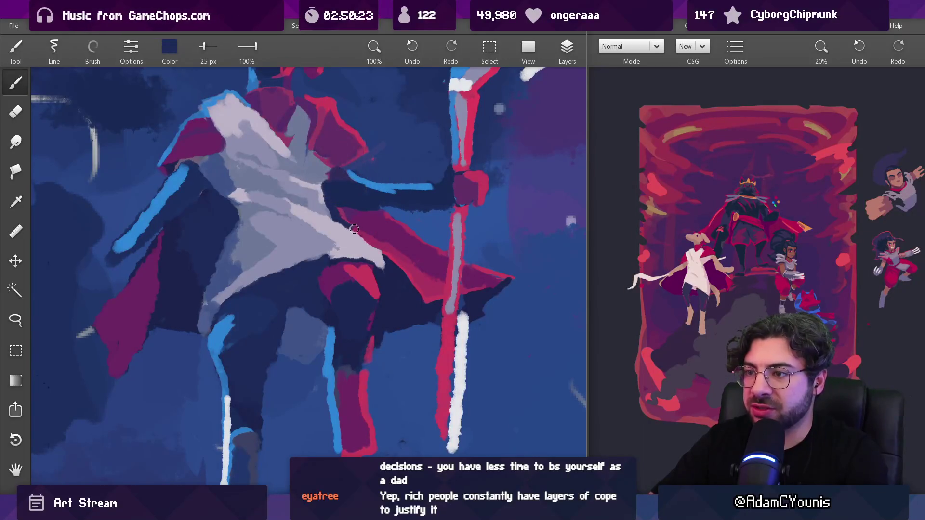
{"action": "key", "text": "bracketleft"}
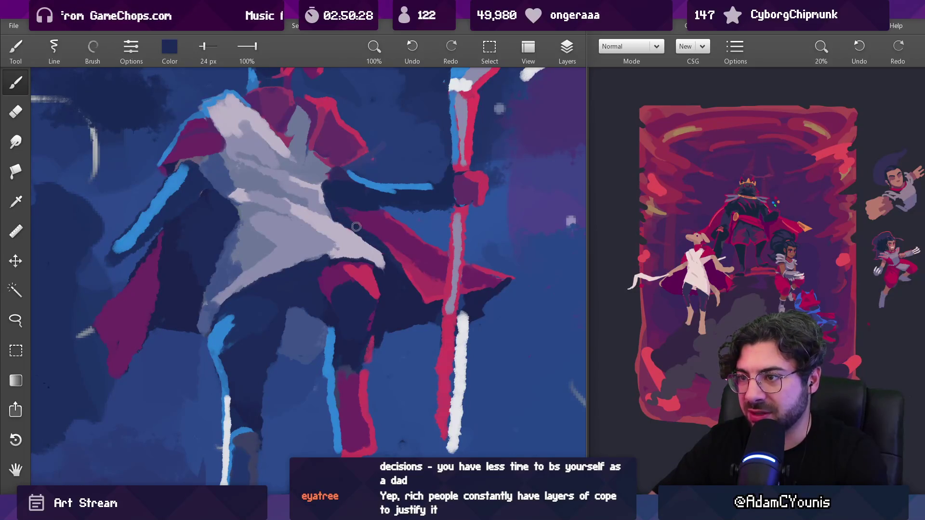
{"action": "scroll", "coordinate": [386, 244], "scroll_direction": "down", "scroll_amount": 5}
{"action": "scroll", "coordinate": [403, 223], "scroll_direction": "up", "scroll_amount": 5}
{"action": "left_click", "coordinate": [404, 223], "text": "alt"}
{"action": "left_click", "coordinate": [374, 229], "text": "alt"}
{"action": "left_click_drag", "start_coordinate": [382, 199], "coordinate": [391, 304]}
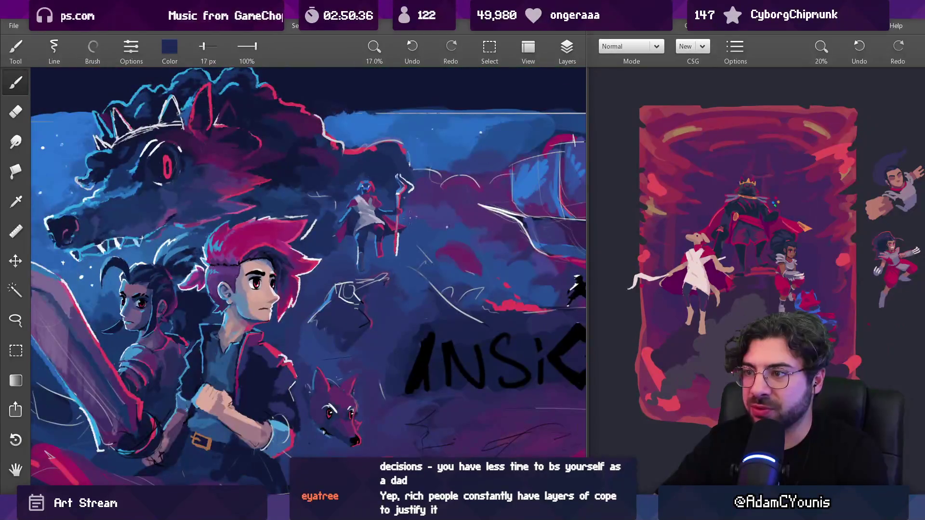
Step: Lay a muted purple shadow along the forearm, undo a stray stroke, and set the brush to 28 px
{"action": "left_click_drag", "start_coordinate": [384, 200], "coordinate": [383, 154]}
{"action": "left_click", "coordinate": [381, 182], "text": "alt"}
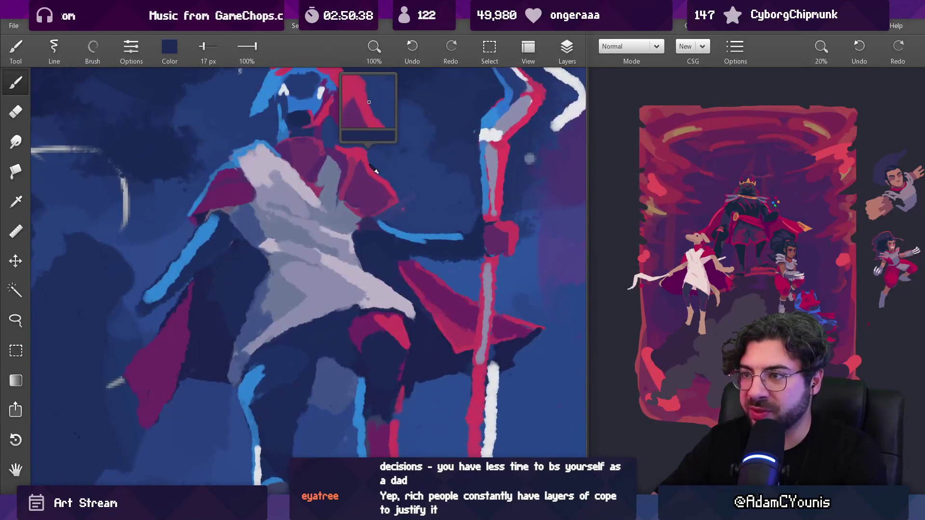
{"action": "key", "text": "bracketleft"}
{"action": "key", "text": "bracketleft"}
{"action": "key", "text": "bracketleft"}
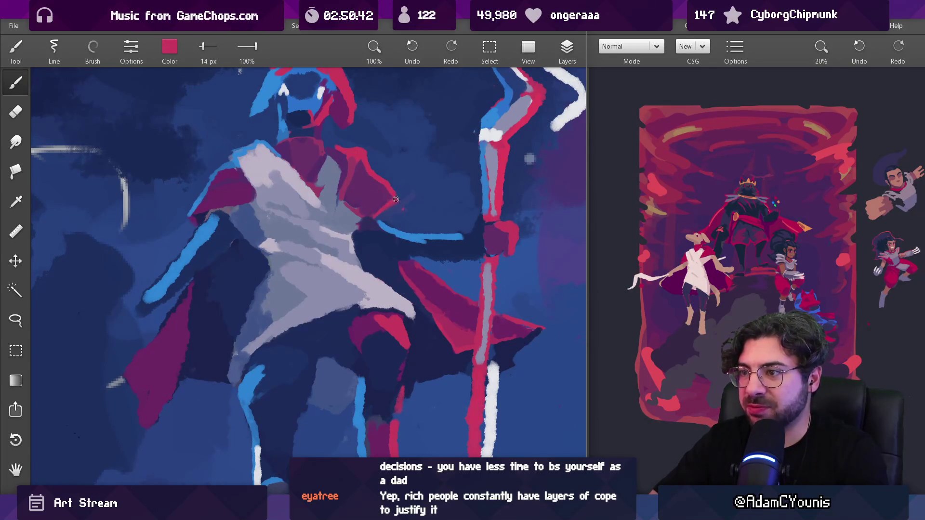
{"action": "left_click", "coordinate": [385, 193], "text": "alt"}
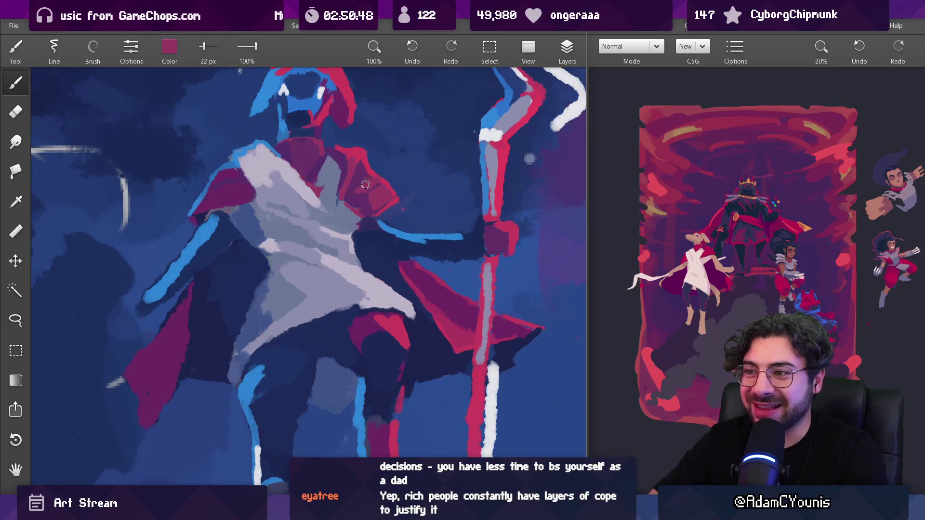
{"action": "scroll", "coordinate": [361, 174], "scroll_direction": "down", "scroll_amount": 5}
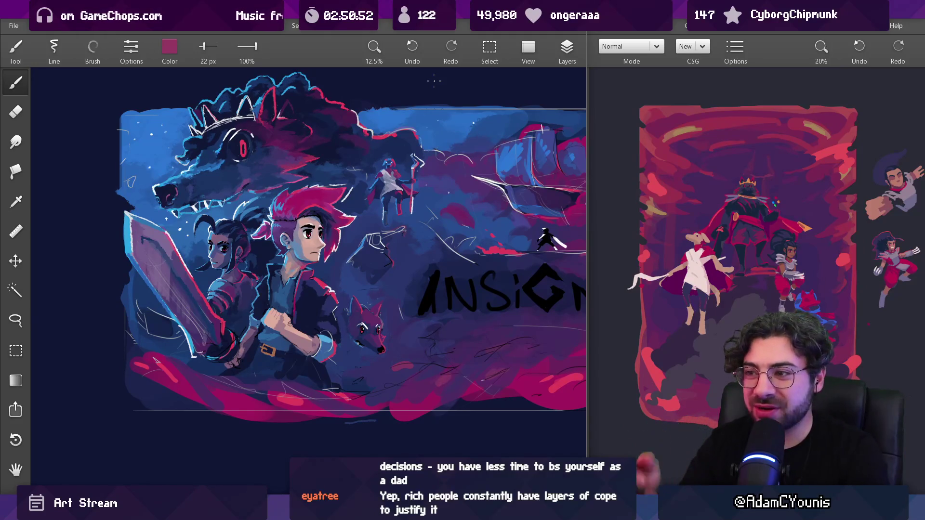
{"action": "scroll", "coordinate": [390, 184], "scroll_direction": "up", "scroll_amount": 5}
{"action": "left_click", "coordinate": [347, 160], "text": "alt"}
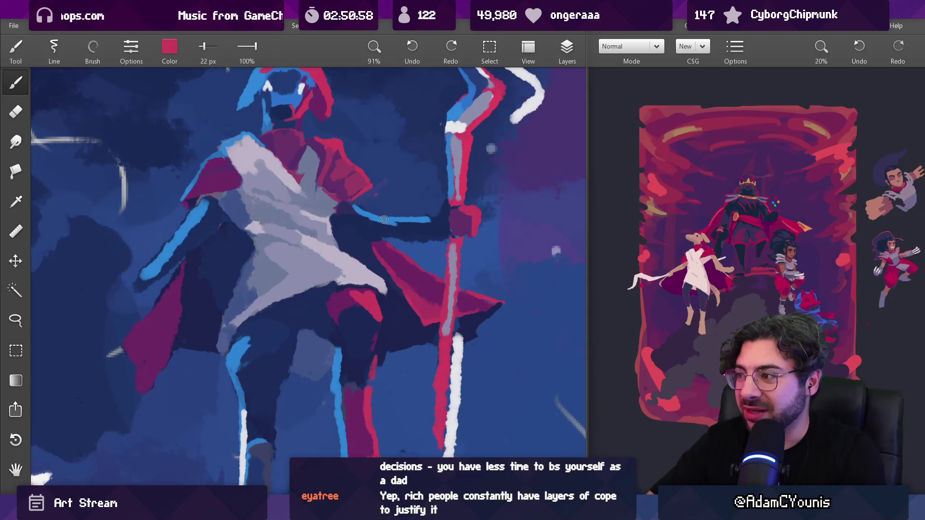
{"action": "left_click", "coordinate": [383, 239], "text": "alt"}
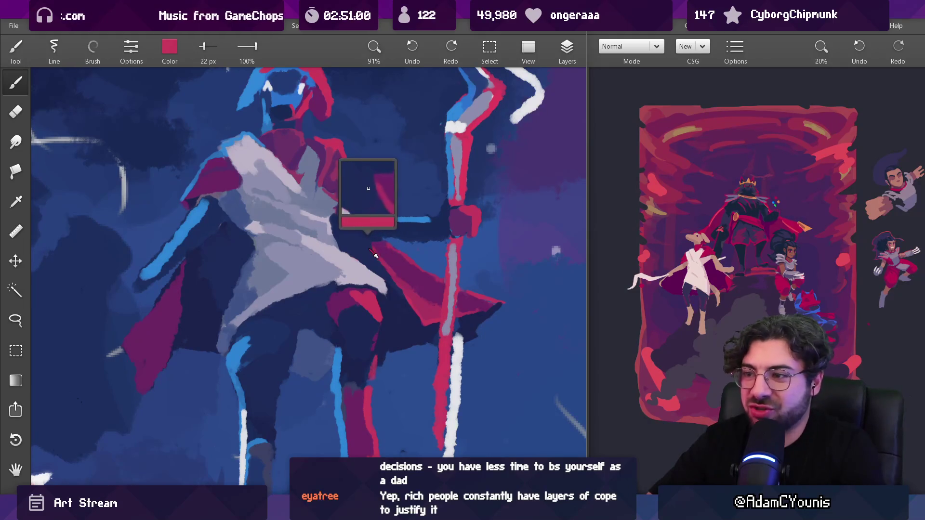
{"action": "key", "text": "bracketright"}
{"action": "key", "text": "bracketright"}
{"action": "key", "text": "bracketright"}
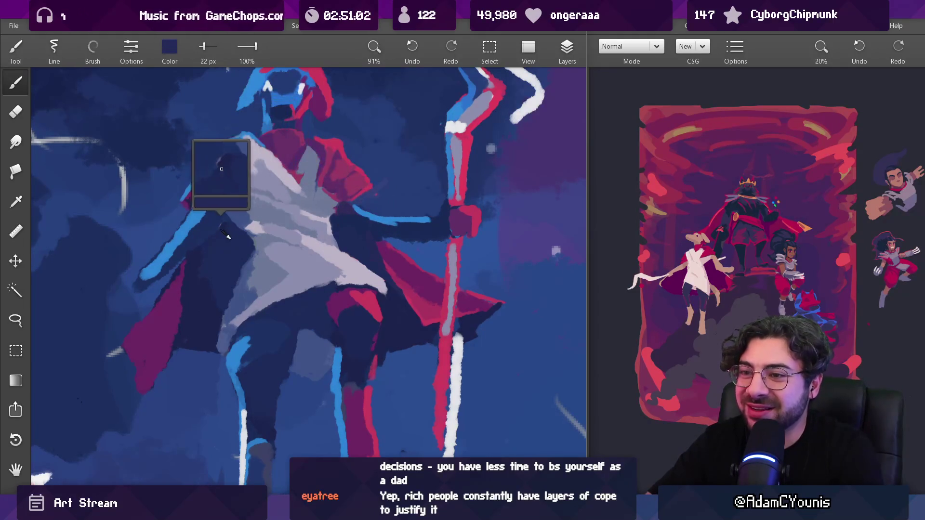
{"action": "mouse_move", "coordinate": [359, 217]}
{"action": "left_mouse_down"}
{"action": "mouse_move", "coordinate": [333, 223]}
{"action": "mouse_move", "coordinate": [417, 228]}
{"action": "mouse_move", "coordinate": [371, 229]}
{"action": "mouse_move", "coordinate": [386, 230]}
{"action": "left_mouse_up"}
{"action": "key", "text": "ctrl+z"}
{"action": "key", "text": "bracketleft"}
{"action": "key", "text": "bracketleft"}
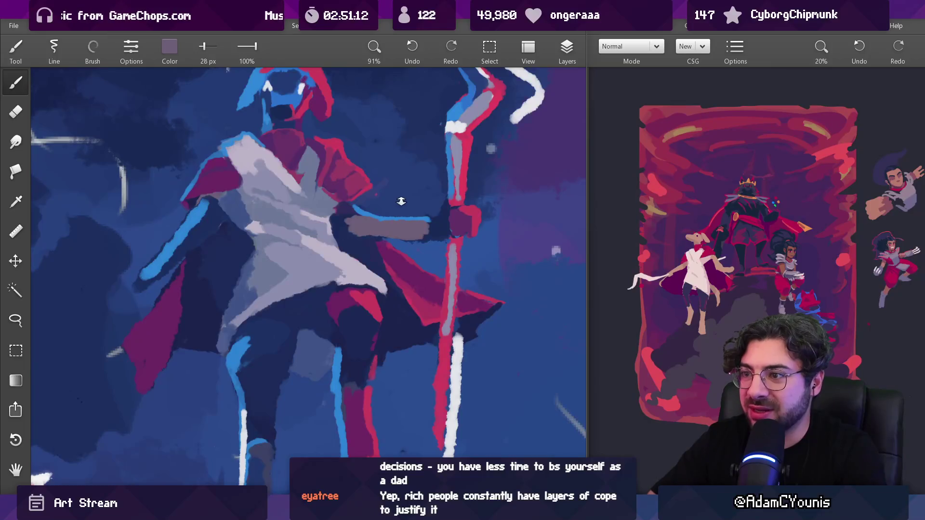
{"action": "scroll", "coordinate": [400, 202], "scroll_direction": "down", "scroll_amount": 10}
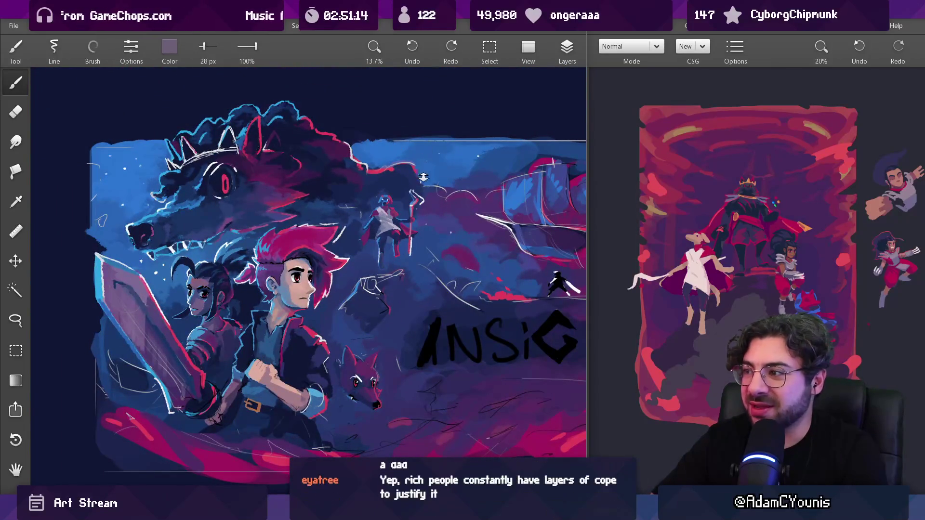
Step: Shrink the brush to 17 px and sample dark navy, mid-blue and magenta from the figure
{"action": "scroll", "coordinate": [388, 212], "scroll_direction": "up", "scroll_amount": 10}
{"action": "left_click", "coordinate": [363, 268], "text": "alt"}
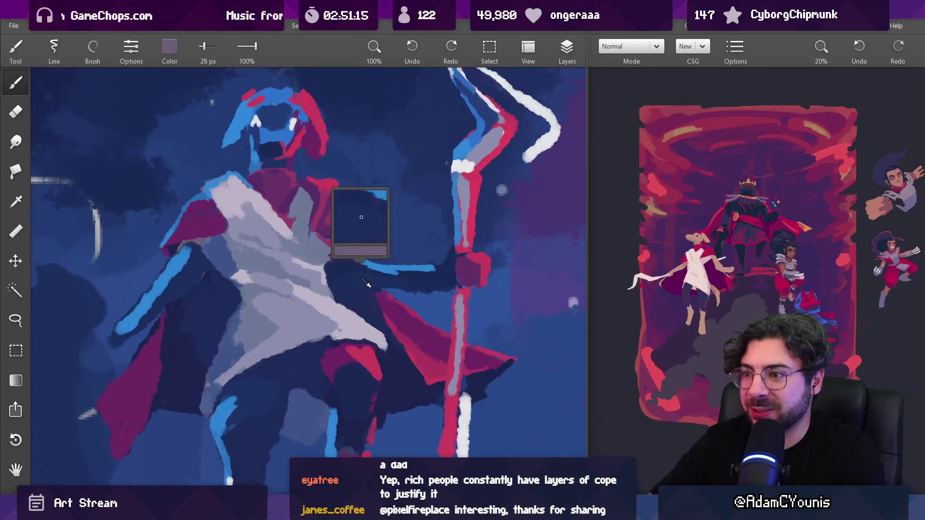
{"action": "key", "text": "bracketleft"}
{"action": "left_click", "coordinate": [413, 298], "text": "alt"}
{"action": "left_click", "coordinate": [363, 286], "text": "alt"}
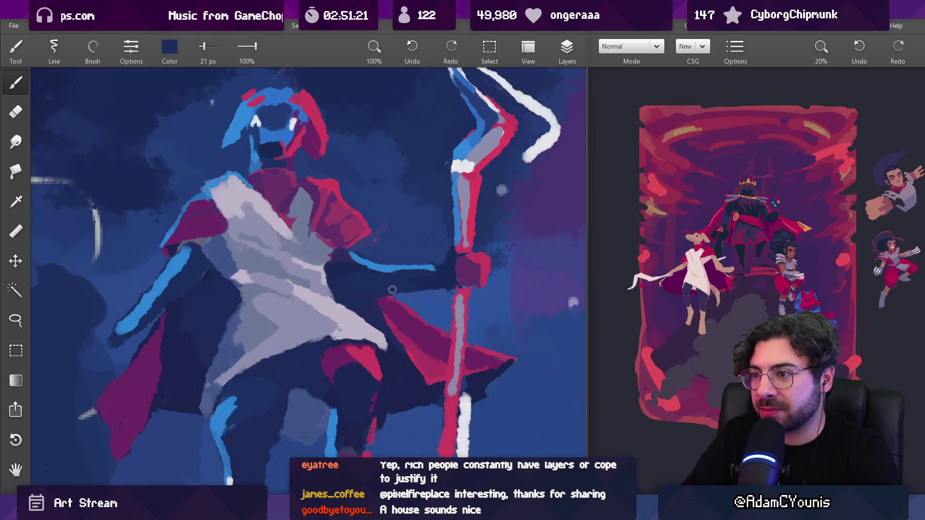
{"action": "scroll", "coordinate": [392, 289], "scroll_direction": "down", "scroll_amount": 5}
{"action": "scroll", "coordinate": [416, 279], "scroll_direction": "up", "scroll_amount": 5}
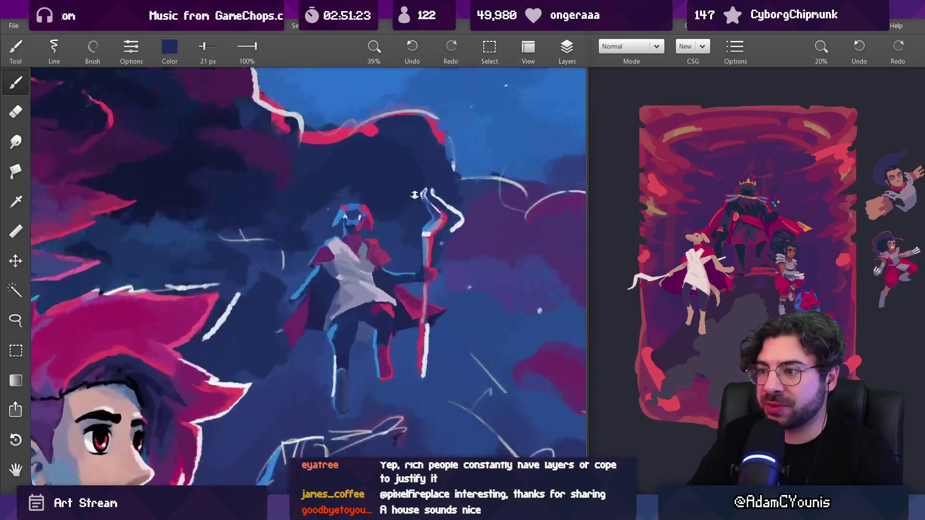
{"action": "left_click", "coordinate": [388, 314], "text": "alt"}
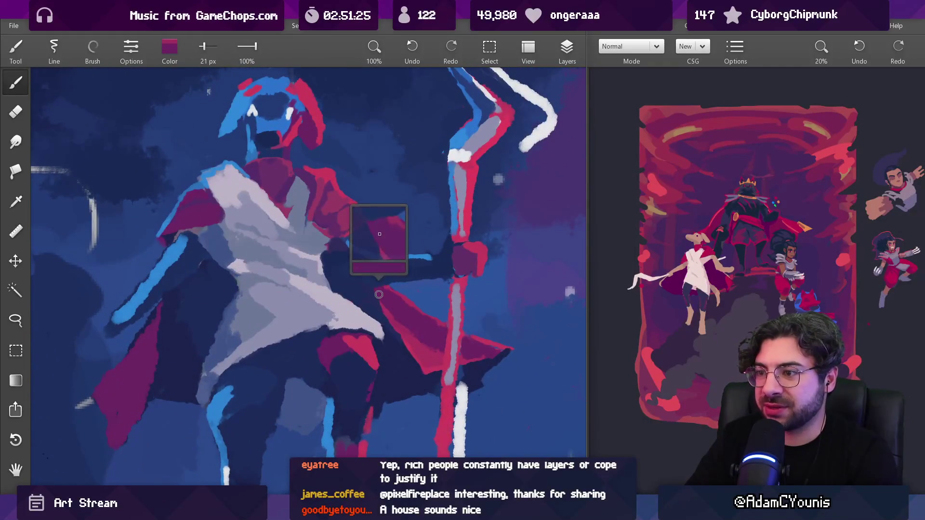
{"action": "left_click", "coordinate": [394, 309], "text": "alt"}
{"action": "key", "text": "bracketleft"}
{"action": "left_click", "coordinate": [387, 304], "text": "alt"}
{"action": "mouse_move", "coordinate": [387, 303]}
{"action": "left_mouse_down"}
{"action": "mouse_move", "coordinate": [391, 288]}
{"action": "mouse_move", "coordinate": [380, 279]}
{"action": "mouse_move", "coordinate": [364, 289]}
{"action": "mouse_move", "coordinate": [365, 351]}
{"action": "left_mouse_up"}
{"action": "left_click", "coordinate": [382, 290], "text": "alt"}
Step: Paint dark navy shadow on the torso and below the shoulder with a 21 px brush
{"action": "left_click_drag", "start_coordinate": [381, 270], "coordinate": [371, 193]}
{"action": "left_click", "coordinate": [243, 281], "text": "alt"}
{"action": "left_click", "coordinate": [230, 272], "text": "alt"}
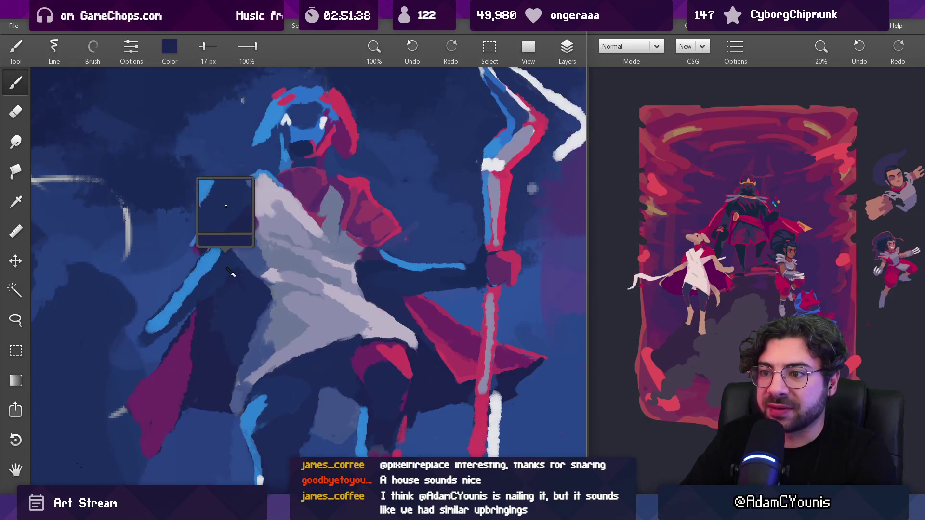
{"action": "mouse_move", "coordinate": [372, 250]}
{"action": "left_mouse_down"}
{"action": "mouse_move", "coordinate": [231, 251]}
{"action": "mouse_move", "coordinate": [243, 253]}
{"action": "mouse_move", "coordinate": [231, 244]}
{"action": "left_mouse_up"}
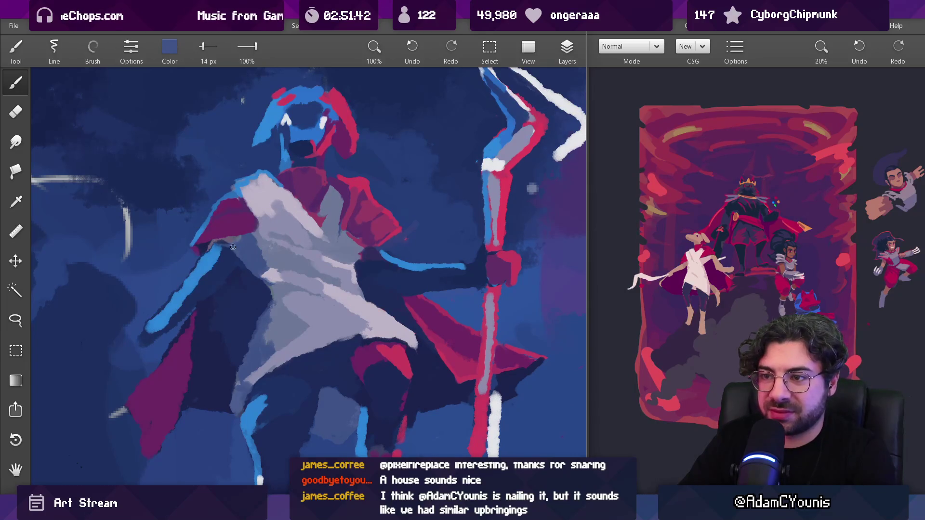
{"action": "left_click", "coordinate": [229, 245], "text": "alt"}
{"action": "left_click_drag", "start_coordinate": [216, 242], "coordinate": [286, 238]}
{"action": "scroll", "coordinate": [257, 221], "scroll_direction": "up", "scroll_amount": 3}
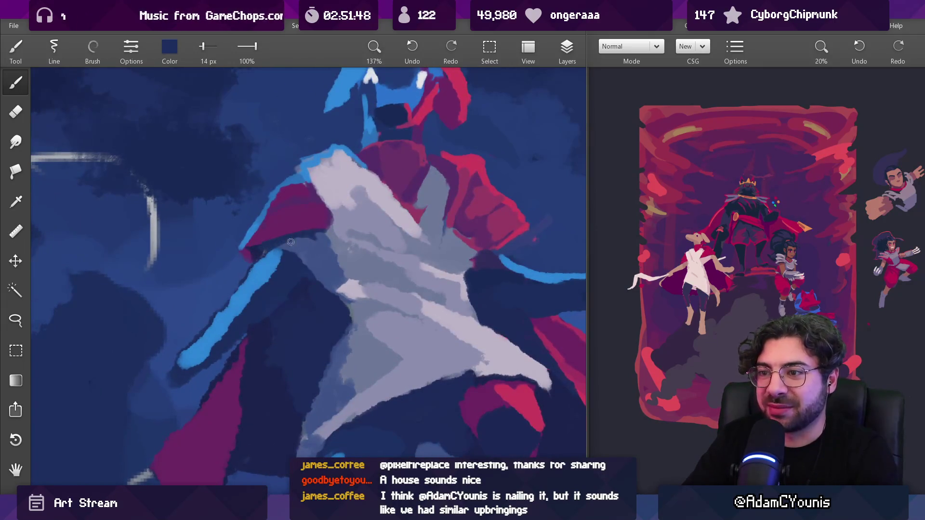
{"action": "key", "text": "bracketright"}
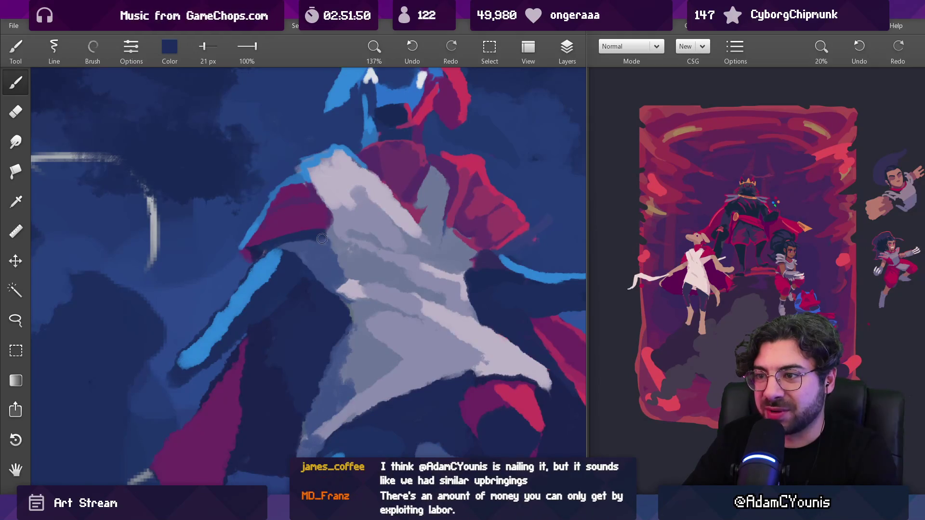
{"action": "left_click_drag", "start_coordinate": [322, 235], "coordinate": [315, 235]}
Step: Extend and touch up the light-blue arm tip, then enlarge the brush to 24 px
{"action": "left_click", "coordinate": [313, 246], "text": "alt"}
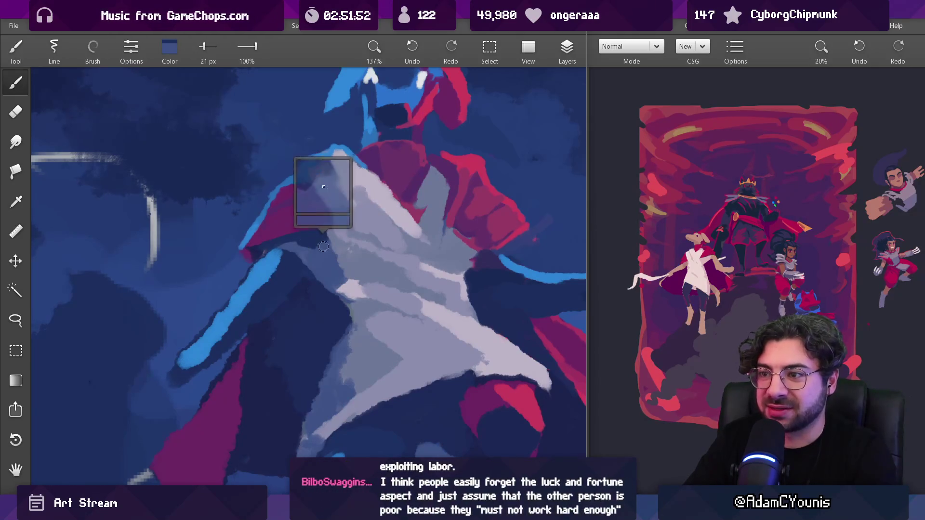
{"action": "left_click", "coordinate": [299, 275], "text": "alt"}
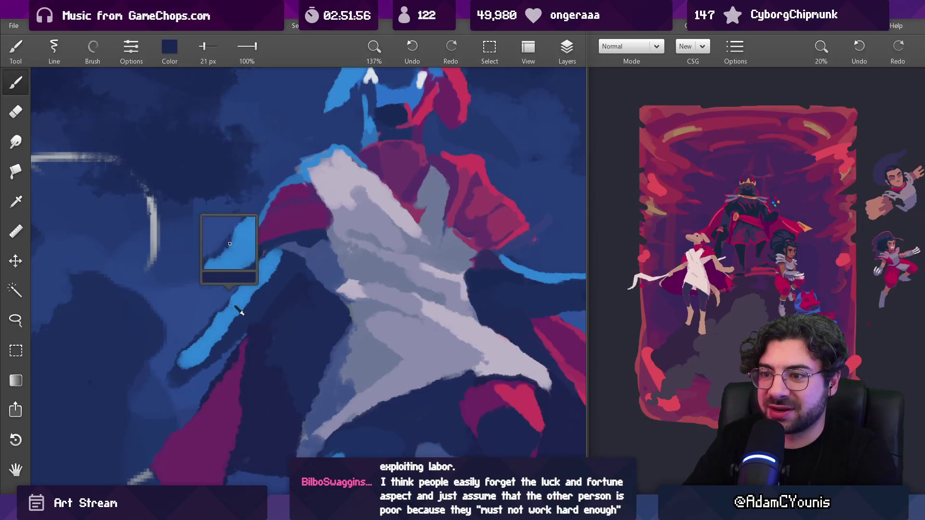
{"action": "left_click", "coordinate": [270, 289], "text": "alt"}
{"action": "scroll", "coordinate": [284, 313], "scroll_direction": "down", "scroll_amount": 5}
{"action": "scroll", "coordinate": [281, 294], "scroll_direction": "up", "scroll_amount": 5}
{"action": "left_click", "coordinate": [281, 306], "text": "alt"}
{"action": "mouse_move", "coordinate": [282, 308]}
{"action": "left_mouse_down"}
{"action": "mouse_move", "coordinate": [262, 299]}
{"action": "mouse_move", "coordinate": [273, 307]}
{"action": "mouse_move", "coordinate": [276, 299]}
{"action": "left_mouse_up"}
{"action": "left_click", "coordinate": [295, 306], "text": "alt"}
{"action": "left_click", "coordinate": [269, 304], "text": "alt"}
{"action": "left_click", "coordinate": [272, 308], "text": "alt"}
{"action": "key", "text": "bracketright"}
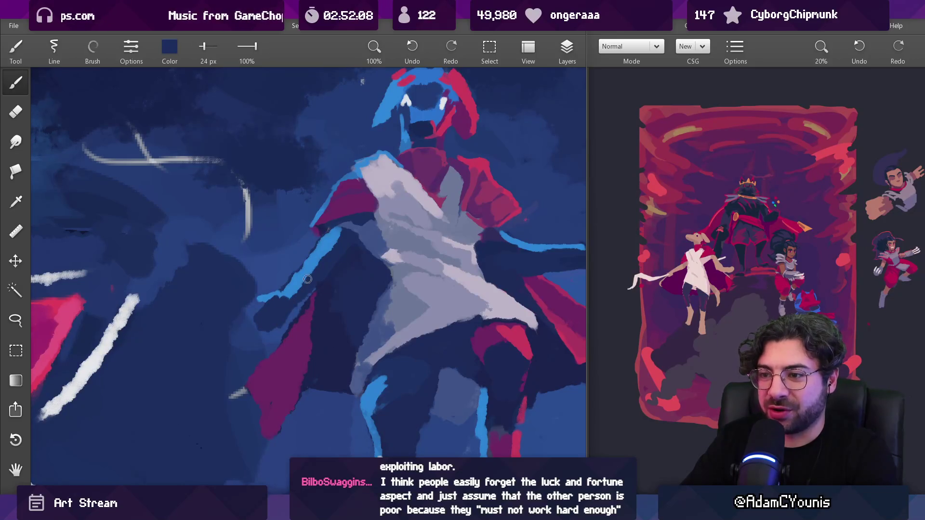
{"action": "scroll", "coordinate": [299, 308], "scroll_direction": "down", "scroll_amount": 10}
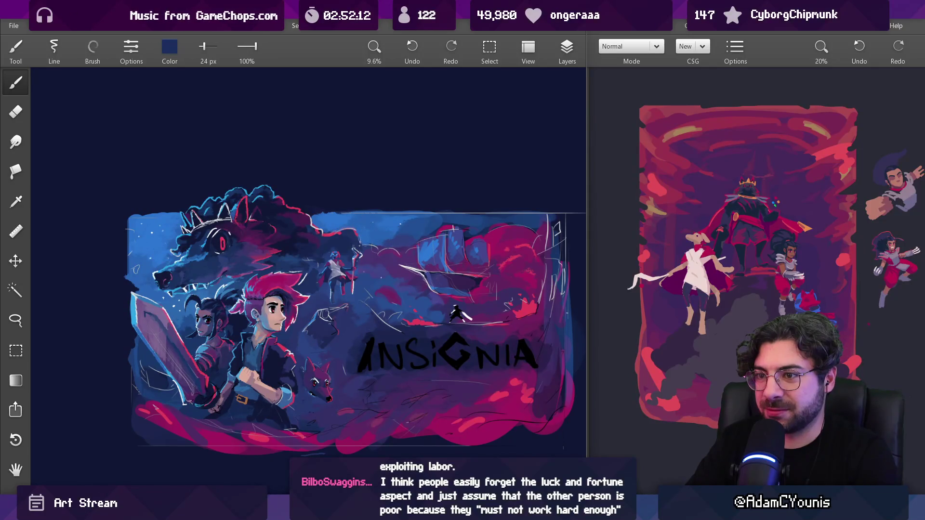
Step: Sample lavender from the cloth, undo a stray stroke, and enlarge the brush to 36 px
{"action": "left_click_drag", "start_coordinate": [352, 169], "coordinate": [385, 162]}
{"action": "scroll", "coordinate": [379, 228], "scroll_direction": "up", "scroll_amount": 8}
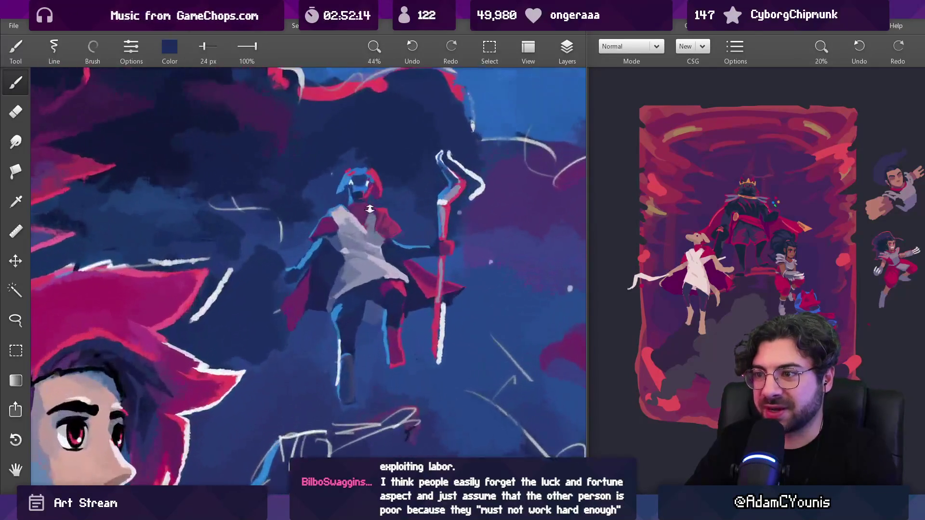
{"action": "scroll", "coordinate": [367, 218], "scroll_direction": "up", "scroll_amount": 1}
{"action": "left_click", "coordinate": [364, 277]}
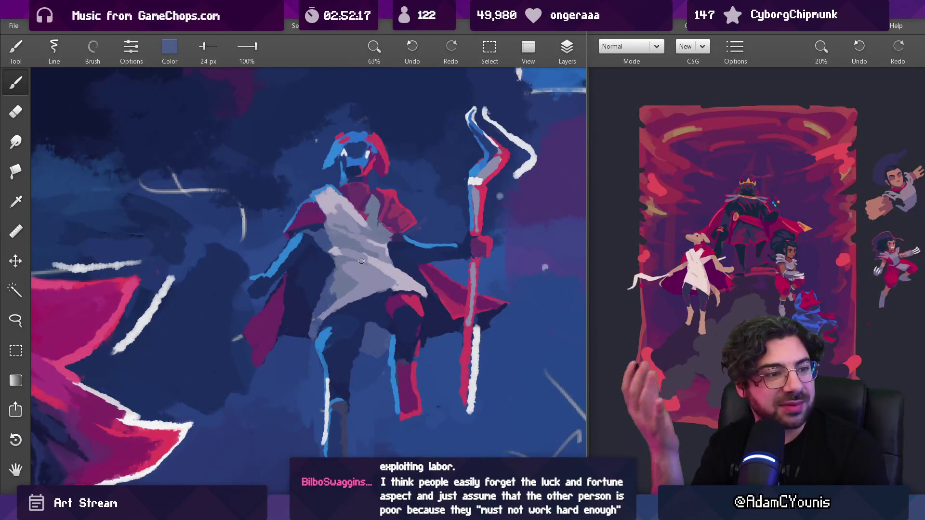
{"action": "left_click", "coordinate": [339, 295]}
{"action": "left_click", "coordinate": [355, 303]}
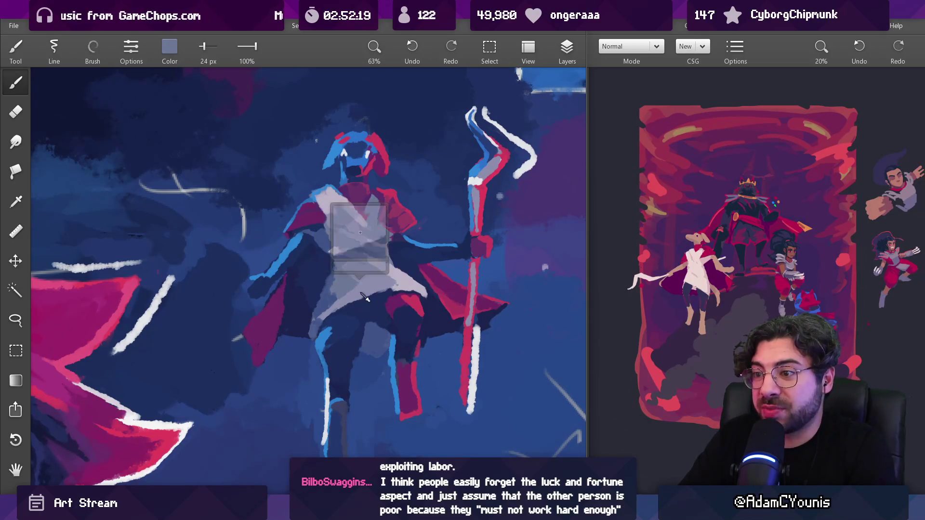
{"action": "key", "text": "ctrl+z"}
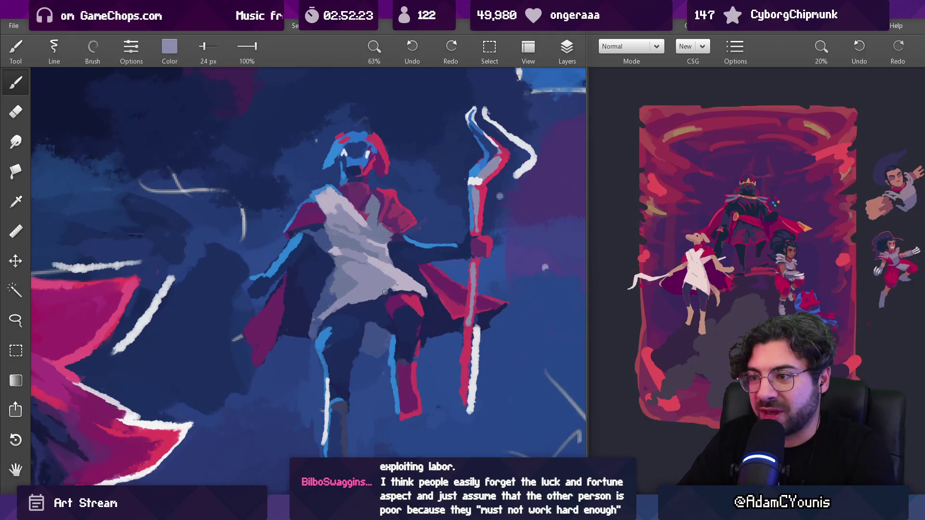
{"action": "left_click", "coordinate": [383, 294]}
{"action": "left_click", "coordinate": [359, 302]}
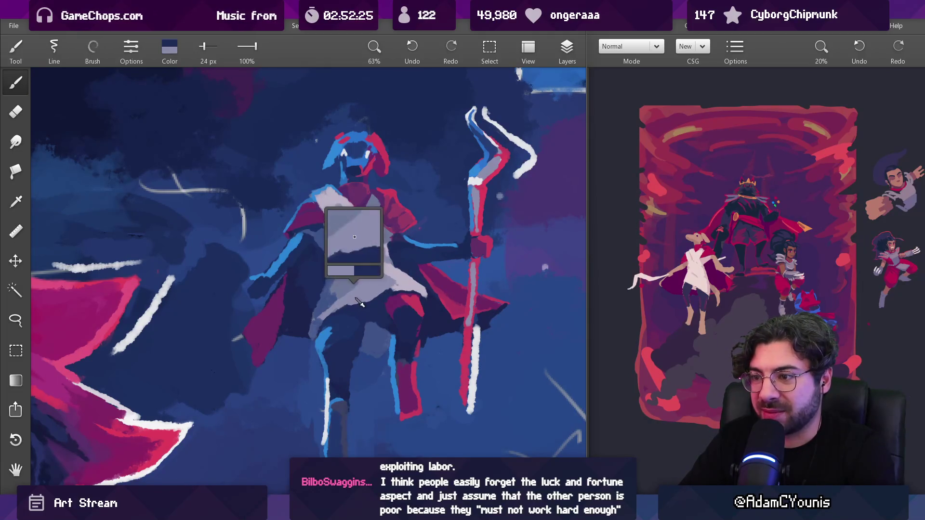
{"action": "left_click", "coordinate": [351, 288]}
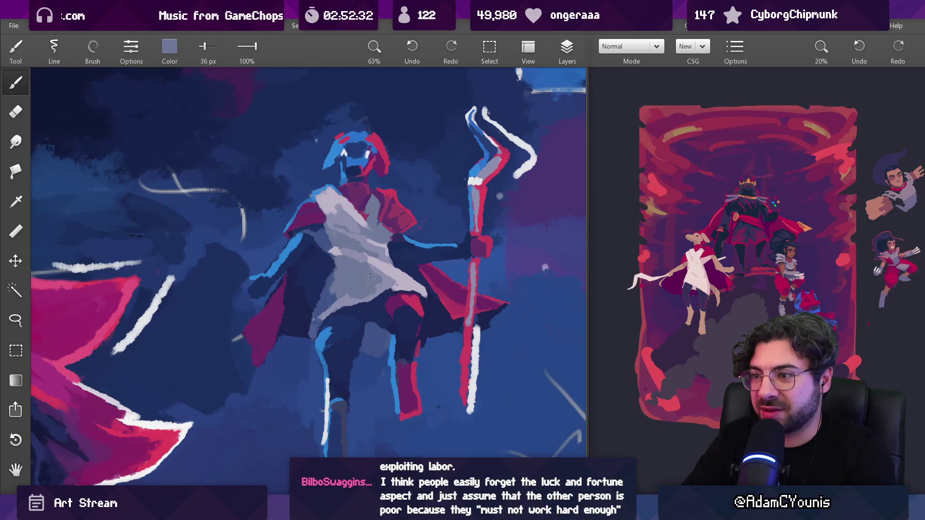
{"action": "scroll", "coordinate": [385, 260], "scroll_direction": "down", "scroll_amount": 5}
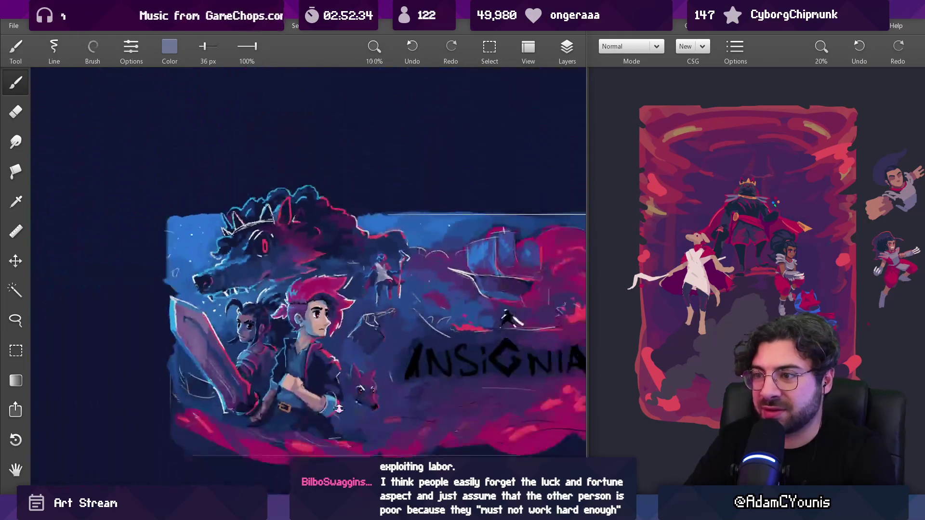
Step: Shade the lower tunic with a lavender-grey stroke, then zoom out and pan across the poster
{"action": "scroll", "coordinate": [387, 279], "scroll_direction": "up", "scroll_amount": 5}
{"action": "left_click_drag", "start_coordinate": [386, 280], "coordinate": [357, 264]}
{"action": "scroll", "coordinate": [357, 264], "scroll_direction": "down", "scroll_amount": 10}
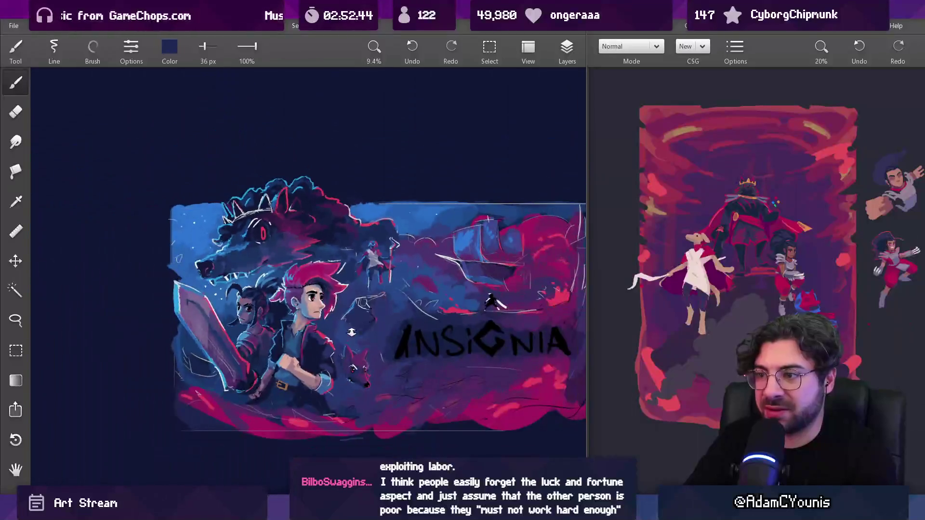
{"action": "scroll", "coordinate": [424, 264], "scroll_direction": "down", "scroll_amount": 1}
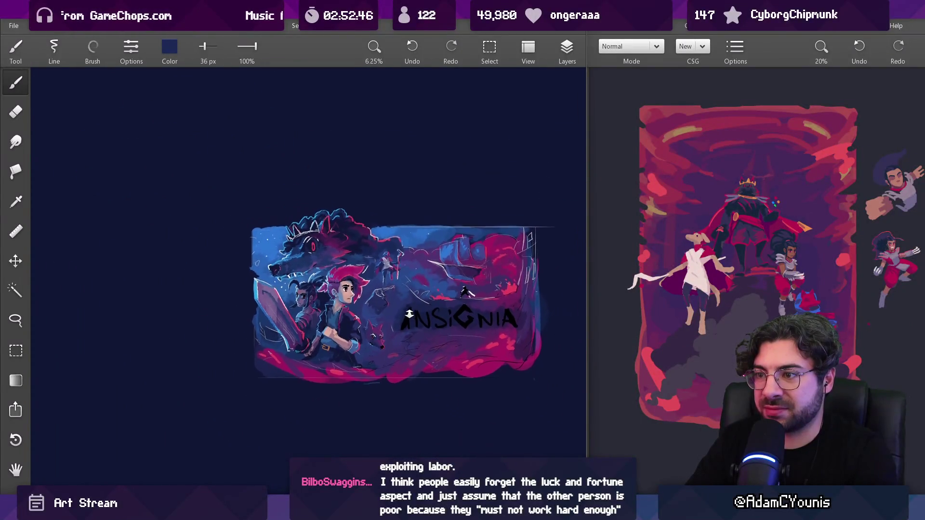
{"action": "scroll", "coordinate": [423, 255], "scroll_direction": "up", "scroll_amount": 7}
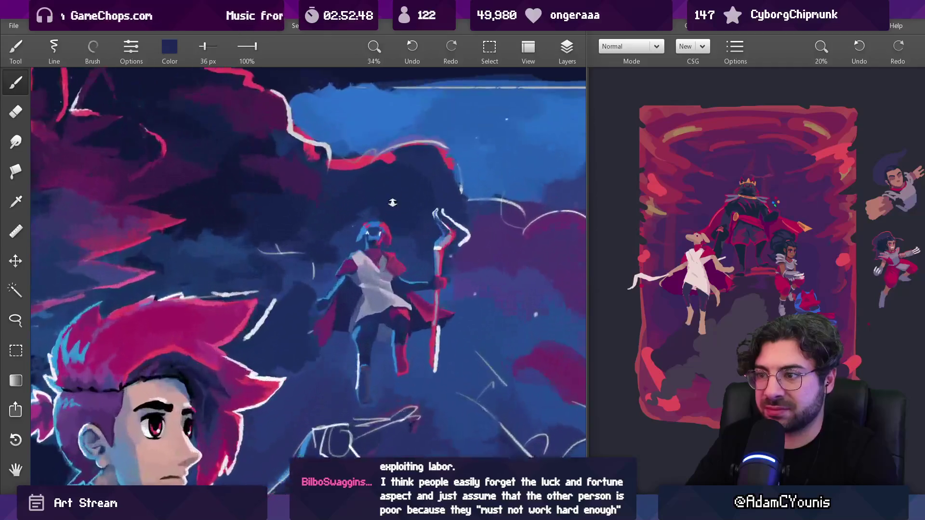
{"action": "left_click_drag", "start_coordinate": [408, 252], "coordinate": [385, 254]}
{"action": "scroll", "coordinate": [369, 246], "scroll_direction": "down", "scroll_amount": 3}
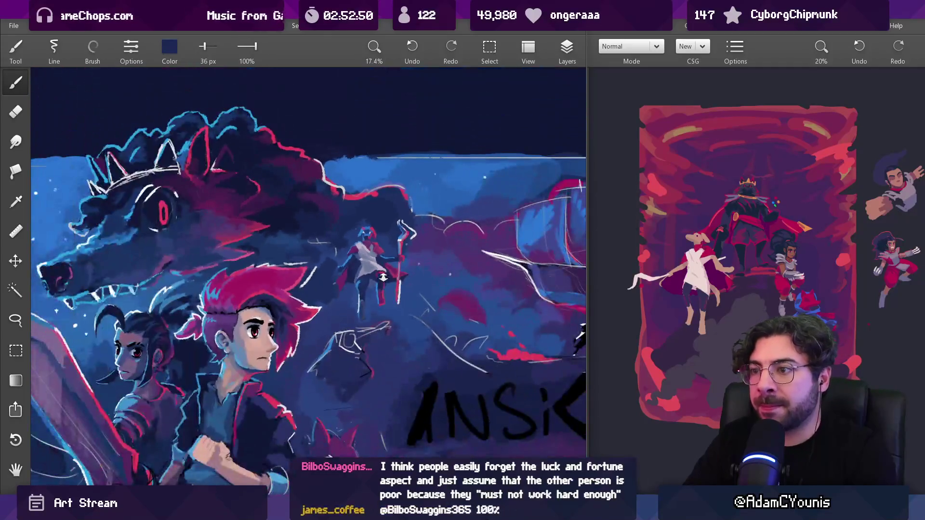
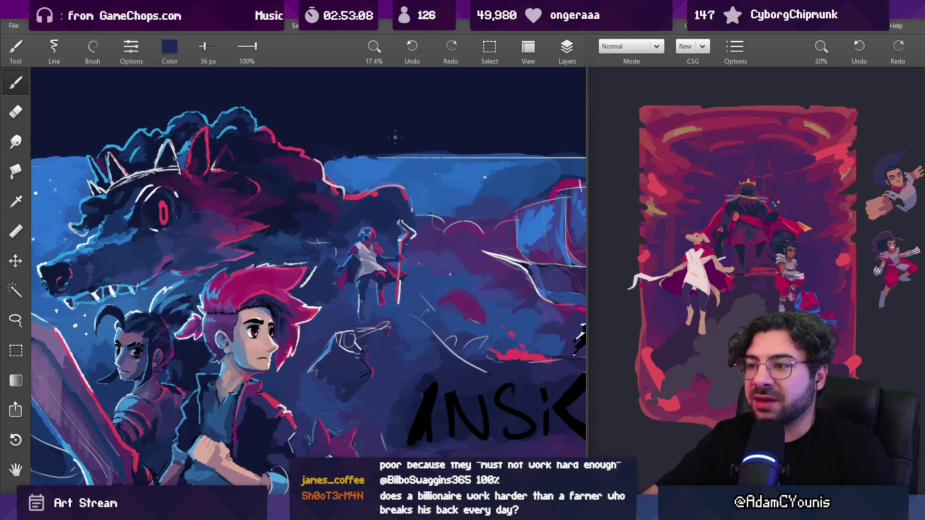
Step: Zoom in on the staff figure and try a smaller white shoulder highlight, then undo it
{"action": "scroll", "coordinate": [395, 210], "scroll_direction": "down", "scroll_amount": 2}
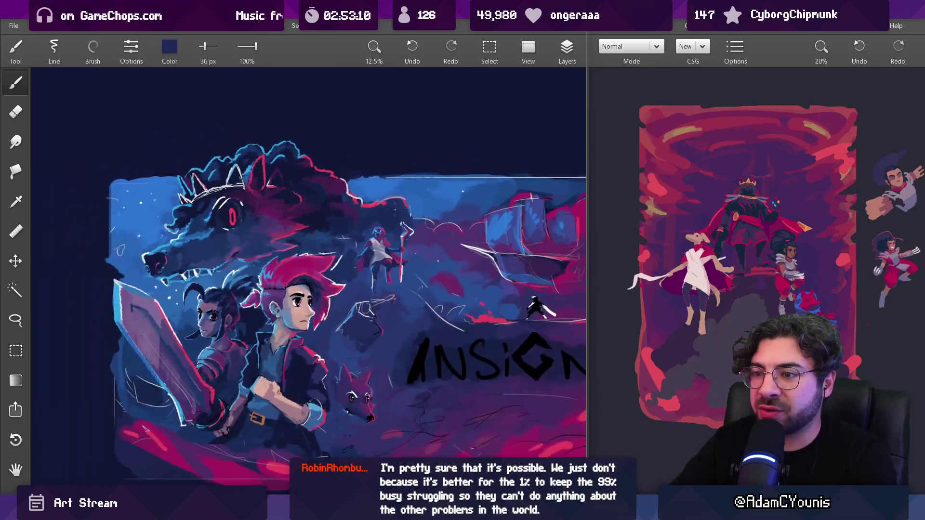
{"action": "scroll", "coordinate": [396, 210], "scroll_direction": "up", "scroll_amount": 5}
{"action": "left_click_drag", "start_coordinate": [475, 201], "coordinate": [503, 203]}
{"action": "key", "text": "bracketleft"}
{"action": "mouse_move", "coordinate": [331, 222]}
{"action": "left_mouse_down"}
{"action": "mouse_move", "coordinate": [348, 223]}
{"action": "mouse_move", "coordinate": [363, 241]}
{"action": "mouse_move", "coordinate": [354, 222]}
{"action": "mouse_move", "coordinate": [377, 250]}
{"action": "left_mouse_up"}
{"action": "key", "text": "ctrl+z"}
Step: Repaint the white rim-light along the figure's left shoulder in two short strokes
{"action": "scroll", "coordinate": [397, 251], "scroll_direction": "down", "scroll_amount": 4}
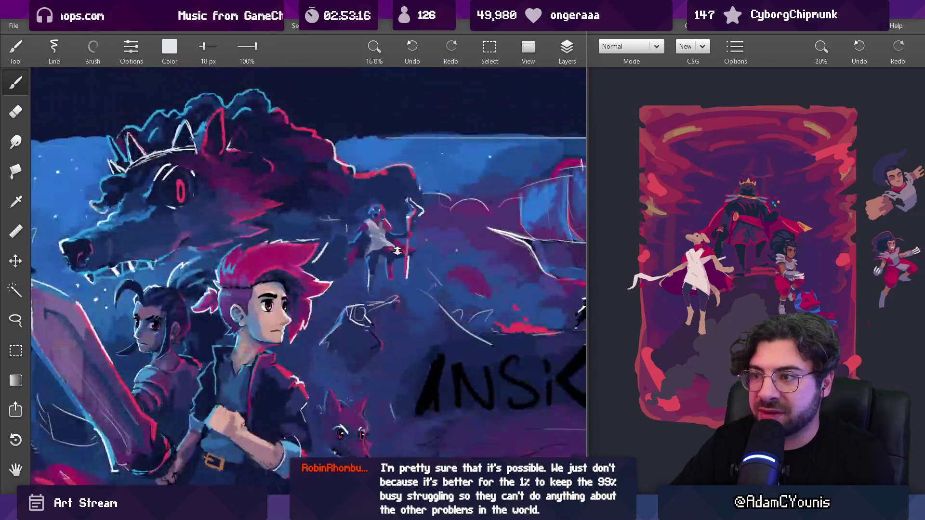
{"action": "scroll", "coordinate": [341, 246], "scroll_direction": "up", "scroll_amount": 5}
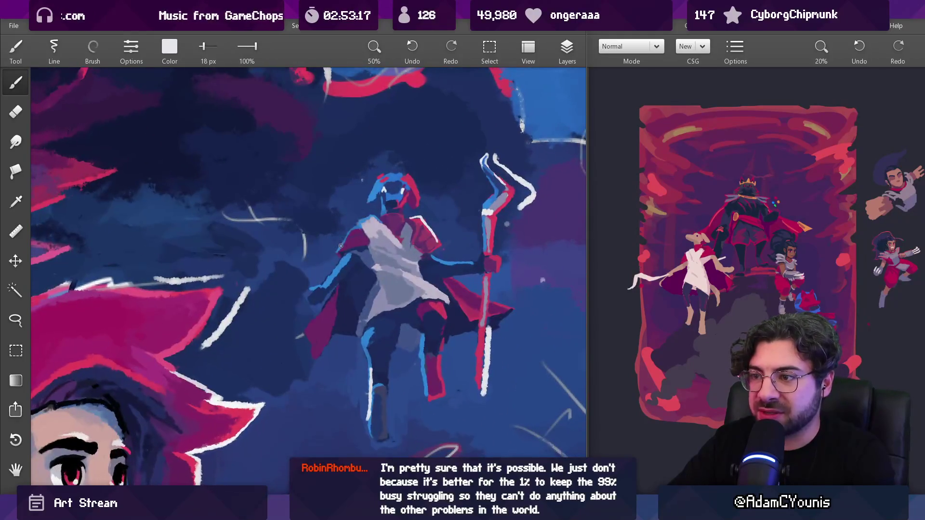
{"action": "key", "text": "ctrl+z"}
{"action": "key", "text": "ctrl+shift+z"}
{"action": "key", "text": "ctrl+z"}
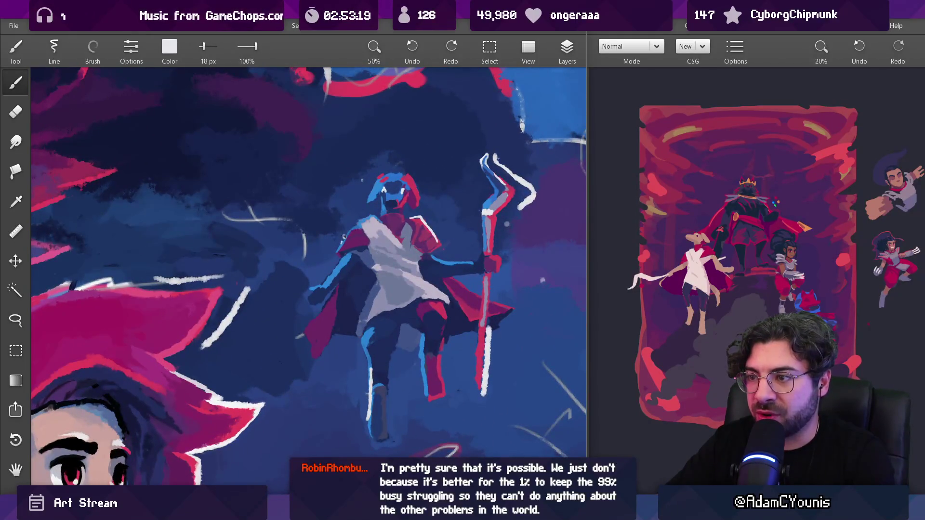
{"action": "left_click_drag", "start_coordinate": [343, 243], "coordinate": [361, 230]}
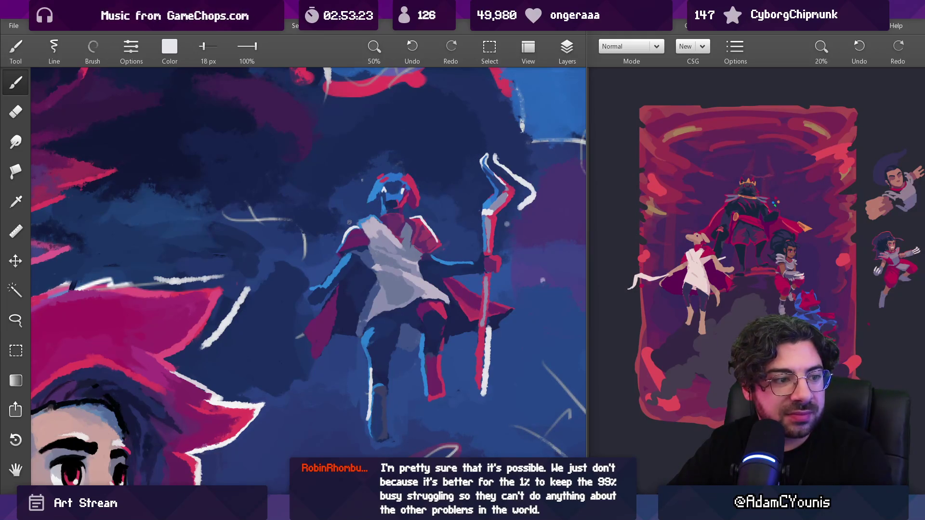
{"action": "left_click_drag", "start_coordinate": [341, 248], "coordinate": [345, 244]}
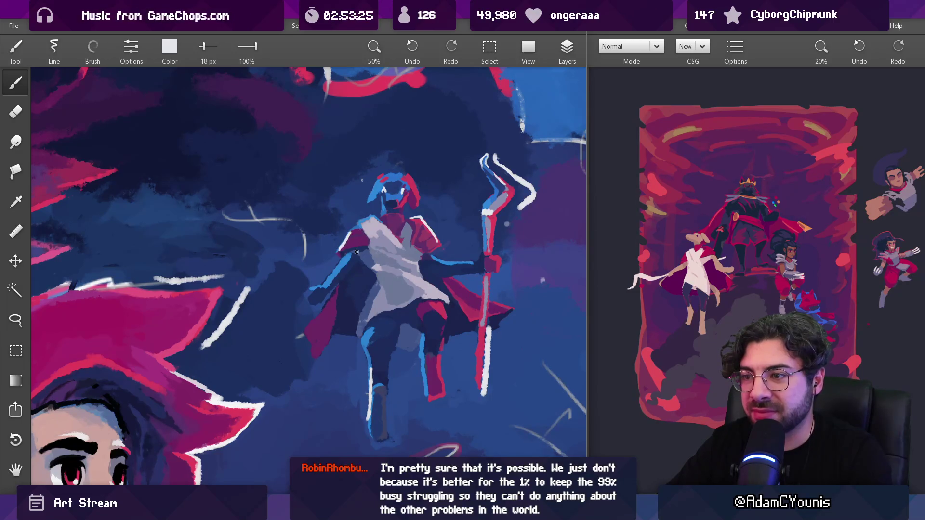
Step: Enlarge the brush to 27 px and paint a white light stroke along the figure's arm
{"action": "key", "text": "bracketright"}
{"action": "key", "text": "bracketright"}
{"action": "left_click_drag", "start_coordinate": [317, 290], "coordinate": [334, 271]}
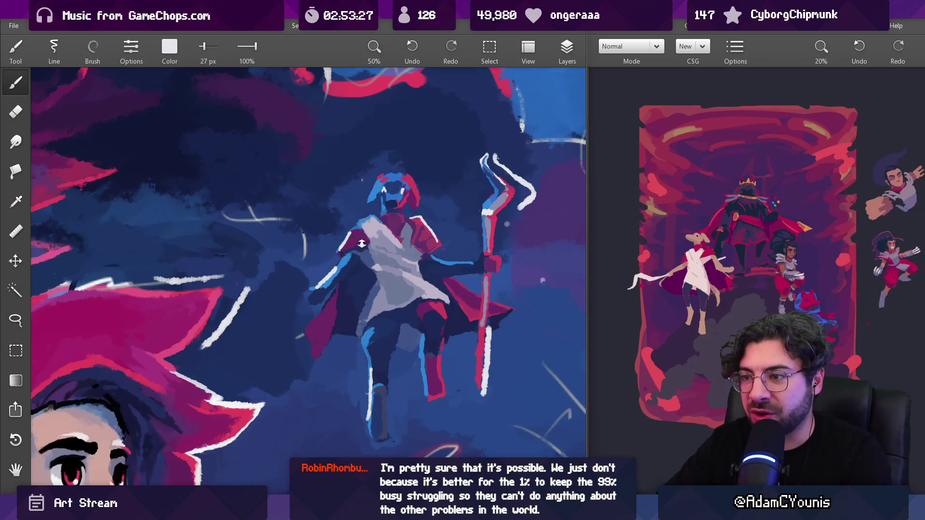
{"action": "scroll", "coordinate": [362, 244], "scroll_direction": "down", "scroll_amount": 3}
{"action": "mouse_move", "coordinate": [362, 309]}
{"action": "left_mouse_down"}
{"action": "mouse_move", "coordinate": [355, 238]}
{"action": "mouse_move", "coordinate": [342, 221]}
{"action": "mouse_move", "coordinate": [334, 230]}
{"action": "mouse_move", "coordinate": [345, 343]}
{"action": "left_mouse_up"}
{"action": "key", "text": "ctrl+z"}
{"action": "scroll", "coordinate": [367, 152], "scroll_direction": "up", "scroll_amount": 5}
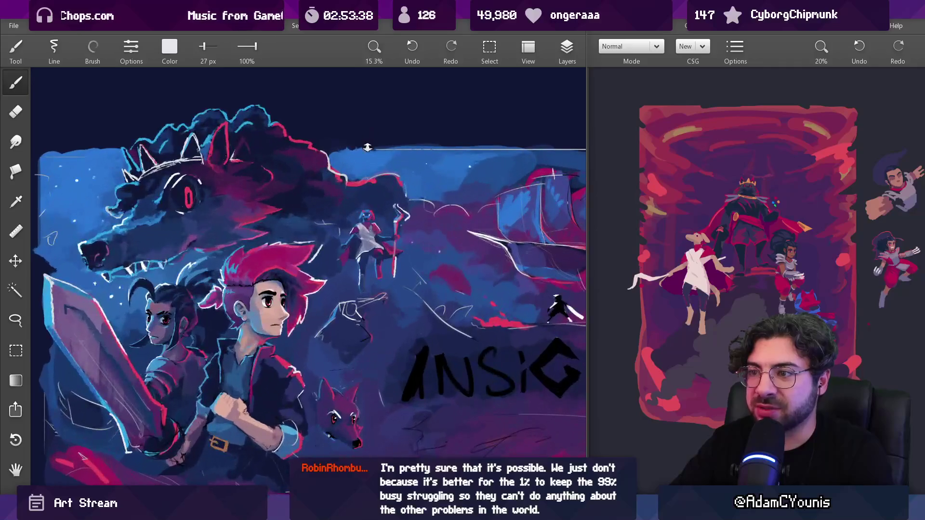
Step: Shrink the brush to 19 px and sample a blue from the figure's tunic
{"action": "scroll", "coordinate": [364, 154], "scroll_direction": "up", "scroll_amount": 3}
{"action": "scroll", "coordinate": [365, 154], "scroll_direction": "up", "scroll_amount": 3}
{"action": "key", "text": "bracketleft"}
{"action": "key", "text": "bracketleft"}
{"action": "key", "text": "bracketleft"}
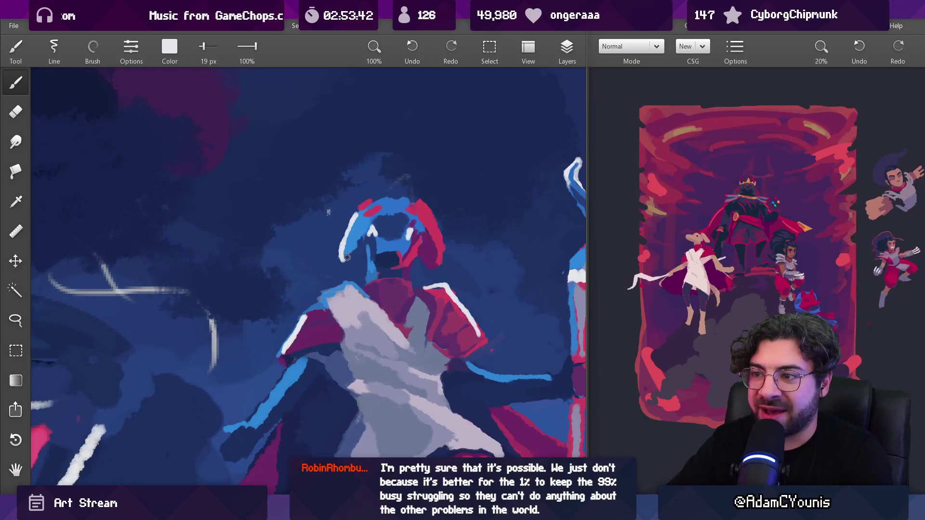
{"action": "scroll", "coordinate": [384, 197], "scroll_direction": "down", "scroll_amount": 8}
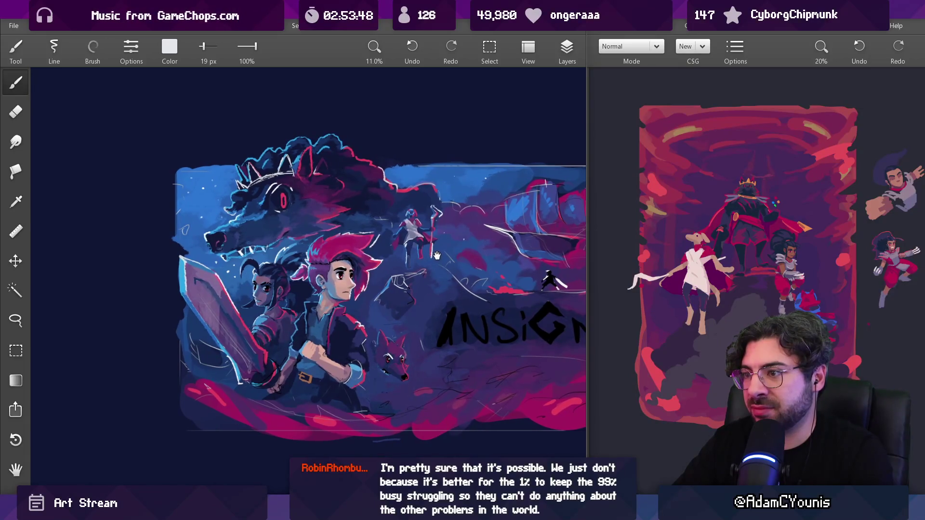
{"action": "scroll", "coordinate": [435, 244], "scroll_direction": "up", "scroll_amount": 5}
{"action": "left_click", "coordinate": [398, 261], "text": "alt"}
{"action": "mouse_move", "coordinate": [399, 261]}
{"action": "left_mouse_down"}
{"action": "mouse_move", "coordinate": [385, 256]}
{"action": "mouse_move", "coordinate": [399, 254]}
{"action": "left_mouse_up"}
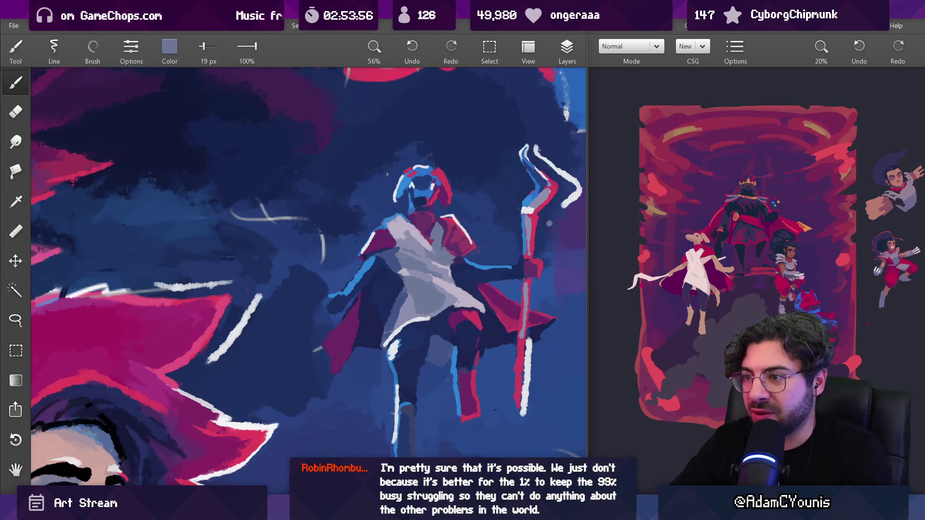
Step: Sample dark navy and light grey-blue tones from the figure's cloth
{"action": "left_click", "coordinate": [382, 263], "text": "alt"}
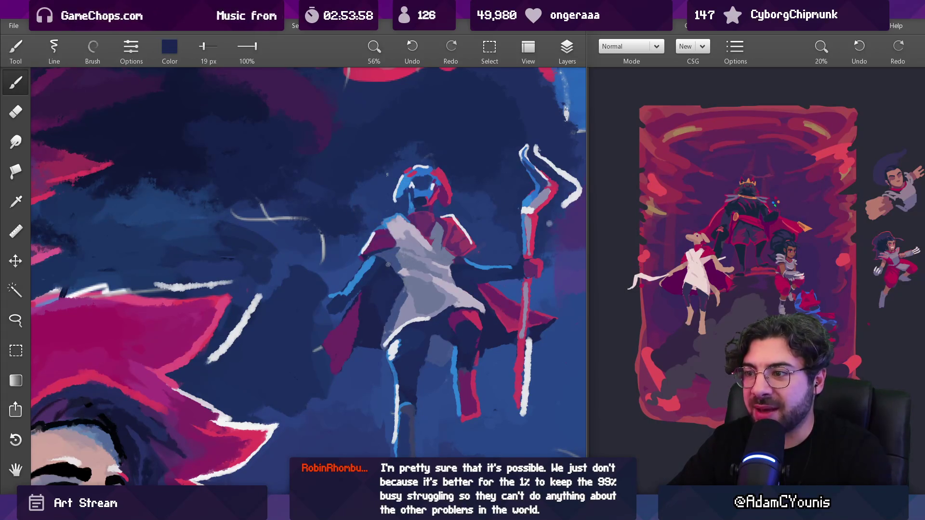
{"action": "left_click", "coordinate": [408, 287], "text": "alt"}
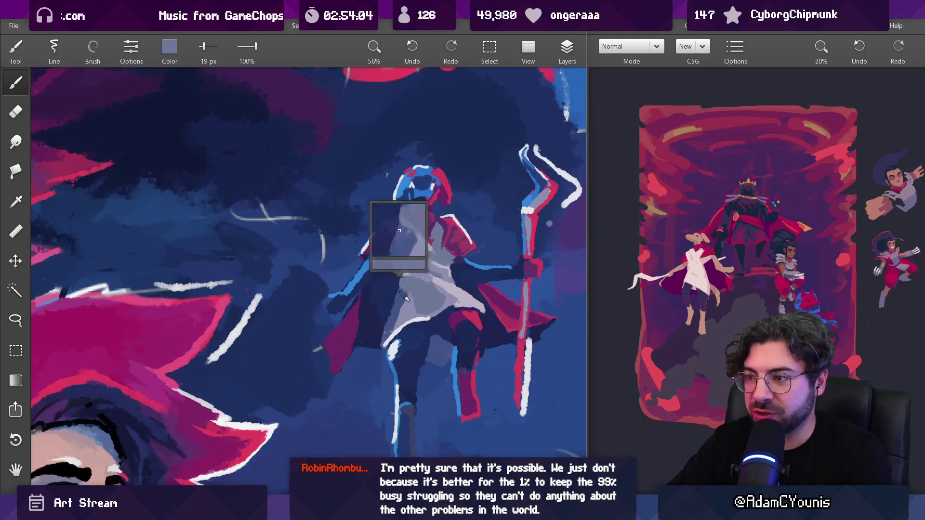
{"action": "left_click", "coordinate": [406, 274], "text": "alt"}
{"action": "left_click_drag", "start_coordinate": [401, 280], "coordinate": [406, 287]}
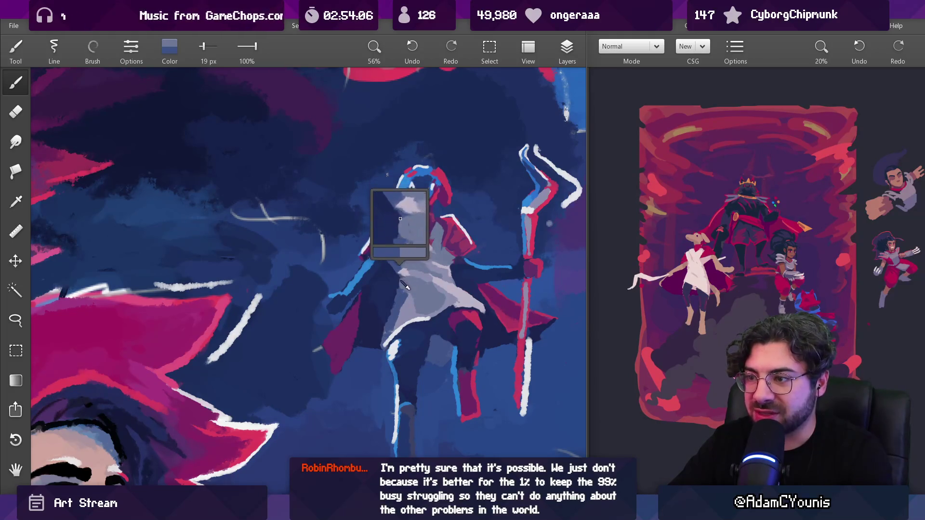
{"action": "left_click", "coordinate": [400, 285], "text": "alt"}
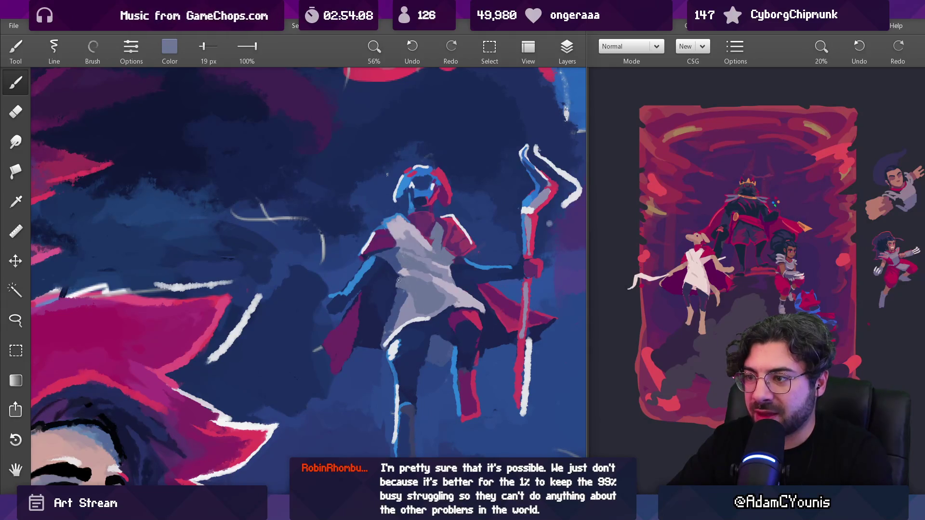
{"action": "left_click_drag", "start_coordinate": [400, 283], "coordinate": [416, 260]}
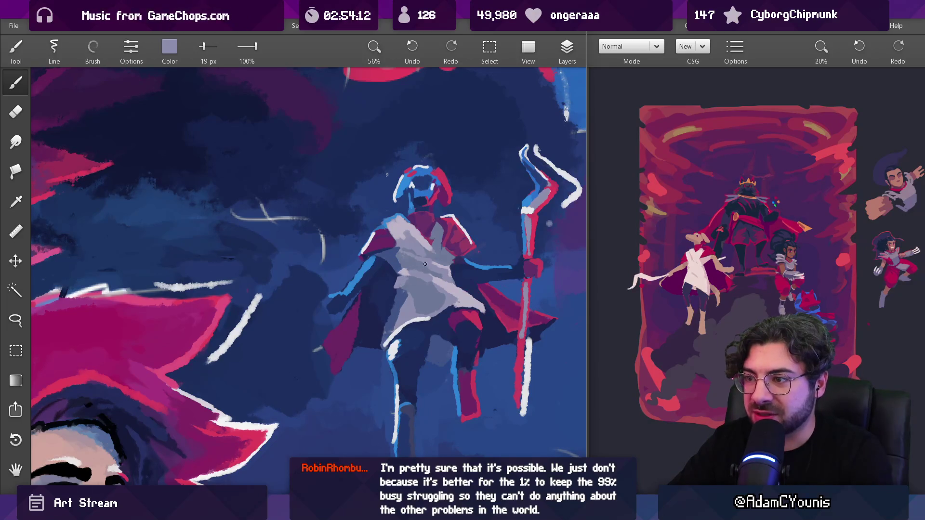
Step: Adjust the brush size and sample light lavender and grey-blue from the white-clad figure's cloth
{"action": "left_click_drag", "start_coordinate": [425, 264], "coordinate": [423, 303]}
{"action": "left_click_drag", "start_coordinate": [429, 260], "coordinate": [419, 216]}
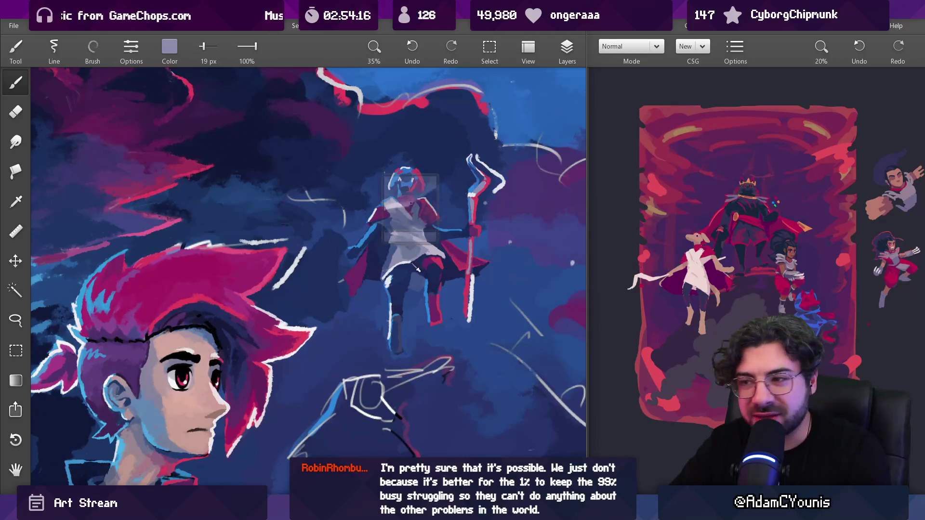
{"action": "scroll", "coordinate": [415, 265], "scroll_direction": "up", "scroll_amount": 2}
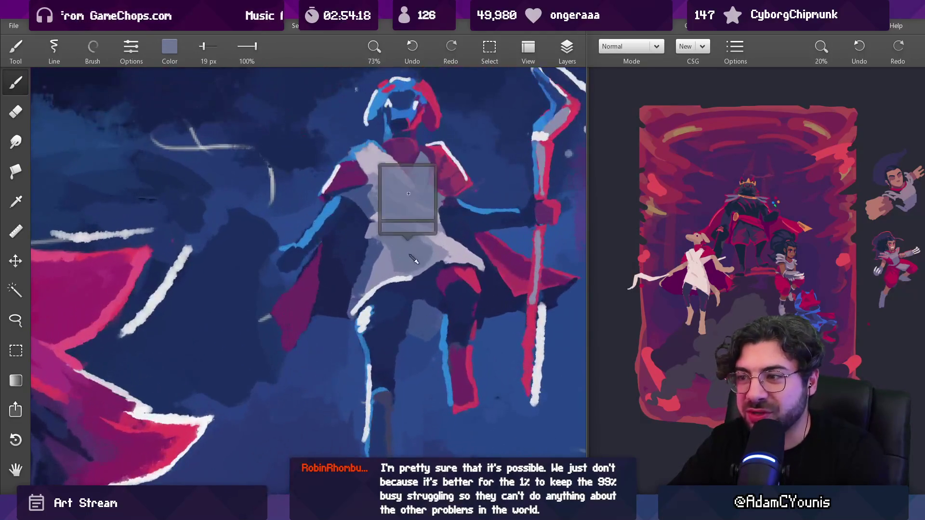
{"action": "key", "text": "bracketleft"}
{"action": "left_click", "coordinate": [427, 242], "text": "alt"}
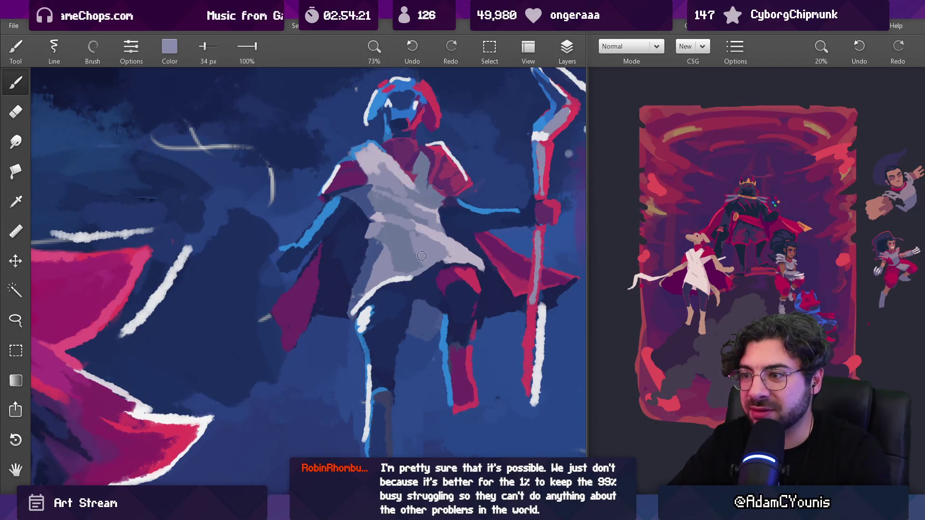
{"action": "left_click", "coordinate": [423, 261], "text": "alt"}
{"action": "left_click", "coordinate": [391, 270], "text": "alt"}
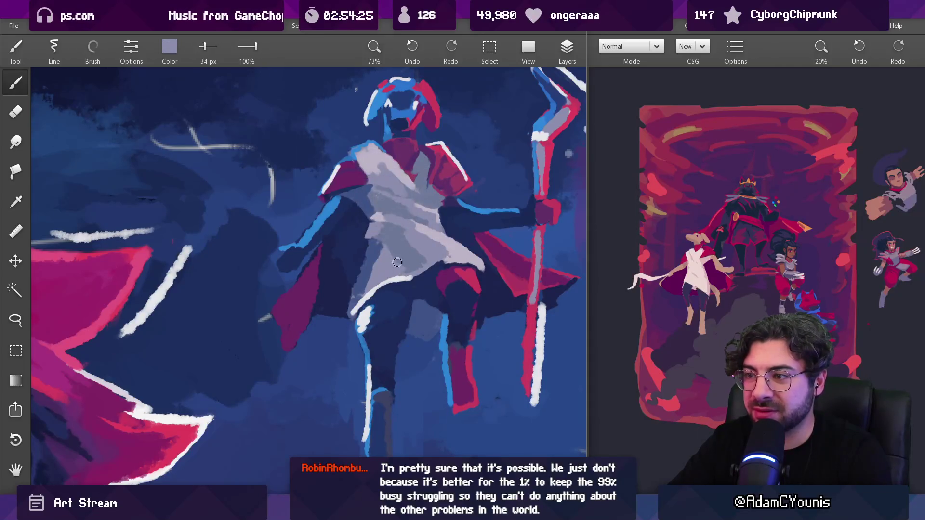
{"action": "left_click", "coordinate": [386, 253], "text": "alt"}
Step: Sample dark navy and light lavender from the cloak while checking the whole painting
{"action": "mouse_move", "coordinate": [386, 253]}
{"action": "left_mouse_down"}
{"action": "mouse_move", "coordinate": [420, 180]}
{"action": "mouse_move", "coordinate": [388, 247]}
{"action": "left_mouse_up"}
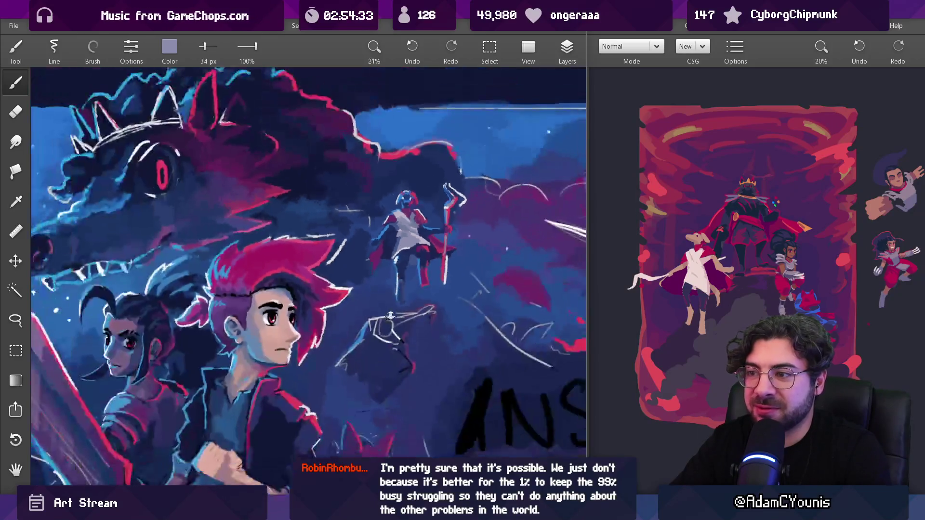
{"action": "mouse_move", "coordinate": [418, 235]}
{"action": "left_mouse_down"}
{"action": "mouse_move", "coordinate": [444, 250]}
{"action": "mouse_move", "coordinate": [415, 170]}
{"action": "mouse_move", "coordinate": [391, 259]}
{"action": "left_mouse_up"}
{"action": "left_click", "coordinate": [366, 262]}
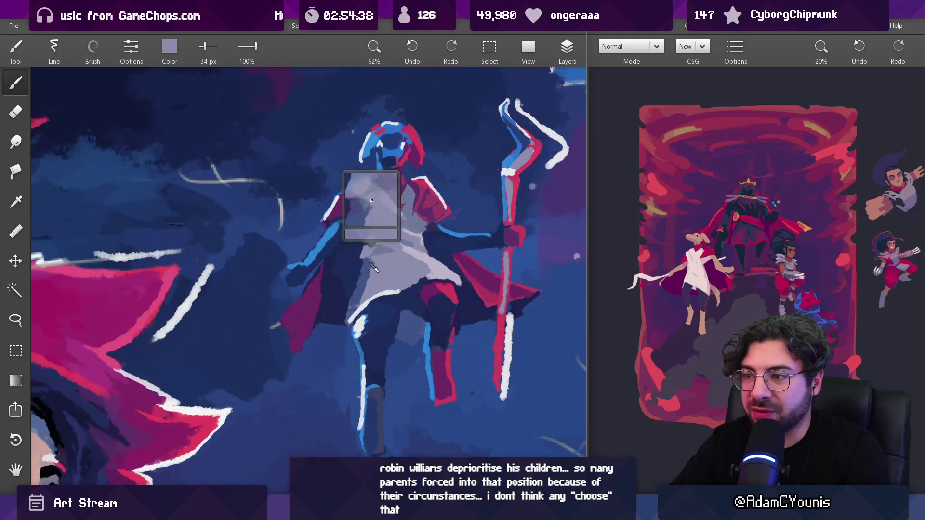
{"action": "left_click", "coordinate": [362, 258]}
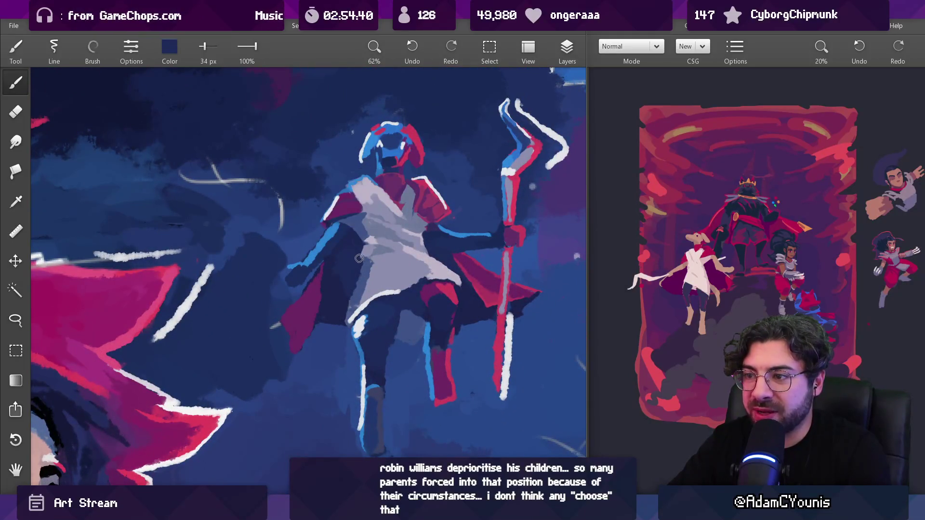
{"action": "mouse_move", "coordinate": [380, 235]}
{"action": "left_mouse_down"}
{"action": "mouse_move", "coordinate": [382, 159]}
{"action": "mouse_move", "coordinate": [382, 248]}
{"action": "left_mouse_up"}
{"action": "left_click", "coordinate": [381, 248]}
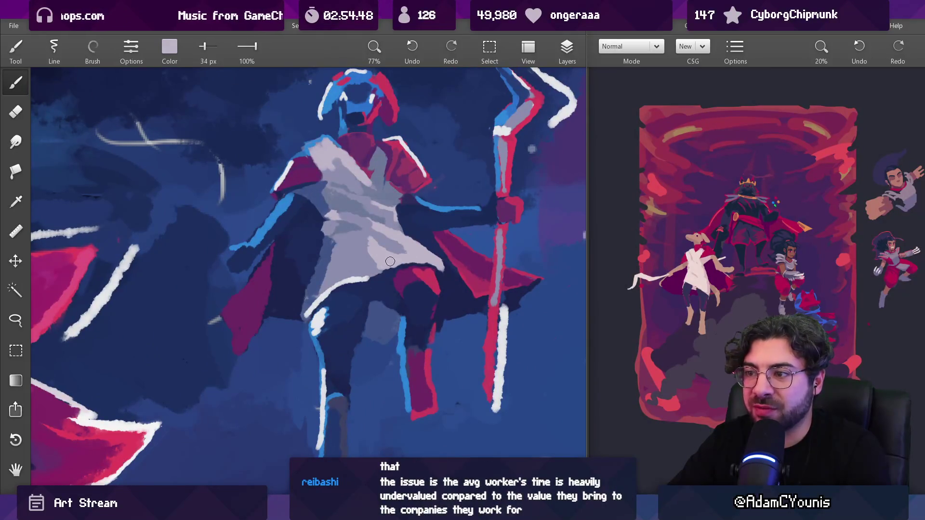
{"action": "scroll", "coordinate": [373, 239], "scroll_direction": "down", "scroll_amount": 10}
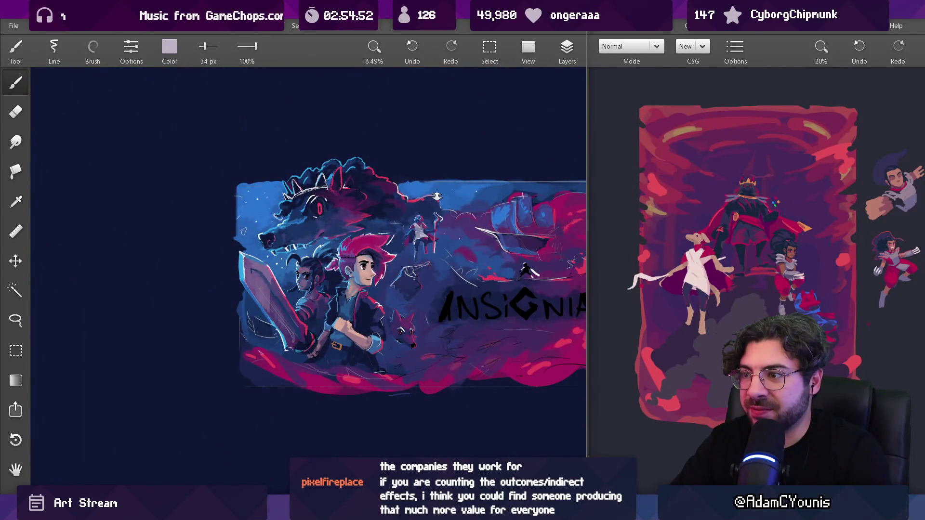
Step: Paint a thin red stroke along the robe's right edge and resample that red
{"action": "scroll", "coordinate": [437, 196], "scroll_direction": "up", "scroll_amount": 8}
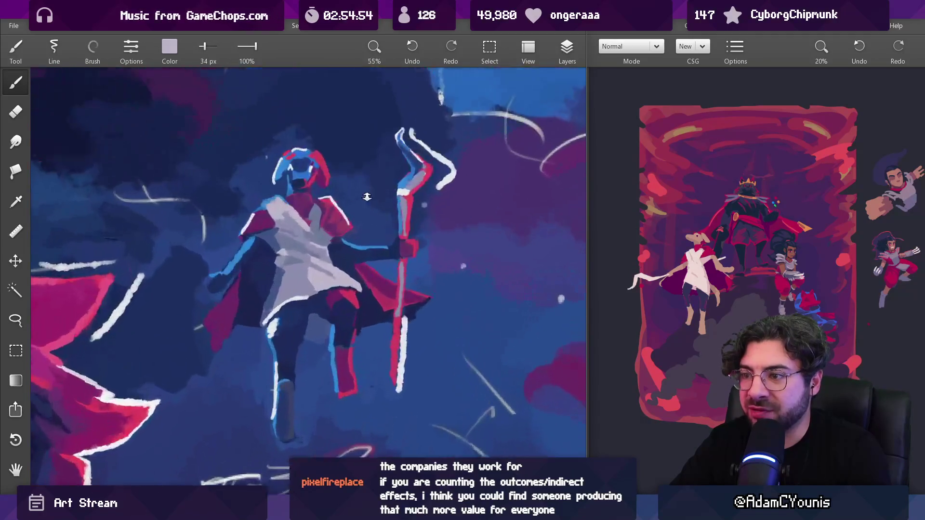
{"action": "scroll", "coordinate": [368, 196], "scroll_direction": "up", "scroll_amount": 3}
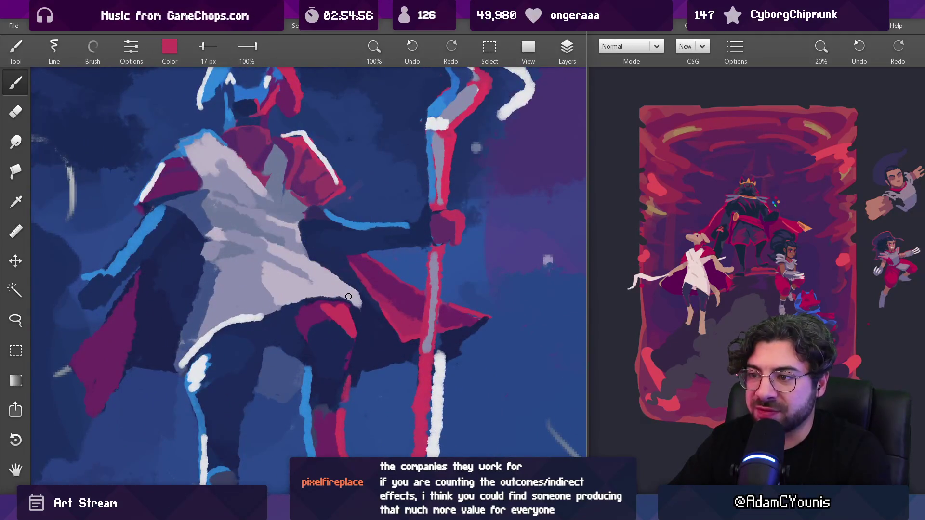
{"action": "left_click_drag", "start_coordinate": [311, 262], "coordinate": [357, 290]}
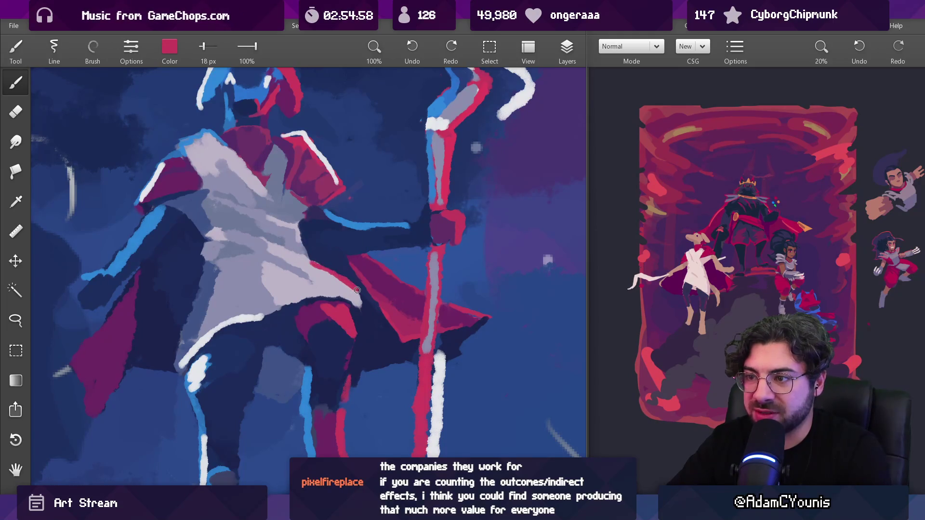
{"action": "scroll", "coordinate": [357, 292], "scroll_direction": "down", "scroll_amount": 10}
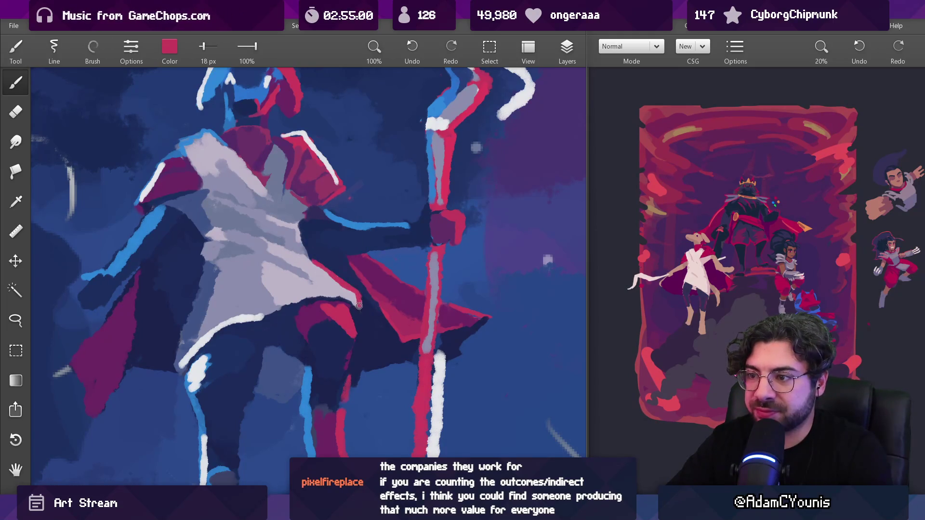
{"action": "scroll", "coordinate": [369, 264], "scroll_direction": "up", "scroll_amount": 10}
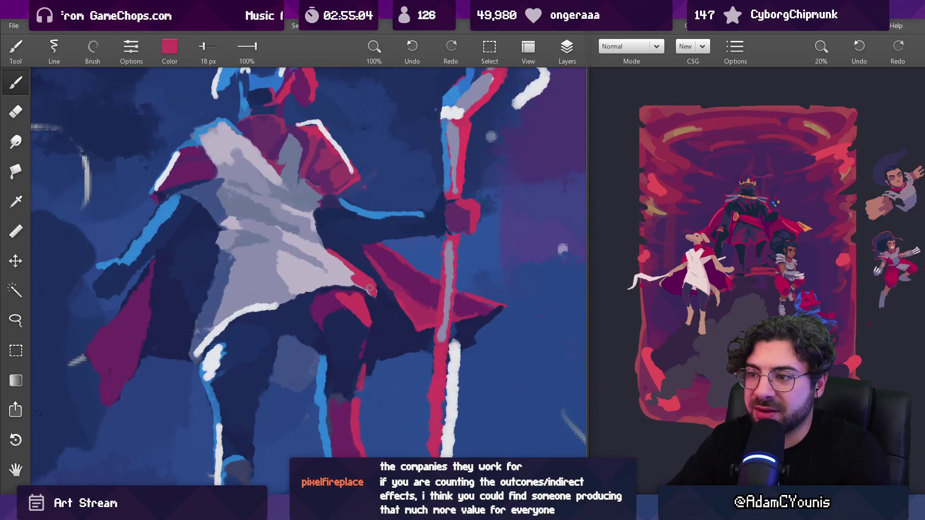
{"action": "mouse_move", "coordinate": [352, 285]}
{"action": "left_mouse_down"}
{"action": "mouse_move", "coordinate": [372, 296]}
{"action": "mouse_move", "coordinate": [344, 287]}
{"action": "left_mouse_up"}
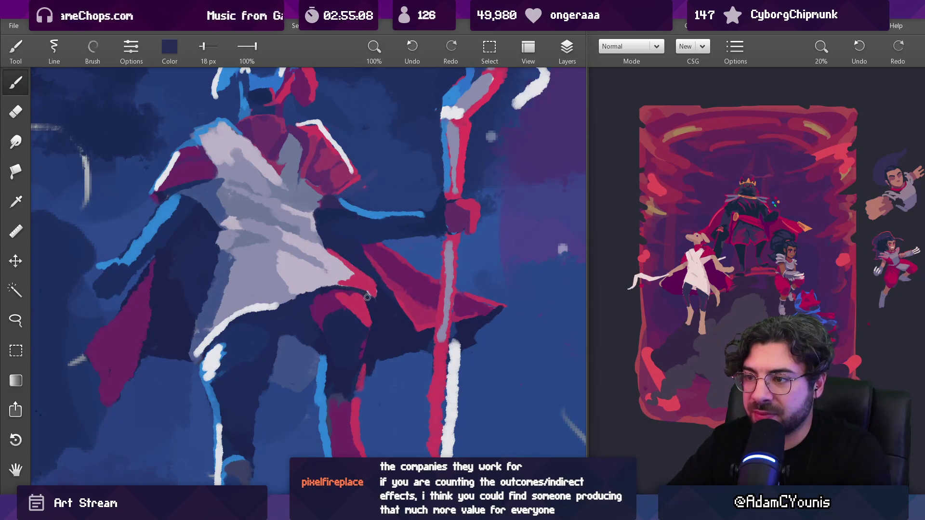
Step: Paint dark navy over the purple patch beside the figure's arm
{"action": "left_click_drag", "start_coordinate": [386, 226], "coordinate": [352, 275]}
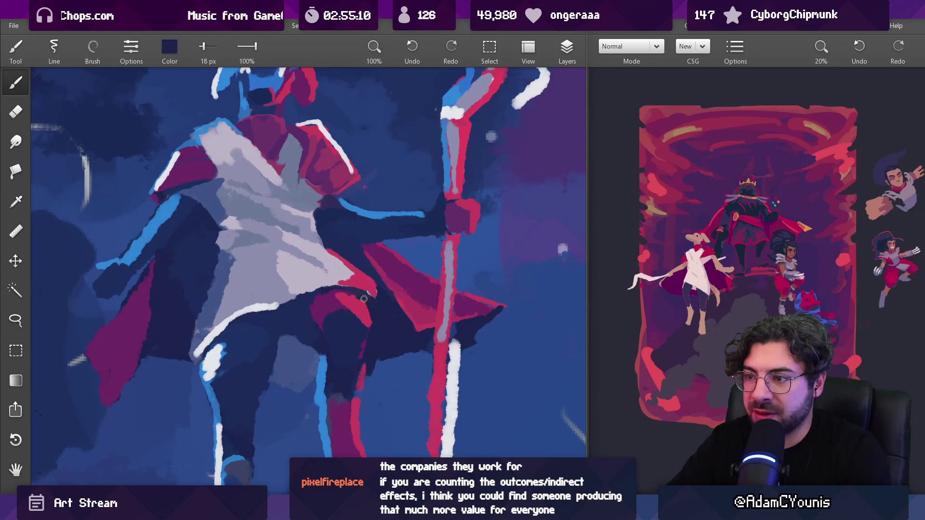
{"action": "left_click", "coordinate": [365, 297]}
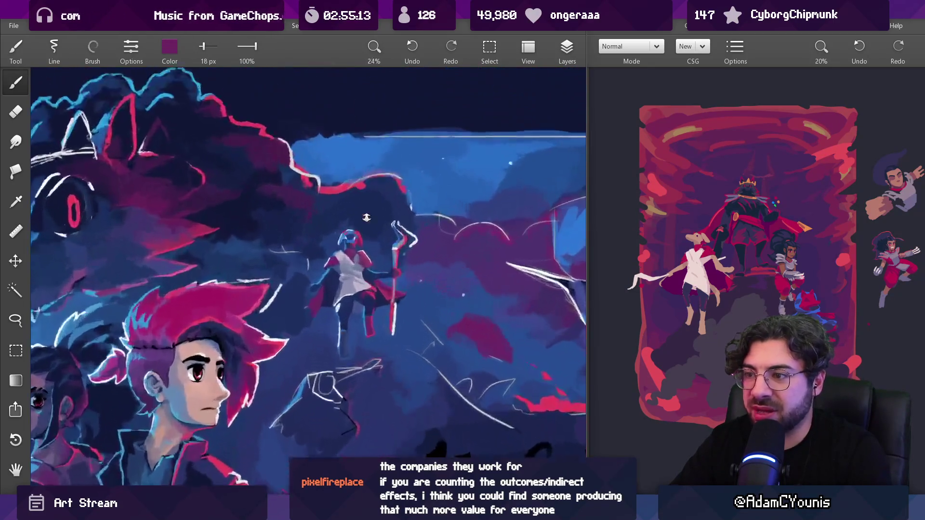
{"action": "mouse_move", "coordinate": [373, 278]}
{"action": "left_mouse_down"}
{"action": "mouse_move", "coordinate": [367, 223]}
{"action": "mouse_move", "coordinate": [192, 231]}
{"action": "mouse_move", "coordinate": [212, 289]}
{"action": "left_mouse_up"}
Step: Edge the staff's white line in blue with darker dabs, then sample lavender-grey and red tones
{"action": "mouse_move", "coordinate": [233, 393]}
{"action": "left_mouse_down"}
{"action": "mouse_move", "coordinate": [229, 400]}
{"action": "mouse_move", "coordinate": [243, 353]}
{"action": "mouse_move", "coordinate": [248, 381]}
{"action": "left_mouse_up"}
{"action": "left_click_drag", "start_coordinate": [245, 348], "coordinate": [247, 384]}
{"action": "left_click", "coordinate": [264, 361]}
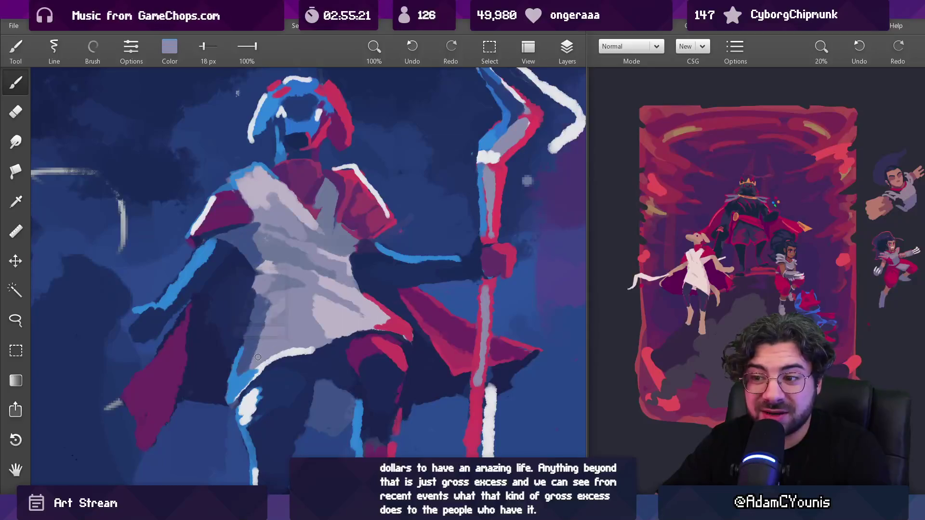
{"action": "scroll", "coordinate": [295, 398], "scroll_direction": "down", "scroll_amount": 5}
{"action": "scroll", "coordinate": [295, 398], "scroll_direction": "down", "scroll_amount": 4}
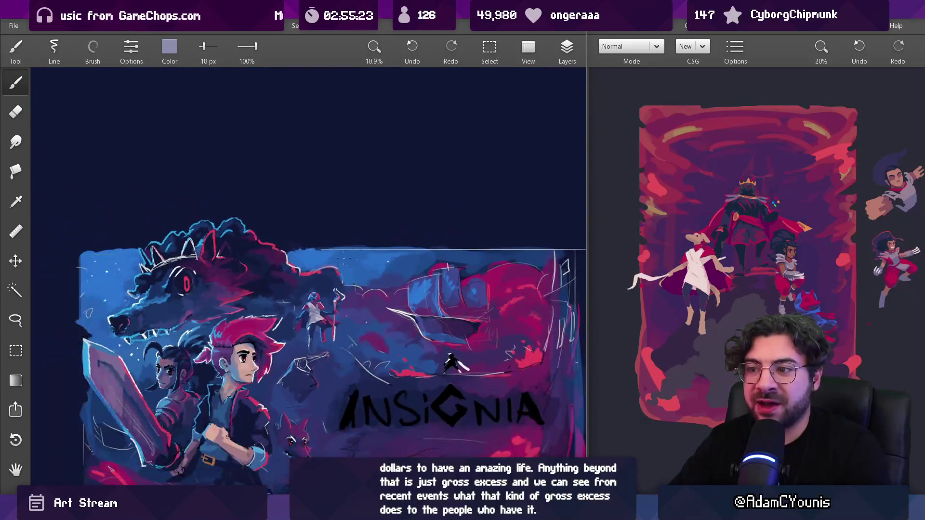
{"action": "scroll", "coordinate": [321, 275], "scroll_direction": "up", "scroll_amount": 4}
{"action": "left_click", "coordinate": [498, 412]}
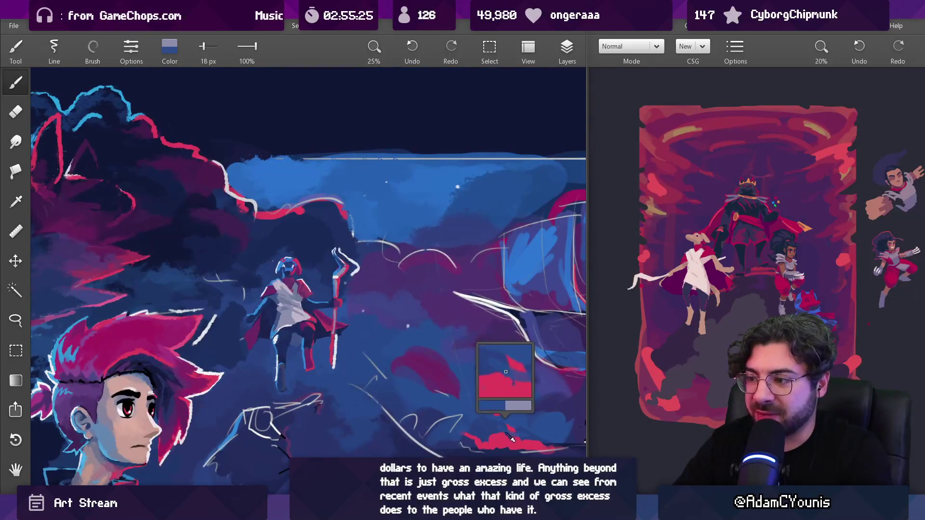
{"action": "scroll", "coordinate": [348, 348], "scroll_direction": "up", "scroll_amount": 5}
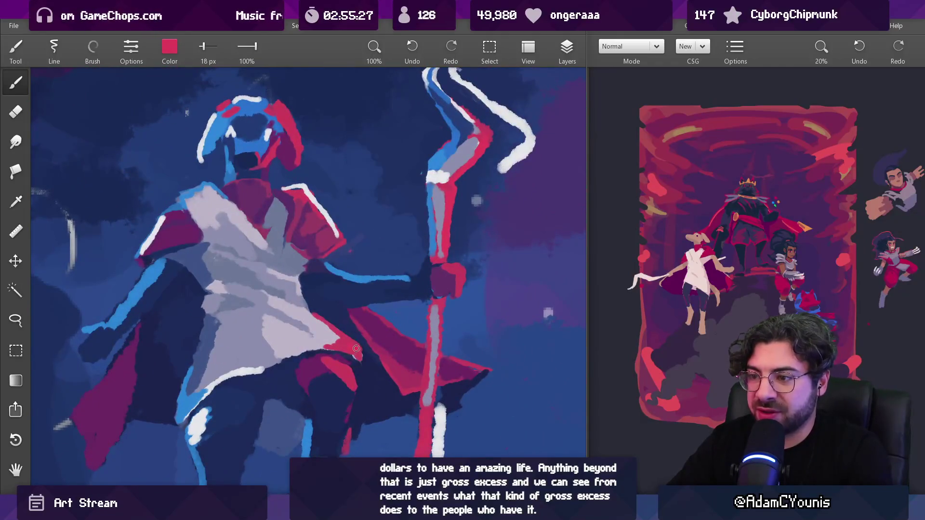
{"action": "mouse_move", "coordinate": [353, 343]}
{"action": "left_mouse_down"}
{"action": "mouse_move", "coordinate": [291, 322]}
{"action": "mouse_move", "coordinate": [282, 263]}
{"action": "mouse_move", "coordinate": [280, 272]}
{"action": "left_mouse_up"}
{"action": "scroll", "coordinate": [326, 233], "scroll_direction": "down", "scroll_amount": 10}
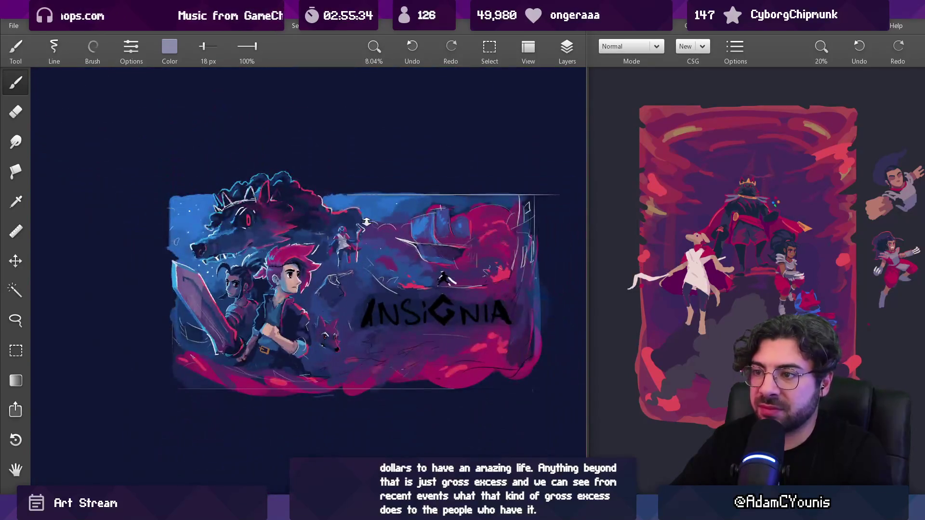
{"action": "scroll", "coordinate": [342, 230], "scroll_direction": "up", "scroll_amount": 8}
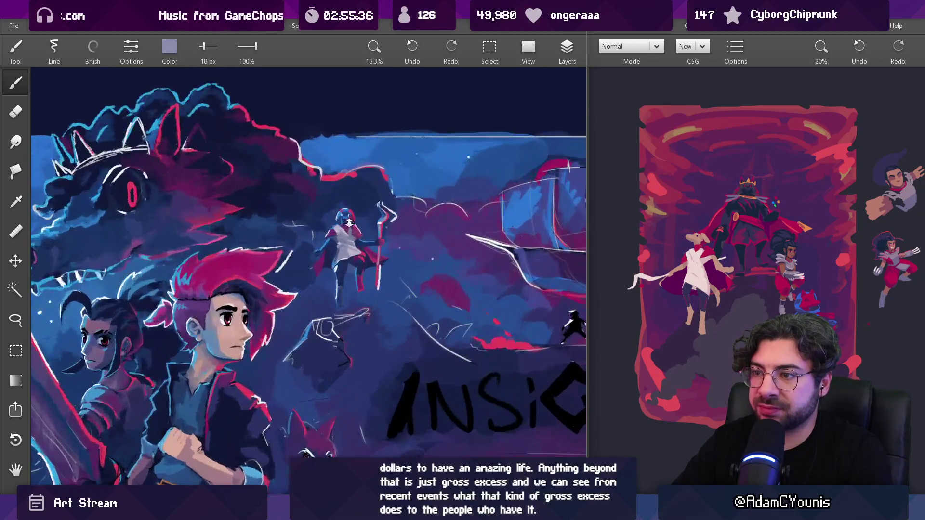
{"action": "left_click_drag", "start_coordinate": [308, 208], "coordinate": [326, 257]}
{"action": "key", "text": "bracketright"}
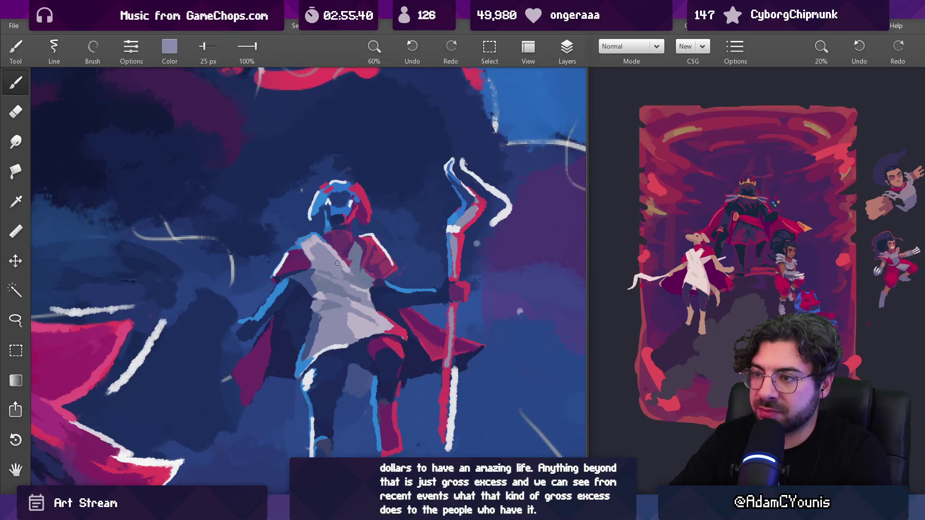
{"action": "mouse_move", "coordinate": [334, 264]}
{"action": "left_mouse_down"}
{"action": "mouse_move", "coordinate": [350, 303]}
{"action": "mouse_move", "coordinate": [343, 324]}
{"action": "mouse_move", "coordinate": [374, 318]}
{"action": "left_mouse_up"}
{"action": "scroll", "coordinate": [373, 318], "scroll_direction": "down", "scroll_amount": 10}
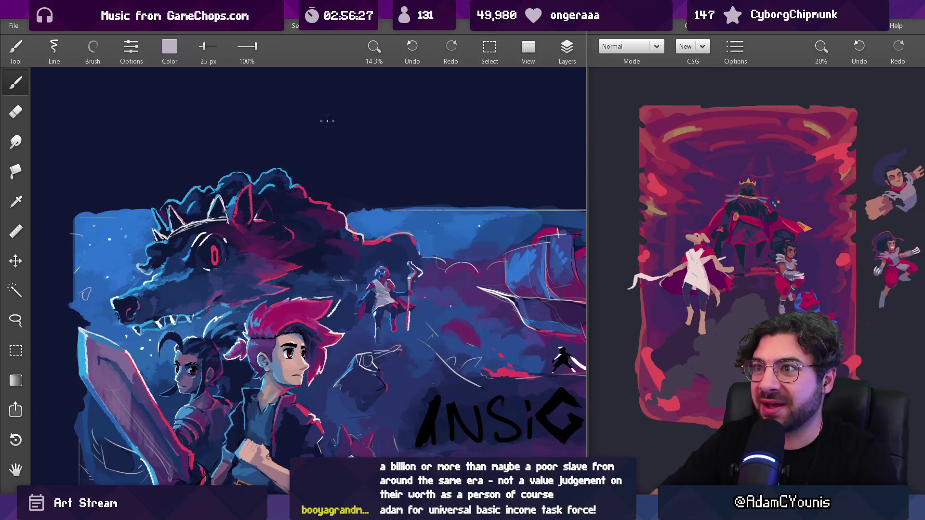
{"action": "left_click_drag", "start_coordinate": [374, 274], "coordinate": [360, 241]}
{"action": "scroll", "coordinate": [360, 242], "scroll_direction": "up", "scroll_amount": 10}
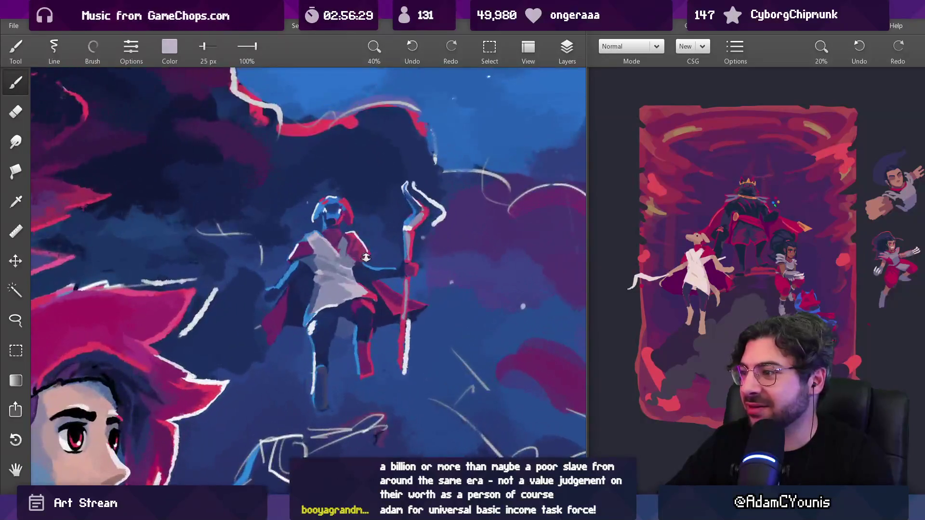
{"action": "left_click", "coordinate": [352, 244], "text": "alt"}
{"action": "key", "text": "bracketleft"}
{"action": "key", "text": "bracketleft"}
{"action": "left_click", "coordinate": [354, 254], "text": "alt"}
{"action": "left_click", "coordinate": [351, 259], "text": "alt"}
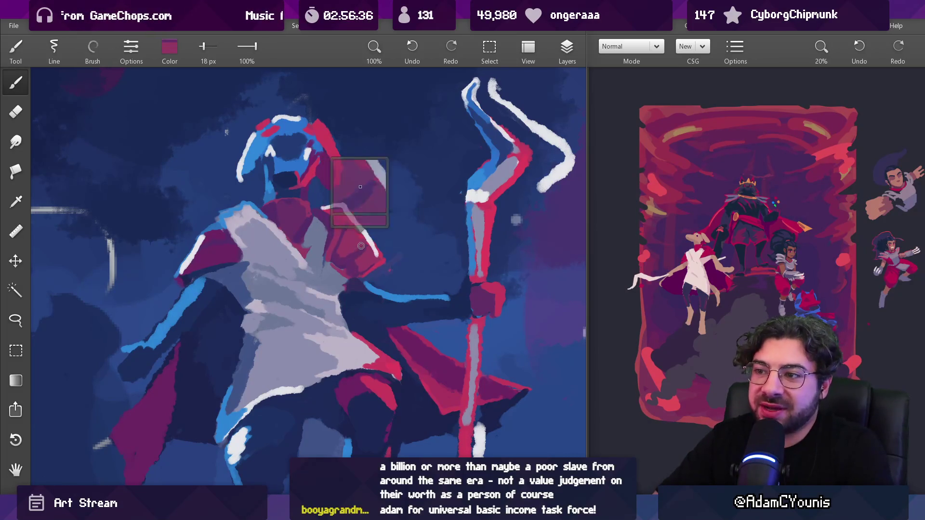
{"action": "left_click", "coordinate": [352, 254], "text": "alt"}
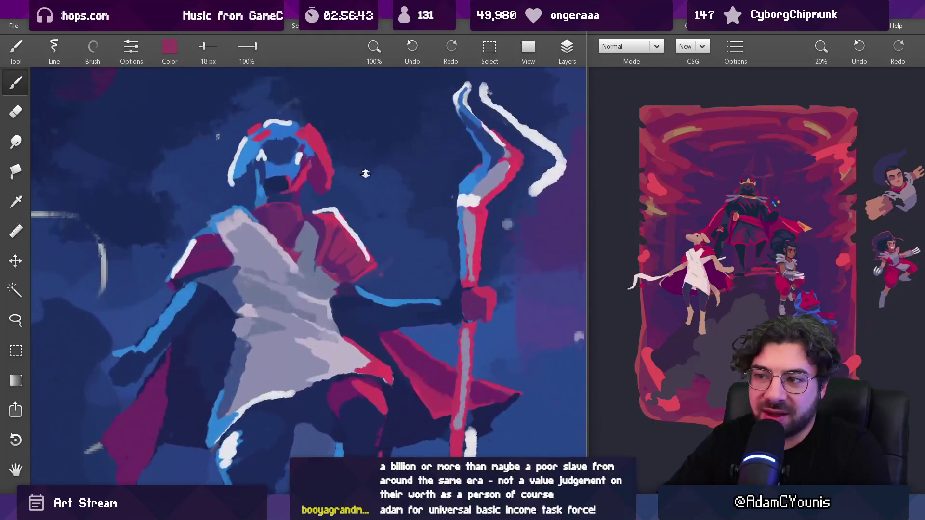
{"action": "left_click", "coordinate": [354, 272], "text": "alt"}
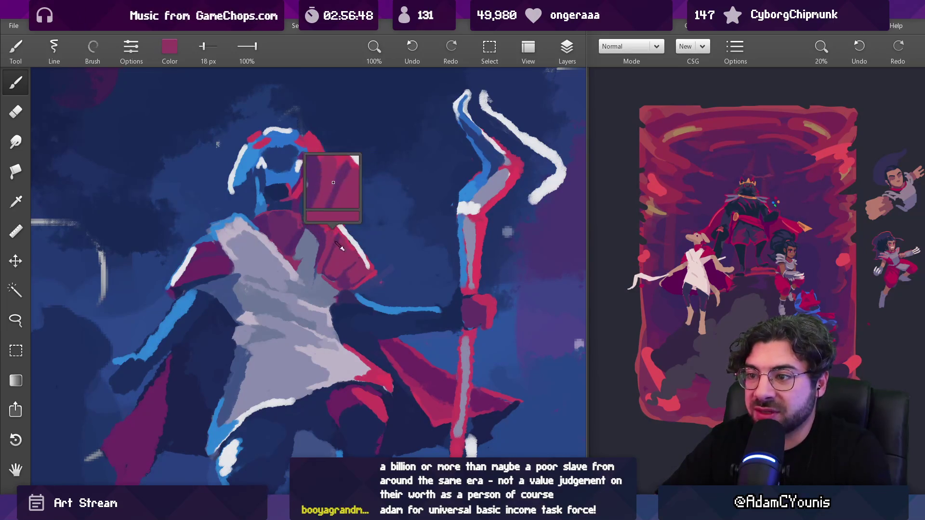
{"action": "mouse_move", "coordinate": [350, 264]}
{"action": "left_mouse_down"}
{"action": "mouse_move", "coordinate": [311, 255]}
{"action": "mouse_move", "coordinate": [323, 239]}
{"action": "left_mouse_up"}
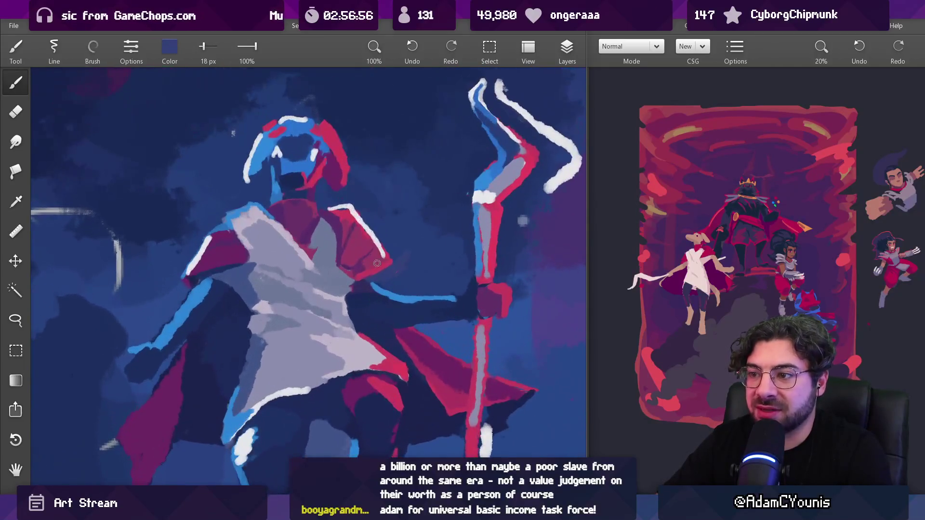
{"action": "left_click", "coordinate": [362, 265]}
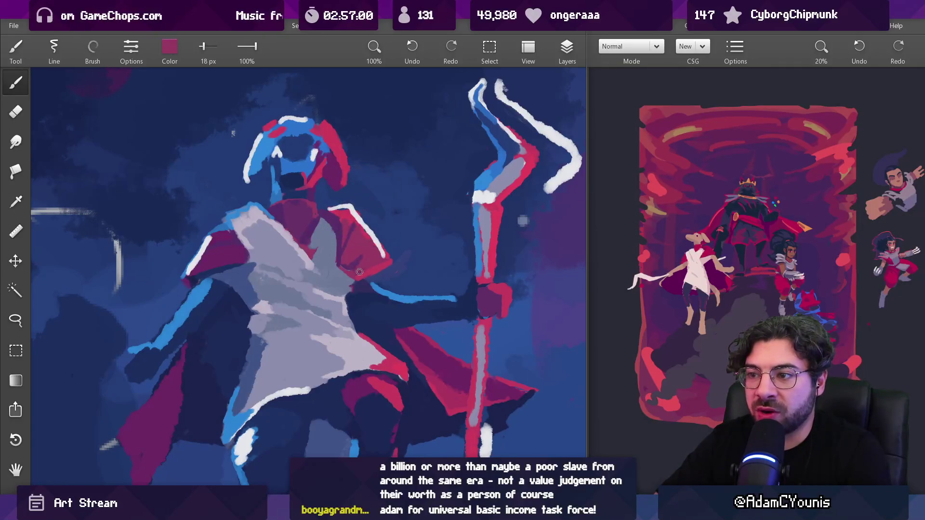
{"action": "scroll", "coordinate": [375, 247], "scroll_direction": "down", "scroll_amount": 10}
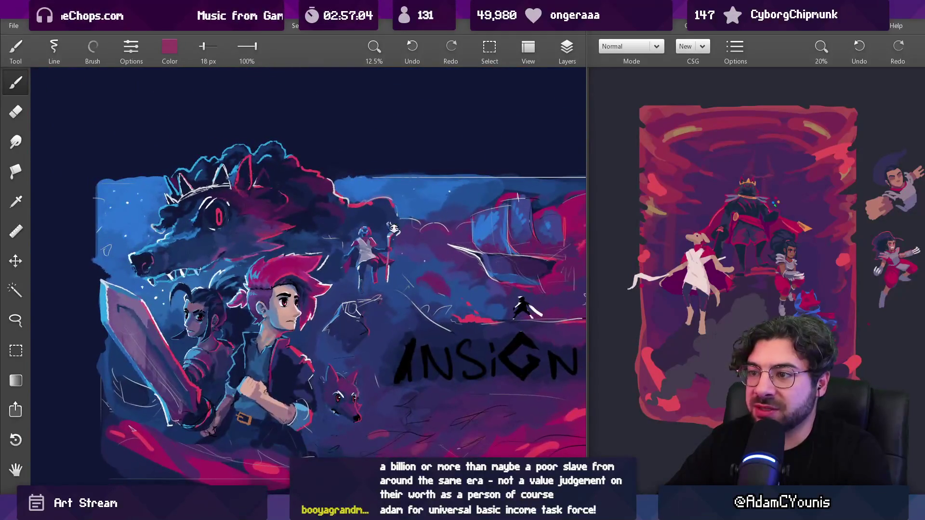
{"action": "scroll", "coordinate": [375, 243], "scroll_direction": "up", "scroll_amount": 10}
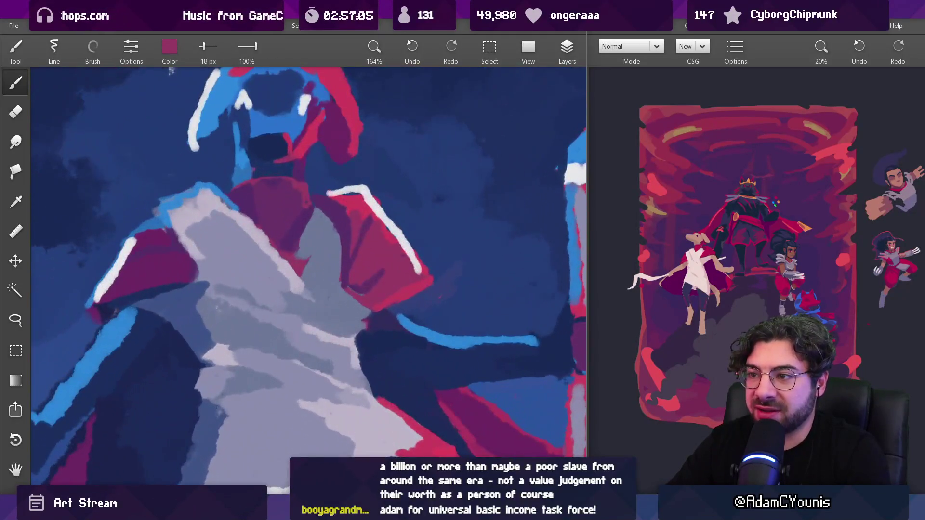
{"action": "left_click", "coordinate": [330, 204], "text": "alt"}
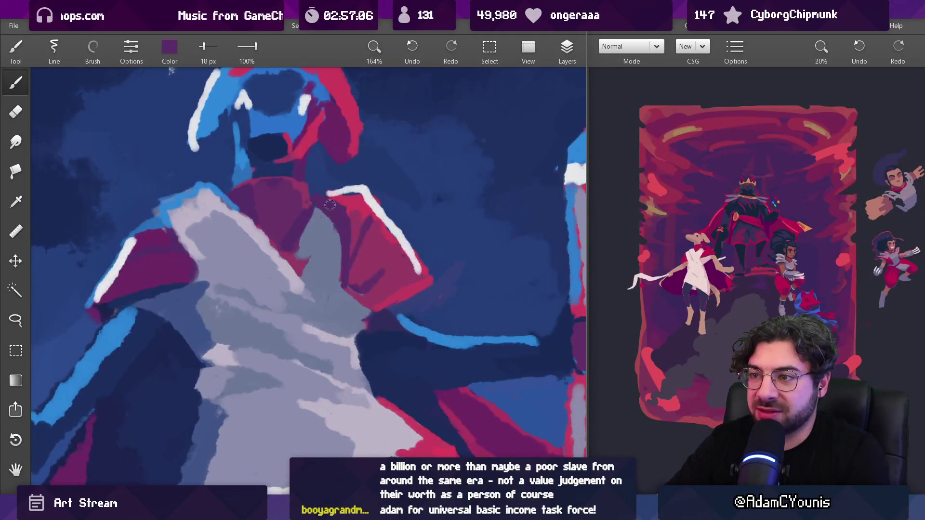
Step: Shade the figure's red shoulder with dark purple strokes
{"action": "left_click", "coordinate": [356, 203], "text": "alt"}
{"action": "left_click", "coordinate": [368, 193], "text": "alt"}
{"action": "left_click_drag", "start_coordinate": [368, 247], "coordinate": [370, 221]}
{"action": "left_click", "coordinate": [371, 222], "text": "alt"}
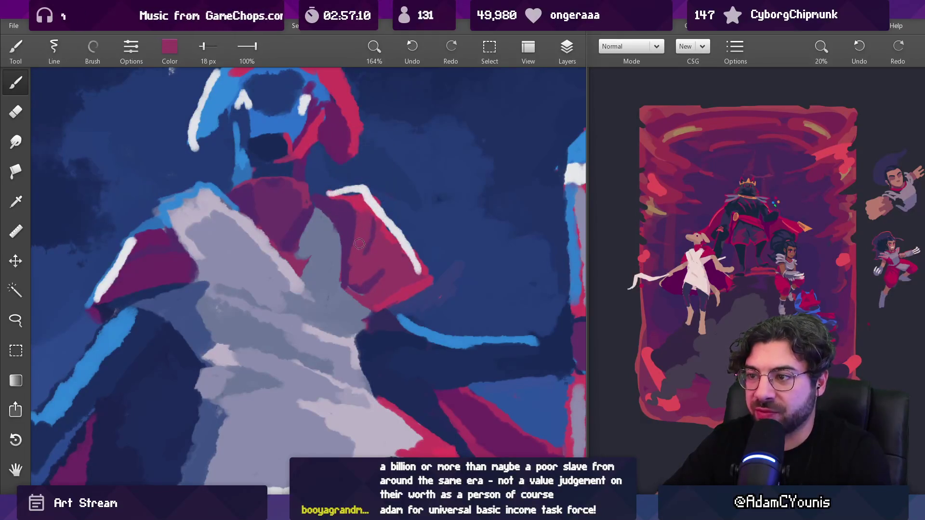
{"action": "left_click", "coordinate": [354, 172], "text": "alt"}
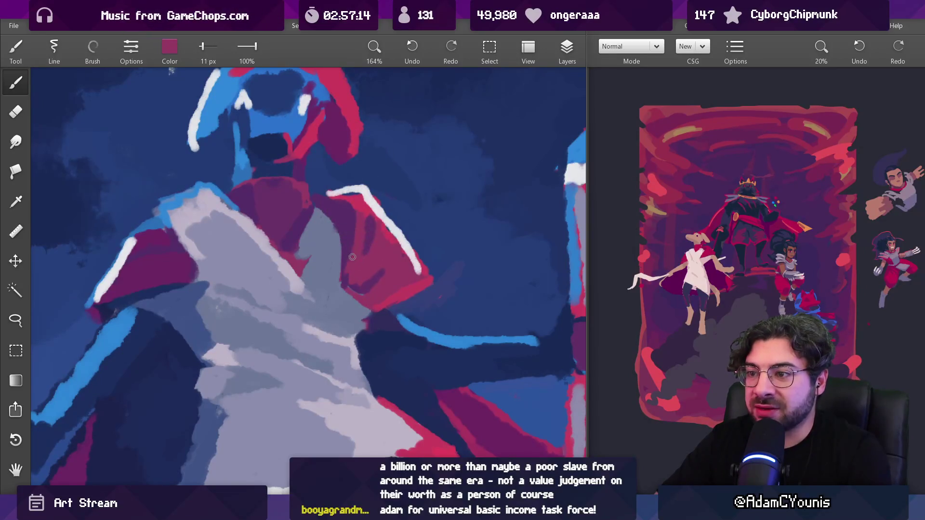
Step: Sample grey-lavender, lighter lavender, dark navy and magenta from the robe and shoulder
{"action": "left_click", "coordinate": [341, 287], "text": "alt"}
{"action": "scroll", "coordinate": [336, 281], "scroll_direction": "down", "scroll_amount": 5}
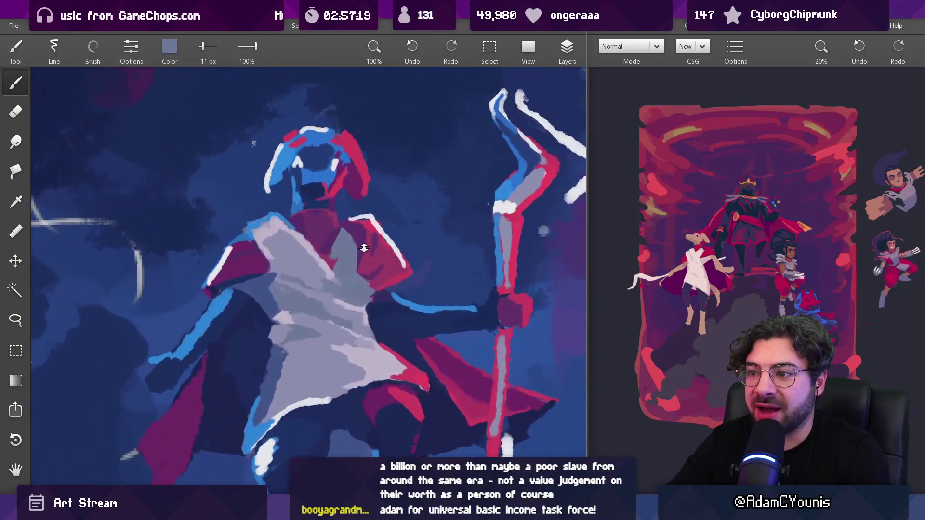
{"action": "left_click", "coordinate": [313, 274], "text": "alt"}
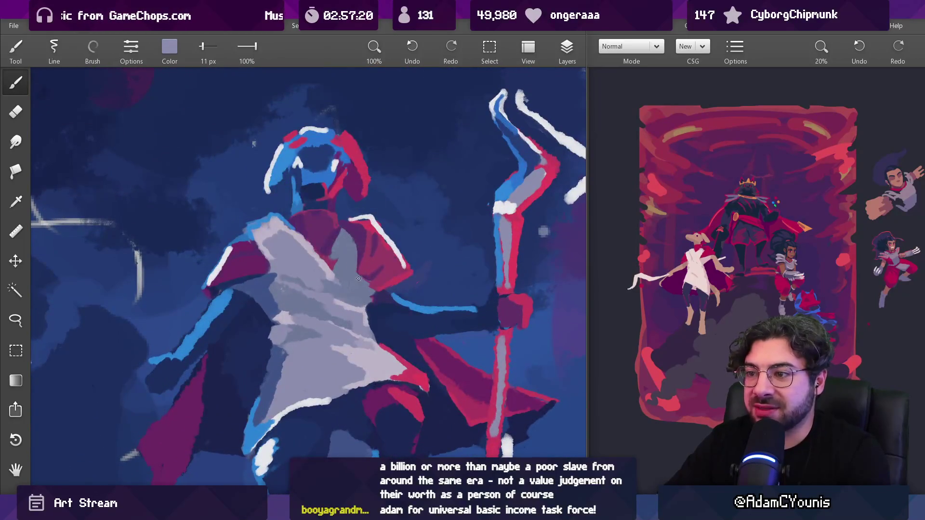
{"action": "left_click", "coordinate": [374, 295], "text": "alt"}
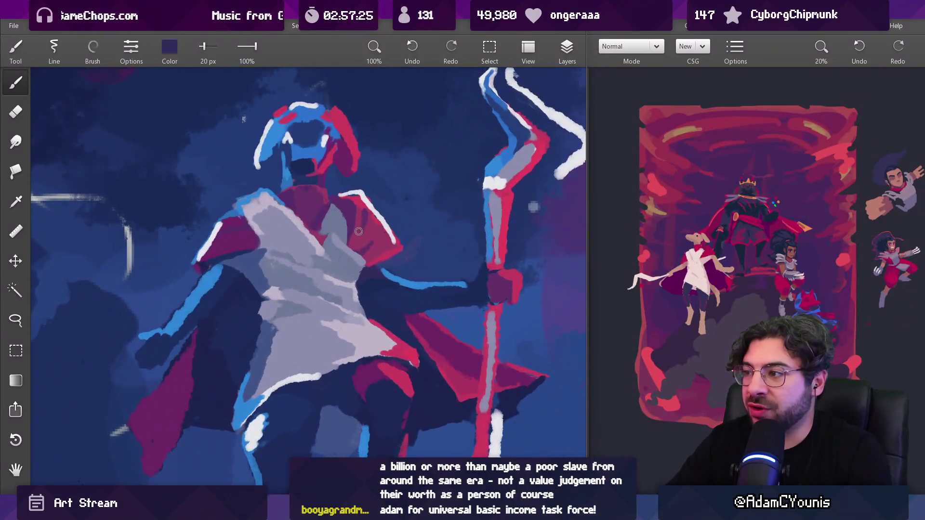
{"action": "left_click", "coordinate": [371, 231], "text": "alt"}
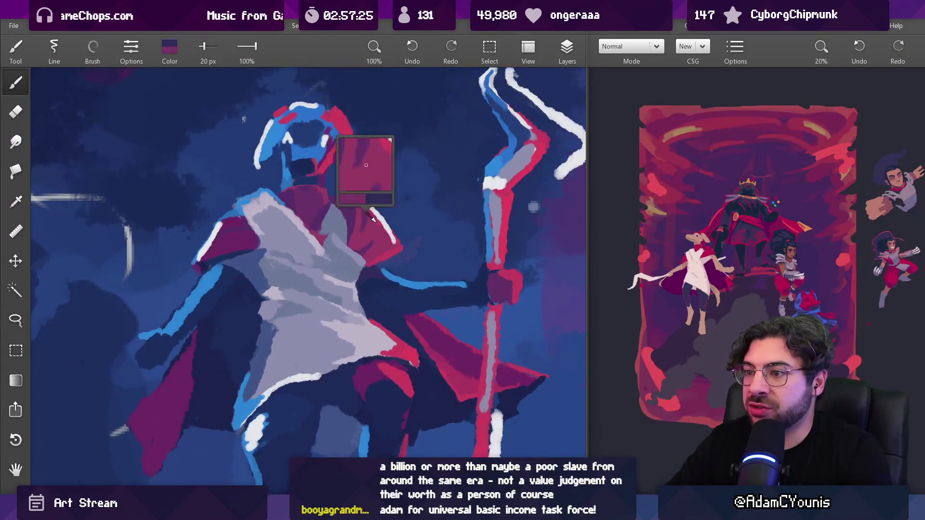
{"action": "scroll", "coordinate": [376, 264], "scroll_direction": "up", "scroll_amount": 3}
{"action": "left_click", "coordinate": [376, 264], "text": "alt"}
Step: With a 15 px brush, paint a lavender-grey stroke along the robe edge and cover part of it with navy
{"action": "key", "text": "bracketleft"}
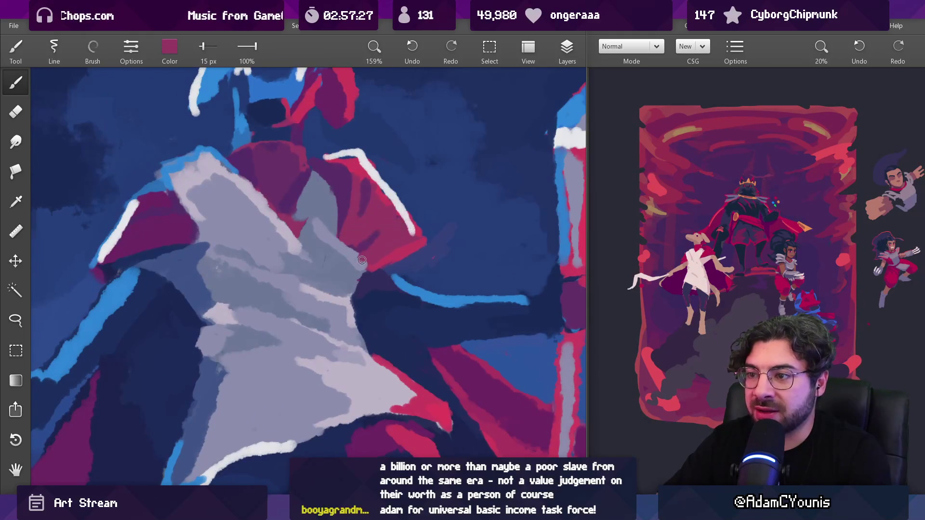
{"action": "left_click", "coordinate": [360, 253], "text": "alt"}
{"action": "left_click", "coordinate": [355, 250], "text": "alt"}
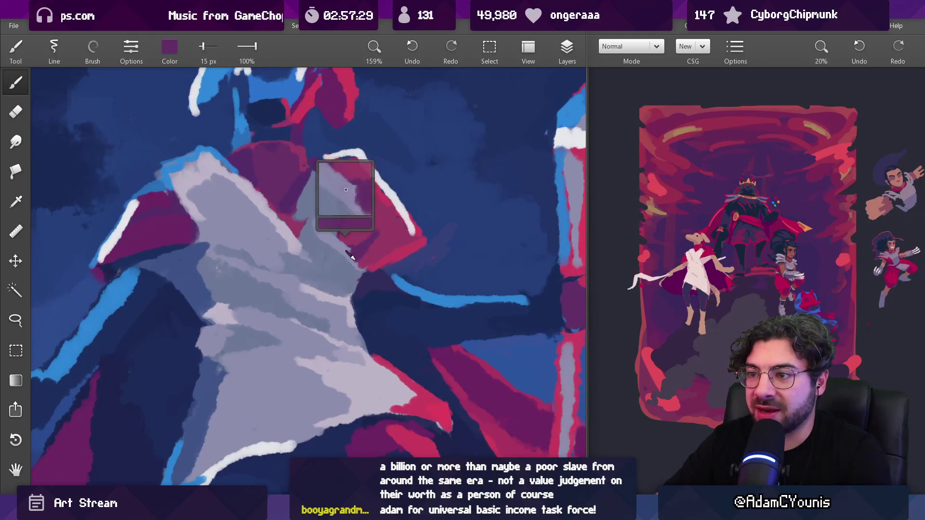
{"action": "left_click", "coordinate": [333, 243], "text": "alt"}
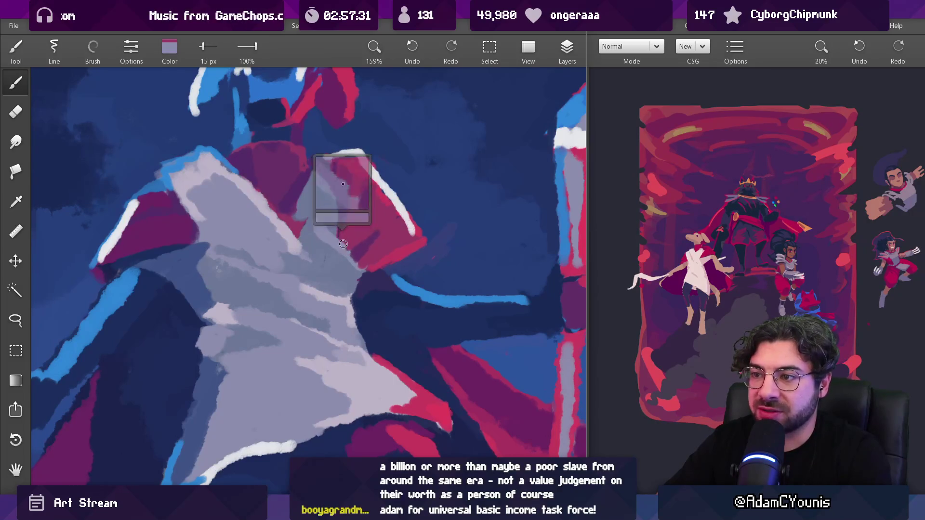
{"action": "mouse_move", "coordinate": [374, 276]}
{"action": "left_mouse_down"}
{"action": "mouse_move", "coordinate": [358, 291]}
{"action": "mouse_move", "coordinate": [368, 283]}
{"action": "left_mouse_up"}
{"action": "left_click", "coordinate": [360, 295], "text": "alt"}
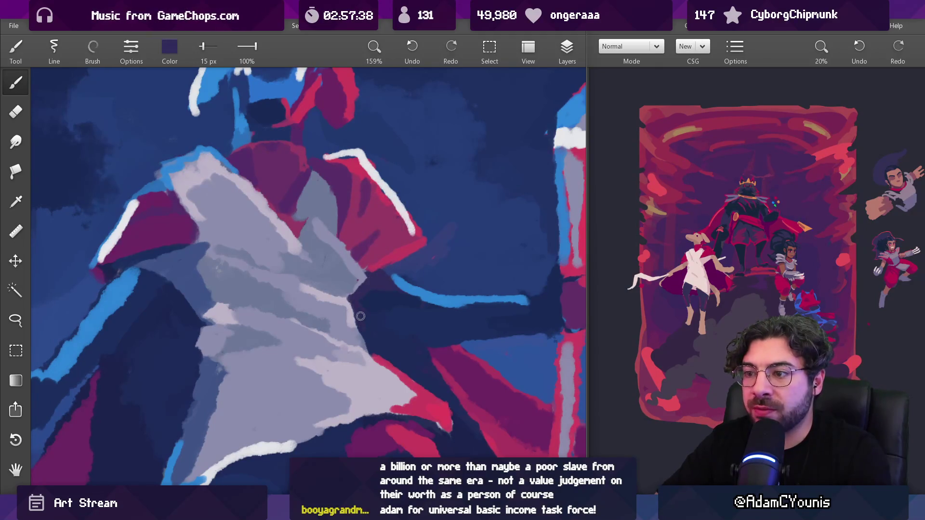
{"action": "scroll", "coordinate": [396, 292], "scroll_direction": "down", "scroll_amount": 10}
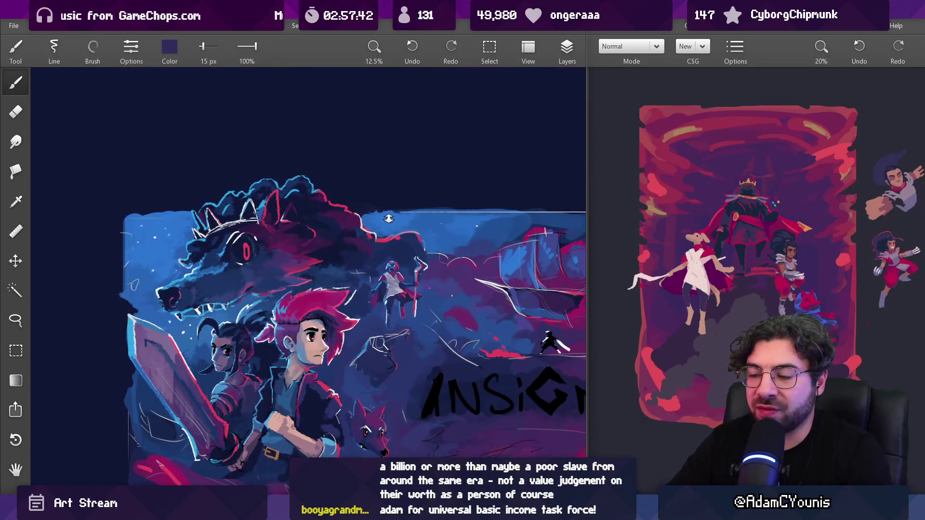
{"action": "scroll", "coordinate": [389, 219], "scroll_direction": "up", "scroll_amount": 8}
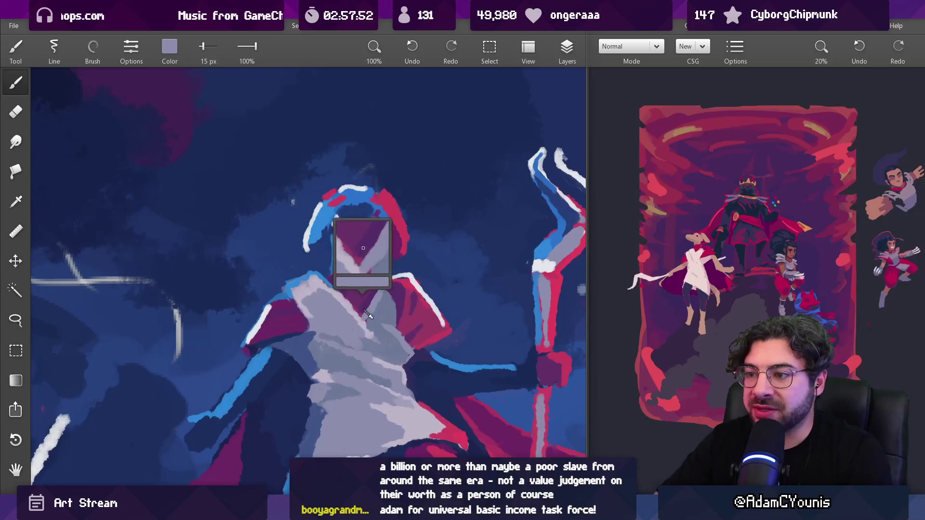
Step: Zoom in and sample purple, blue-grey and light lavender from the figure's shirt
{"action": "left_click", "coordinate": [365, 305], "text": "alt"}
{"action": "left_click", "coordinate": [345, 302], "text": "alt"}
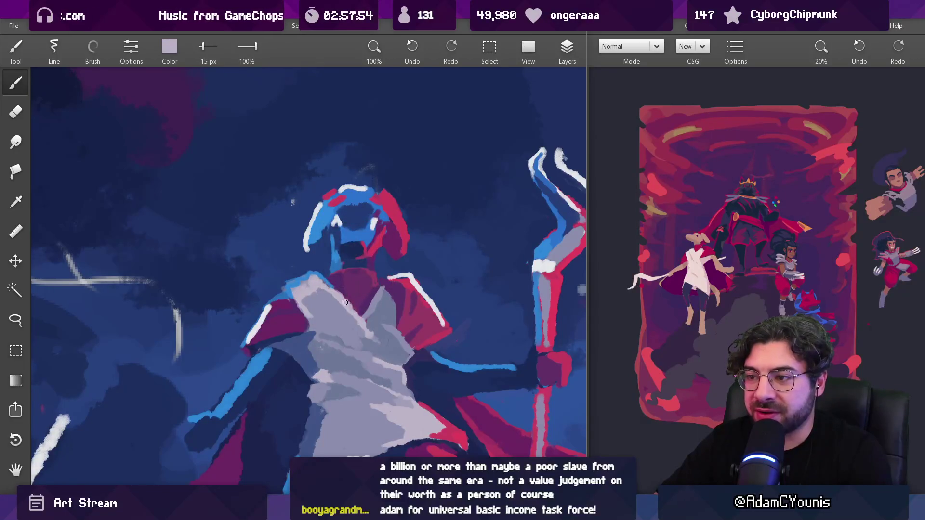
{"action": "left_click_drag", "start_coordinate": [371, 303], "coordinate": [369, 254]}
{"action": "left_click", "coordinate": [340, 309], "text": "alt"}
{"action": "left_click", "coordinate": [333, 305], "text": "alt"}
{"action": "left_click", "coordinate": [334, 307], "text": "alt"}
{"action": "left_click", "coordinate": [289, 299], "text": "alt"}
Step: Sample dark purple and light lavender from the figure's robe for neck touch-ups
{"action": "left_click_drag", "start_coordinate": [366, 260], "coordinate": [366, 301]}
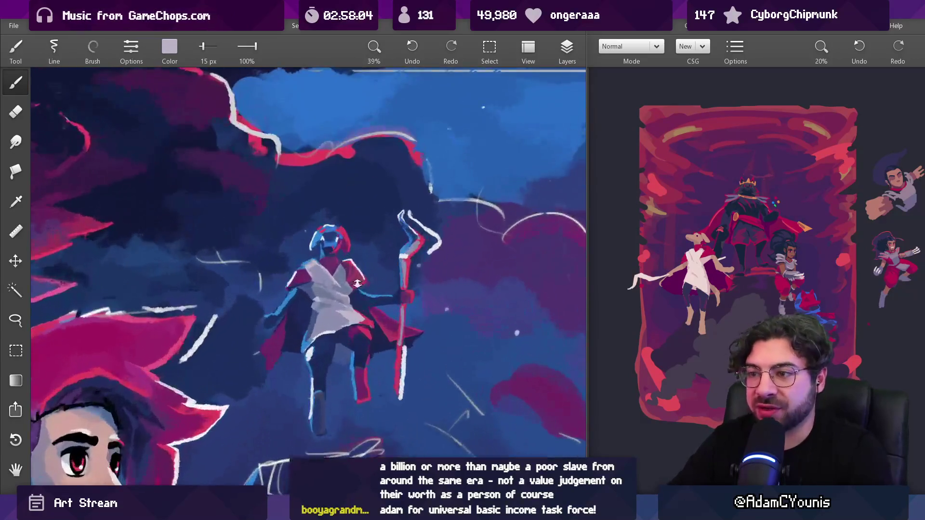
{"action": "scroll", "coordinate": [366, 301], "scroll_direction": "up", "scroll_amount": 5}
{"action": "left_click", "coordinate": [362, 313], "text": "alt"}
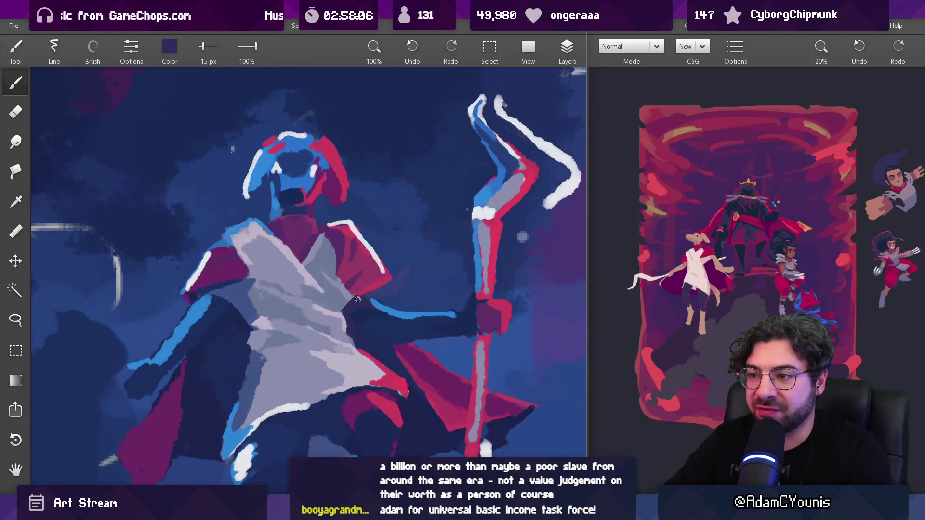
{"action": "scroll", "coordinate": [345, 397], "scroll_direction": "down", "scroll_amount": 5}
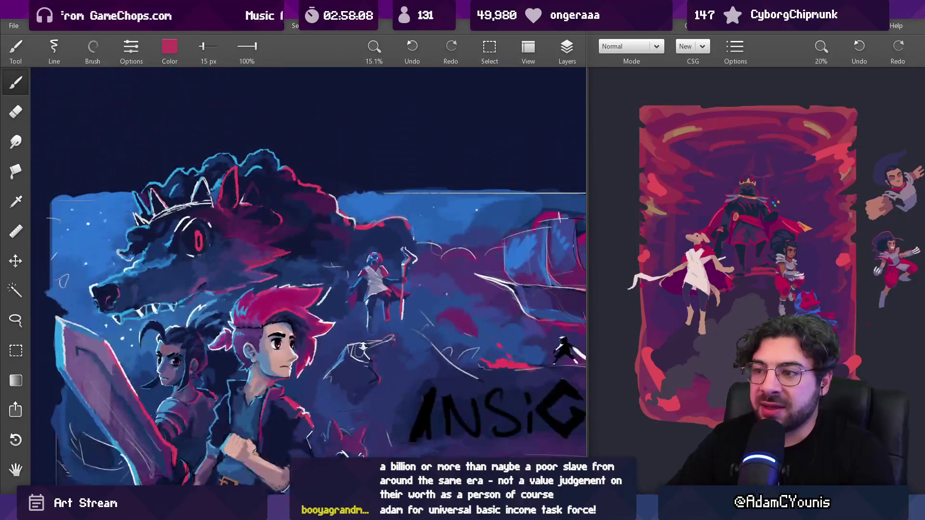
{"action": "scroll", "coordinate": [393, 220], "scroll_direction": "up", "scroll_amount": 10}
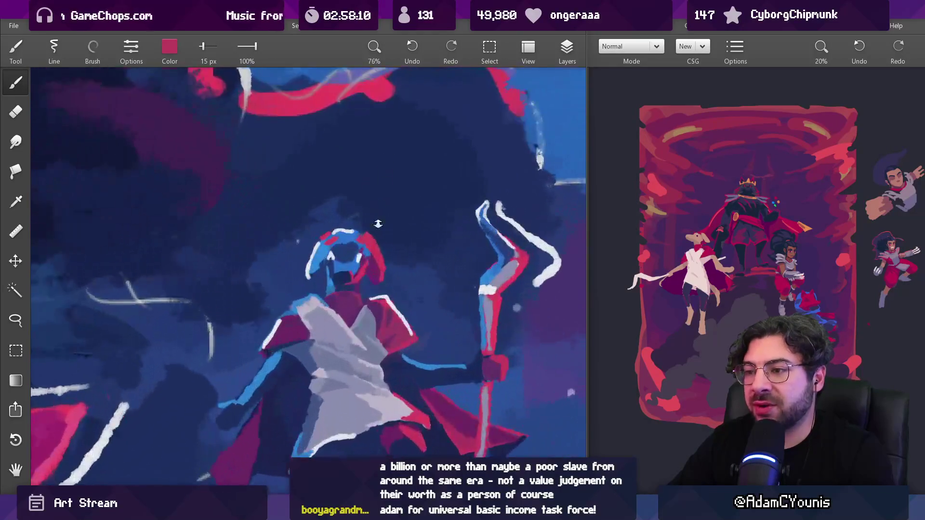
{"action": "mouse_move", "coordinate": [328, 331]}
{"action": "left_mouse_down"}
{"action": "mouse_move", "coordinate": [358, 334]}
{"action": "mouse_move", "coordinate": [348, 325]}
{"action": "mouse_move", "coordinate": [359, 297]}
{"action": "mouse_move", "coordinate": [321, 280]}
{"action": "mouse_move", "coordinate": [338, 277]}
{"action": "mouse_move", "coordinate": [289, 280]}
{"action": "left_mouse_up"}
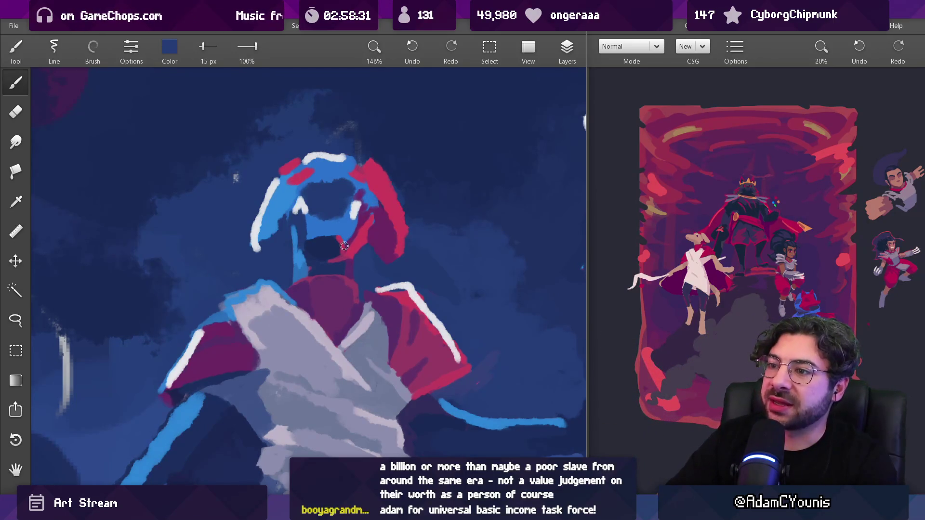
Step: Sample purple, dark blue and pink-red from the figure's head, the sky and the ear
{"action": "left_click", "coordinate": [308, 232]}
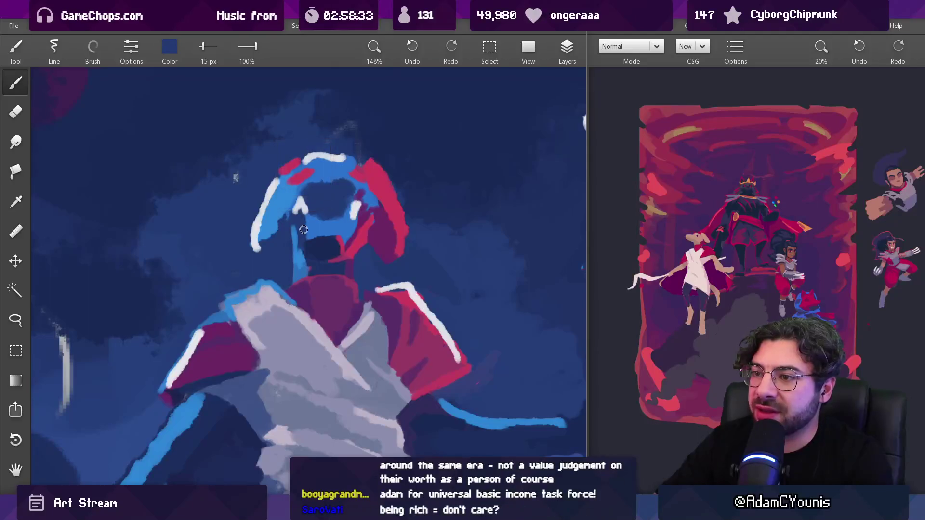
{"action": "left_click", "coordinate": [307, 236]}
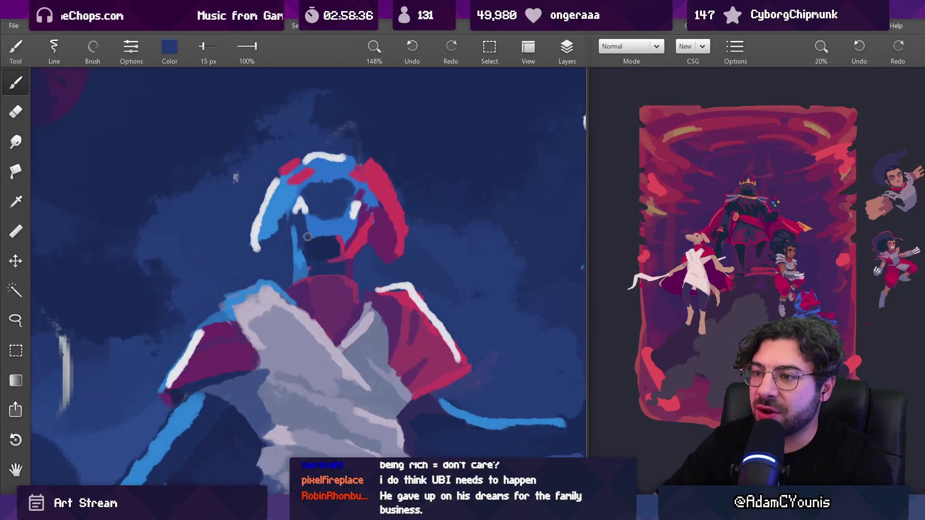
{"action": "mouse_move", "coordinate": [371, 214]}
{"action": "left_mouse_down"}
{"action": "mouse_move", "coordinate": [375, 294]}
{"action": "mouse_move", "coordinate": [374, 166]}
{"action": "left_mouse_up"}
{"action": "left_click", "coordinate": [377, 267]}
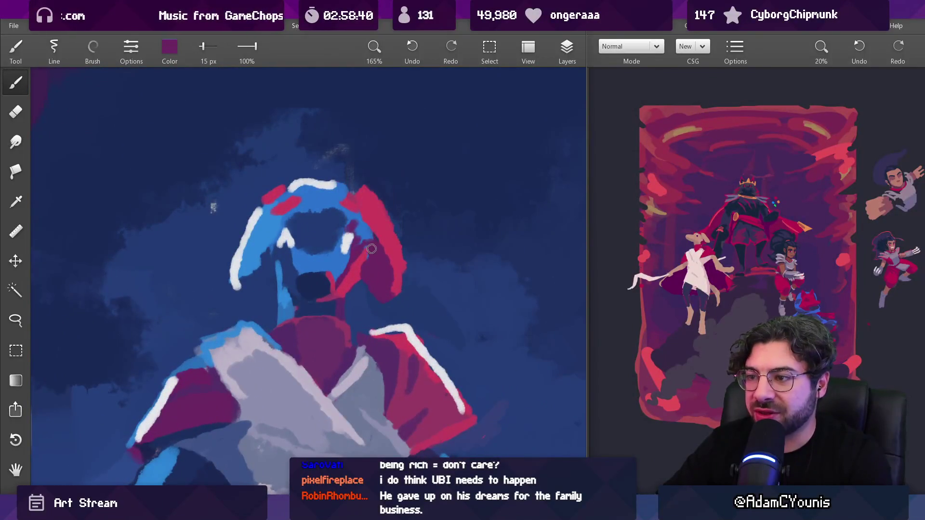
{"action": "left_click", "coordinate": [359, 290]}
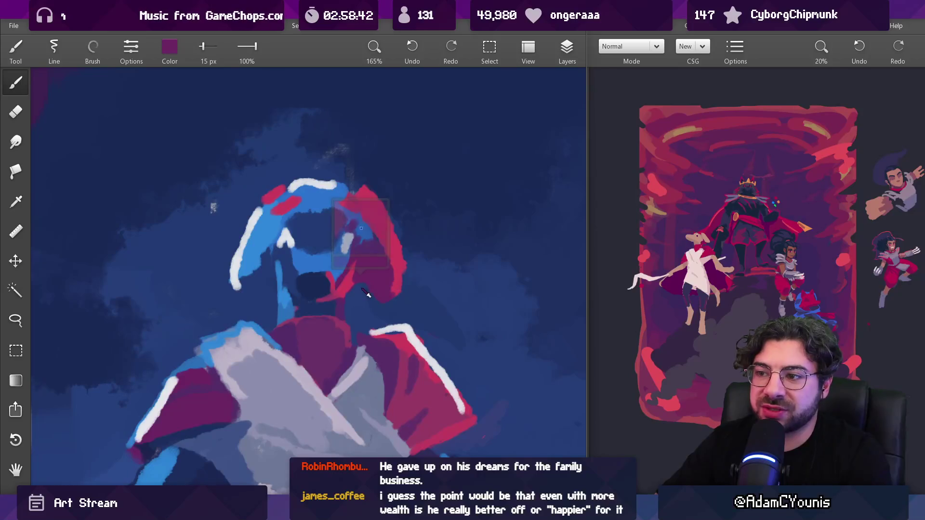
{"action": "left_click", "coordinate": [362, 280]}
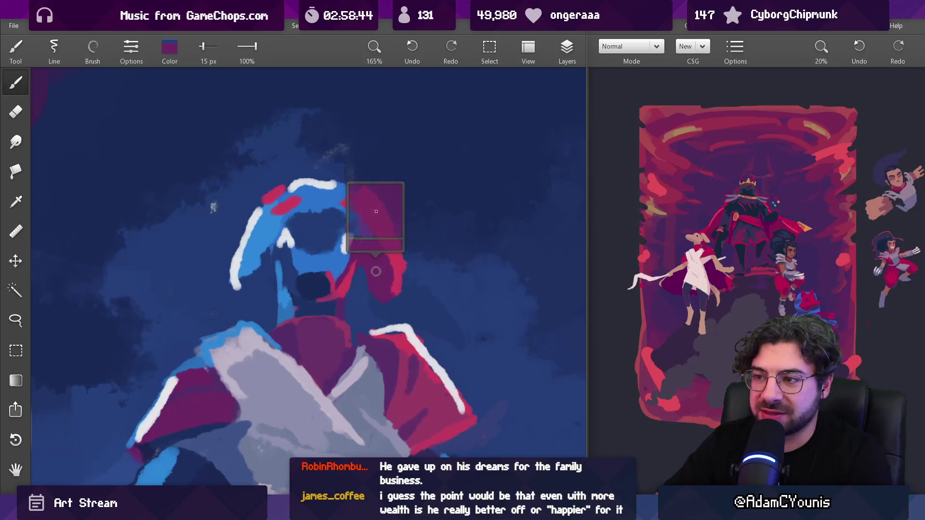
{"action": "mouse_move", "coordinate": [383, 276]}
{"action": "left_mouse_down"}
{"action": "mouse_move", "coordinate": [400, 255]}
{"action": "mouse_move", "coordinate": [387, 239]}
{"action": "left_mouse_up"}
Step: Paint dark blue along the red ear's right edge with a 22 px brush
{"action": "left_click", "coordinate": [390, 253]}
{"action": "left_click", "coordinate": [382, 247]}
{"action": "left_click", "coordinate": [404, 243]}
{"action": "left_click", "coordinate": [406, 246]}
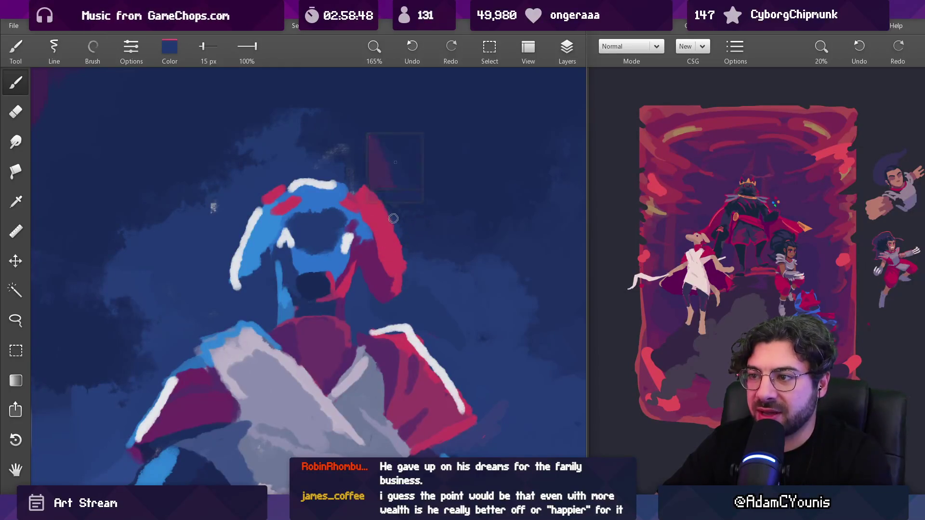
{"action": "key", "text": "bracketright"}
{"action": "key", "text": "bracketright"}
{"action": "key", "text": "bracketright"}
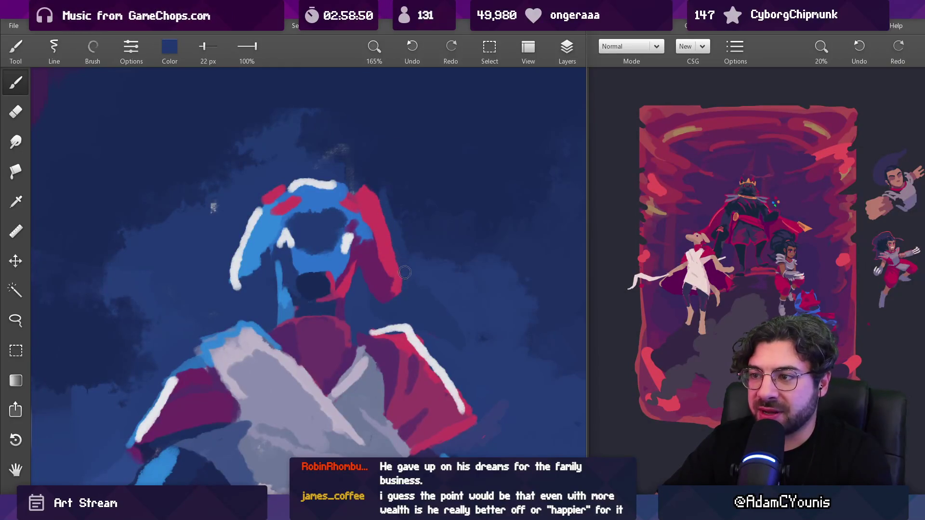
{"action": "left_click", "coordinate": [406, 204]}
{"action": "left_click_drag", "start_coordinate": [393, 229], "coordinate": [380, 192]}
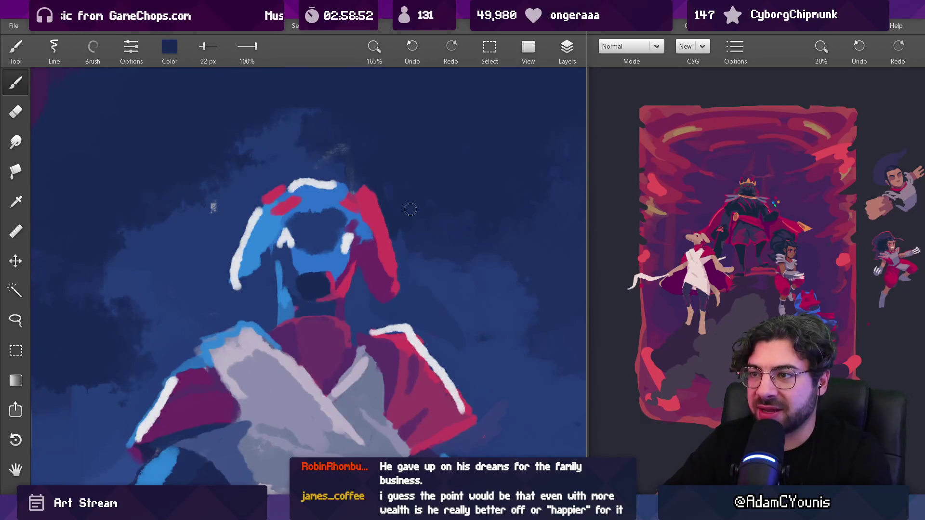
Step: Cover the white stroke's lower tip in dark blue with a 20 px brush
{"action": "key", "text": "bracketright"}
{"action": "key", "text": "bracketright"}
{"action": "key", "text": "bracketright"}
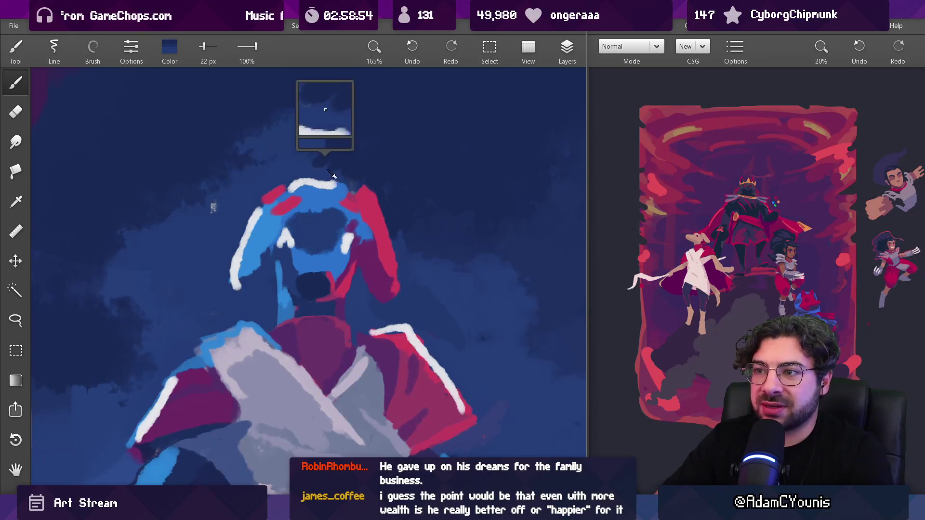
{"action": "mouse_move", "coordinate": [372, 175]}
{"action": "left_mouse_down"}
{"action": "mouse_move", "coordinate": [374, 140]}
{"action": "mouse_move", "coordinate": [371, 192]}
{"action": "left_mouse_up"}
{"action": "key", "text": "bracketleft"}
{"action": "key", "text": "bracketleft"}
{"action": "key", "text": "bracketleft"}
{"action": "left_click_drag", "start_coordinate": [331, 242], "coordinate": [339, 233]}
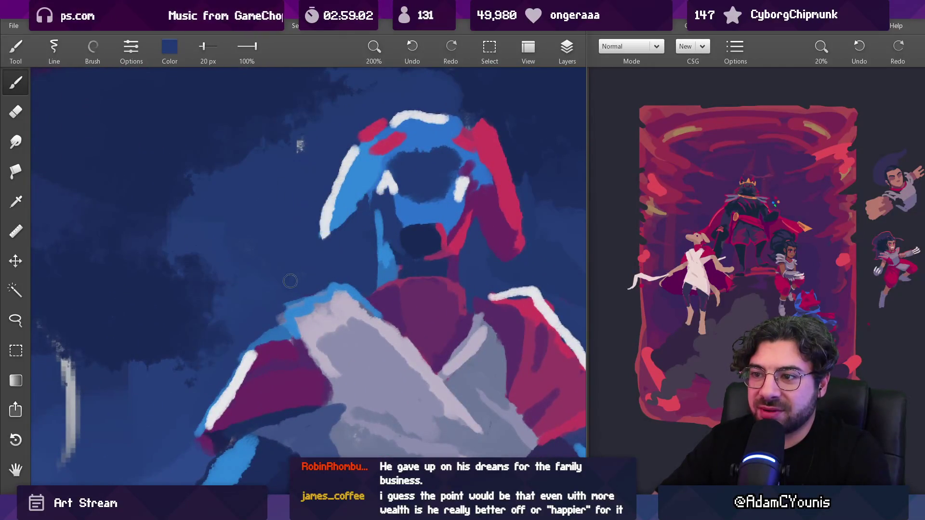
{"action": "scroll", "coordinate": [300, 243], "scroll_direction": "down", "scroll_amount": 2}
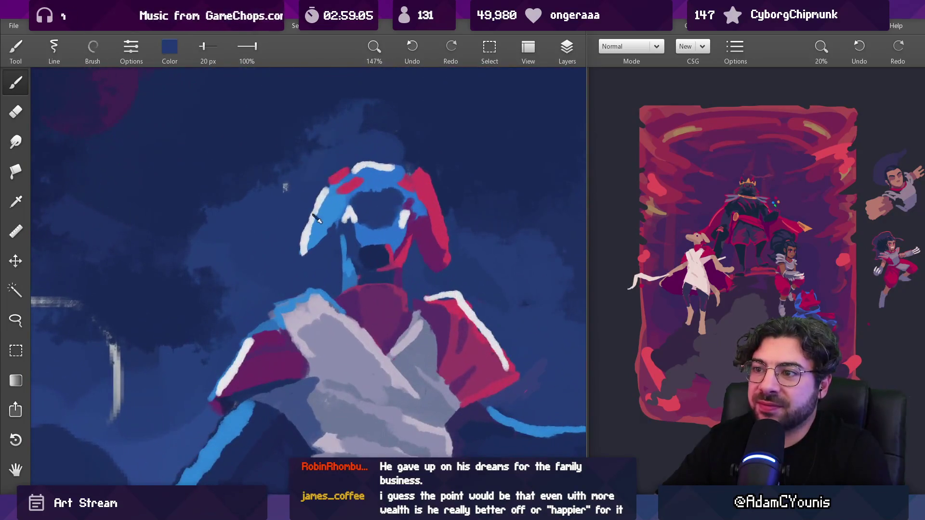
Step: Shrink the brush to 12 px and sample blue and white from the staff-bearer's head
{"action": "left_click", "coordinate": [305, 250], "text": "alt"}
{"action": "key", "text": "bracketleft"}
{"action": "key", "text": "bracketleft"}
{"action": "left_click_drag", "start_coordinate": [333, 222], "coordinate": [336, 375]}
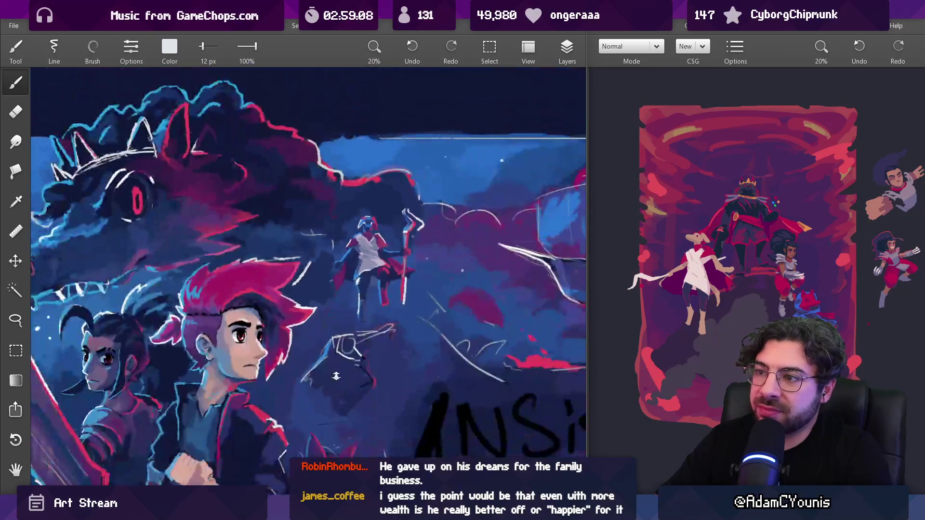
{"action": "left_click_drag", "start_coordinate": [374, 253], "coordinate": [354, 226]}
{"action": "left_click", "coordinate": [351, 223], "text": "alt"}
{"action": "left_click", "coordinate": [339, 234], "text": "alt"}
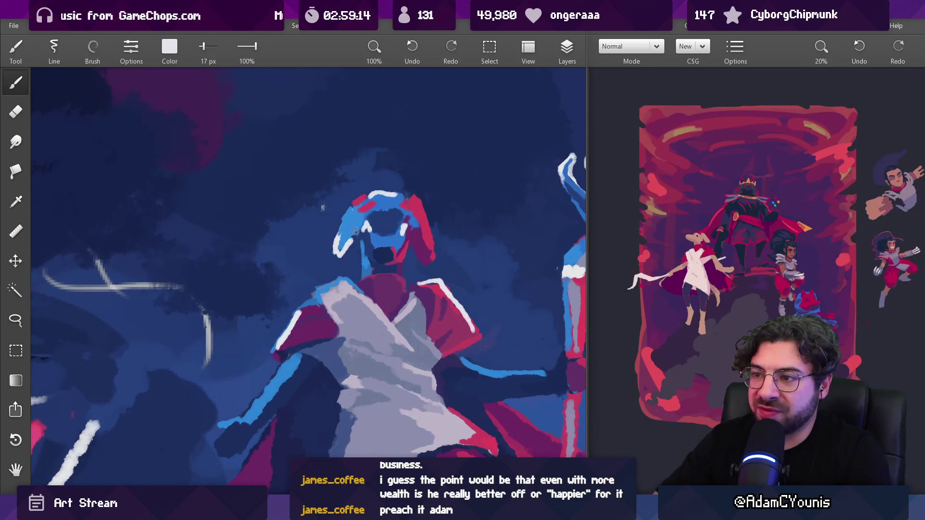
{"action": "left_click", "coordinate": [344, 239], "text": "alt"}
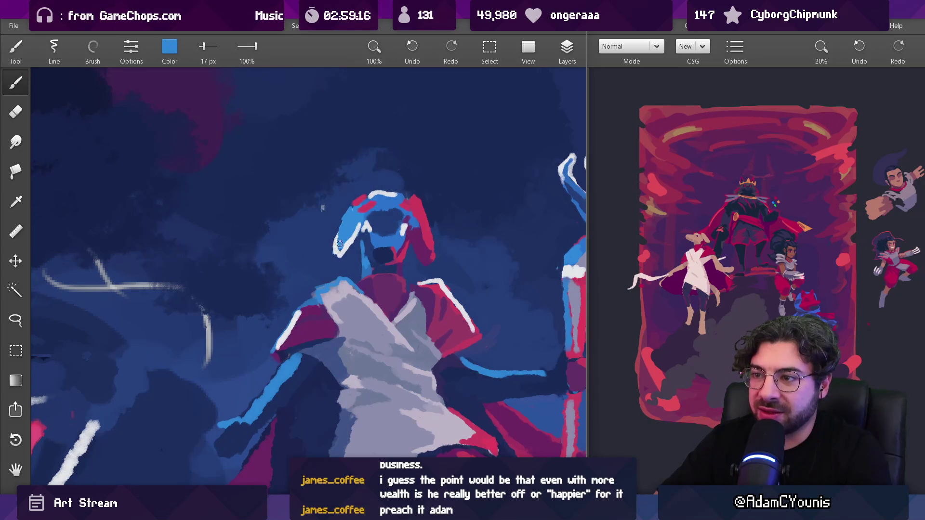
Step: Sample darker blue, white outline and dark navy around the head
{"action": "scroll", "coordinate": [354, 230], "scroll_direction": "down", "scroll_amount": 5}
{"action": "scroll", "coordinate": [353, 230], "scroll_direction": "up", "scroll_amount": 8}
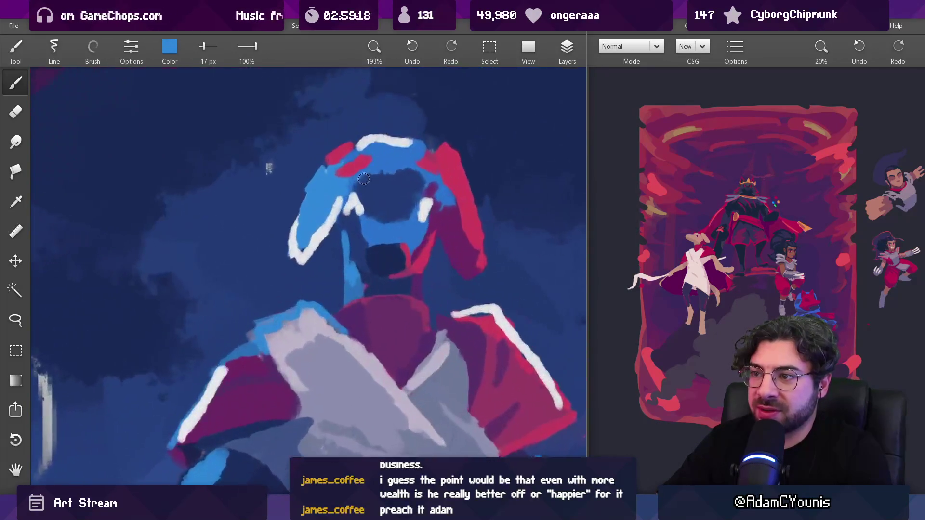
{"action": "left_click", "coordinate": [350, 216], "text": "alt"}
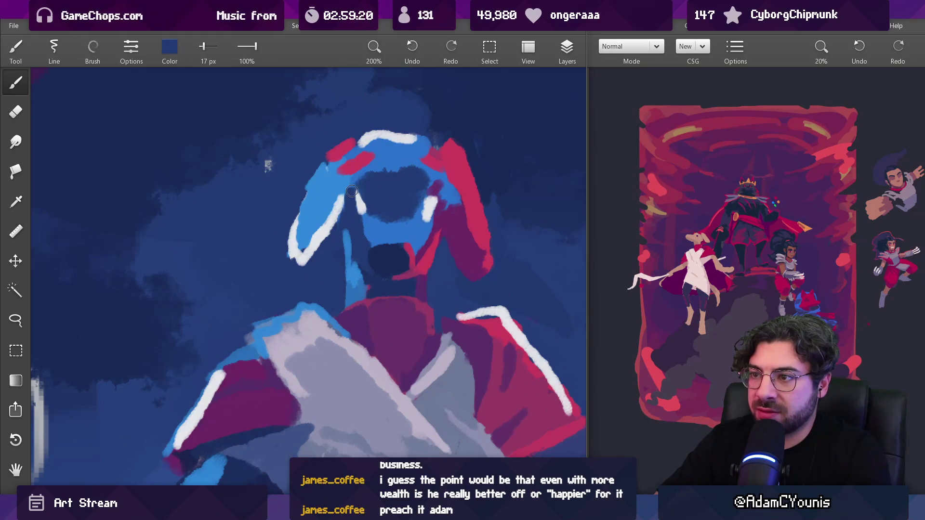
{"action": "left_click", "coordinate": [355, 198], "text": "alt"}
{"action": "left_click", "coordinate": [355, 191], "text": "alt"}
{"action": "mouse_move", "coordinate": [355, 200]}
{"action": "left_mouse_down"}
{"action": "mouse_move", "coordinate": [396, 274]}
{"action": "mouse_move", "coordinate": [389, 170]}
{"action": "left_mouse_up"}
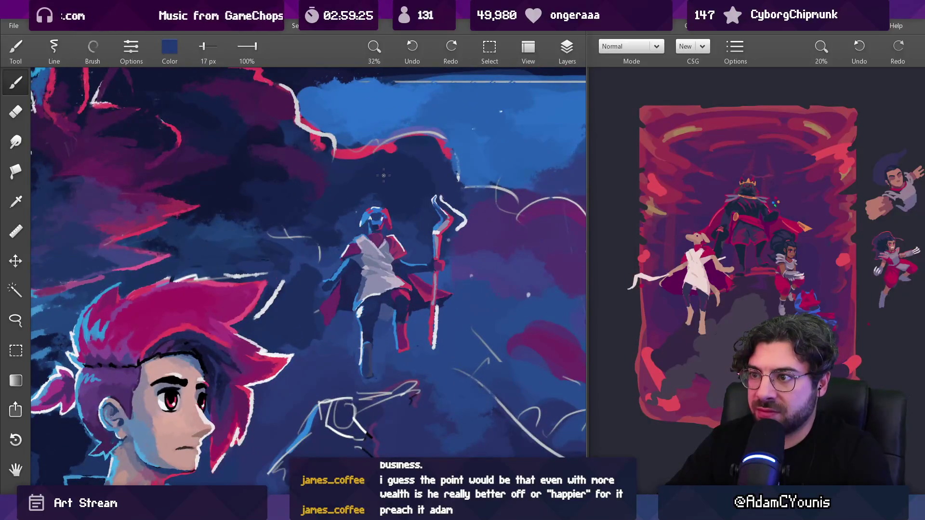
{"action": "scroll", "coordinate": [380, 181], "scroll_direction": "up", "scroll_amount": 10}
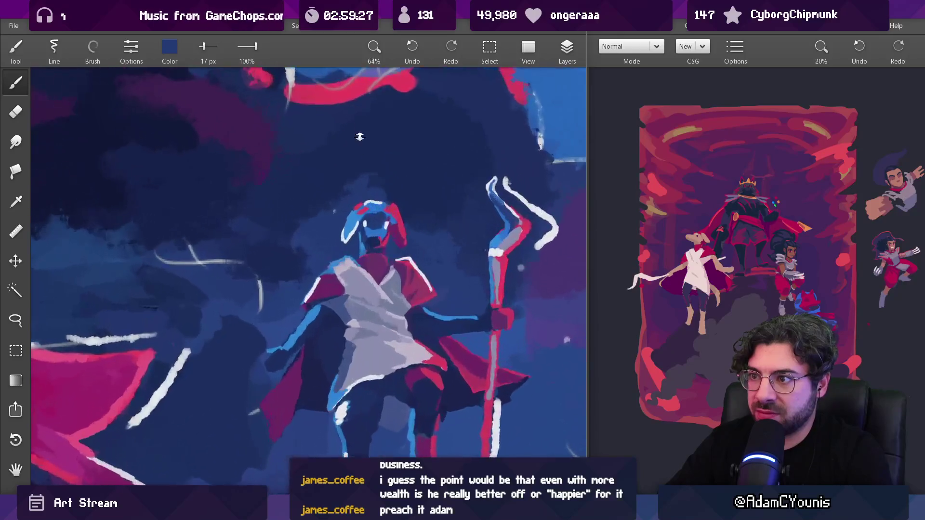
Step: Compare colours above and around the head, sampling white and the face's blue
{"action": "left_click", "coordinate": [368, 234], "text": "alt"}
{"action": "left_click", "coordinate": [376, 236], "text": "alt"}
{"action": "left_click", "coordinate": [347, 253], "text": "alt"}
{"action": "left_click", "coordinate": [352, 228], "text": "alt"}
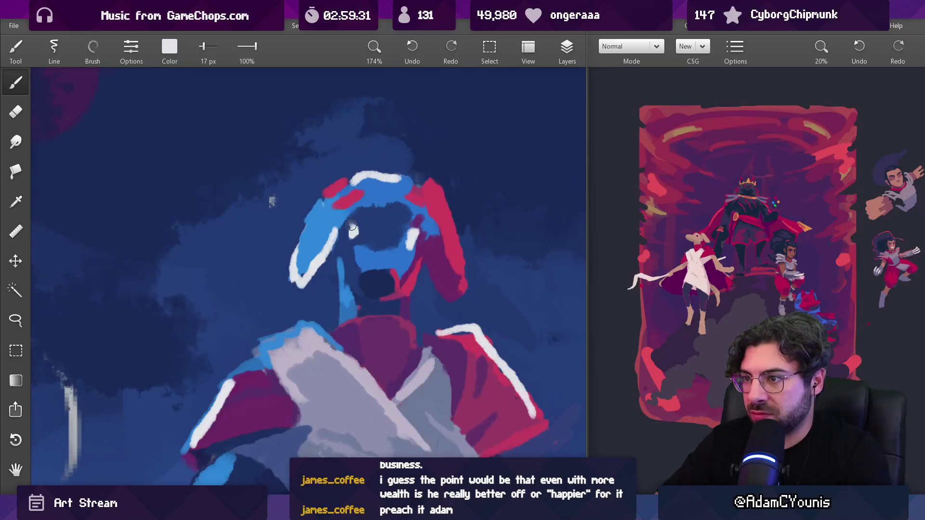
{"action": "left_click", "coordinate": [351, 238], "text": "alt"}
{"action": "left_click", "coordinate": [422, 246], "text": "alt"}
{"action": "left_click", "coordinate": [412, 241], "text": "alt"}
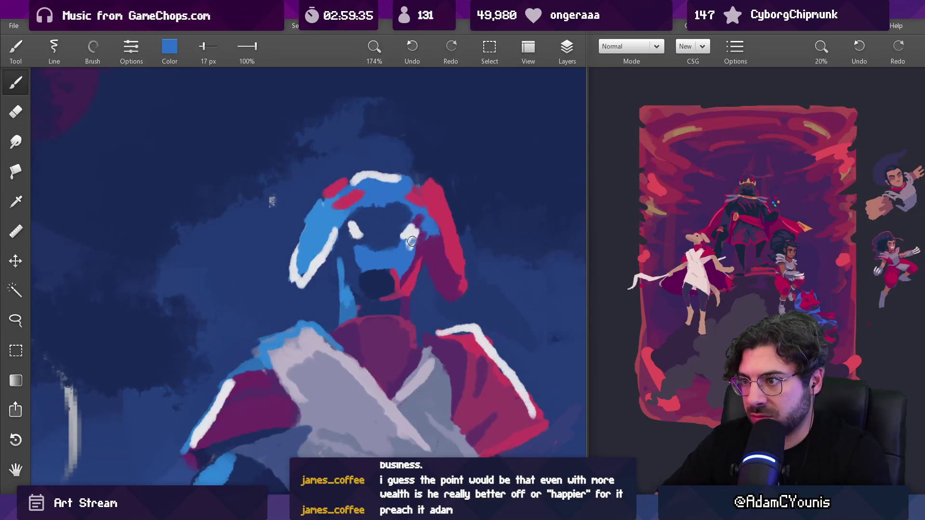
{"action": "left_click", "coordinate": [410, 230], "text": "alt"}
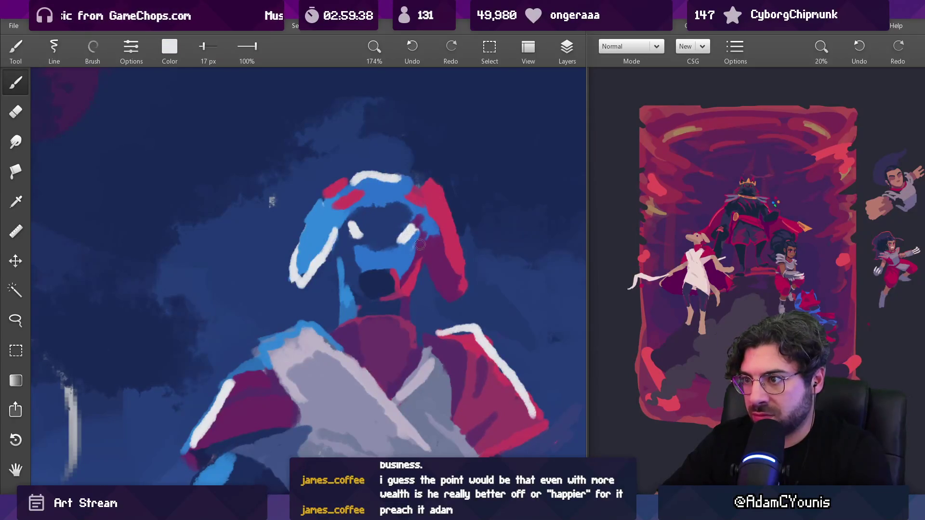
Step: Sample purple and pinkish red from the figure's ear
{"action": "left_click", "coordinate": [422, 272], "text": "alt"}
{"action": "left_click", "coordinate": [424, 274], "text": "alt"}
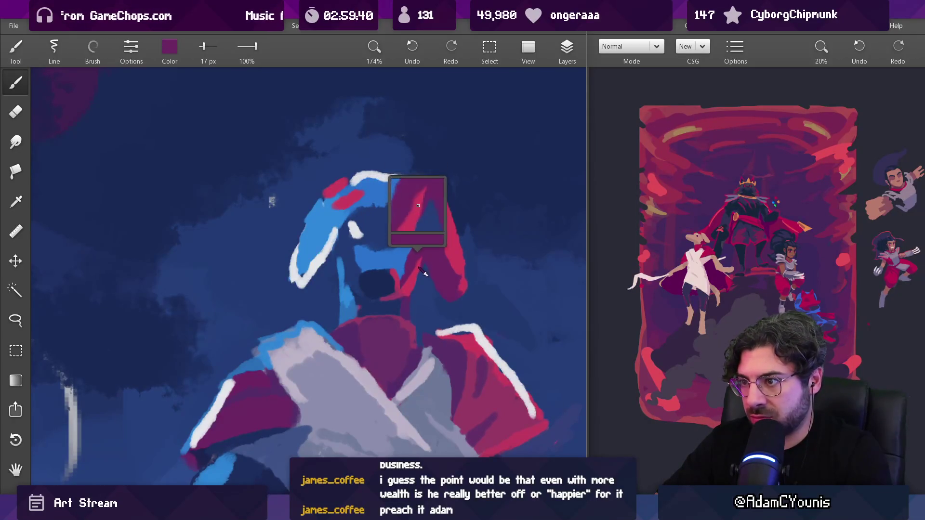
{"action": "left_click", "coordinate": [417, 257], "text": "alt"}
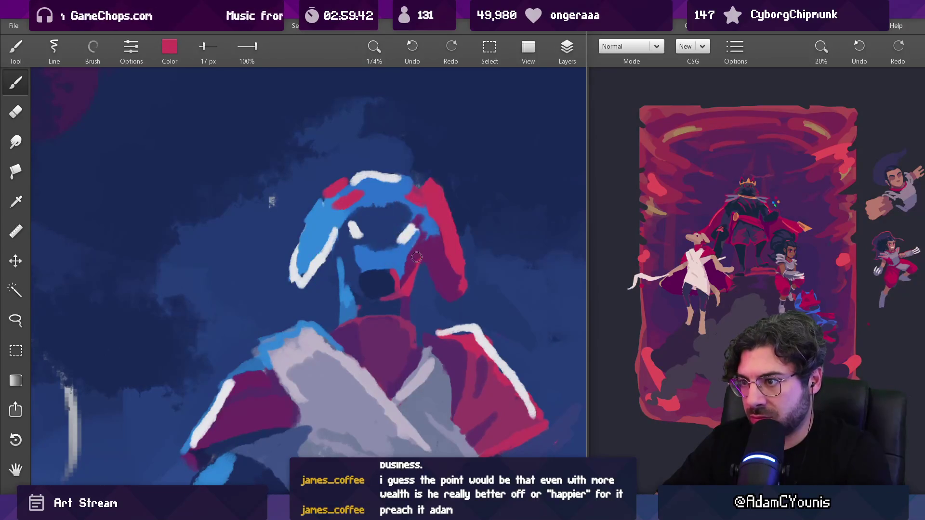
{"action": "scroll", "coordinate": [426, 235], "scroll_direction": "down", "scroll_amount": 10}
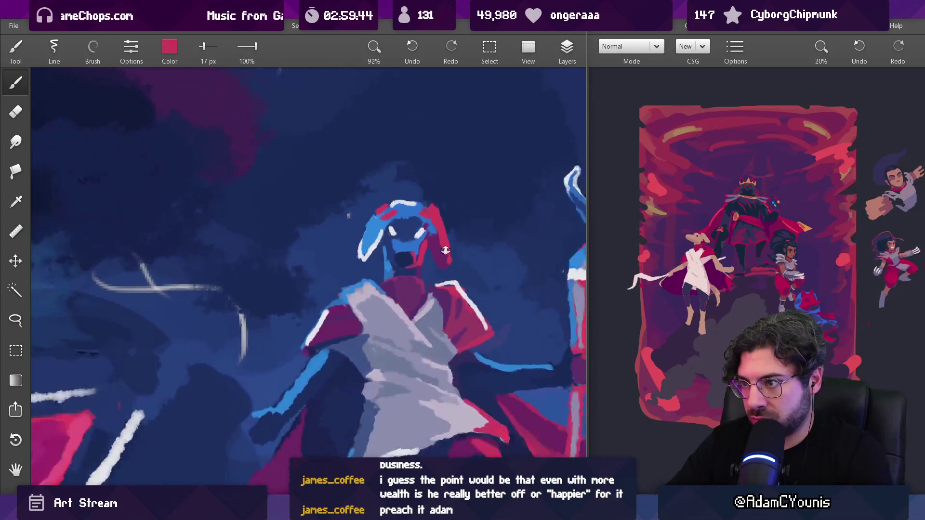
{"action": "scroll", "coordinate": [434, 233], "scroll_direction": "up", "scroll_amount": 8}
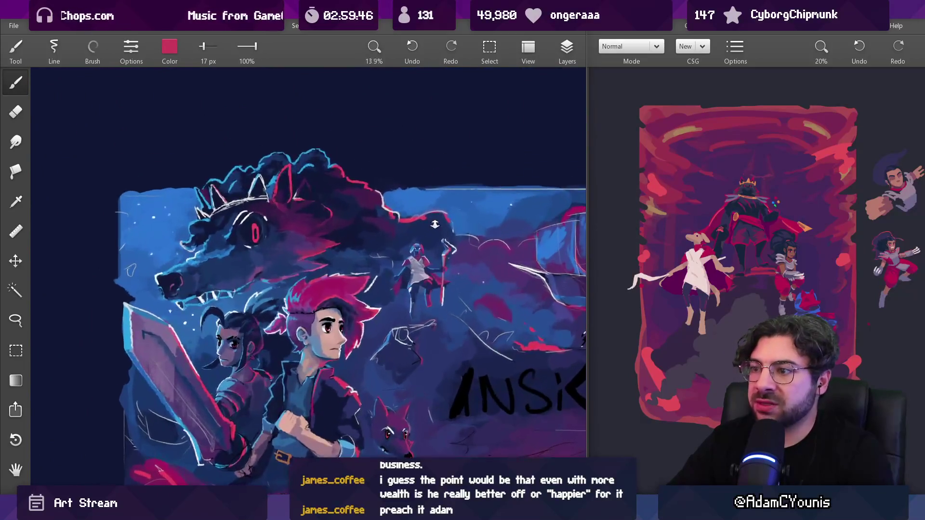
{"action": "scroll", "coordinate": [399, 222], "scroll_direction": "up", "scroll_amount": 1}
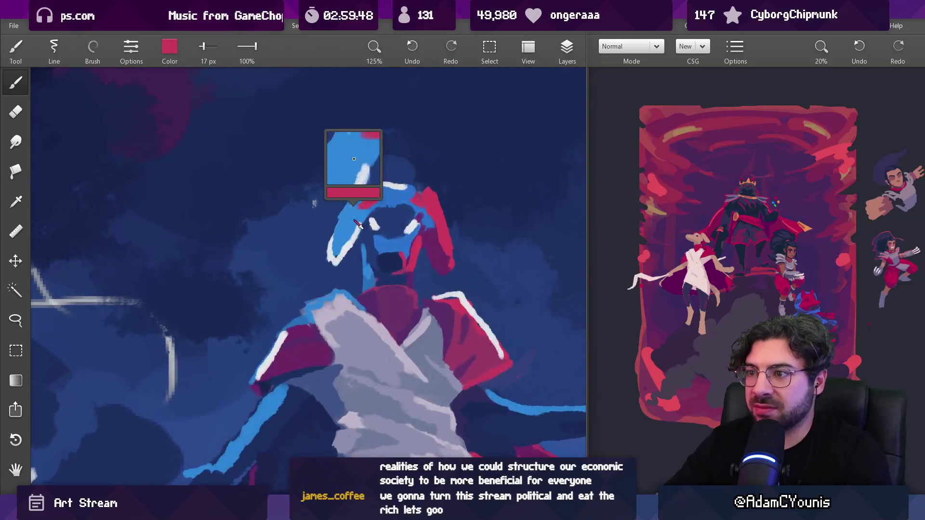
Step: Sample purple and the sky's dark blue, ending on the head's light blue
{"action": "left_click", "coordinate": [345, 244], "text": "alt"}
{"action": "left_click", "coordinate": [365, 229], "text": "alt"}
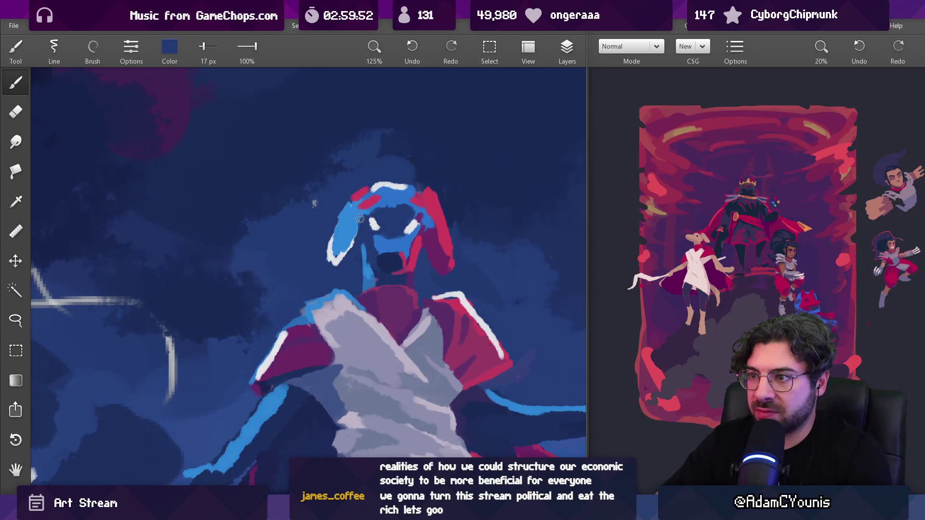
{"action": "left_click", "coordinate": [425, 226], "text": "alt"}
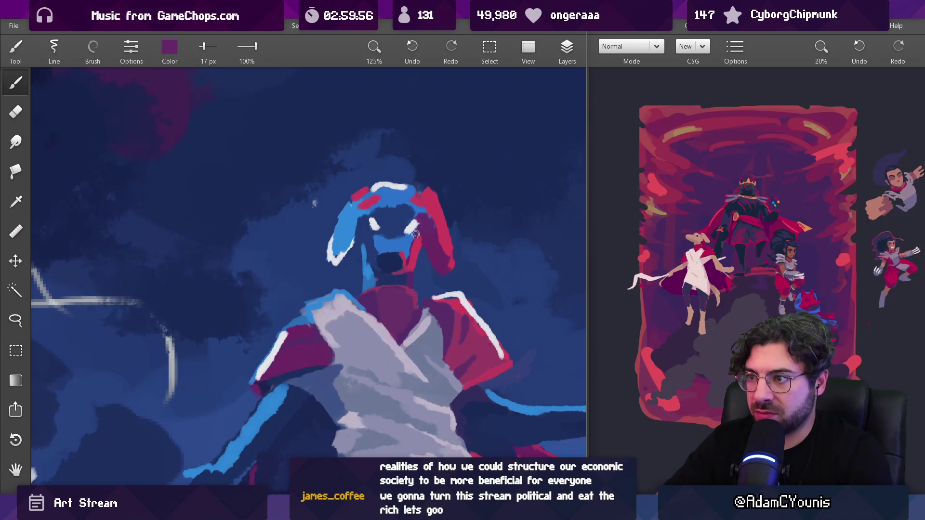
{"action": "left_click", "coordinate": [413, 209], "text": "alt"}
{"action": "left_click", "coordinate": [388, 207], "text": "alt"}
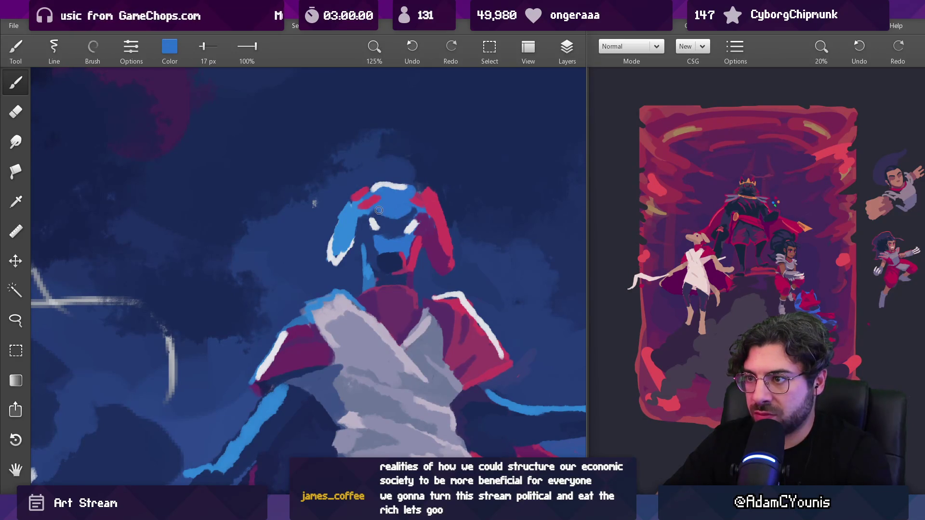
{"action": "scroll", "coordinate": [375, 210], "scroll_direction": "down", "scroll_amount": 10}
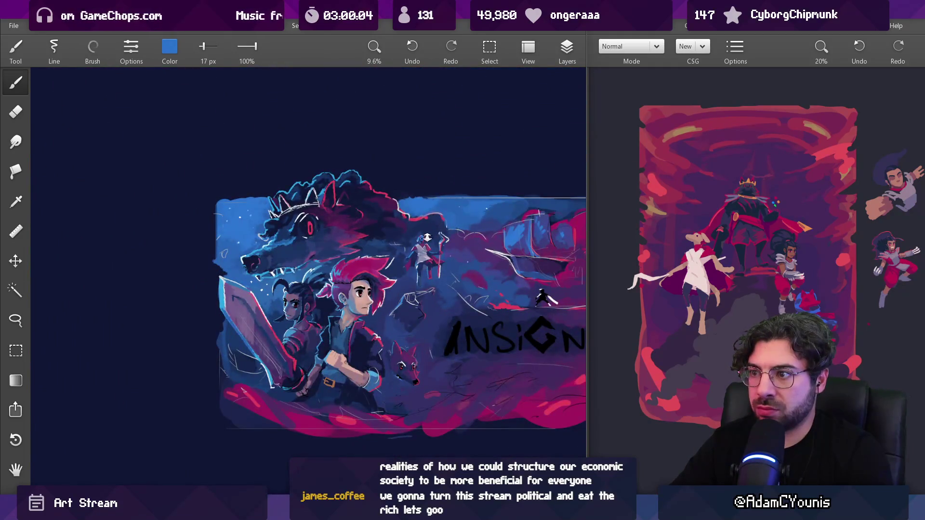
Step: Paint navy over the lower parts of the left and right eye-whites
{"action": "left_click_drag", "start_coordinate": [427, 237], "coordinate": [426, 184]}
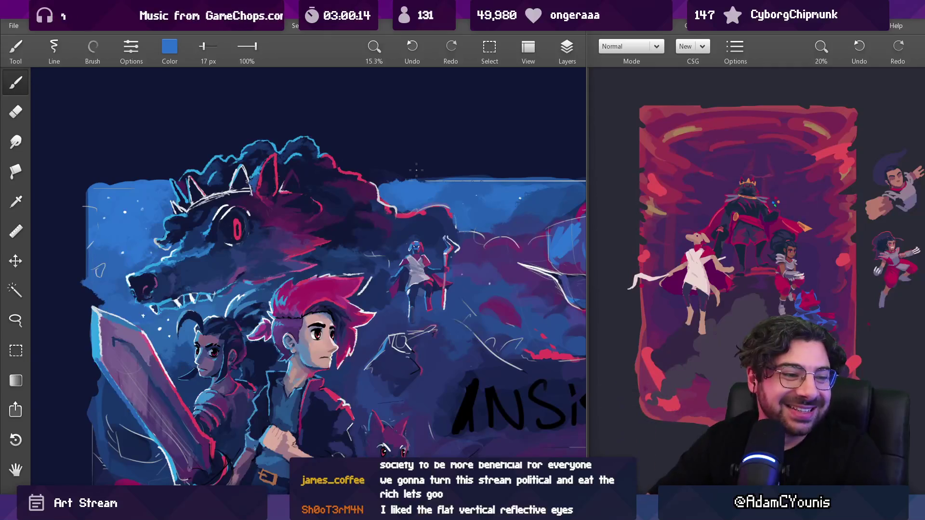
{"action": "mouse_move", "coordinate": [413, 249]}
{"action": "left_mouse_down"}
{"action": "mouse_move", "coordinate": [407, 172]}
{"action": "mouse_move", "coordinate": [386, 188]}
{"action": "left_mouse_up"}
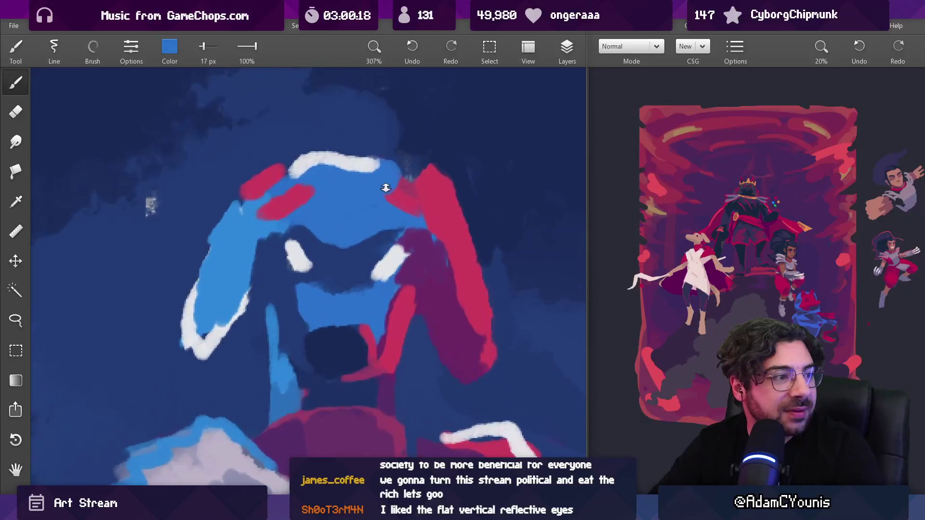
{"action": "left_click", "coordinate": [322, 254]}
{"action": "left_click_drag", "start_coordinate": [292, 275], "coordinate": [312, 251]}
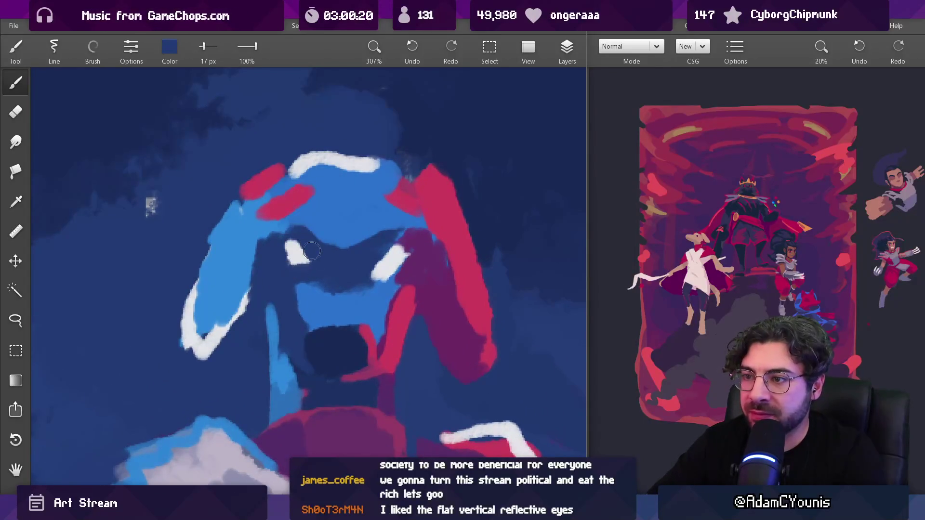
{"action": "left_click", "coordinate": [291, 254]}
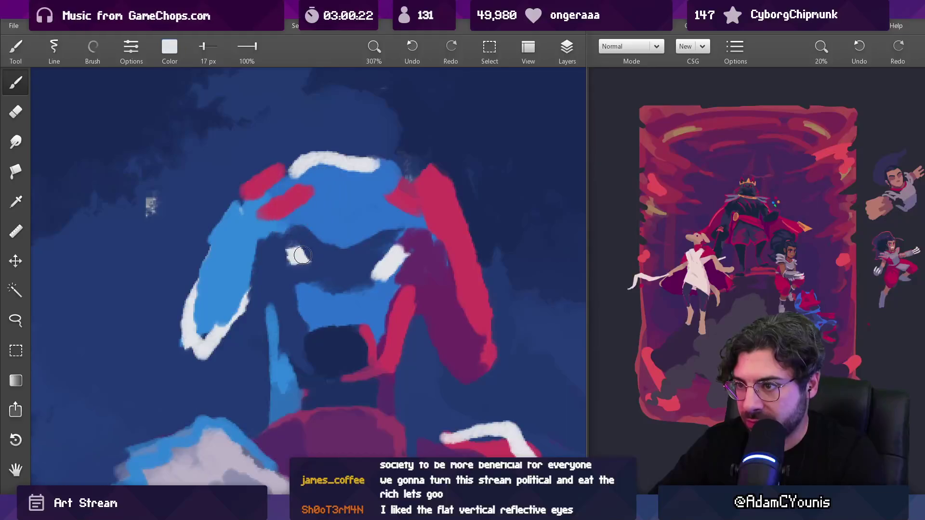
{"action": "left_click", "coordinate": [373, 257]}
{"action": "left_click_drag", "start_coordinate": [385, 277], "coordinate": [368, 271]}
Step: Refine both eyes with navy and white strokes using a 12 px brush
{"action": "scroll", "coordinate": [384, 276], "scroll_direction": "down", "scroll_amount": 10}
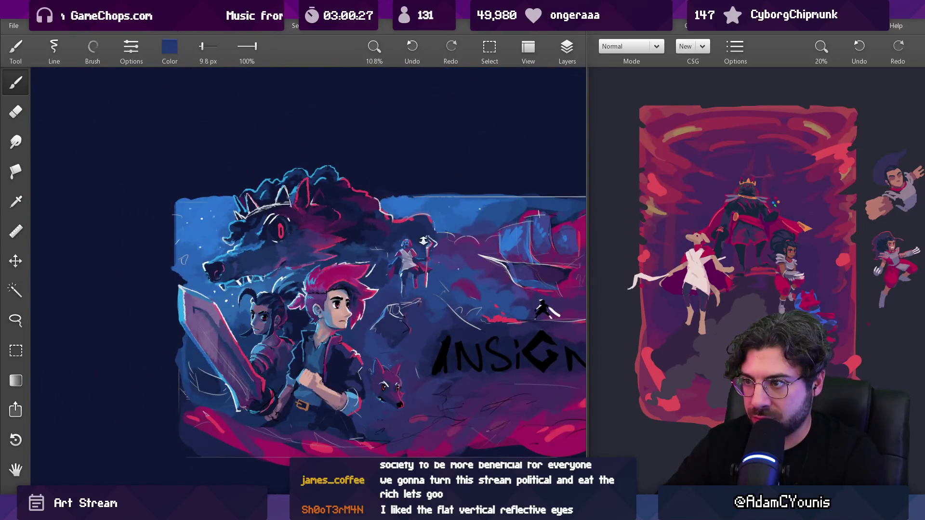
{"action": "scroll", "coordinate": [423, 240], "scroll_direction": "up", "scroll_amount": 10}
{"action": "left_click", "coordinate": [370, 240]}
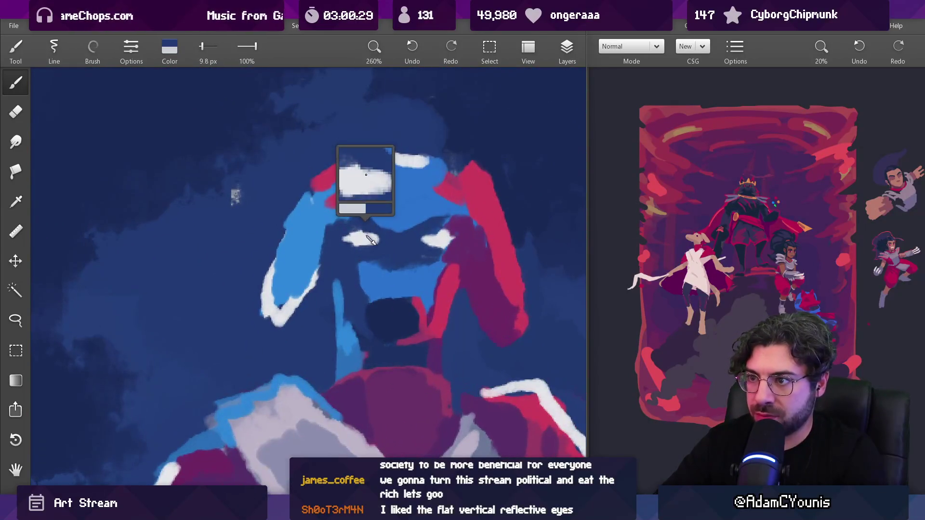
{"action": "key", "text": "bracketleft"}
{"action": "key", "text": "bracketright"}
{"action": "left_click_drag", "start_coordinate": [365, 248], "coordinate": [347, 240]}
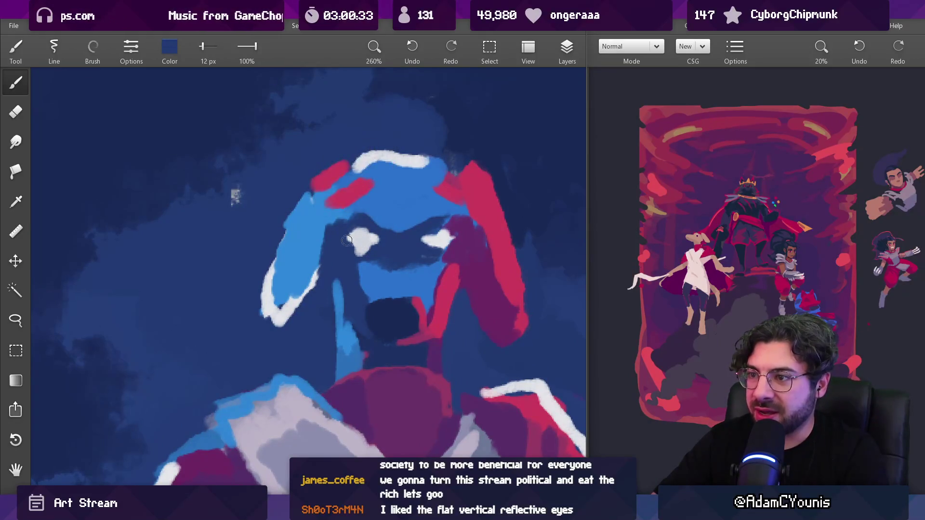
{"action": "left_click_drag", "start_coordinate": [420, 238], "coordinate": [435, 249]}
{"action": "scroll", "coordinate": [441, 242], "scroll_direction": "down", "scroll_amount": 10}
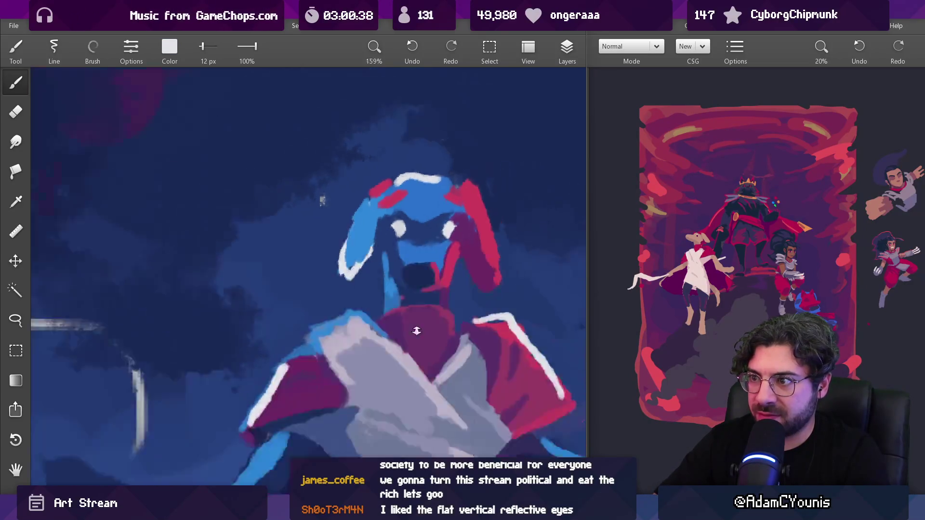
{"action": "scroll", "coordinate": [453, 232], "scroll_direction": "up", "scroll_amount": 10}
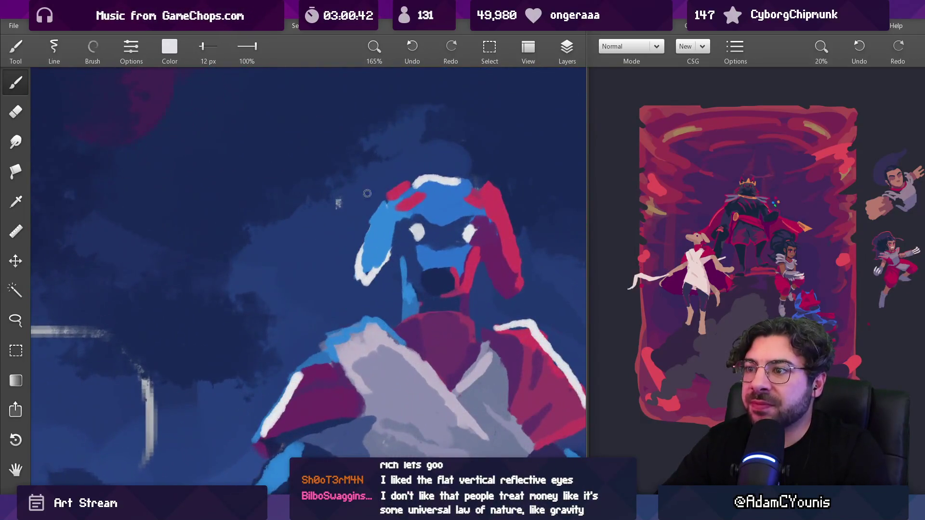
Step: Enlarge the brush to 14 px and sample navy, light and medium blue from the dog's face
{"action": "left_click", "coordinate": [338, 211]}
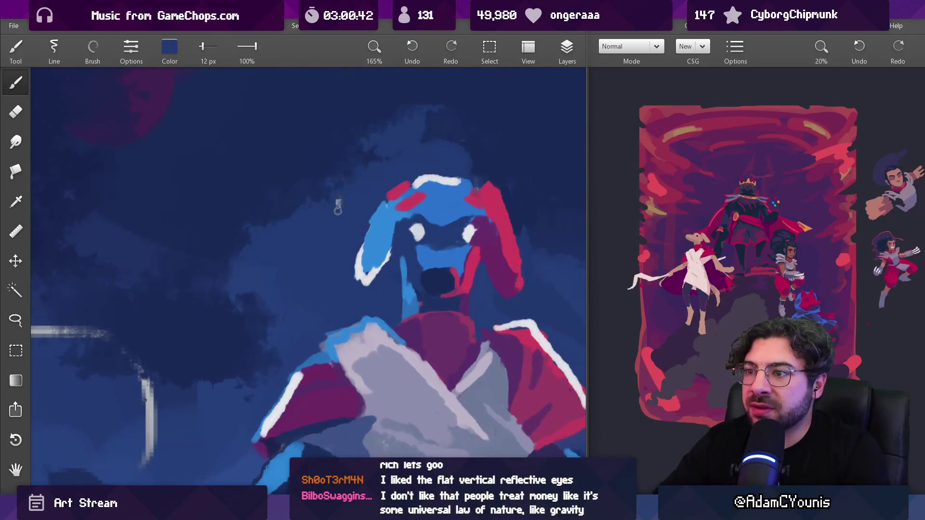
{"action": "key", "text": "bracketright"}
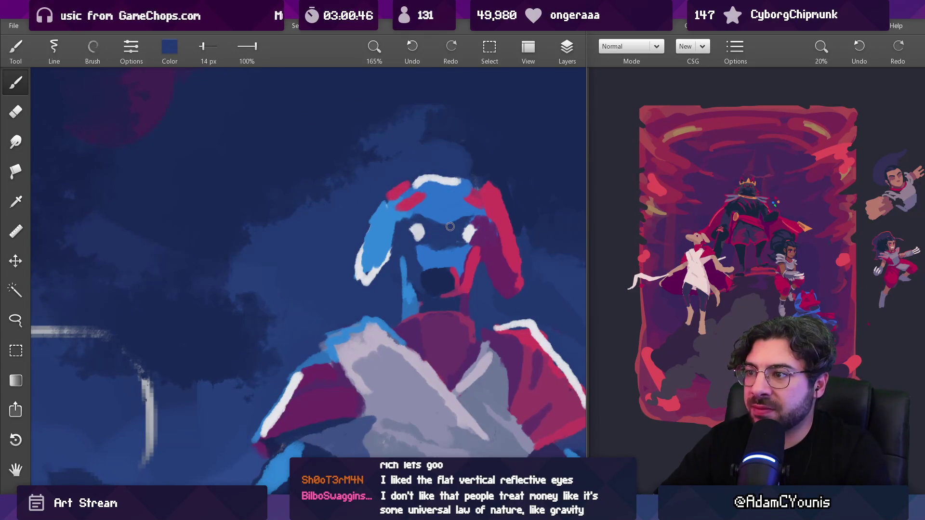
{"action": "left_click", "coordinate": [430, 250]}
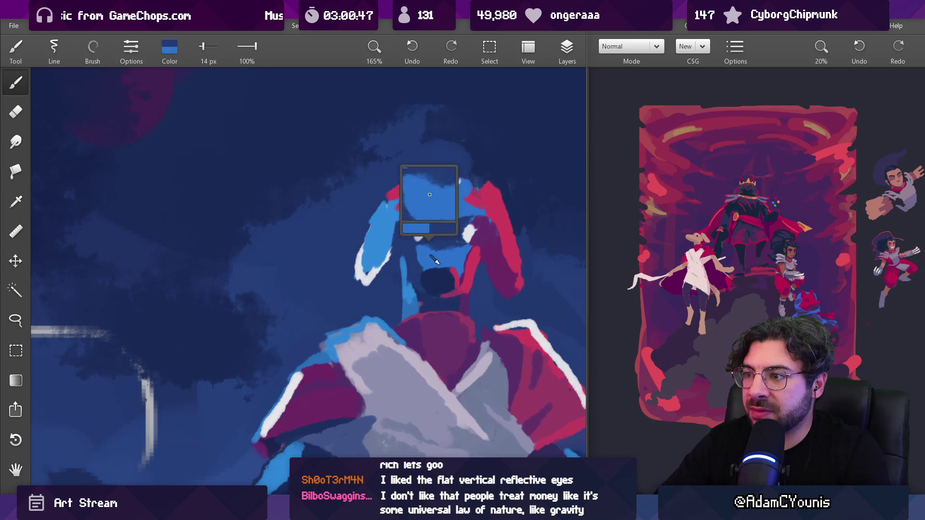
{"action": "left_click", "coordinate": [457, 248]}
{"action": "left_click", "coordinate": [449, 227]}
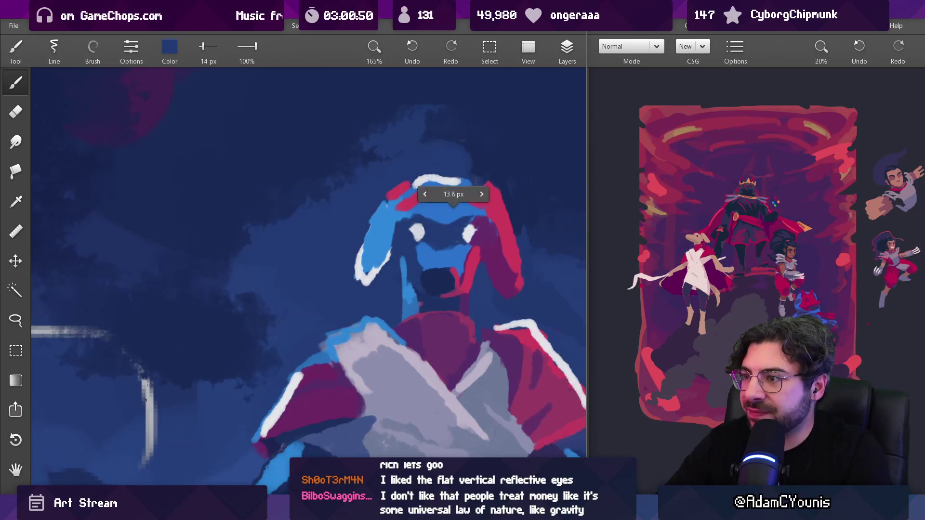
{"action": "left_click", "coordinate": [432, 188]}
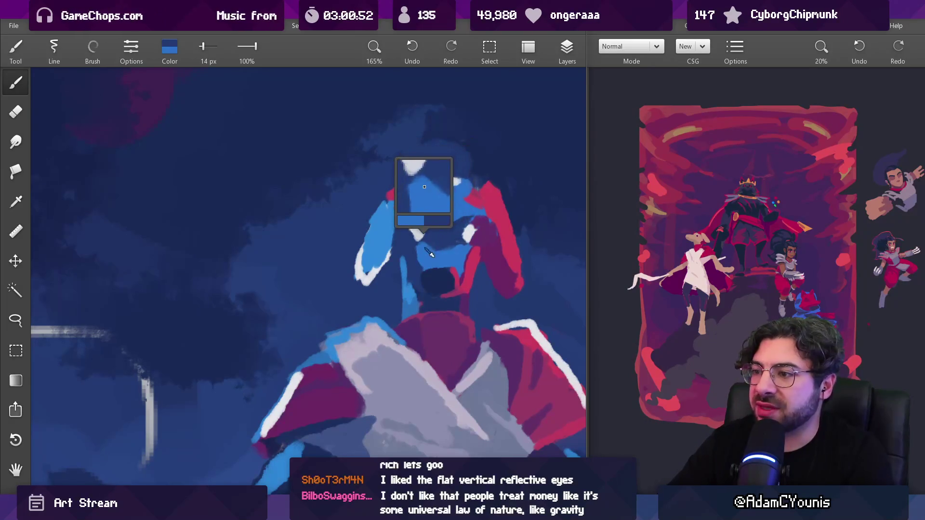
{"action": "key", "text": "l"}
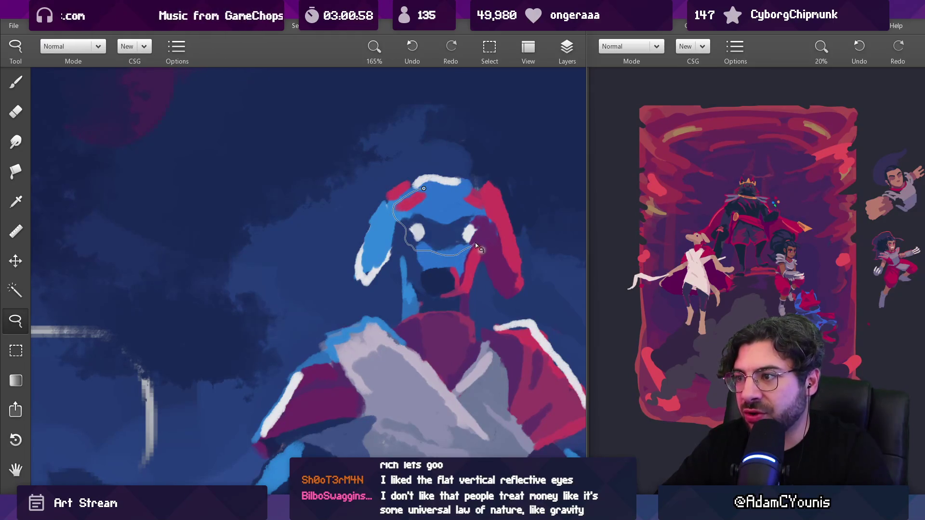
Step: Try a lasso selection on the dog's face, then clear it and return to the brush
{"action": "left_click_drag", "start_coordinate": [436, 190], "coordinate": [434, 189]}
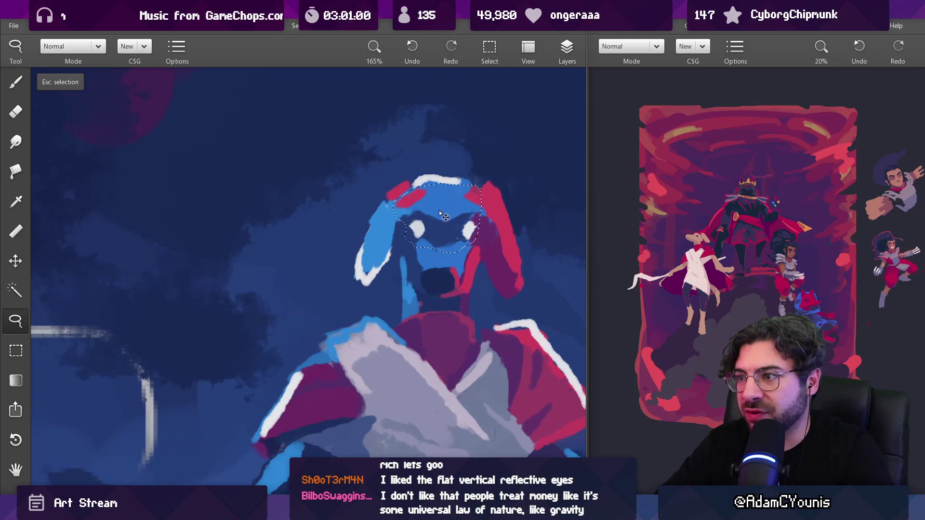
{"action": "key", "text": "Escape"}
{"action": "key", "text": "b"}
{"action": "scroll", "coordinate": [392, 323], "scroll_direction": "down", "scroll_amount": 5}
{"action": "scroll", "coordinate": [400, 222], "scroll_direction": "up", "scroll_amount": 5}
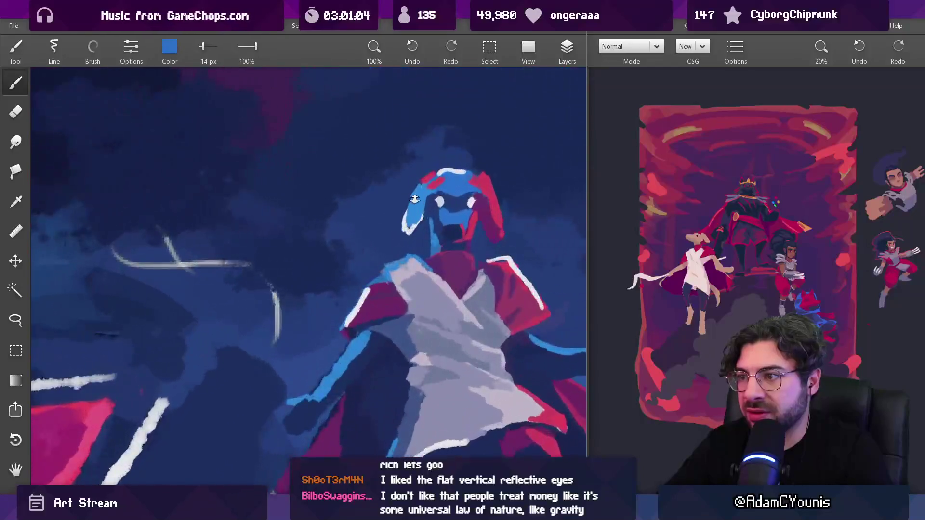
Step: Trim the red ear's right edge with dark navy using a 23 px brush
{"action": "left_click", "coordinate": [406, 200], "text": "alt"}
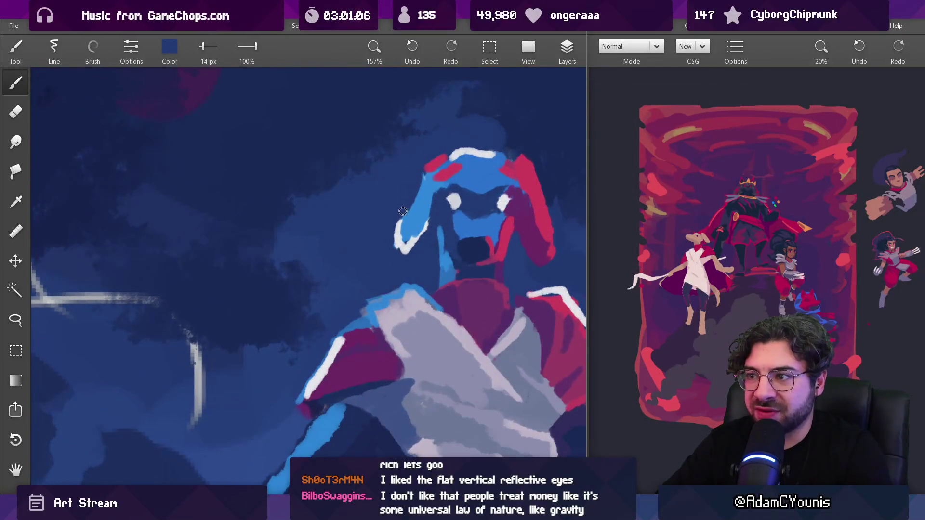
{"action": "key", "text": "bracketright"}
{"action": "key", "text": "bracketright"}
{"action": "key", "text": "bracketright"}
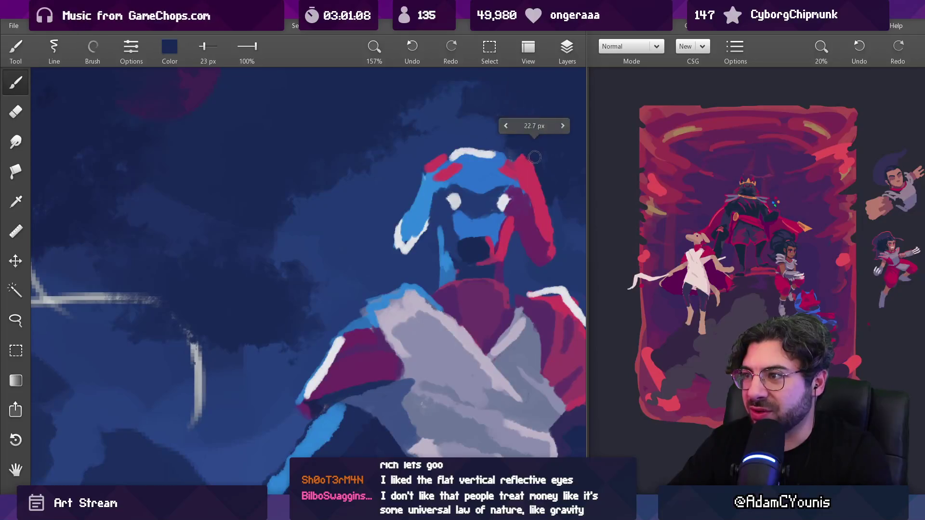
{"action": "left_click_drag", "start_coordinate": [536, 166], "coordinate": [544, 210]}
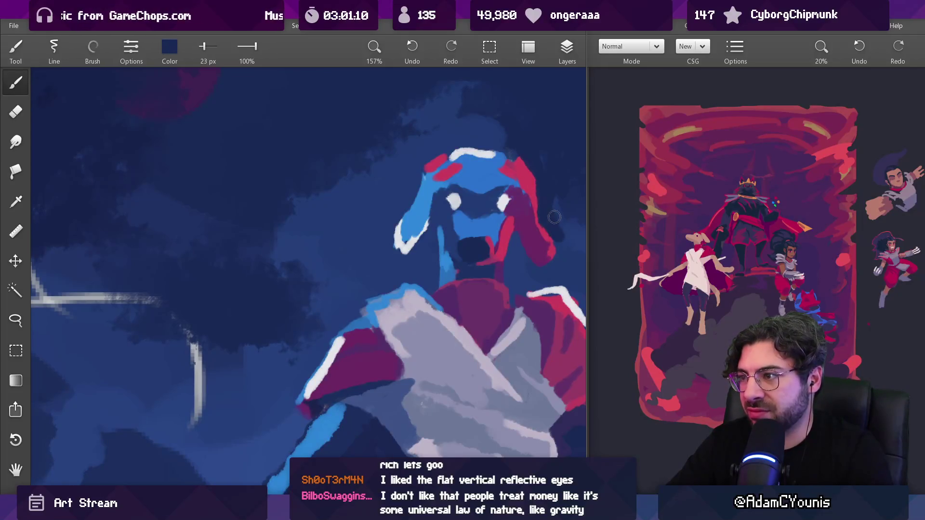
{"action": "scroll", "coordinate": [554, 217], "scroll_direction": "down", "scroll_amount": 11}
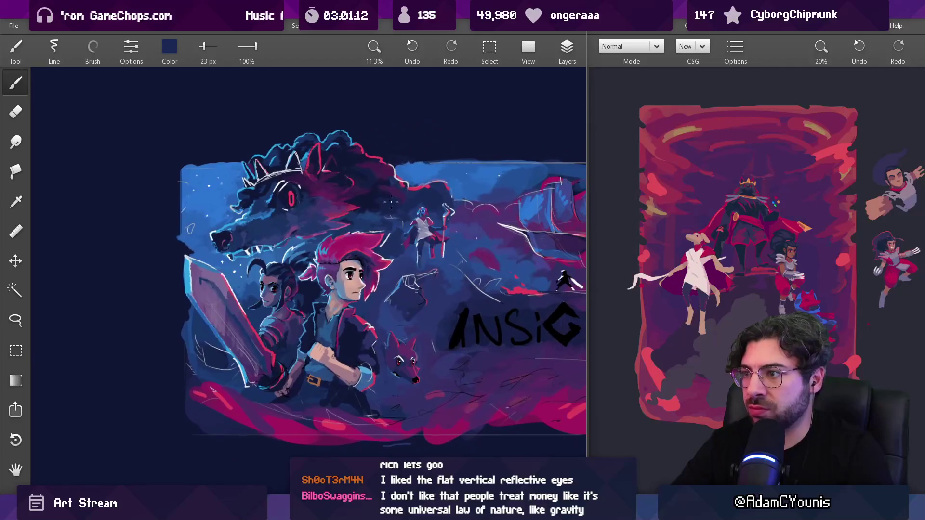
{"action": "scroll", "coordinate": [433, 222], "scroll_direction": "up", "scroll_amount": 9}
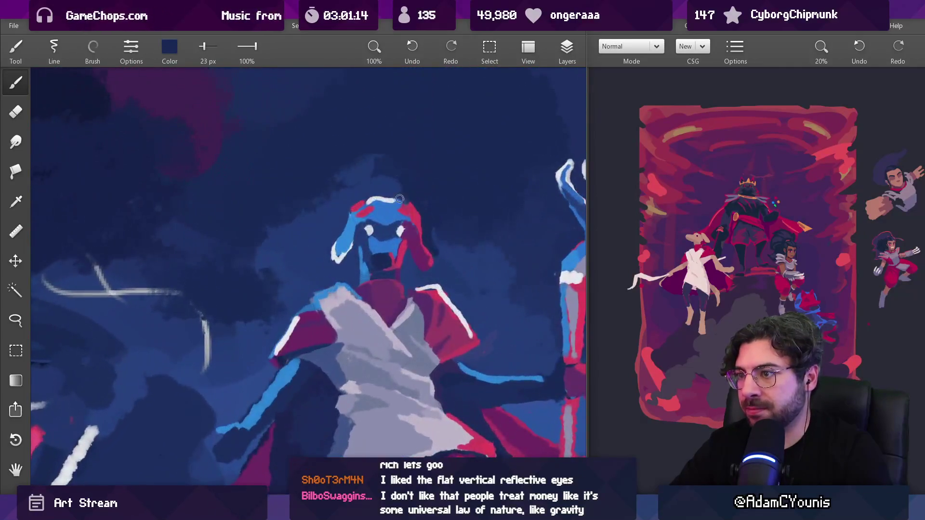
Step: Shrink the brush to 16 px and sample red, navy and blue around the ear and head
{"action": "left_click", "coordinate": [400, 209], "text": "alt"}
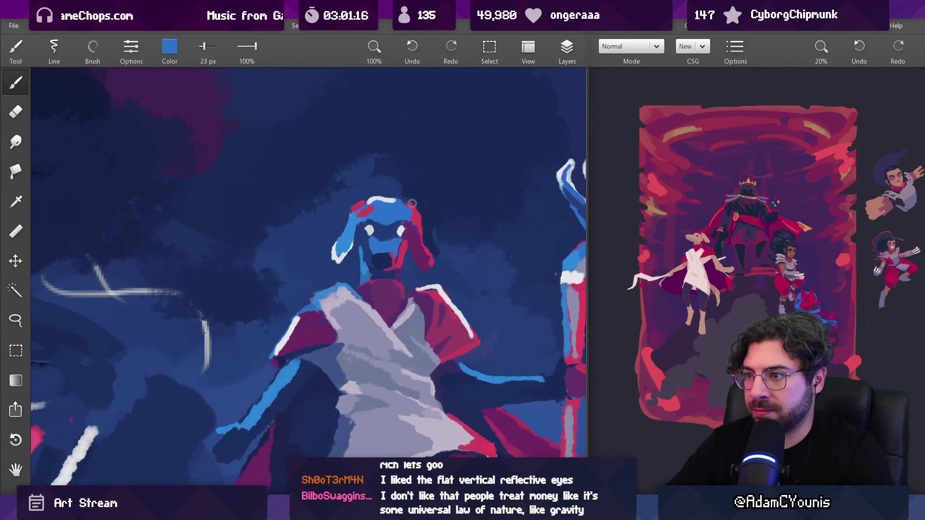
{"action": "scroll", "coordinate": [384, 212], "scroll_direction": "up", "scroll_amount": 2}
{"action": "left_click", "coordinate": [355, 203], "text": "alt"}
{"action": "key", "text": "bracketleft"}
{"action": "key", "text": "bracketleft"}
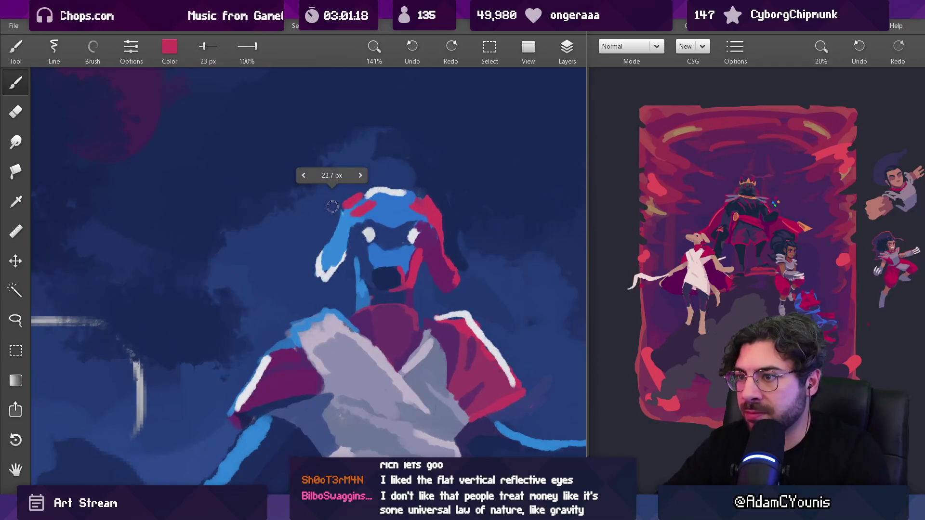
{"action": "key", "text": "bracketleft"}
{"action": "left_click", "coordinate": [352, 199], "text": "alt"}
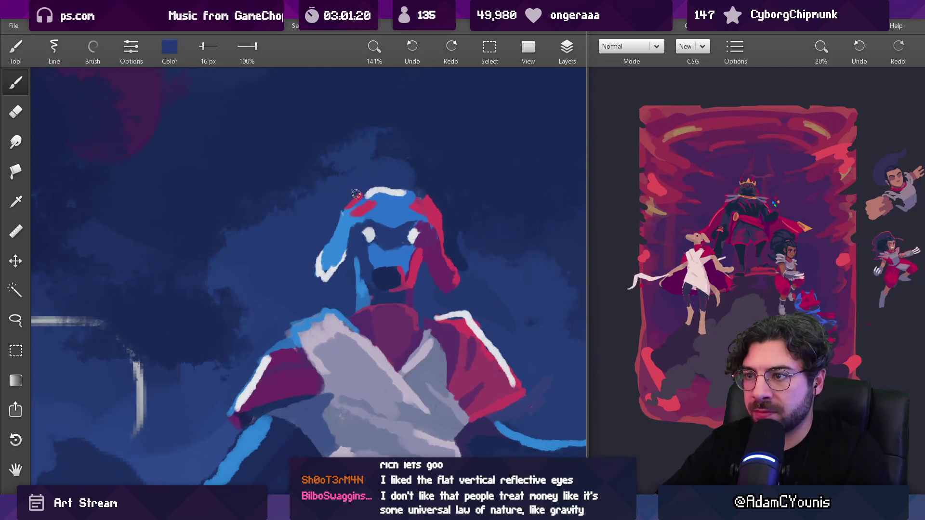
{"action": "left_click", "coordinate": [349, 207], "text": "alt"}
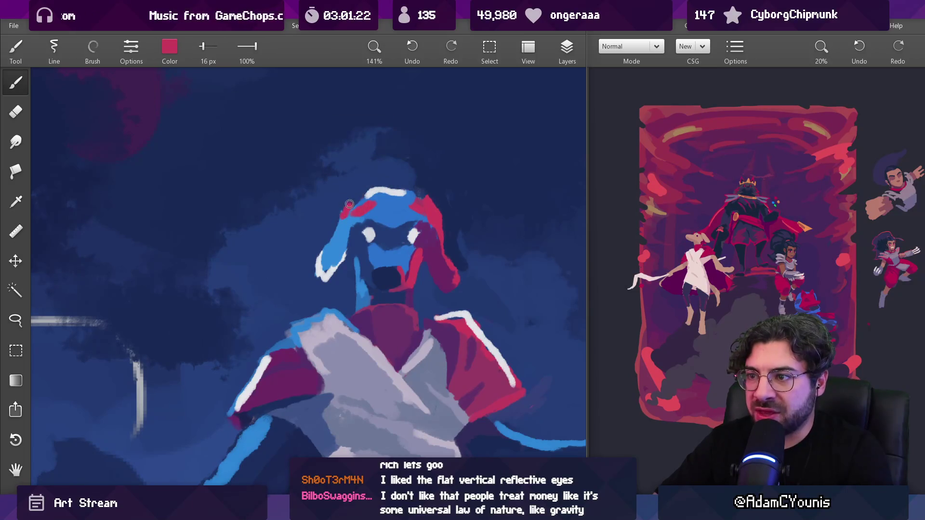
{"action": "left_click", "coordinate": [445, 219], "text": "alt"}
{"action": "left_click", "coordinate": [440, 204], "text": "alt"}
{"action": "mouse_move", "coordinate": [416, 197]}
{"action": "left_mouse_down"}
{"action": "mouse_move", "coordinate": [412, 205]}
{"action": "mouse_move", "coordinate": [430, 200]}
{"action": "left_mouse_up"}
Step: Sample bright blue and near-white from the head and reduce the brush for detail
{"action": "scroll", "coordinate": [418, 323], "scroll_direction": "down", "scroll_amount": 2}
{"action": "scroll", "coordinate": [418, 323], "scroll_direction": "down", "scroll_amount": 10}
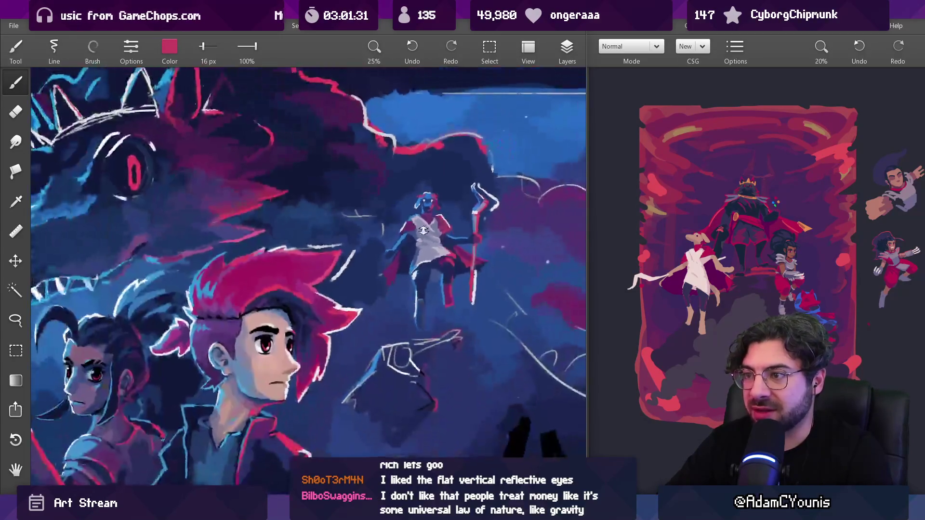
{"action": "scroll", "coordinate": [449, 234], "scroll_direction": "up", "scroll_amount": 10}
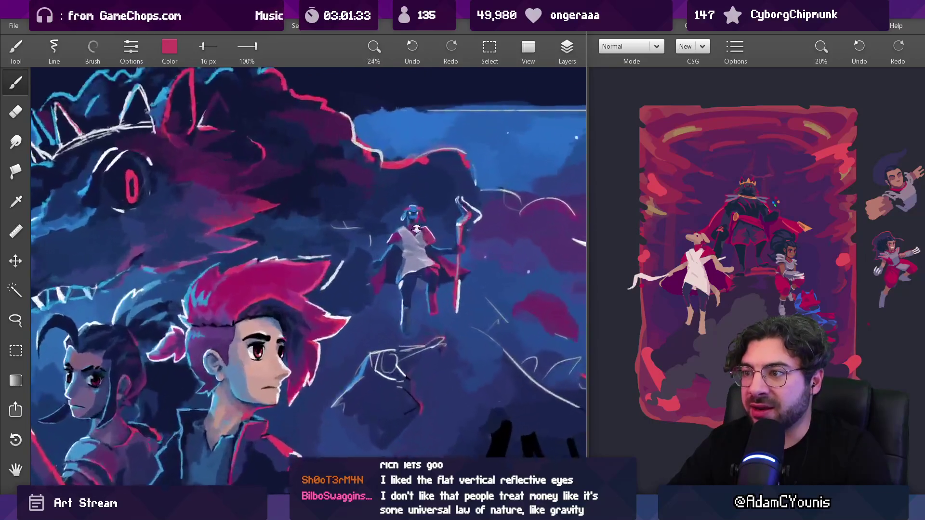
{"action": "left_click_drag", "start_coordinate": [413, 126], "coordinate": [395, 172]}
{"action": "mouse_move", "coordinate": [407, 136]}
{"action": "left_mouse_down"}
{"action": "mouse_move", "coordinate": [400, 183]}
{"action": "mouse_move", "coordinate": [419, 166]}
{"action": "mouse_move", "coordinate": [379, 179]}
{"action": "mouse_move", "coordinate": [382, 203]}
{"action": "mouse_move", "coordinate": [416, 166]}
{"action": "mouse_move", "coordinate": [410, 169]}
{"action": "left_mouse_up"}
{"action": "key", "text": "bracketleft"}
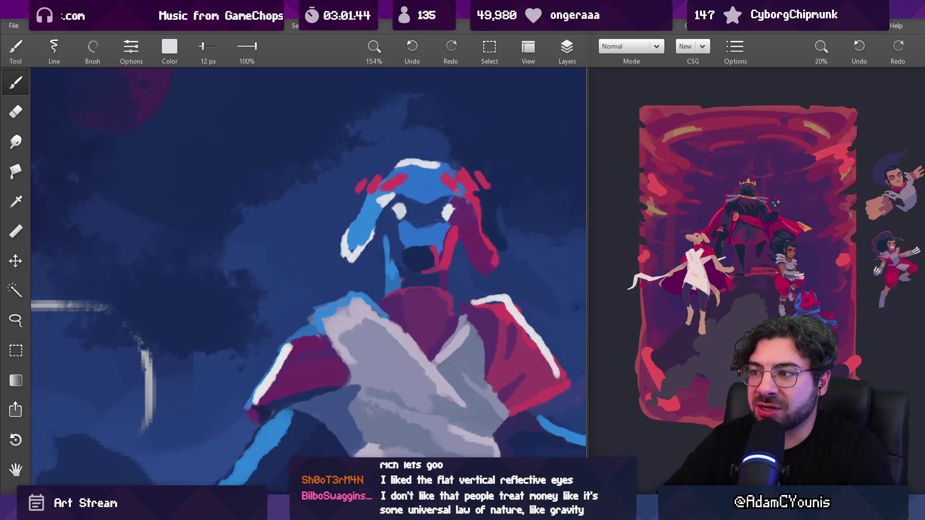
{"action": "scroll", "coordinate": [478, 188], "scroll_direction": "down", "scroll_amount": 10}
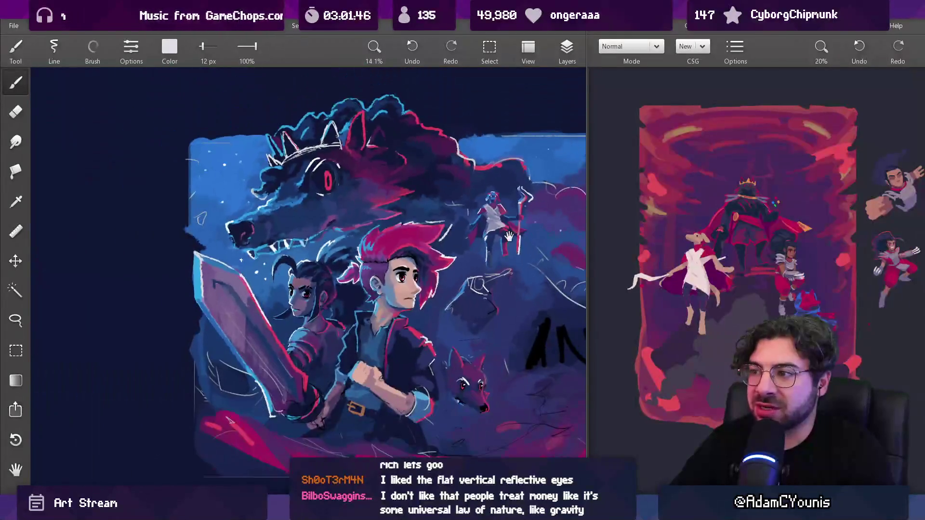
{"action": "scroll", "coordinate": [485, 238], "scroll_direction": "up", "scroll_amount": 3}
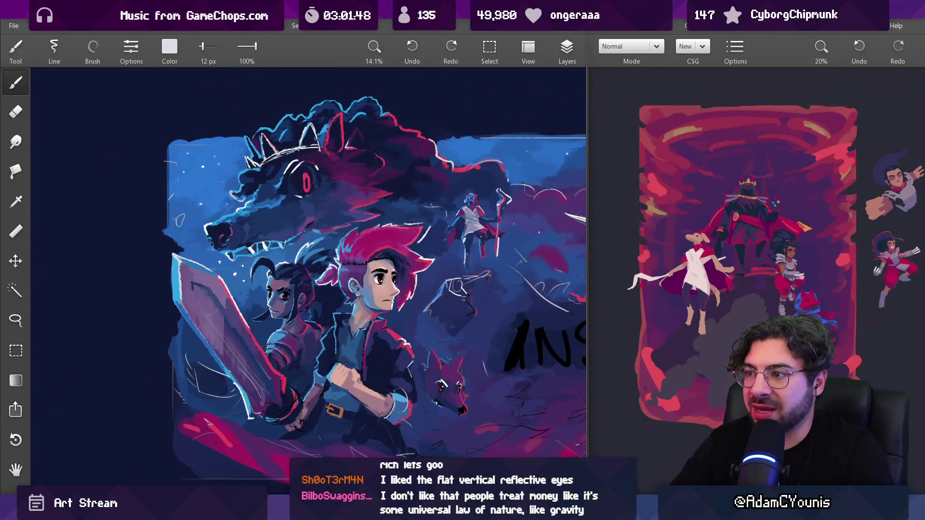
{"action": "scroll", "coordinate": [487, 204], "scroll_direction": "up", "scroll_amount": 10}
Step: Sample dark blue, light blue and magenta from the head and red ear
{"action": "left_click", "coordinate": [424, 231]}
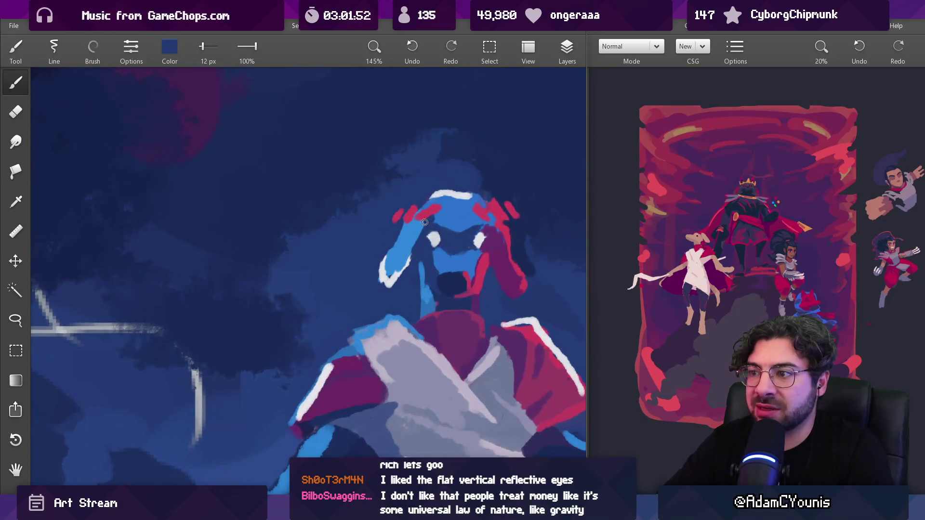
{"action": "left_click", "coordinate": [417, 224]}
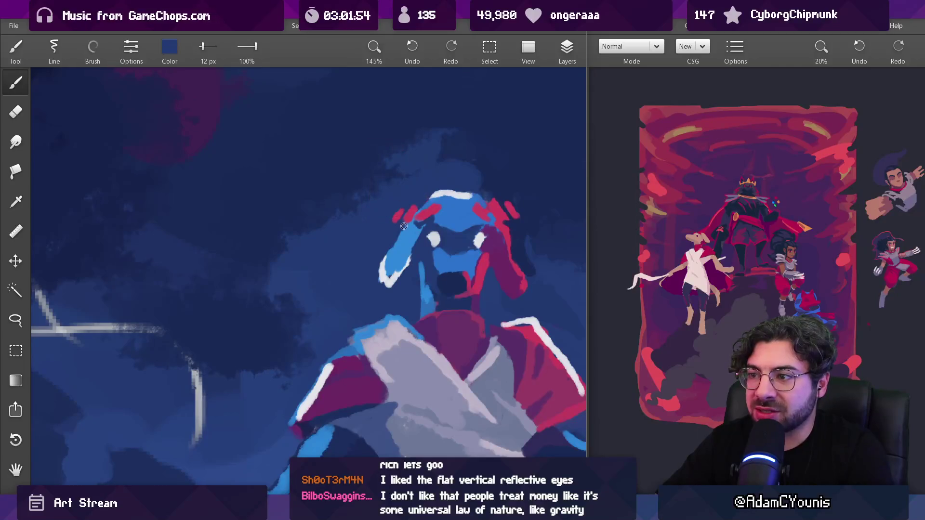
{"action": "left_click", "coordinate": [402, 251]}
{"action": "mouse_move", "coordinate": [501, 206]}
{"action": "left_mouse_down"}
{"action": "mouse_move", "coordinate": [491, 204]}
{"action": "mouse_move", "coordinate": [514, 217]}
{"action": "mouse_move", "coordinate": [489, 233]}
{"action": "left_mouse_up"}
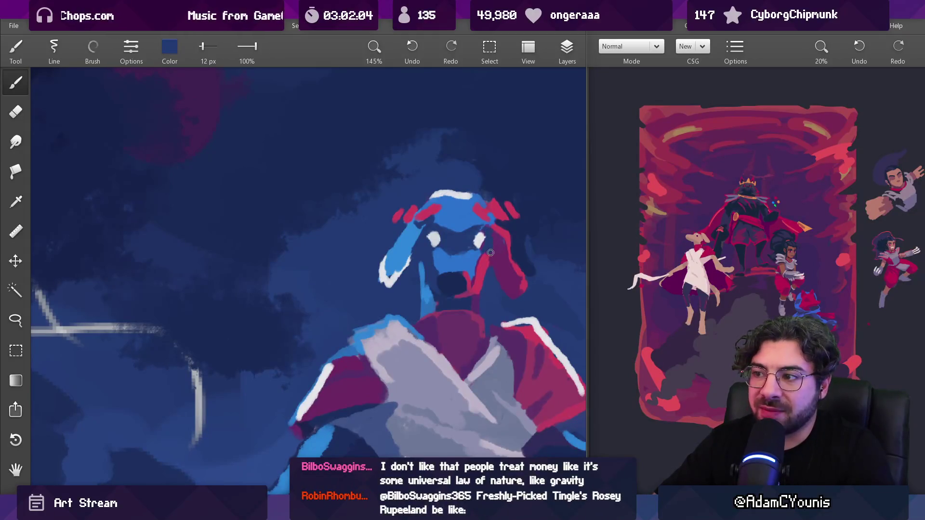
{"action": "mouse_move", "coordinate": [495, 251]}
{"action": "left_mouse_down"}
{"action": "mouse_move", "coordinate": [483, 337]}
{"action": "mouse_move", "coordinate": [477, 232]}
{"action": "mouse_move", "coordinate": [414, 211]}
{"action": "mouse_move", "coordinate": [361, 164]}
{"action": "left_mouse_up"}
Step: Undo the dark strokes over the face and lighten the mouth area with a larger brush
{"action": "key", "text": "ctrl+z"}
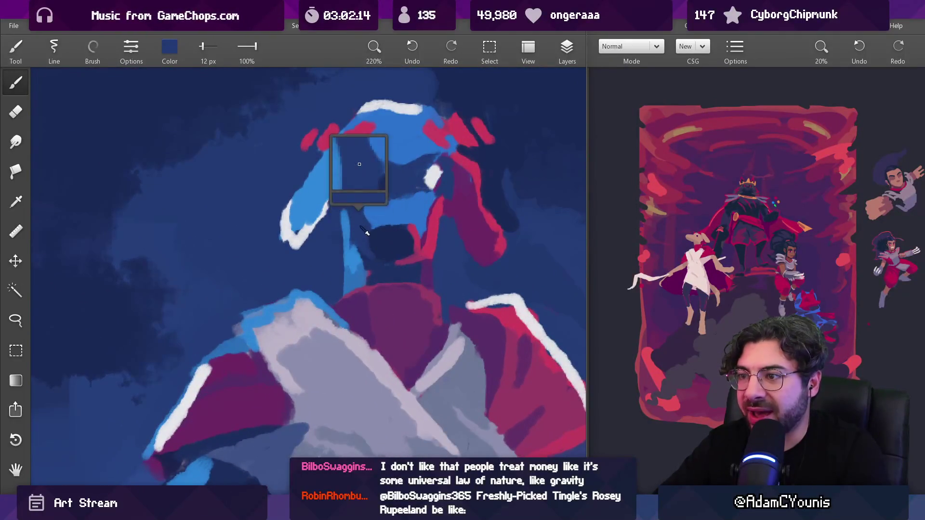
{"action": "key", "text": "ctrl+z"}
{"action": "key", "text": "bracketright"}
{"action": "mouse_move", "coordinate": [383, 244]}
{"action": "left_mouse_down"}
{"action": "mouse_move", "coordinate": [390, 254]}
{"action": "mouse_move", "coordinate": [403, 248]}
{"action": "left_mouse_up"}
{"action": "left_click_drag", "start_coordinate": [412, 214], "coordinate": [366, 144]}
{"action": "key", "text": "ctrl+z"}
Step: Sample red and navy from the head with a smaller detail brush
{"action": "left_click", "coordinate": [414, 227], "text": "alt"}
{"action": "key", "text": "bracketleft"}
{"action": "left_click", "coordinate": [369, 207], "text": "alt"}
{"action": "left_click", "coordinate": [369, 218], "text": "alt"}
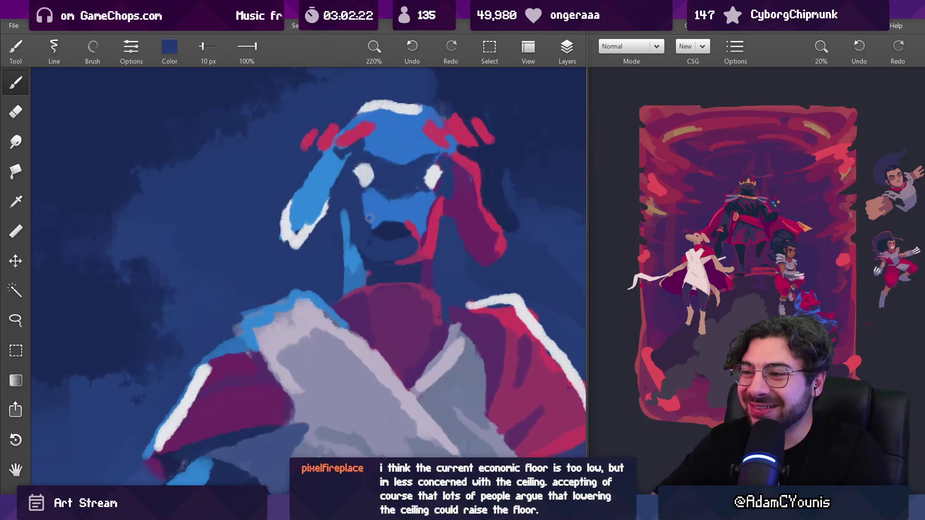
{"action": "scroll", "coordinate": [416, 205], "scroll_direction": "down", "scroll_amount": 6}
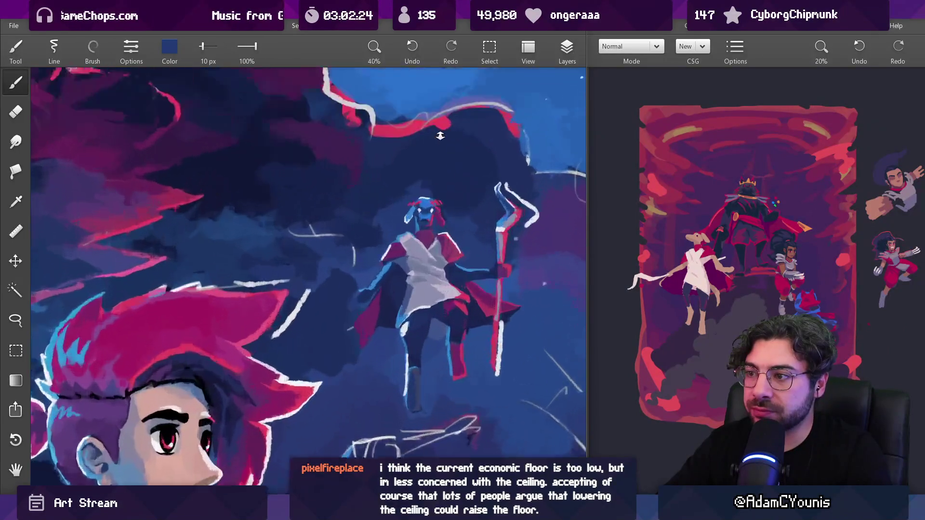
Step: Sample red, navy and light blue from the figure's head
{"action": "scroll", "coordinate": [432, 219], "scroll_direction": "up", "scroll_amount": 4}
{"action": "left_click", "coordinate": [420, 235], "text": "alt"}
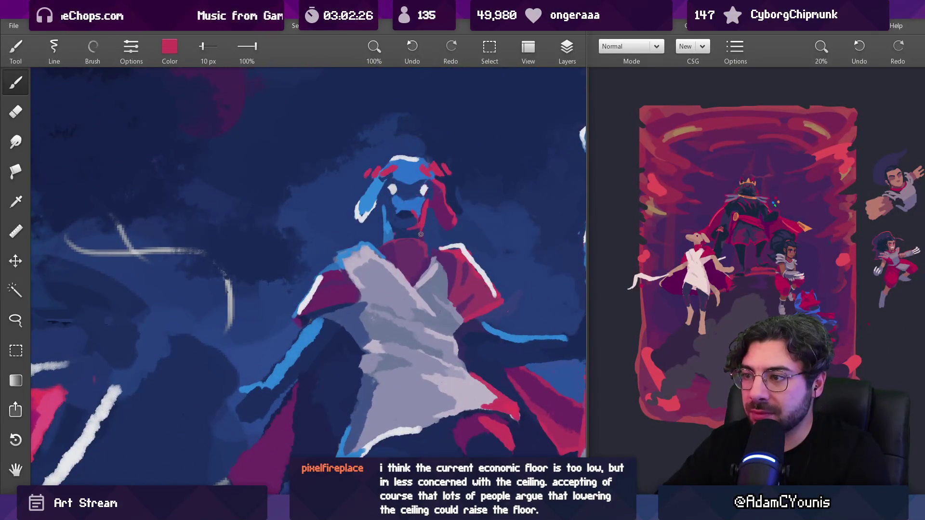
{"action": "left_click", "coordinate": [415, 234], "text": "alt"}
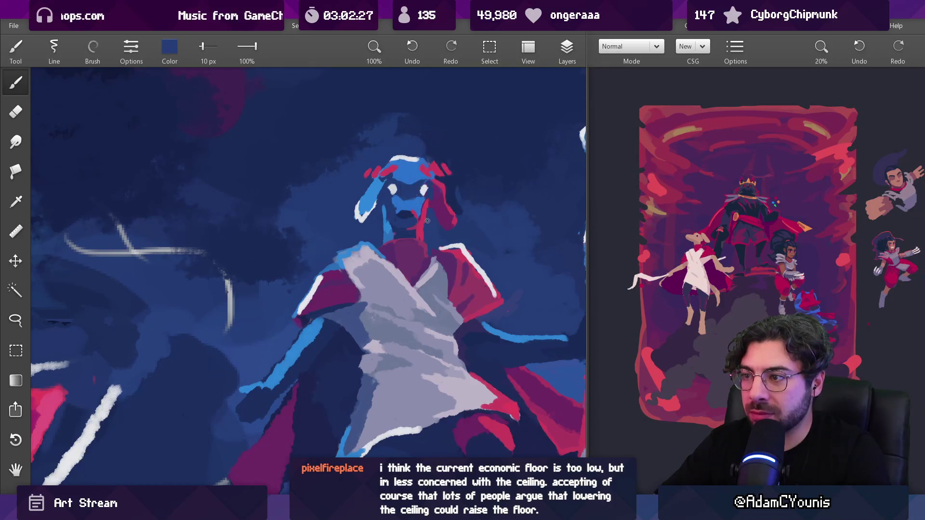
{"action": "scroll", "coordinate": [407, 223], "scroll_direction": "up", "scroll_amount": 3}
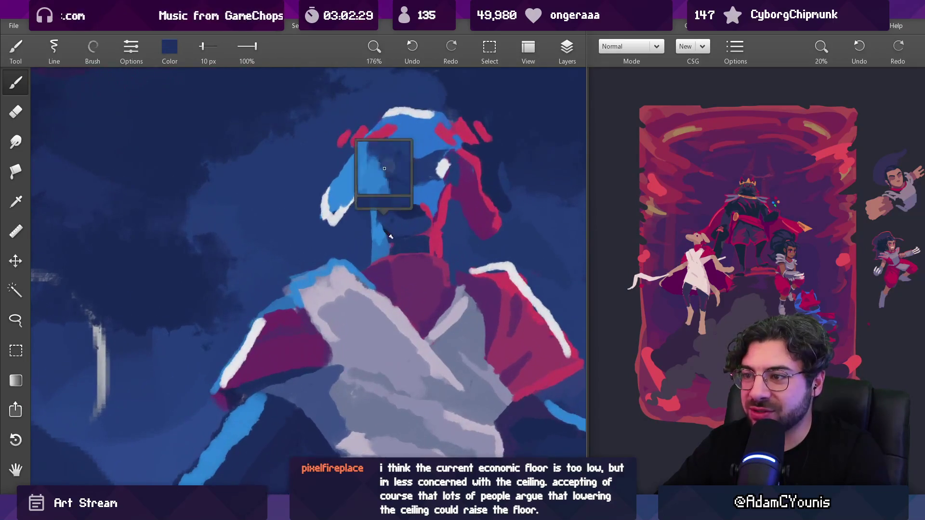
{"action": "left_click", "coordinate": [378, 222], "text": "alt"}
{"action": "left_click", "coordinate": [375, 196], "text": "alt"}
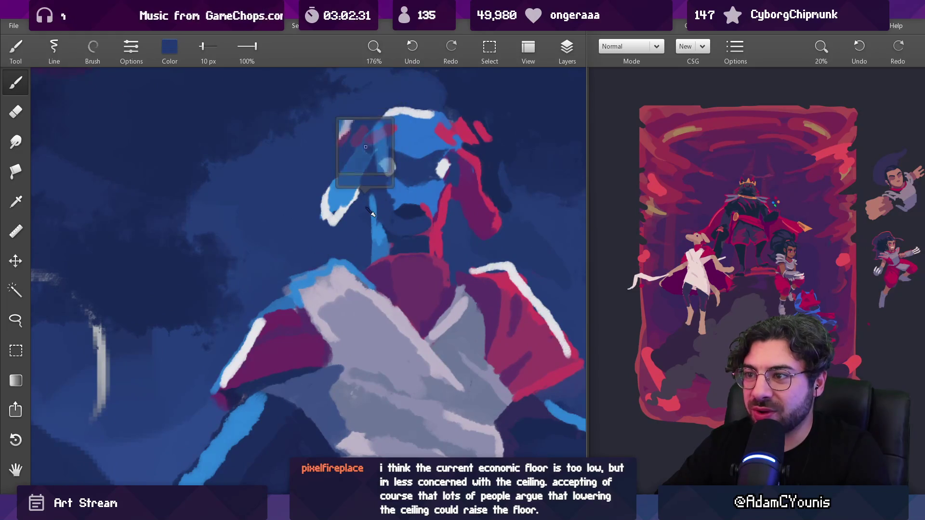
{"action": "left_click", "coordinate": [374, 226], "text": "alt"}
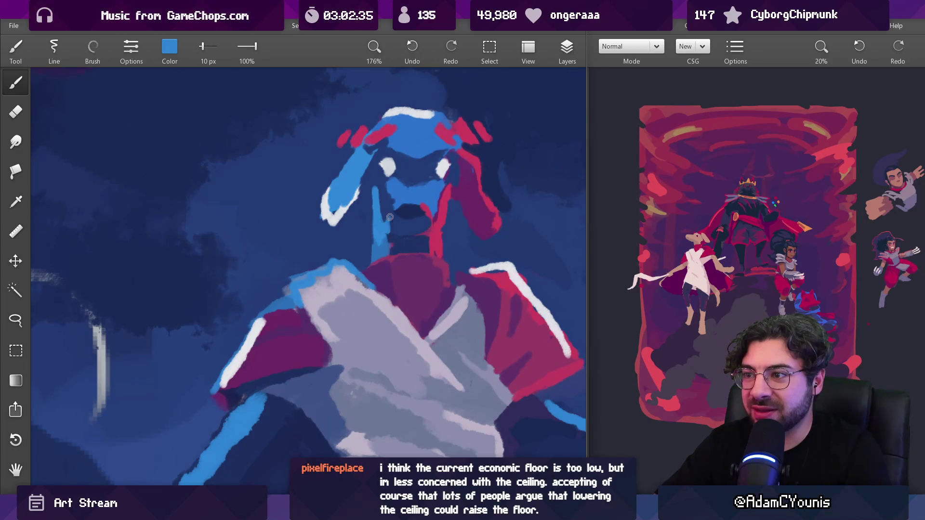
Step: Enlarge the brush to 22 px and hide the reference image beside the canvas
{"action": "scroll", "coordinate": [388, 219], "scroll_direction": "down", "scroll_amount": 10}
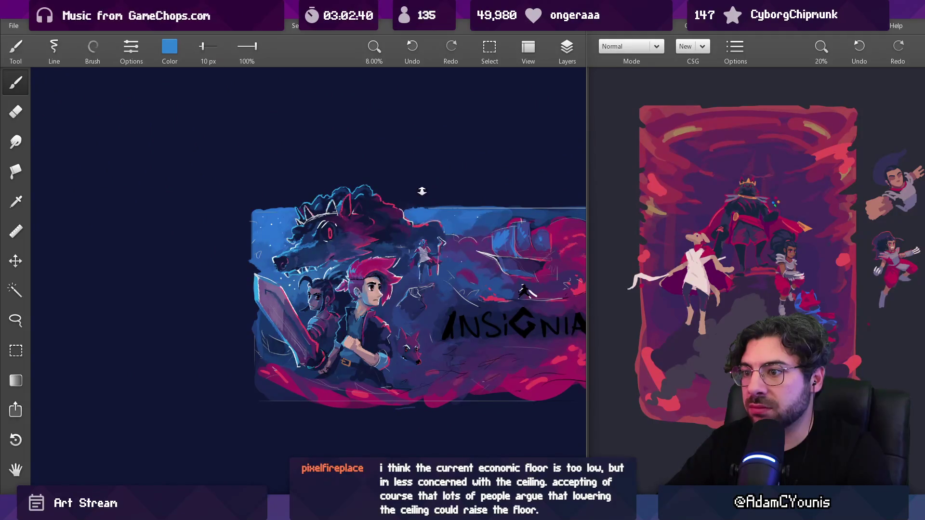
{"action": "scroll", "coordinate": [440, 242], "scroll_direction": "up", "scroll_amount": 5}
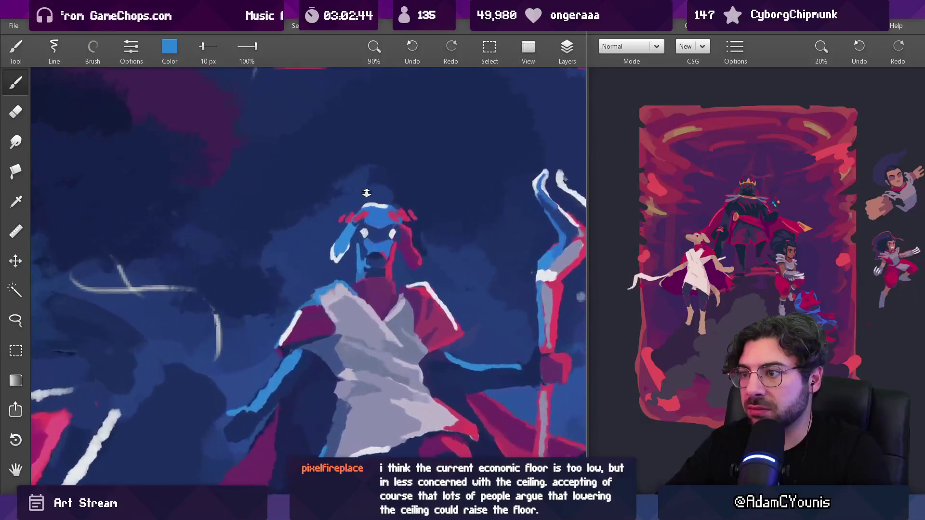
{"action": "scroll", "coordinate": [371, 227], "scroll_direction": "down", "scroll_amount": 5}
{"action": "scroll", "coordinate": [398, 220], "scroll_direction": "up", "scroll_amount": 6}
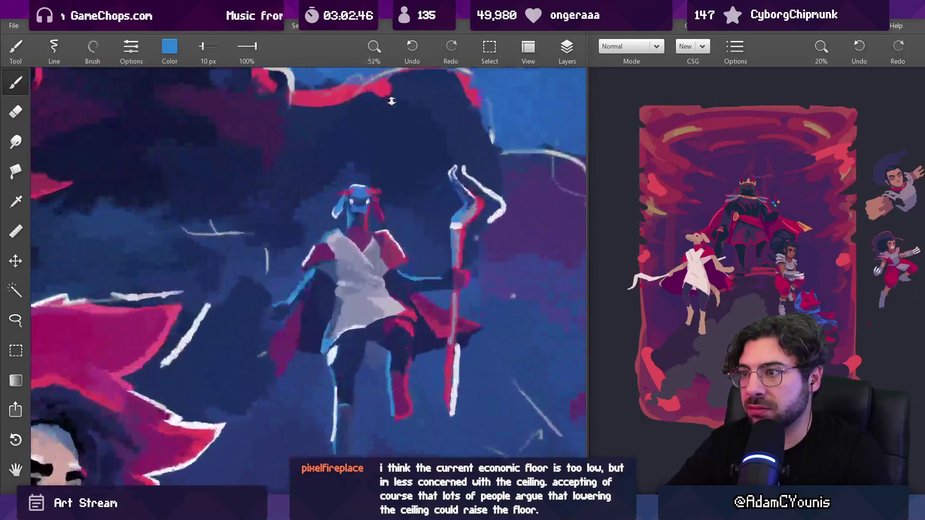
{"action": "key", "text": "bracketright"}
{"action": "key", "text": "bracketright"}
{"action": "key", "text": "bracketright"}
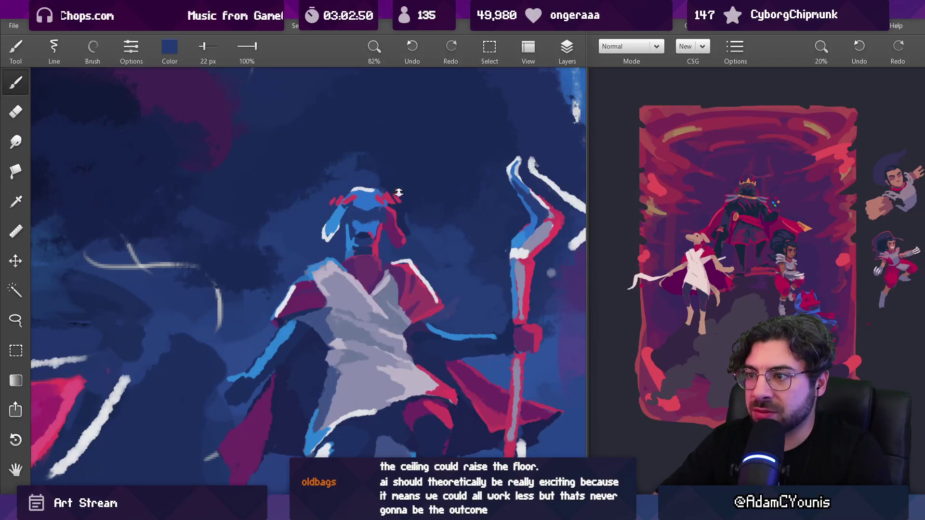
{"action": "scroll", "coordinate": [398, 193], "scroll_direction": "down", "scroll_amount": 6}
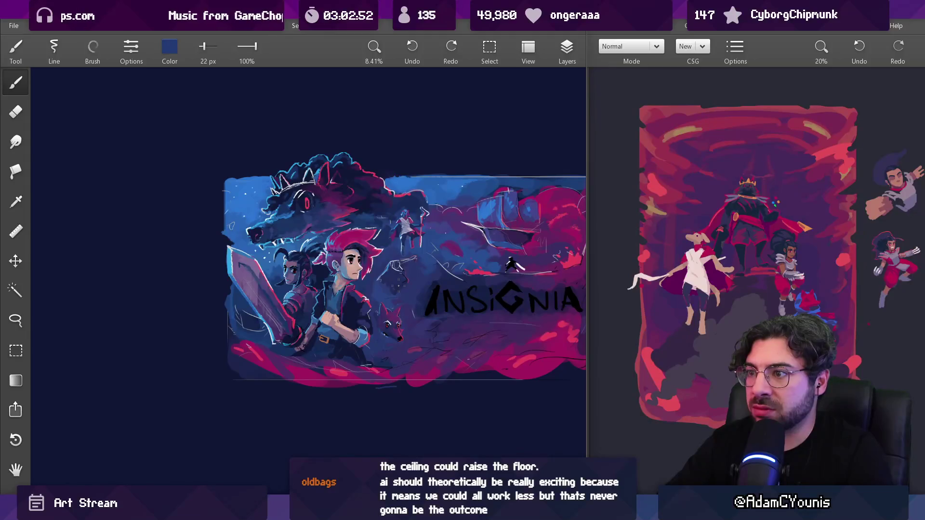
{"action": "scroll", "coordinate": [399, 278], "scroll_direction": "up", "scroll_amount": 5}
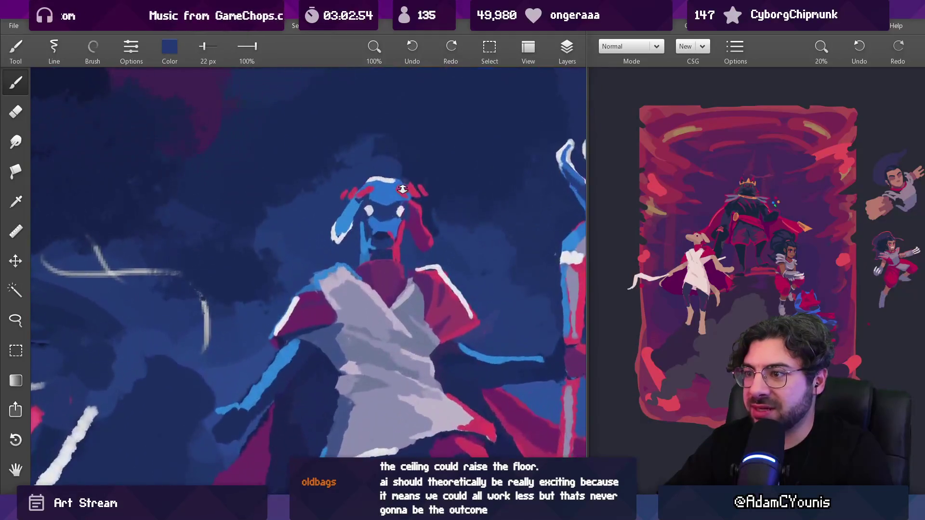
{"action": "scroll", "coordinate": [405, 269], "scroll_direction": "down", "scroll_amount": 1}
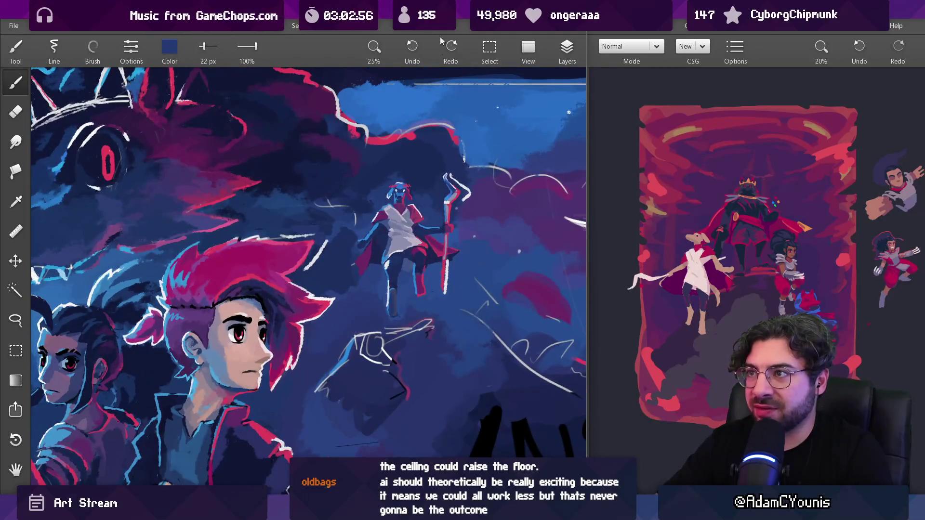
{"action": "key", "text": "Tab"}
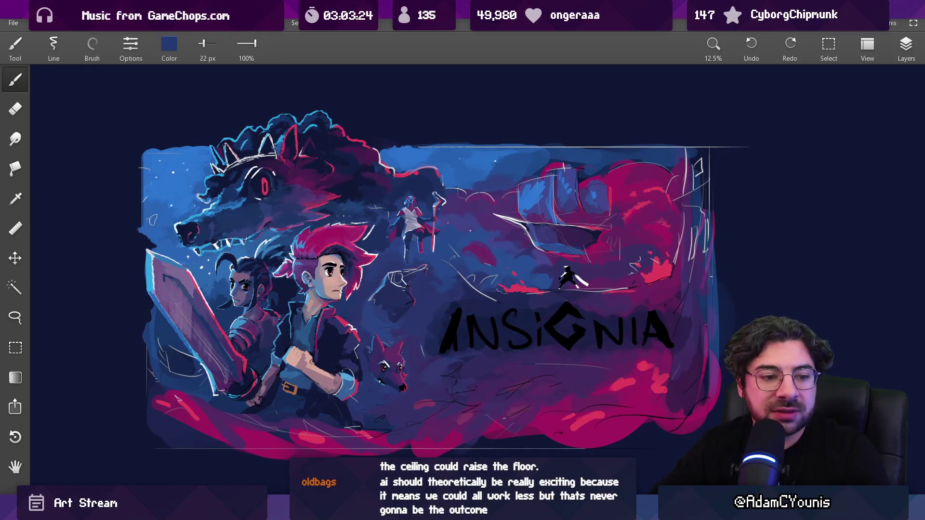
Step: Zoom in and out around the painting, settling close on the caped figure's head
{"action": "scroll", "coordinate": [412, 205], "scroll_direction": "up", "scroll_amount": 6}
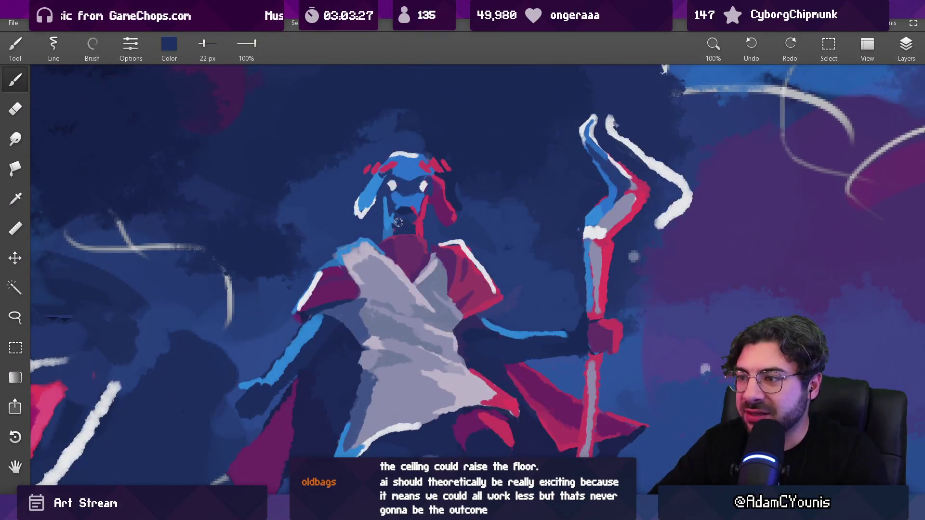
{"action": "scroll", "coordinate": [412, 224], "scroll_direction": "down", "scroll_amount": 5}
{"action": "scroll", "coordinate": [430, 208], "scroll_direction": "up", "scroll_amount": 2}
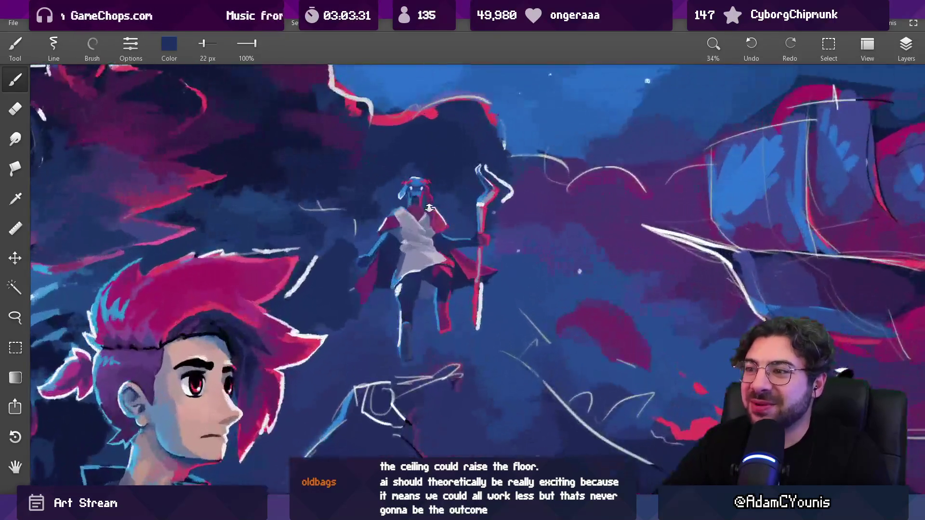
{"action": "scroll", "coordinate": [429, 208], "scroll_direction": "up", "scroll_amount": 5}
Step: Lasso part of the figure's face, repaint around the mouth, and sample light blue from the head
{"action": "key", "text": "l"}
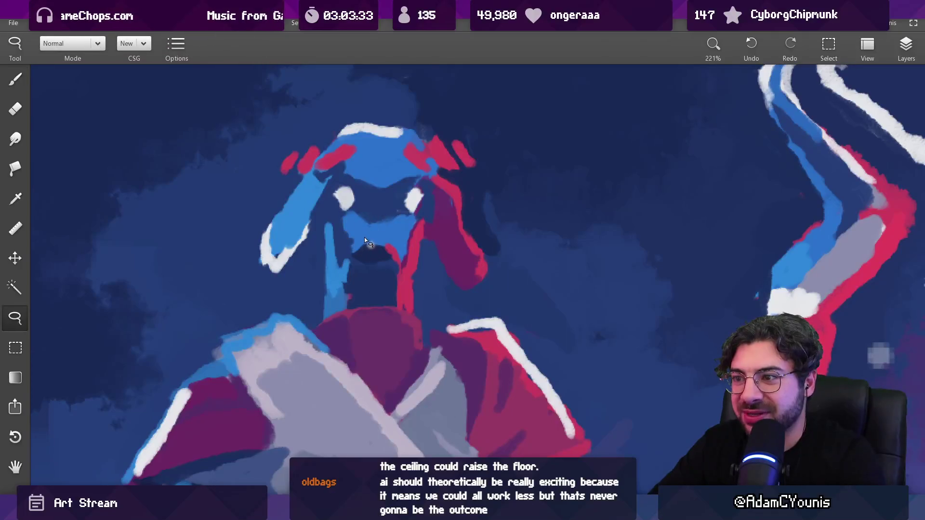
{"action": "mouse_move", "coordinate": [357, 271]}
{"action": "left_mouse_down"}
{"action": "mouse_move", "coordinate": [400, 287]}
{"action": "mouse_move", "coordinate": [407, 255]}
{"action": "mouse_move", "coordinate": [371, 264]}
{"action": "left_mouse_up"}
{"action": "key", "text": "b"}
{"action": "mouse_move", "coordinate": [378, 231]}
{"action": "left_mouse_down"}
{"action": "mouse_move", "coordinate": [371, 215]}
{"action": "mouse_move", "coordinate": [390, 211]}
{"action": "mouse_move", "coordinate": [382, 183]}
{"action": "left_mouse_up"}
{"action": "left_click", "coordinate": [382, 182], "text": "alt"}
{"action": "scroll", "coordinate": [383, 270], "scroll_direction": "down", "scroll_amount": 3}
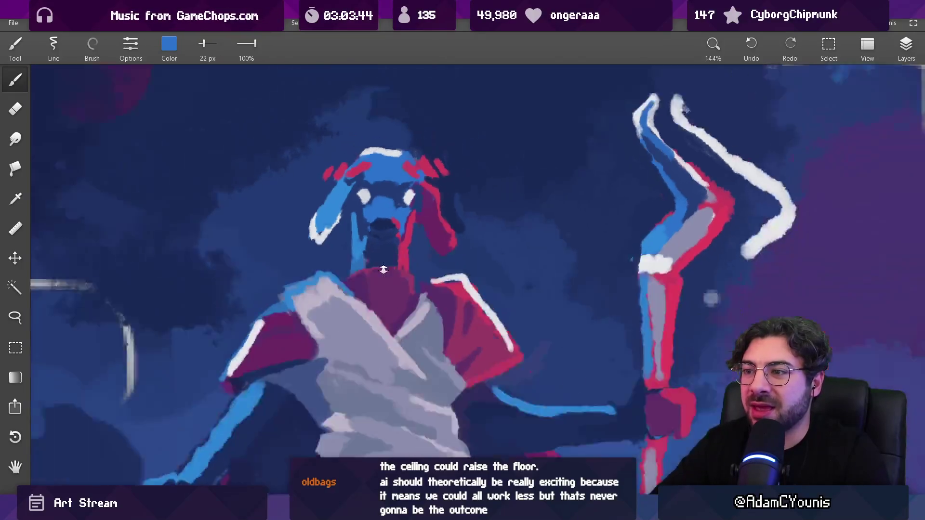
{"action": "scroll", "coordinate": [383, 270], "scroll_direction": "down", "scroll_amount": 5}
{"action": "scroll", "coordinate": [397, 237], "scroll_direction": "up", "scroll_amount": 8}
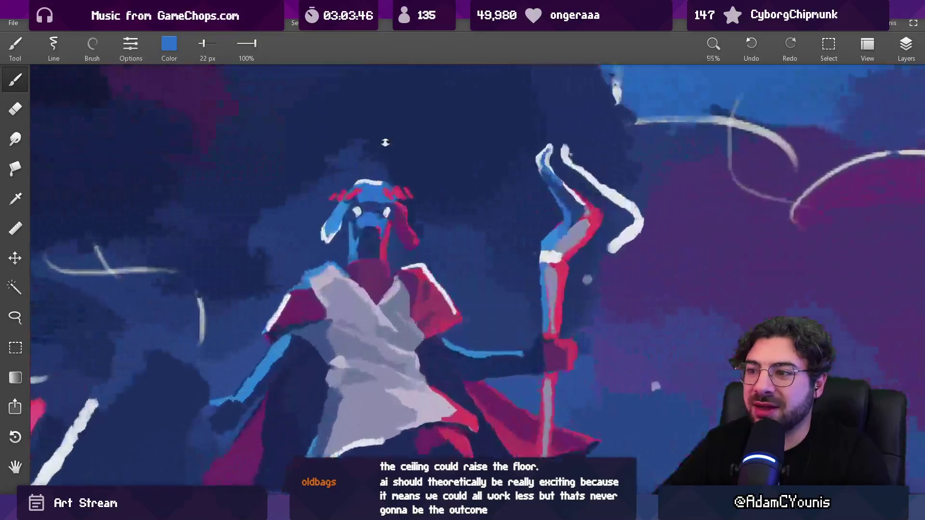
Step: Lasso the mouth area, darken the mouth with sampled navy, then pick up red from the figure
{"action": "key", "text": "z"}
{"action": "mouse_move", "coordinate": [356, 221]}
{"action": "left_mouse_down"}
{"action": "mouse_move", "coordinate": [354, 248]}
{"action": "mouse_move", "coordinate": [386, 248]}
{"action": "mouse_move", "coordinate": [374, 205]}
{"action": "left_mouse_up"}
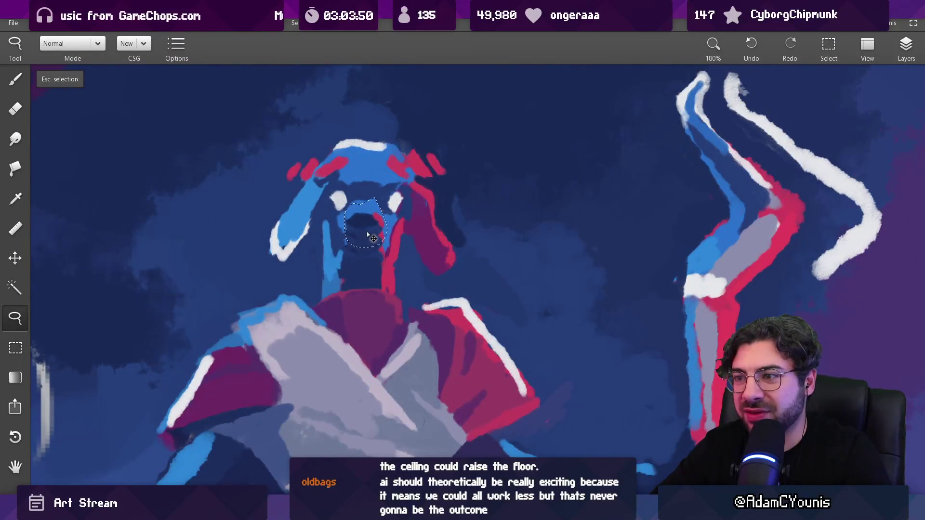
{"action": "key", "text": "Escape"}
{"action": "key", "text": "b"}
{"action": "key", "text": "alt"}
{"action": "left_click", "coordinate": [367, 251], "text": "alt"}
{"action": "left_click_drag", "start_coordinate": [357, 253], "coordinate": [364, 240]}
{"action": "left_click", "coordinate": [390, 254], "text": "alt"}
{"action": "scroll", "coordinate": [386, 254], "scroll_direction": "down", "scroll_amount": 3}
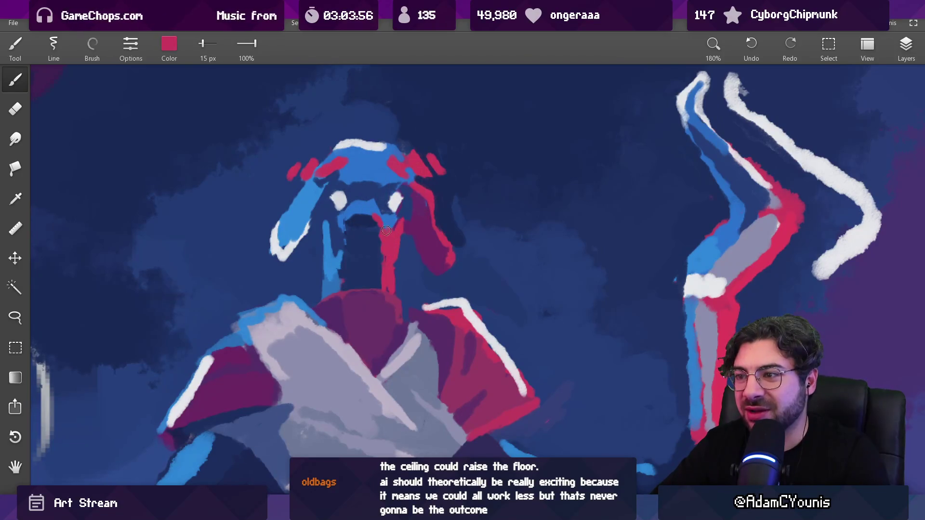
{"action": "scroll", "coordinate": [399, 241], "scroll_direction": "down", "scroll_amount": 10}
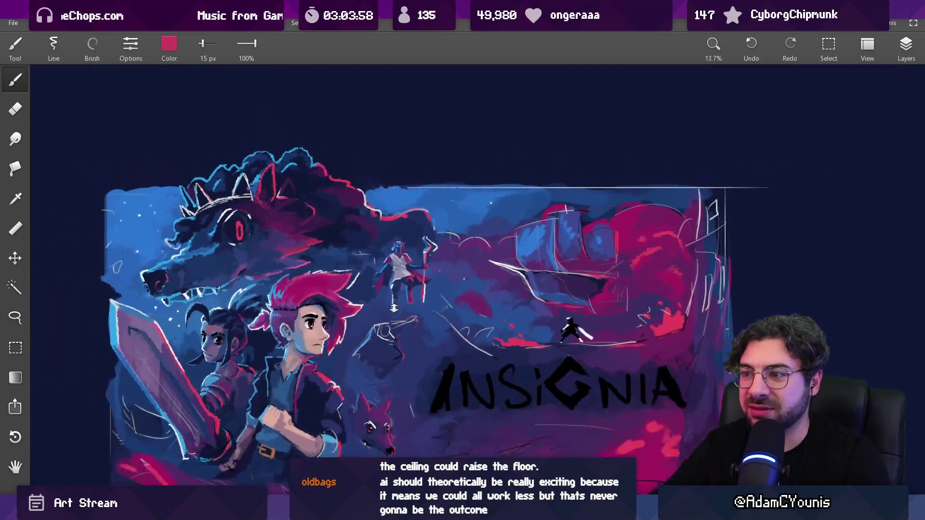
Step: Sample blue and dark navy from the figure's head and enlarge the brush
{"action": "scroll", "coordinate": [405, 234], "scroll_direction": "up", "scroll_amount": 10}
{"action": "left_click", "coordinate": [376, 263], "text": "alt"}
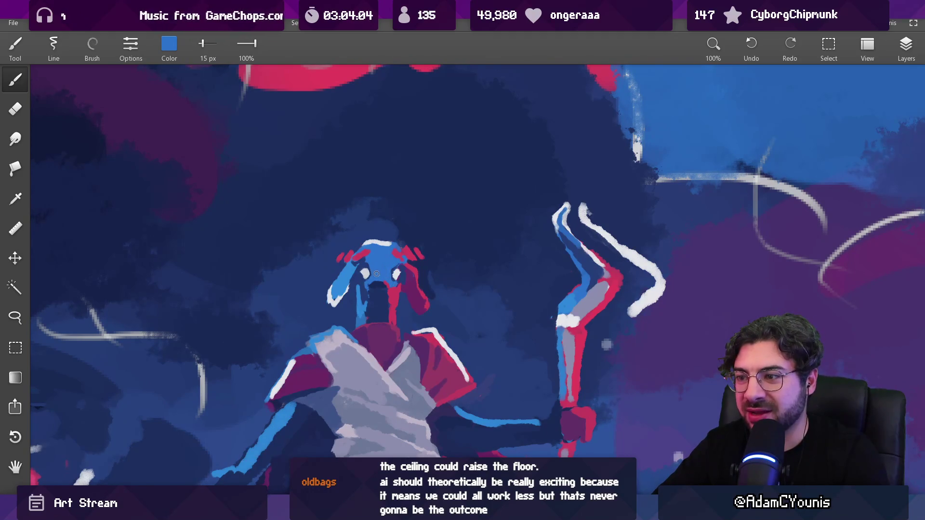
{"action": "scroll", "coordinate": [367, 265], "scroll_direction": "down", "scroll_amount": 10}
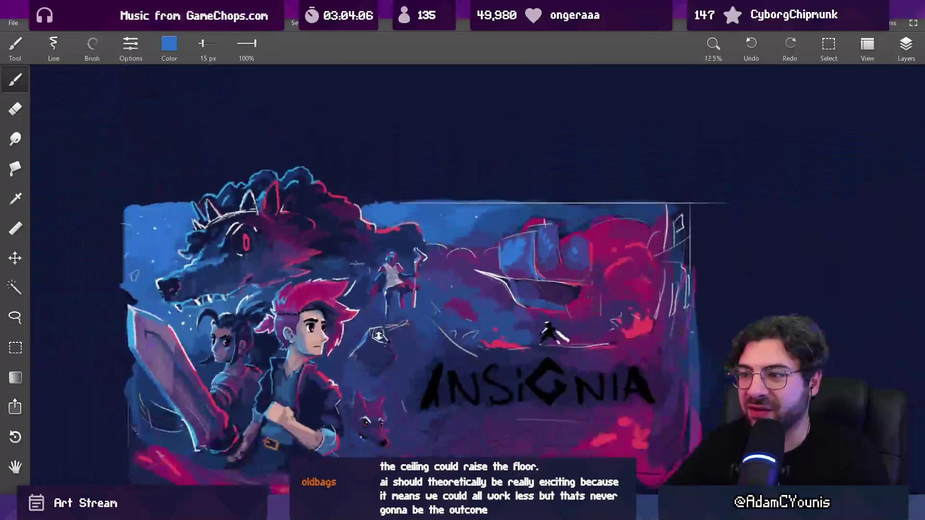
{"action": "scroll", "coordinate": [394, 301], "scroll_direction": "up", "scroll_amount": 10}
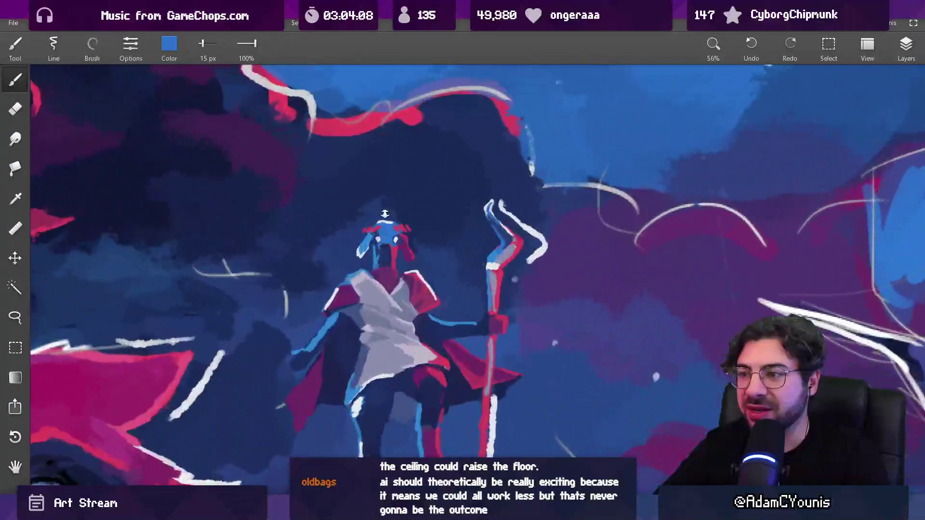
{"action": "left_click", "coordinate": [388, 252], "text": "alt"}
{"action": "key", "text": "bracketright"}
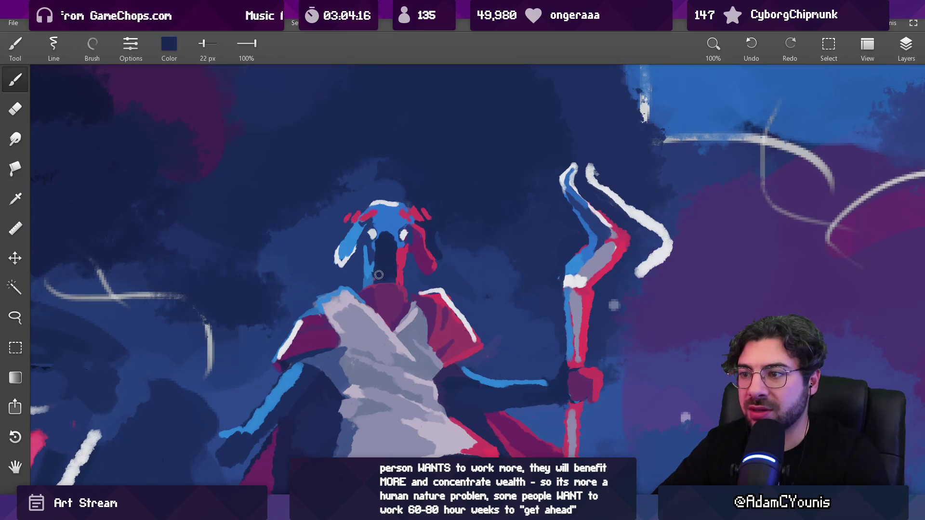
Step: Rework the face with bright and darker blues sampled from the head, using a smaller brush
{"action": "left_click", "coordinate": [368, 251], "text": "alt"}
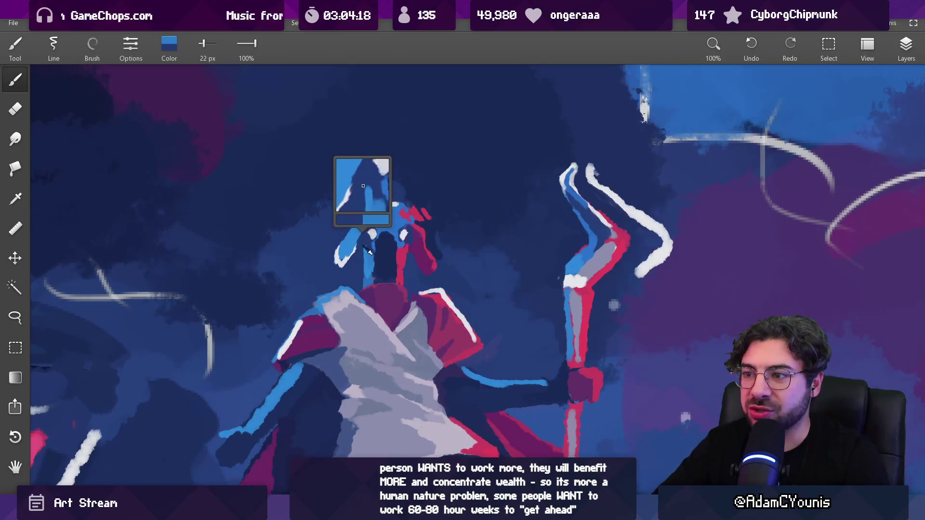
{"action": "scroll", "coordinate": [369, 270], "scroll_direction": "down", "scroll_amount": 10}
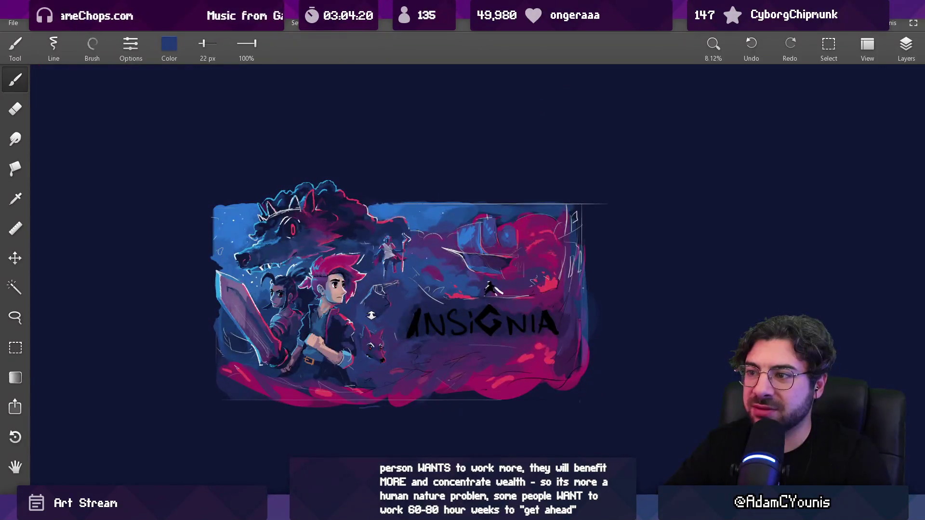
{"action": "scroll", "coordinate": [389, 258], "scroll_direction": "up", "scroll_amount": 3}
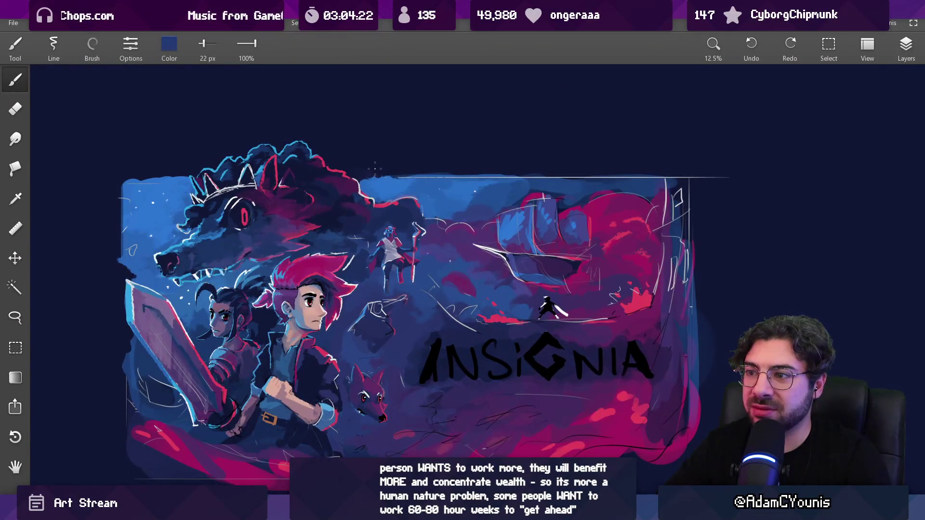
{"action": "scroll", "coordinate": [392, 190], "scroll_direction": "up", "scroll_amount": 15}
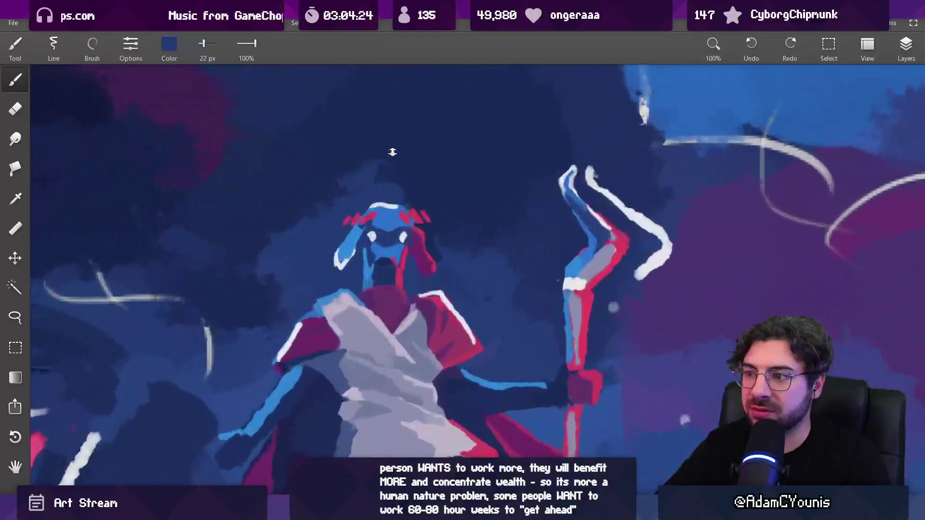
{"action": "left_click", "coordinate": [393, 278], "text": "alt"}
{"action": "key", "text": "bracketleft"}
{"action": "key", "text": "bracketleft"}
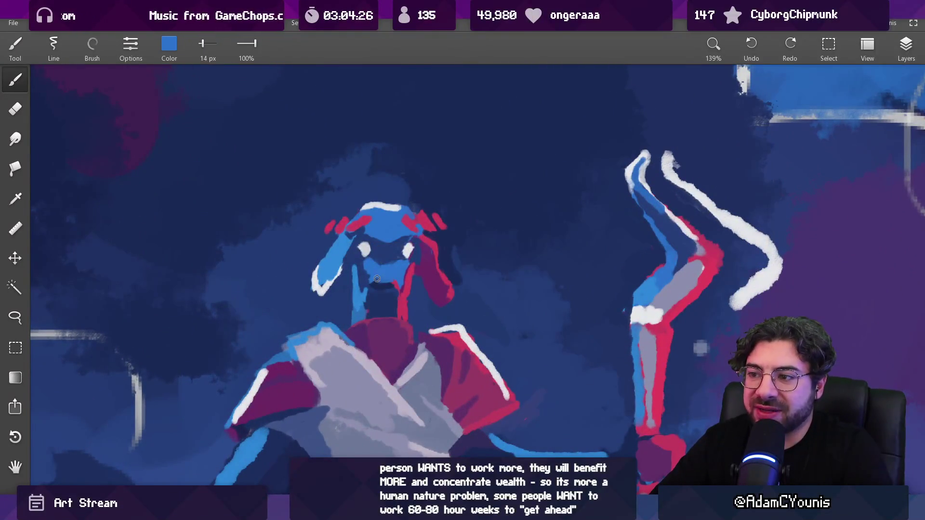
{"action": "left_click", "coordinate": [366, 268], "text": "alt"}
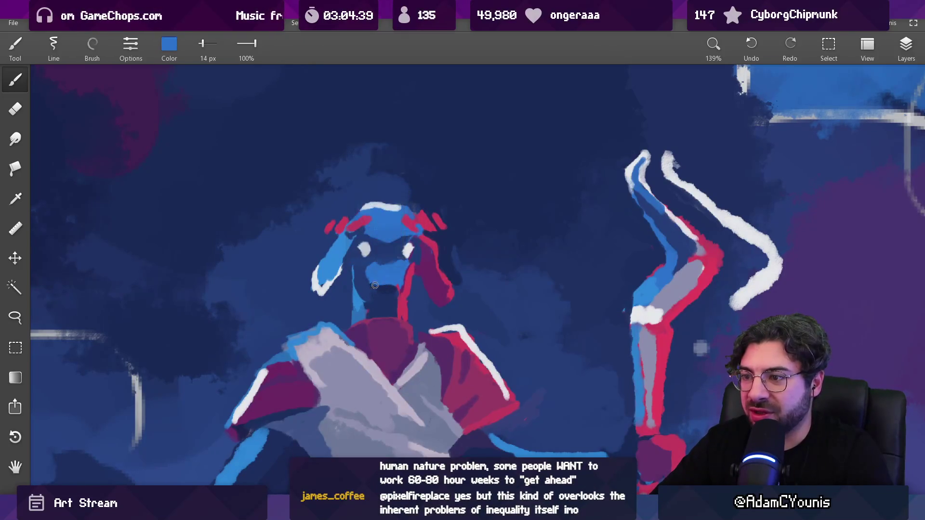
{"action": "left_click", "coordinate": [365, 270], "text": "alt"}
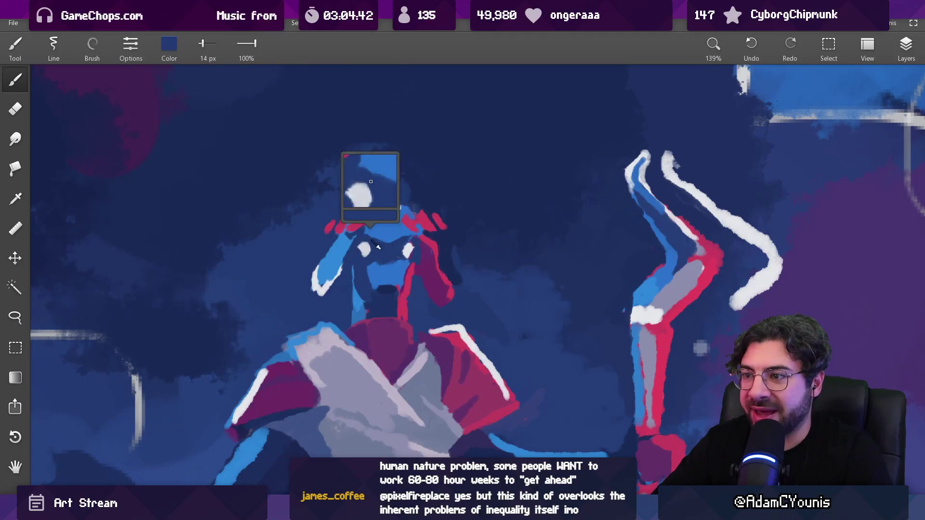
{"action": "scroll", "coordinate": [427, 260], "scroll_direction": "down", "scroll_amount": 5}
{"action": "scroll", "coordinate": [427, 261], "scroll_direction": "down", "scroll_amount": 5}
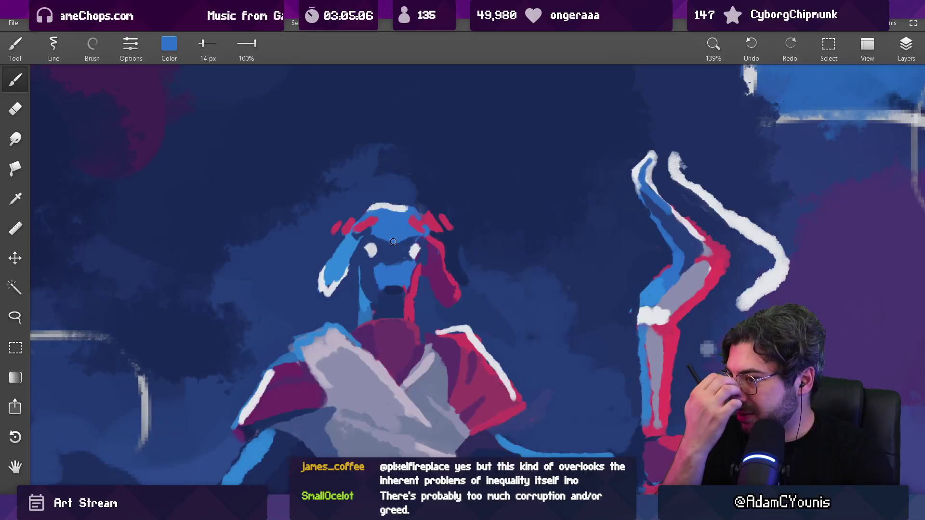
Step: Paint light blue and dark navy over the face to sharpen the eyes and navy snout
{"action": "left_click", "coordinate": [375, 312], "text": "alt"}
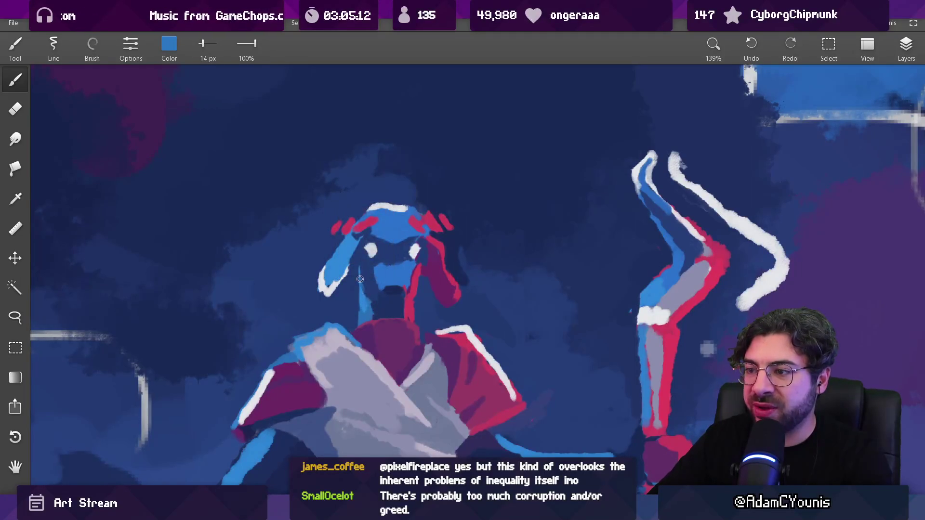
{"action": "scroll", "coordinate": [357, 313], "scroll_direction": "down", "scroll_amount": 8}
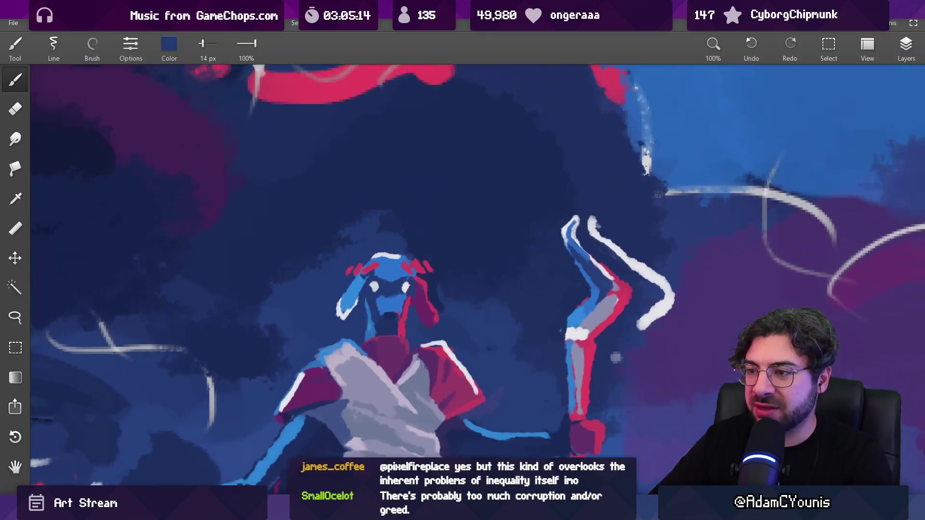
{"action": "scroll", "coordinate": [390, 194], "scroll_direction": "up", "scroll_amount": 9}
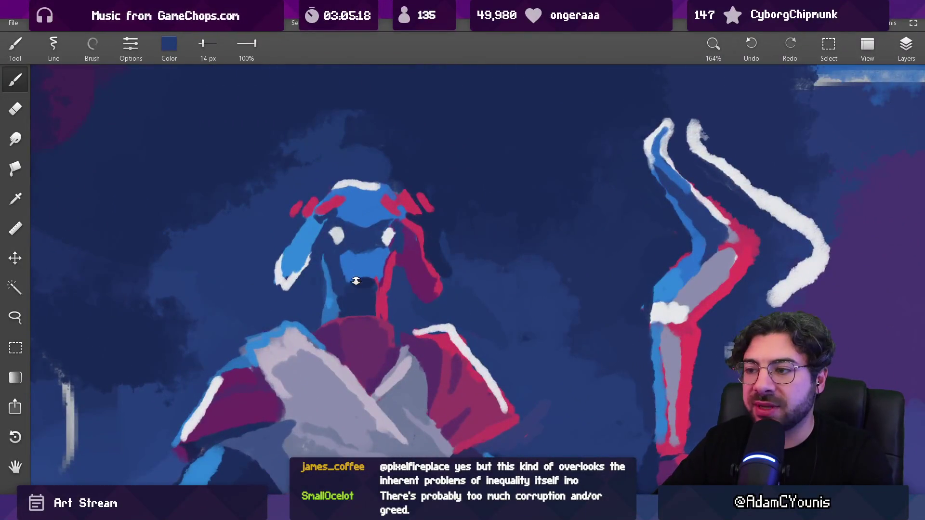
{"action": "scroll", "coordinate": [356, 281], "scroll_direction": "up", "scroll_amount": 3}
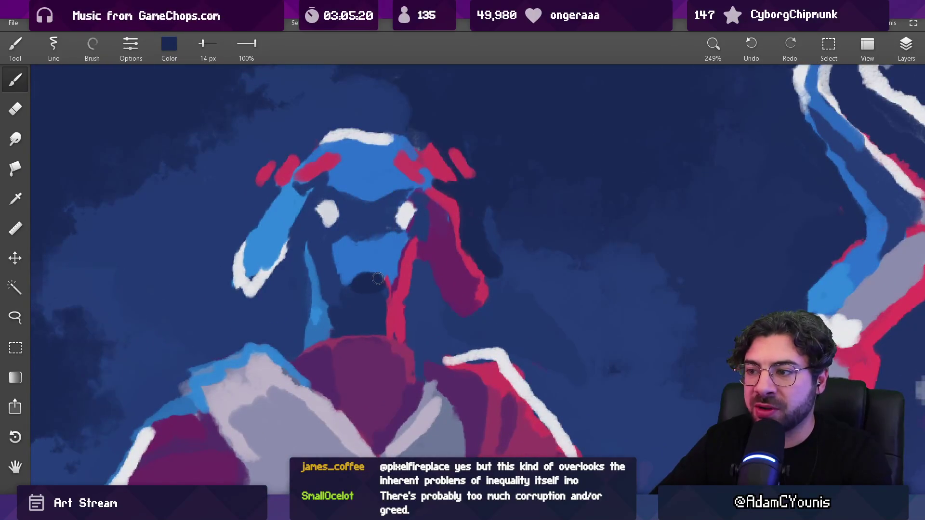
{"action": "mouse_move", "coordinate": [355, 281]}
{"action": "left_mouse_down"}
{"action": "mouse_move", "coordinate": [366, 268]}
{"action": "mouse_move", "coordinate": [357, 294]}
{"action": "mouse_move", "coordinate": [346, 289]}
{"action": "left_mouse_up"}
{"action": "scroll", "coordinate": [352, 288], "scroll_direction": "down", "scroll_amount": 3}
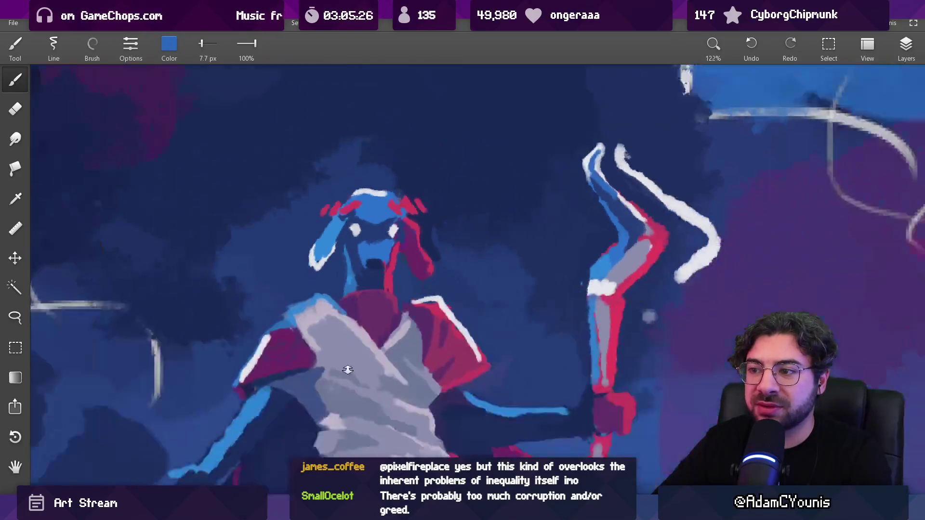
{"action": "scroll", "coordinate": [366, 265], "scroll_direction": "up", "scroll_amount": 4}
{"action": "left_click_drag", "start_coordinate": [383, 247], "coordinate": [384, 212]}
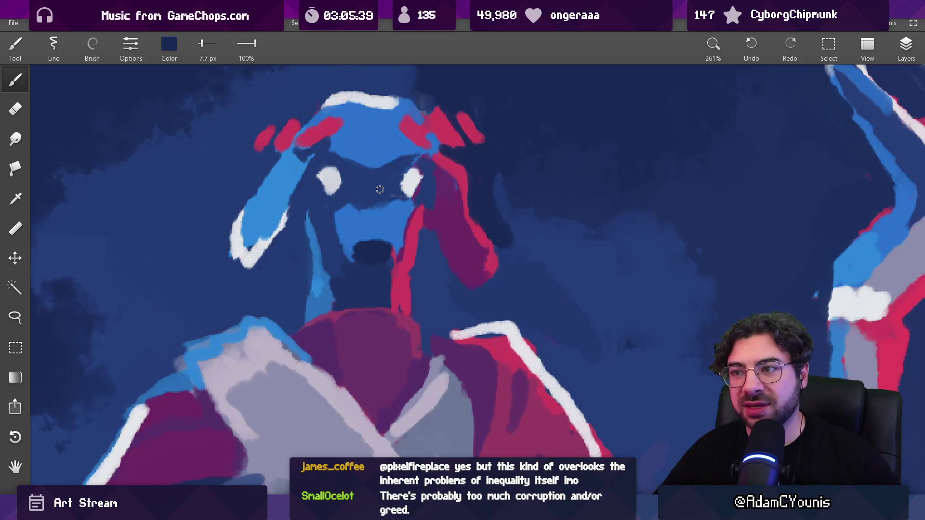
{"action": "left_click", "coordinate": [262, 250]}
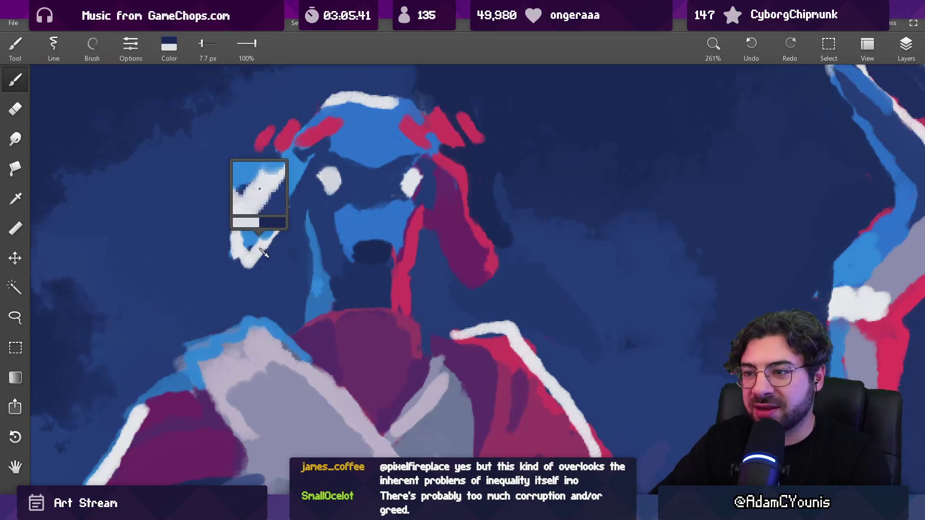
Step: Paint thin white highlights along the head's left edge and its right crimson ear flap
{"action": "key", "text": "bracketright"}
{"action": "left_click_drag", "start_coordinate": [303, 166], "coordinate": [284, 223]}
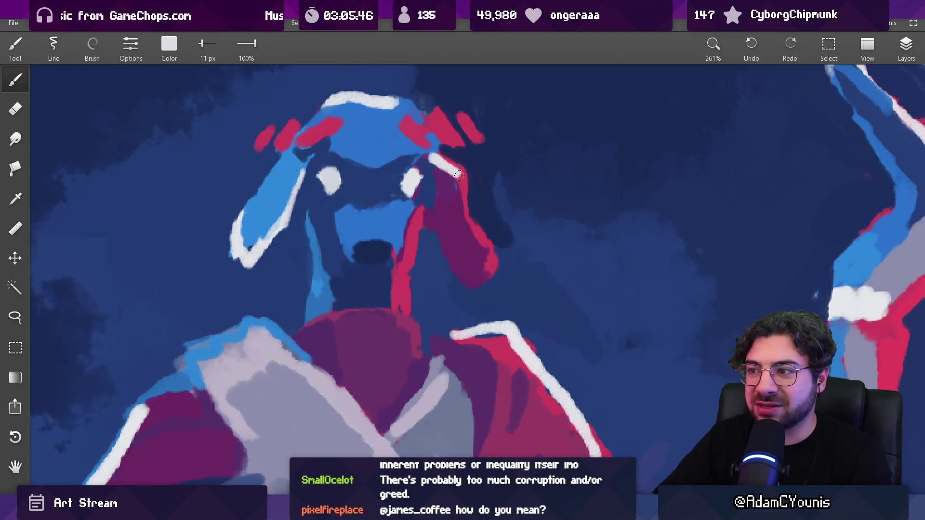
{"action": "scroll", "coordinate": [479, 163], "scroll_direction": "down", "scroll_amount": 10}
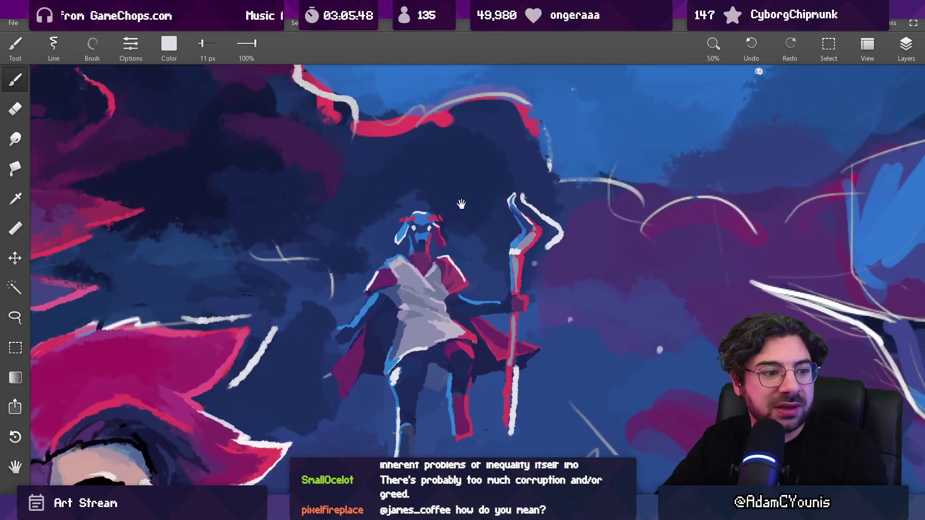
{"action": "scroll", "coordinate": [450, 197], "scroll_direction": "up", "scroll_amount": 5}
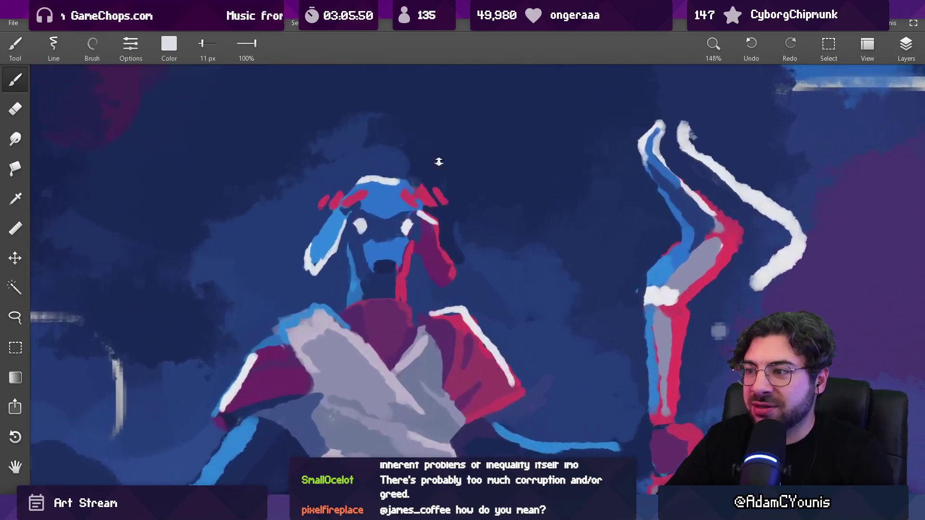
{"action": "left_click", "coordinate": [441, 240]}
{"action": "key", "text": "bracketright"}
{"action": "left_click_drag", "start_coordinate": [442, 251], "coordinate": [451, 268]}
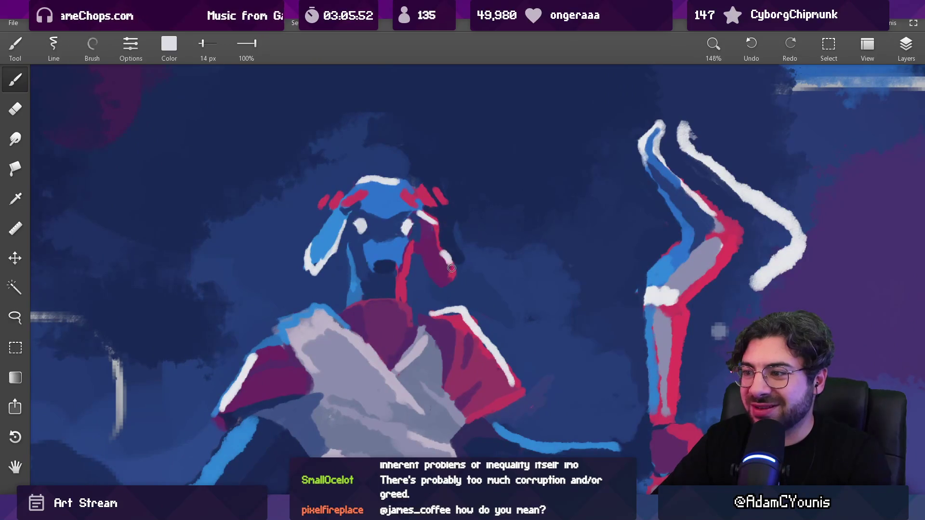
{"action": "scroll", "coordinate": [445, 257], "scroll_direction": "down", "scroll_amount": 10}
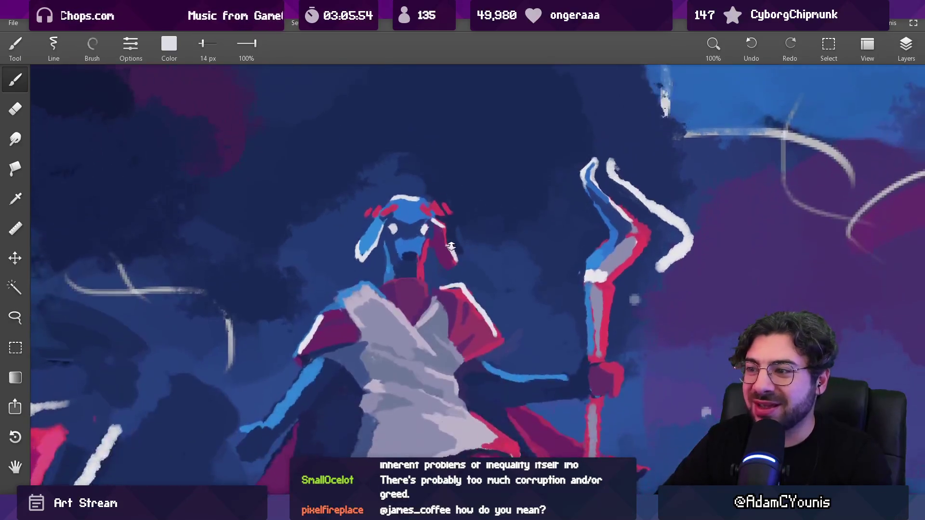
{"action": "scroll", "coordinate": [451, 266], "scroll_direction": "down", "scroll_amount": 2}
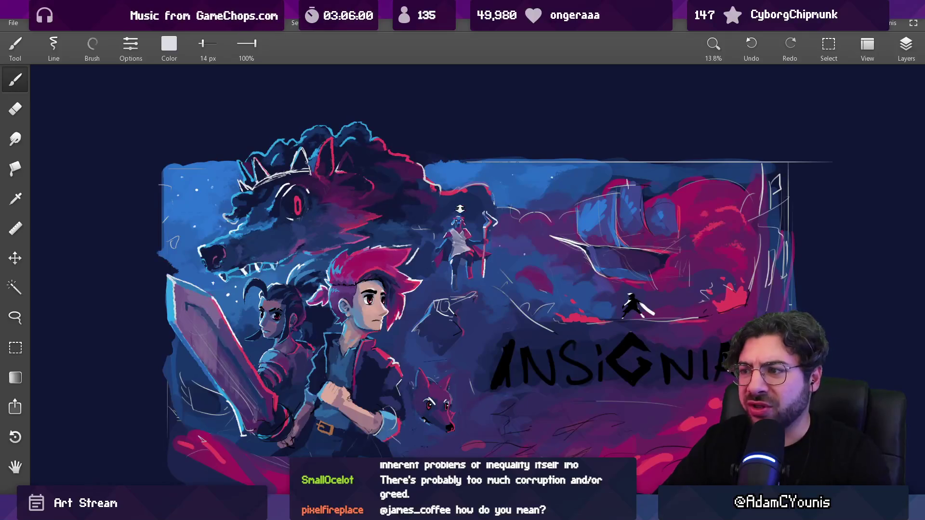
Step: Redraw the blue edge along the left cape and add a white highlight on its lower edge
{"action": "scroll", "coordinate": [461, 209], "scroll_direction": "up", "scroll_amount": 10}
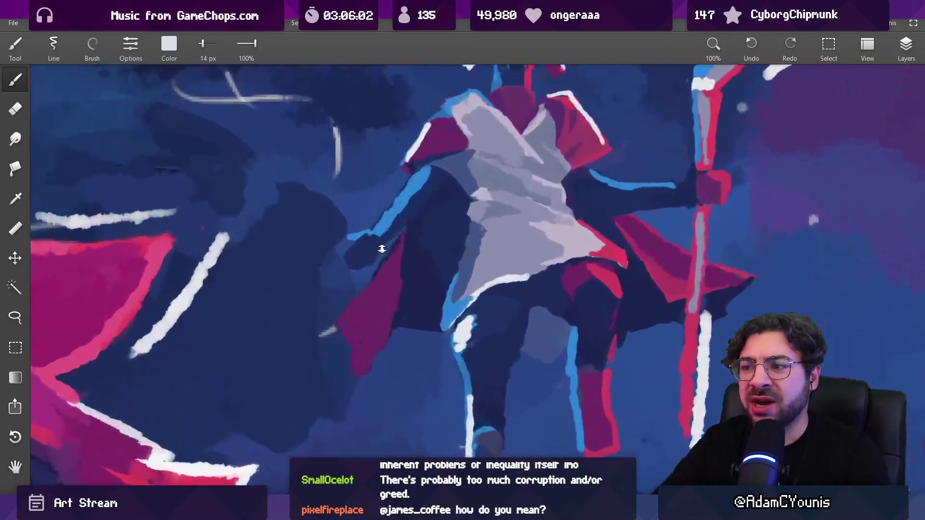
{"action": "mouse_move", "coordinate": [382, 249]}
{"action": "left_mouse_down"}
{"action": "mouse_move", "coordinate": [372, 289]}
{"action": "mouse_move", "coordinate": [339, 257]}
{"action": "left_mouse_up"}
{"action": "left_click", "coordinate": [356, 359], "text": "alt"}
{"action": "left_click", "coordinate": [549, 254], "text": "alt"}
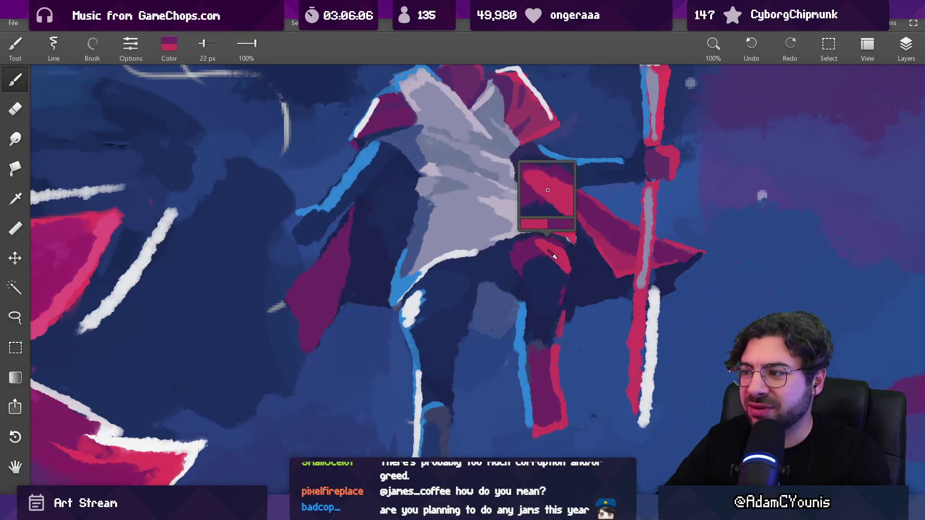
{"action": "left_click", "coordinate": [339, 207], "text": "alt"}
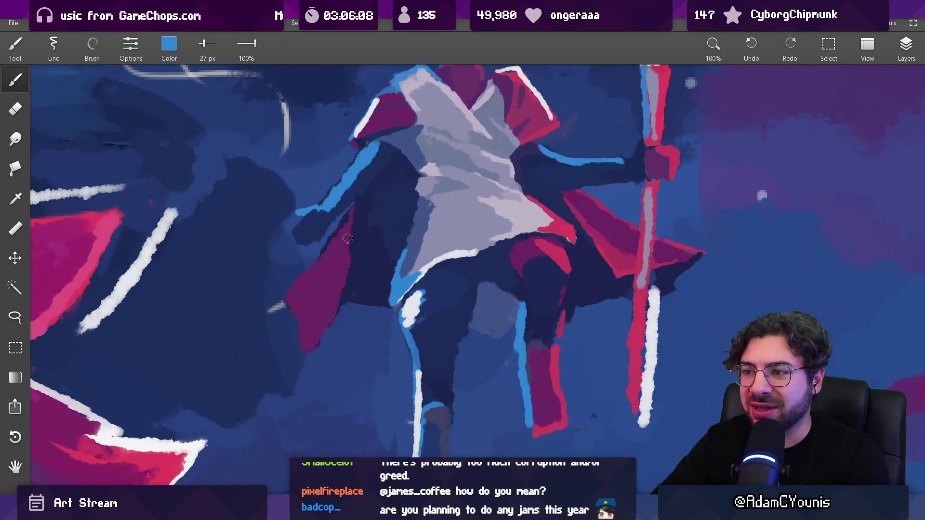
{"action": "left_click_drag", "start_coordinate": [349, 256], "coordinate": [330, 313]}
{"action": "left_click_drag", "start_coordinate": [309, 350], "coordinate": [336, 306]}
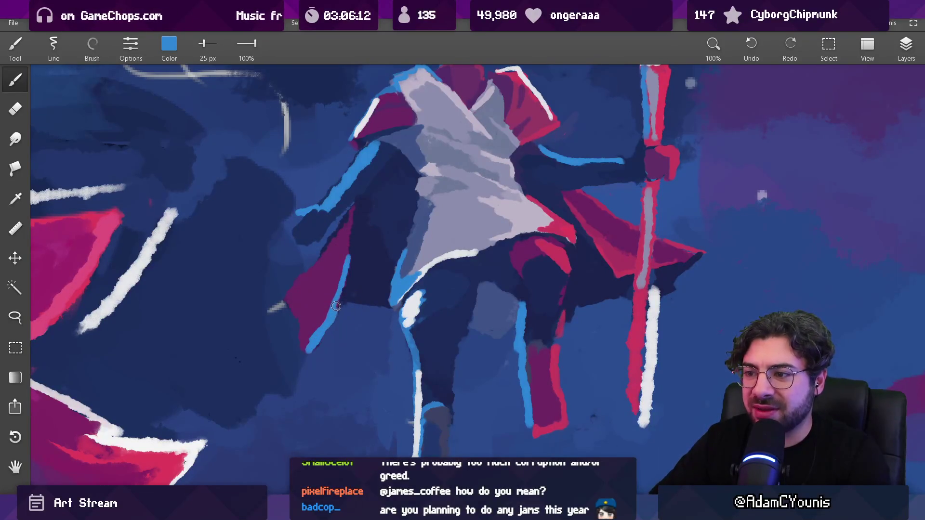
{"action": "left_click", "coordinate": [412, 316], "text": "alt"}
{"action": "left_click_drag", "start_coordinate": [309, 354], "coordinate": [340, 307]}
Step: With a much larger brush, paint a broad blue stroke down the magenta cape, then sample magenta
{"action": "key", "text": "ctrl+0"}
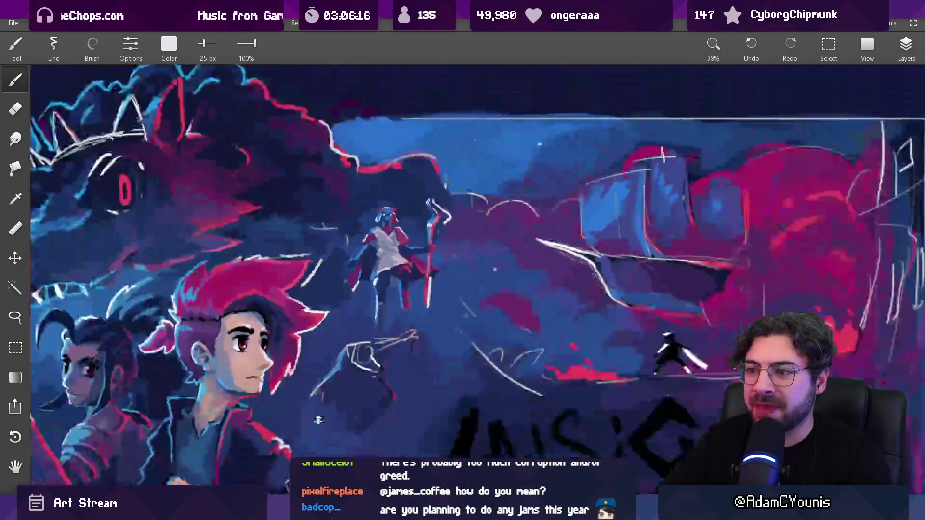
{"action": "scroll", "coordinate": [367, 276], "scroll_direction": "up", "scroll_amount": 3}
{"action": "scroll", "coordinate": [367, 276], "scroll_direction": "up", "scroll_amount": 5}
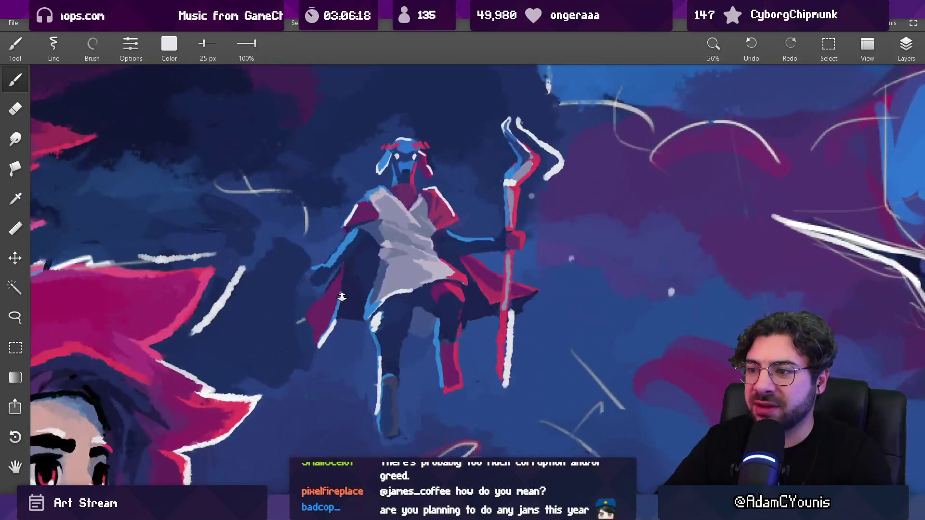
{"action": "left_click", "coordinate": [326, 255], "text": "alt"}
{"action": "key", "text": "bracketright"}
{"action": "left_click_drag", "start_coordinate": [329, 296], "coordinate": [304, 322]}
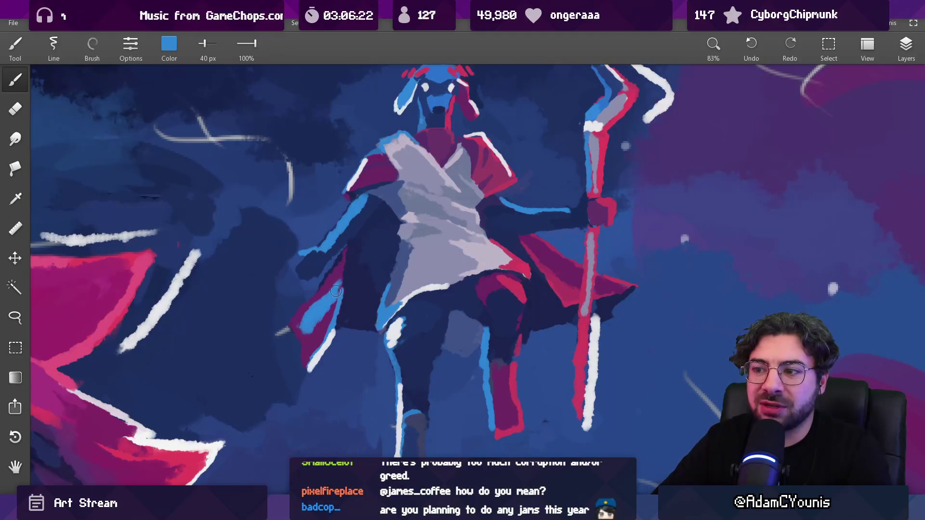
{"action": "left_click_drag", "start_coordinate": [302, 331], "coordinate": [304, 313]}
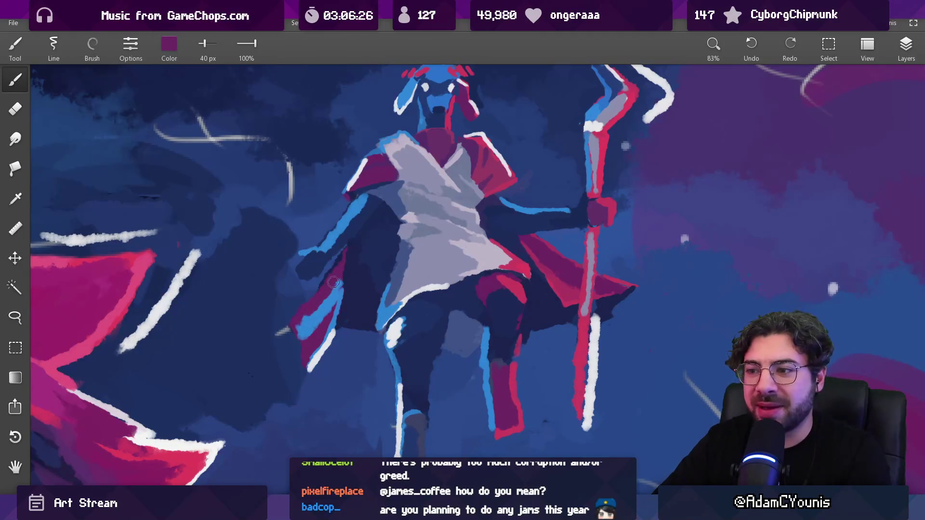
{"action": "scroll", "coordinate": [334, 282], "scroll_direction": "down", "scroll_amount": 10}
{"action": "scroll", "coordinate": [344, 289], "scroll_direction": "up", "scroll_amount": 5}
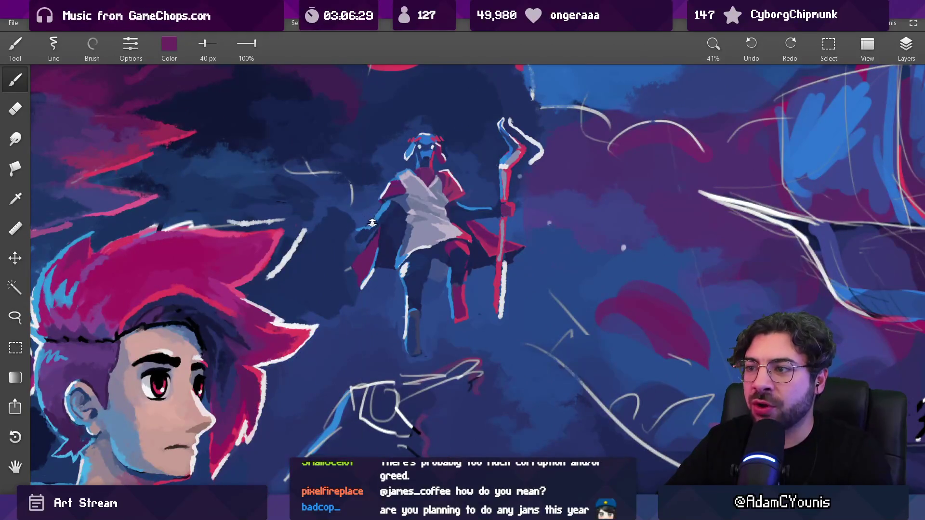
{"action": "scroll", "coordinate": [367, 212], "scroll_direction": "up", "scroll_amount": 4}
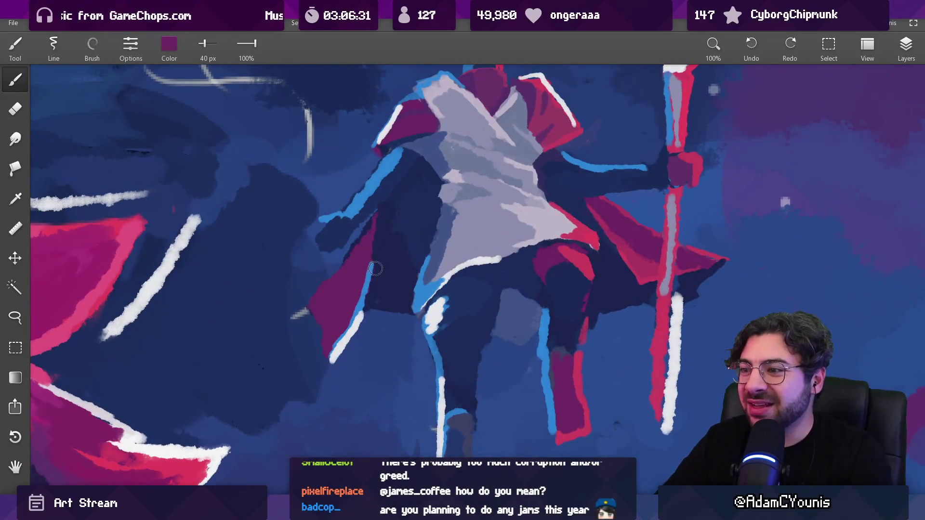
Step: Paint blue over the magenta cape edge, then sample magenta and navy, sizing the brush 20–28 px
{"action": "left_click_drag", "start_coordinate": [433, 367], "coordinate": [464, 369]}
{"action": "key", "text": "bracketleft"}
{"action": "key", "text": "bracketleft"}
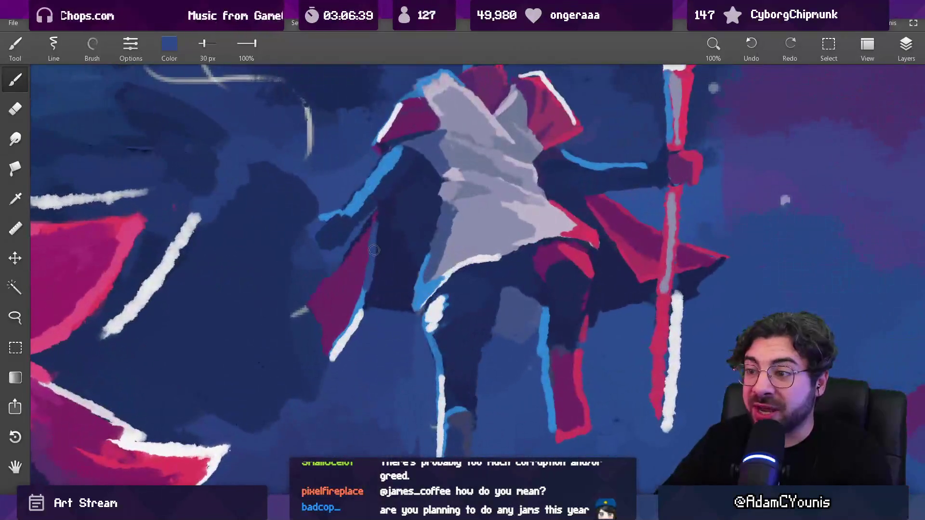
{"action": "mouse_move", "coordinate": [355, 267]}
{"action": "left_mouse_down"}
{"action": "mouse_move", "coordinate": [337, 217]}
{"action": "mouse_move", "coordinate": [358, 262]}
{"action": "left_mouse_up"}
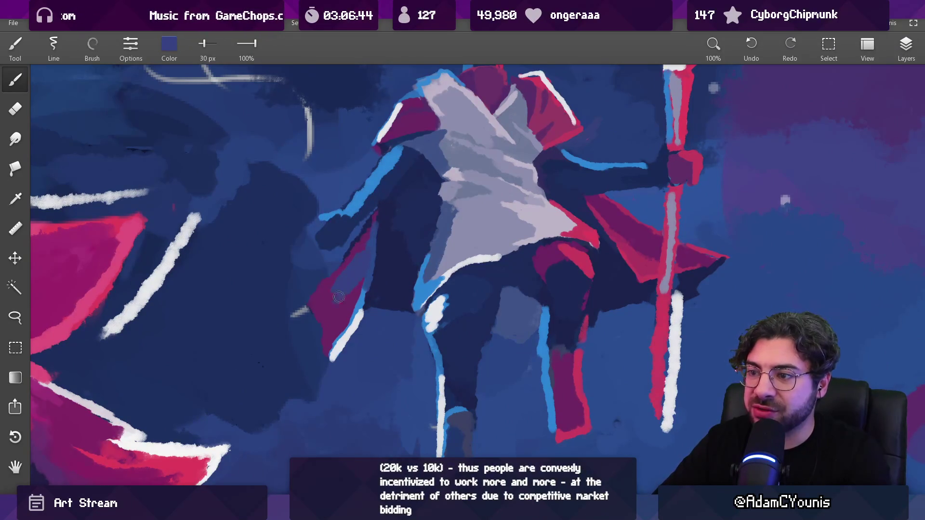
{"action": "left_click", "coordinate": [331, 290], "text": "alt"}
{"action": "key", "text": "bracketleft"}
{"action": "left_click", "coordinate": [299, 244], "text": "alt"}
{"action": "key", "text": "bracketright"}
Step: Paint purple over the cape's blue outline with a 25 px brush
{"action": "left_click", "coordinate": [360, 308], "text": "alt"}
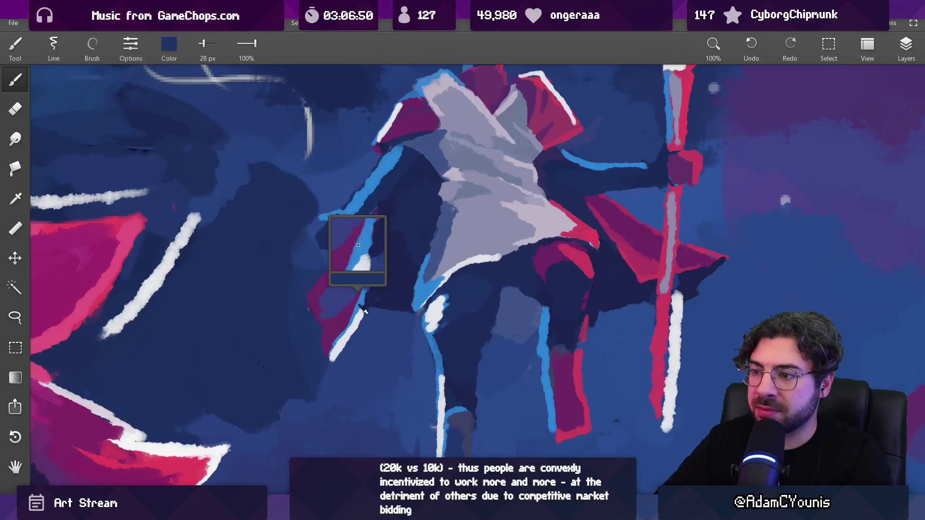
{"action": "key", "text": "bracketleft"}
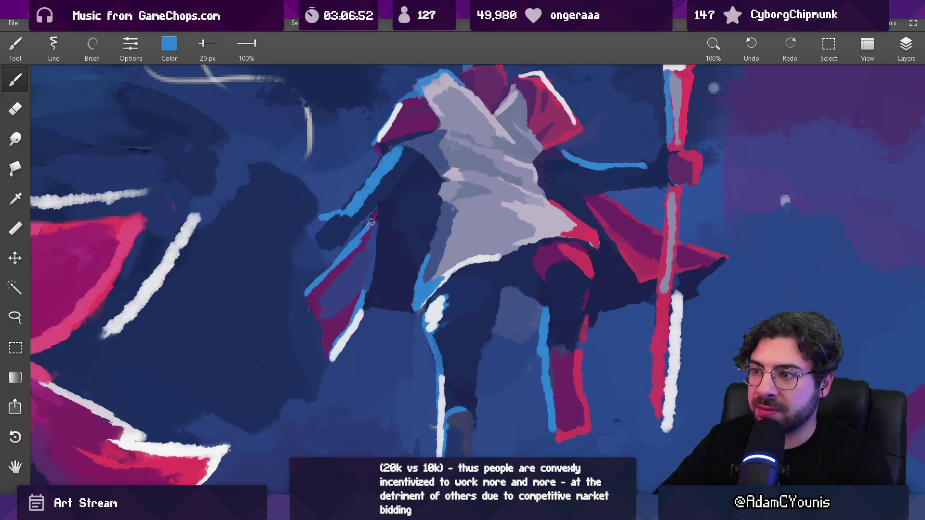
{"action": "mouse_move", "coordinate": [357, 237]}
{"action": "left_mouse_down"}
{"action": "mouse_move", "coordinate": [356, 301]}
{"action": "mouse_move", "coordinate": [366, 251]}
{"action": "mouse_move", "coordinate": [354, 227]}
{"action": "left_mouse_up"}
{"action": "left_click", "coordinate": [351, 289], "text": "alt"}
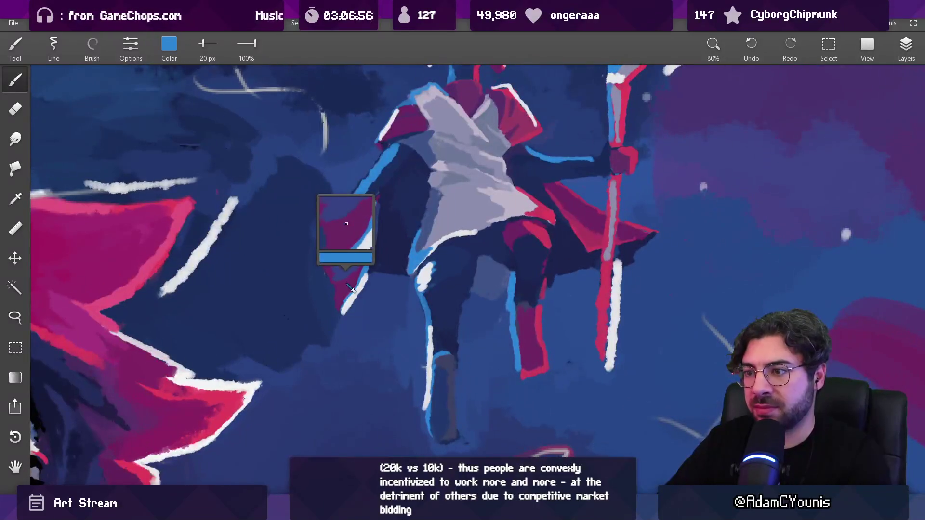
{"action": "key", "text": "bracketright"}
{"action": "key", "text": "bracketright"}
{"action": "key", "text": "bracketright"}
{"action": "mouse_move", "coordinate": [344, 270]}
{"action": "left_mouse_down"}
{"action": "mouse_move", "coordinate": [361, 227]}
{"action": "mouse_move", "coordinate": [378, 289]}
{"action": "mouse_move", "coordinate": [399, 125]}
{"action": "mouse_move", "coordinate": [386, 202]}
{"action": "mouse_move", "coordinate": [399, 258]}
{"action": "left_mouse_up"}
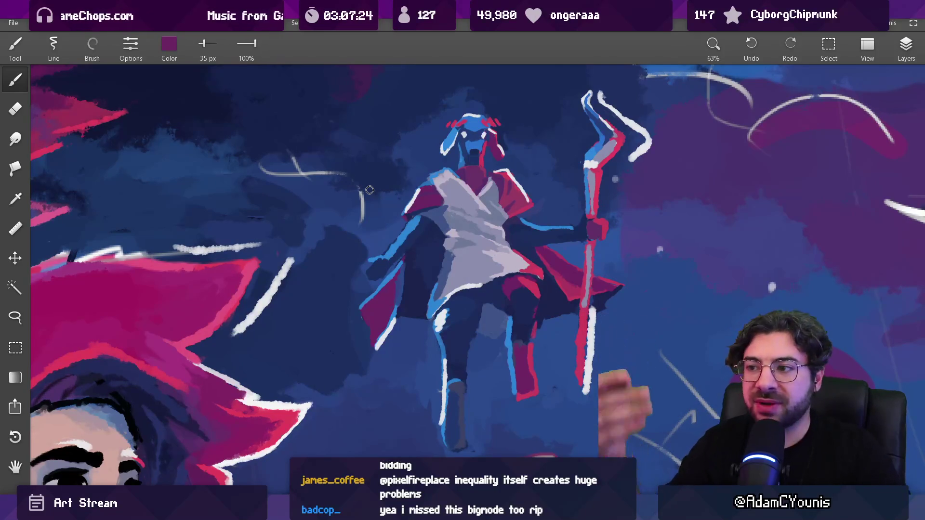
Step: Shrink the brush to 23 px and touch up the figure's arm in sampled light blue
{"action": "left_click", "coordinate": [406, 242]}
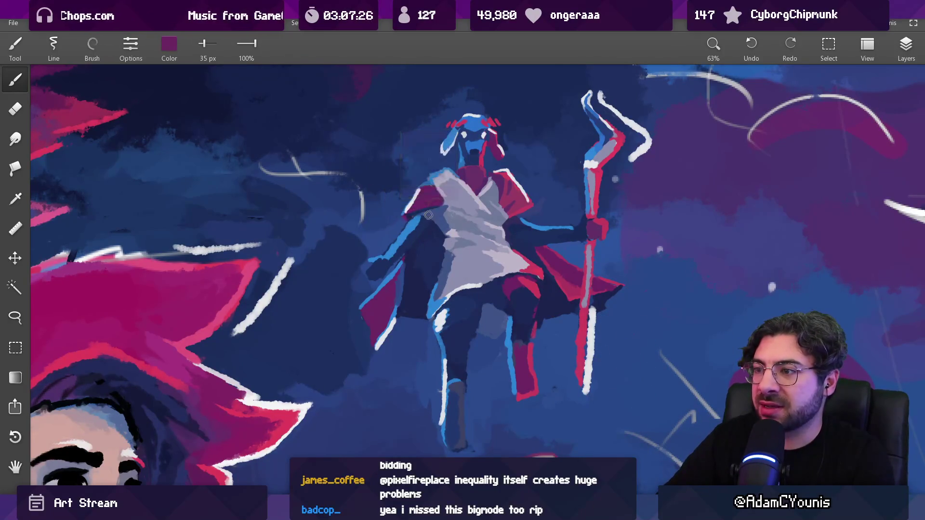
{"action": "scroll", "coordinate": [409, 231], "scroll_direction": "up", "scroll_amount": 3}
{"action": "key", "text": "bracketleft"}
{"action": "left_click_drag", "start_coordinate": [421, 218], "coordinate": [399, 225]}
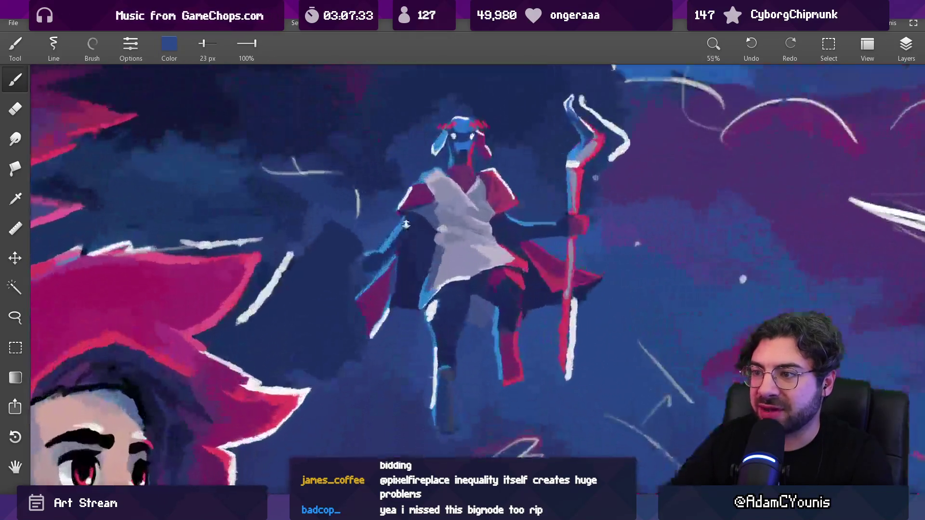
{"action": "mouse_move", "coordinate": [419, 220]}
{"action": "left_mouse_down"}
{"action": "mouse_move", "coordinate": [408, 221]}
{"action": "mouse_move", "coordinate": [409, 231]}
{"action": "left_mouse_up"}
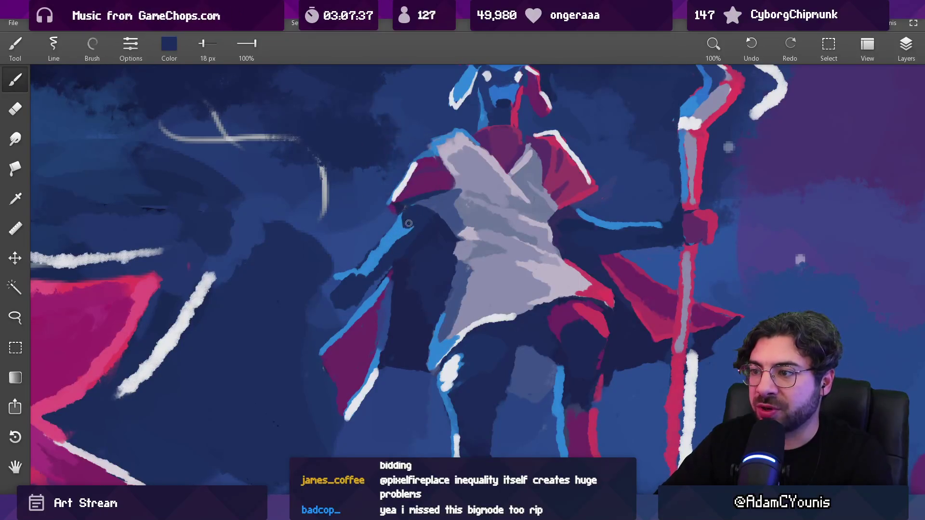
{"action": "scroll", "coordinate": [409, 286], "scroll_direction": "down", "scroll_amount": 5}
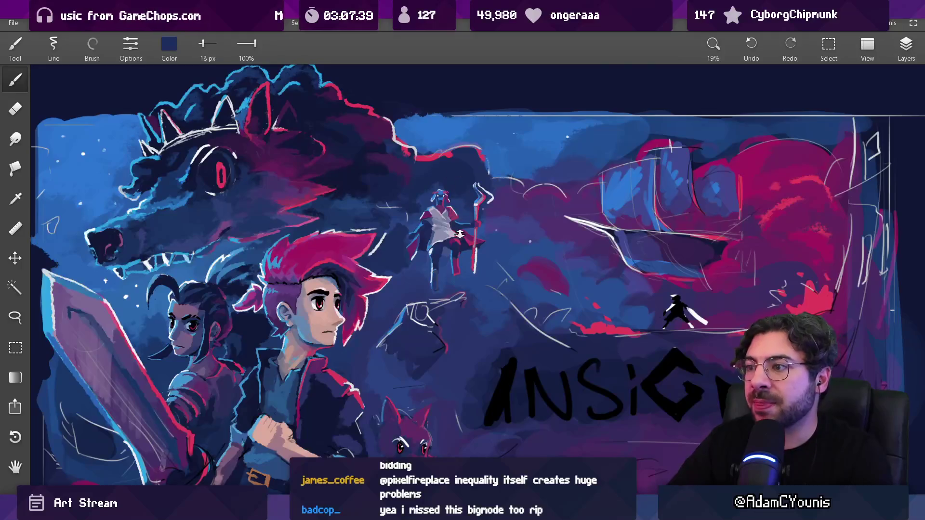
{"action": "scroll", "coordinate": [459, 234], "scroll_direction": "up", "scroll_amount": 5}
{"action": "left_click_drag", "start_coordinate": [444, 235], "coordinate": [445, 235]}
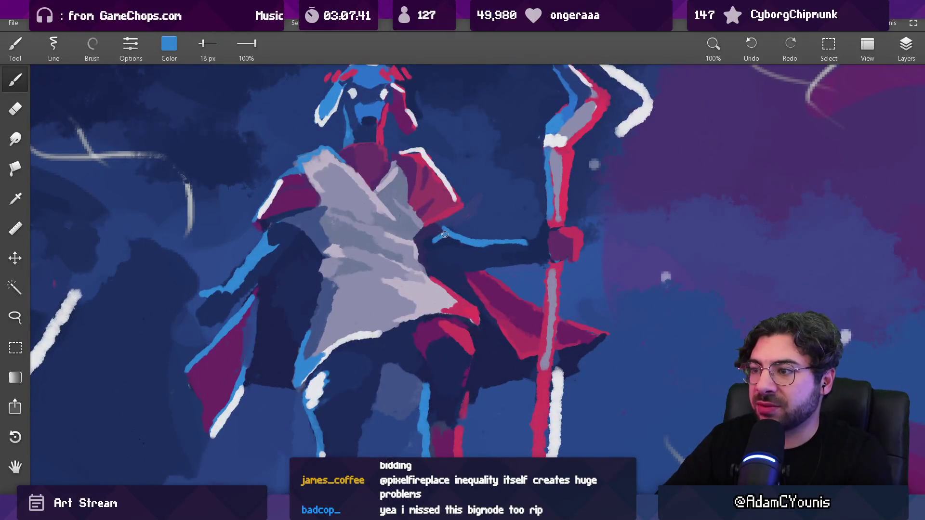
{"action": "scroll", "coordinate": [466, 242], "scroll_direction": "down", "scroll_amount": 5}
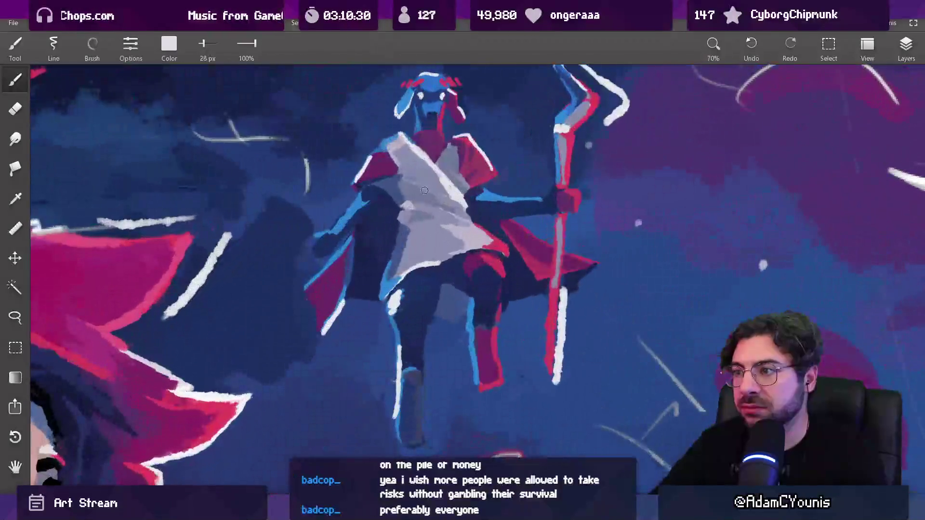
Step: Enlarge the brush to 106 px, sample robe greys, then pick crimson from the figure's leg
{"action": "key", "text": "bracketright"}
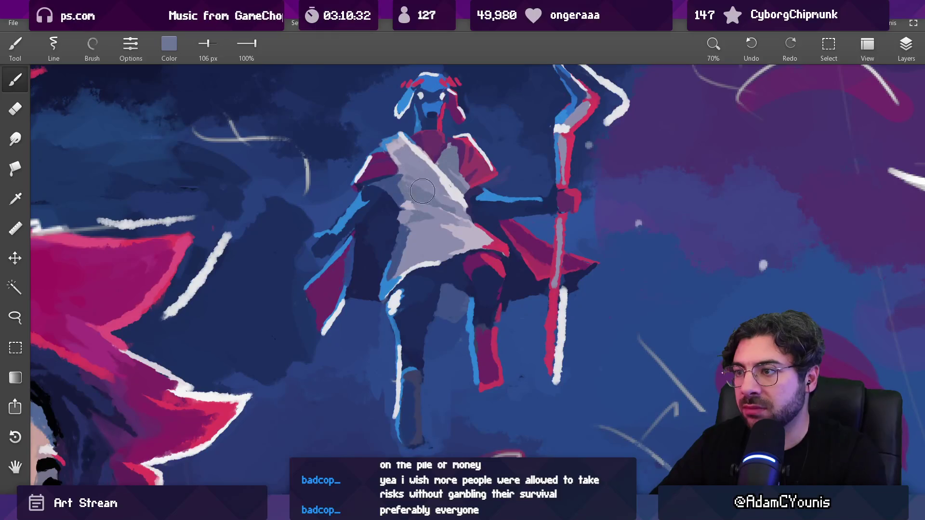
{"action": "left_click_drag", "start_coordinate": [435, 227], "coordinate": [428, 219]}
{"action": "left_click", "coordinate": [422, 218], "text": "alt"}
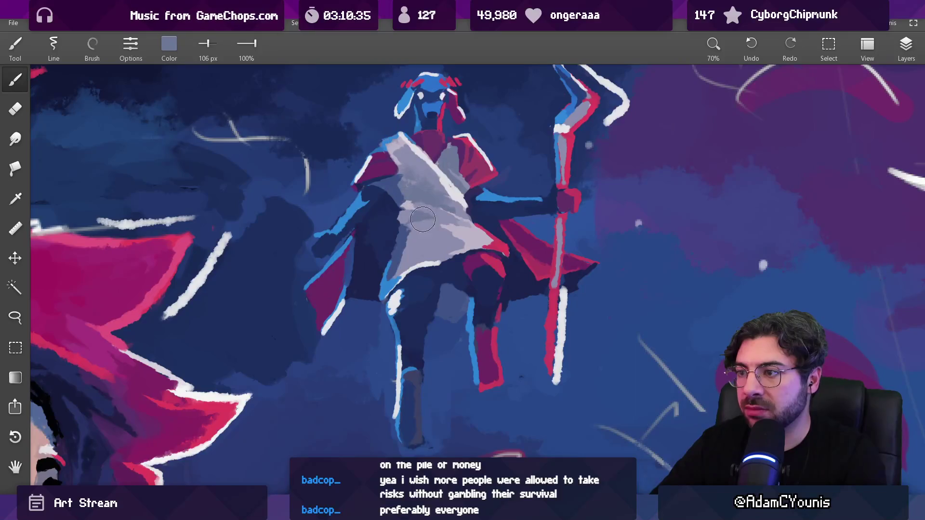
{"action": "scroll", "coordinate": [464, 192], "scroll_direction": "down", "scroll_amount": 5}
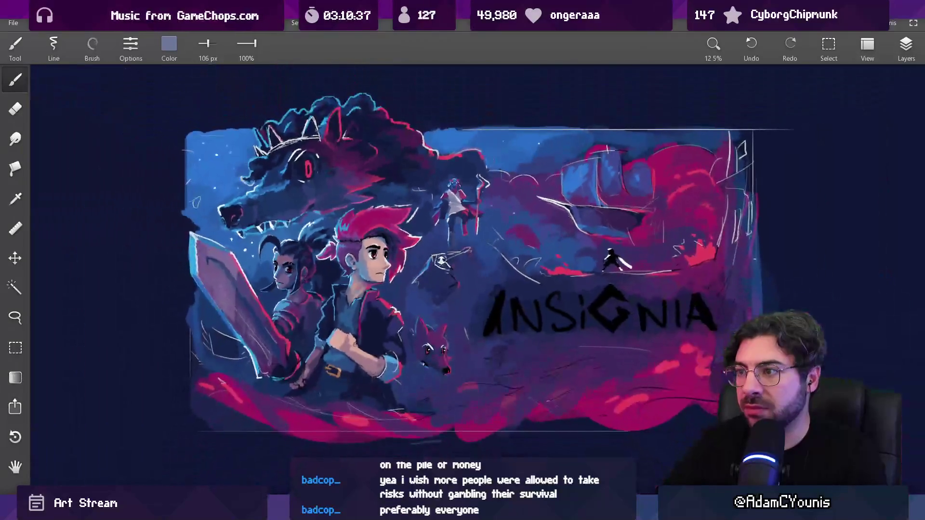
{"action": "scroll", "coordinate": [443, 206], "scroll_direction": "up", "scroll_amount": 2}
{"action": "scroll", "coordinate": [452, 159], "scroll_direction": "up", "scroll_amount": 2}
{"action": "left_click", "coordinate": [454, 278], "text": "alt"}
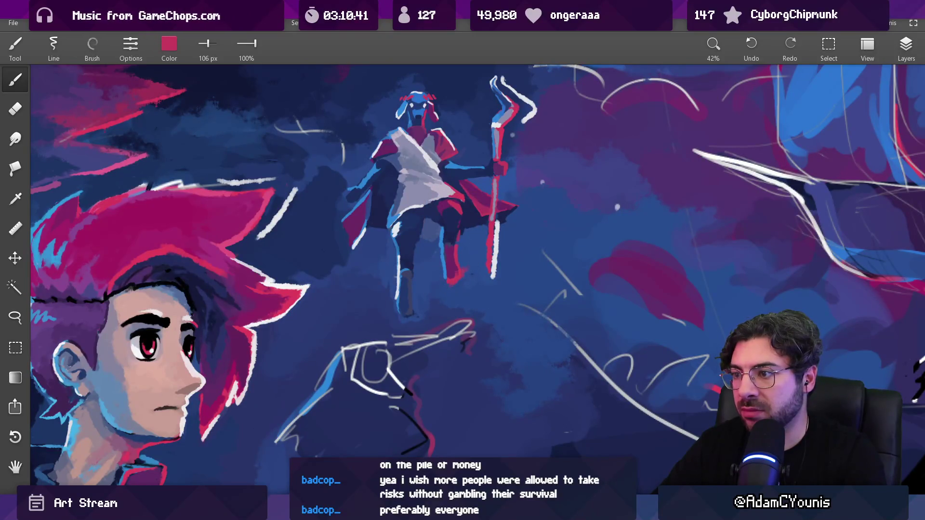
{"action": "scroll", "coordinate": [463, 277], "scroll_direction": "down", "scroll_amount": 4}
{"action": "scroll", "coordinate": [477, 236], "scroll_direction": "up", "scroll_amount": 2}
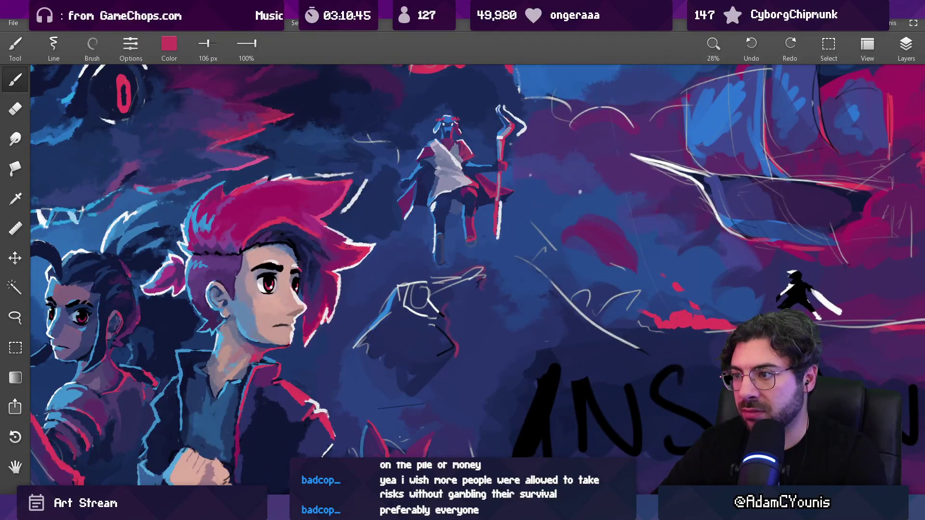
Step: Paint a red leg stripe, undo it, then load purple with an 18 px brush for shading
{"action": "scroll", "coordinate": [465, 236], "scroll_direction": "up", "scroll_amount": 5}
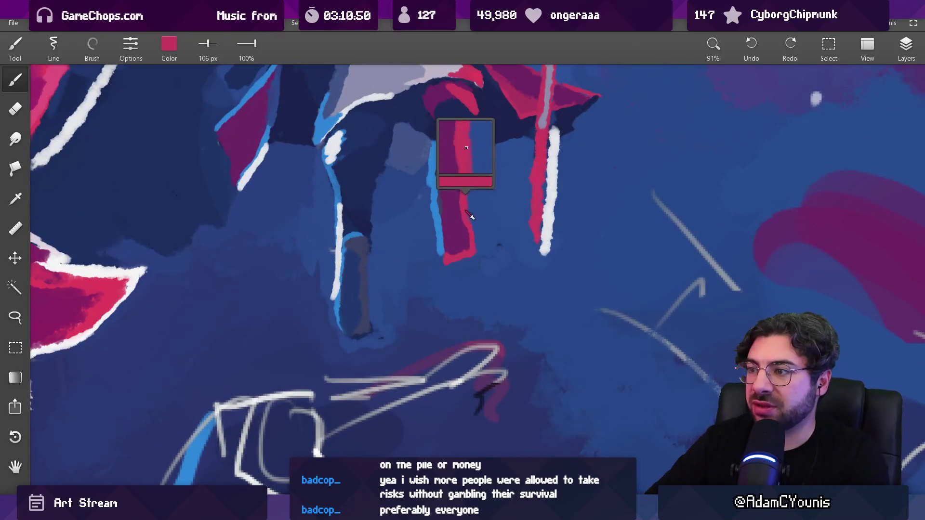
{"action": "mouse_move", "coordinate": [461, 186]}
{"action": "left_mouse_down"}
{"action": "mouse_move", "coordinate": [443, 186]}
{"action": "mouse_move", "coordinate": [473, 180]}
{"action": "left_mouse_up"}
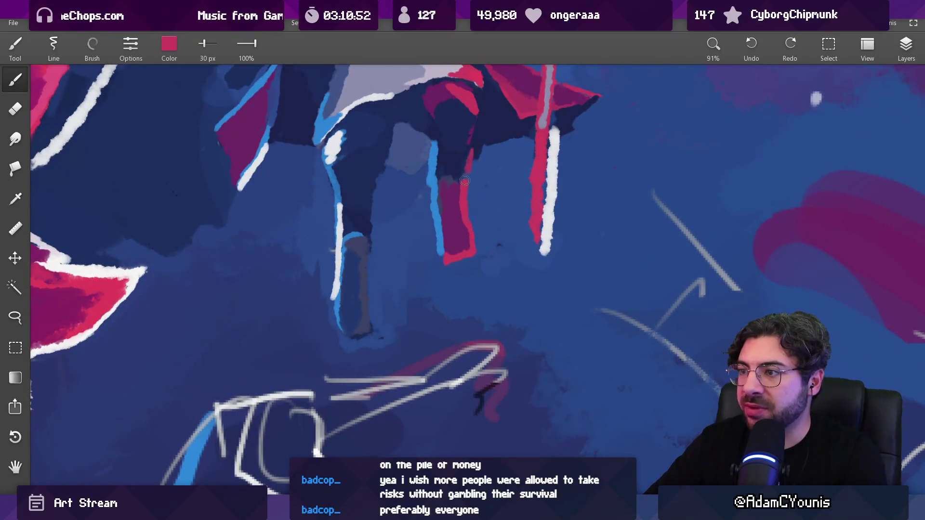
{"action": "left_click_drag", "start_coordinate": [461, 195], "coordinate": [462, 204]}
{"action": "scroll", "coordinate": [475, 236], "scroll_direction": "down", "scroll_amount": 10}
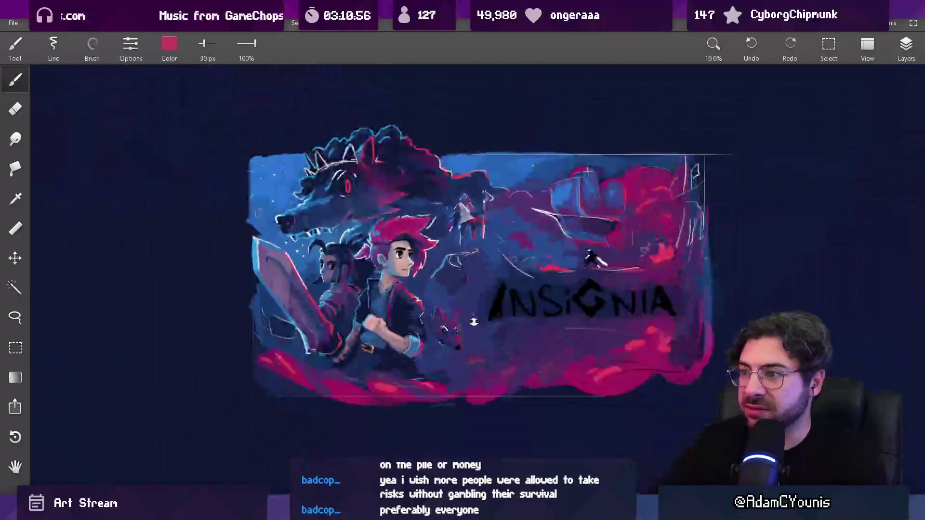
{"action": "scroll", "coordinate": [483, 249], "scroll_direction": "up", "scroll_amount": 10}
{"action": "left_click", "coordinate": [457, 222]}
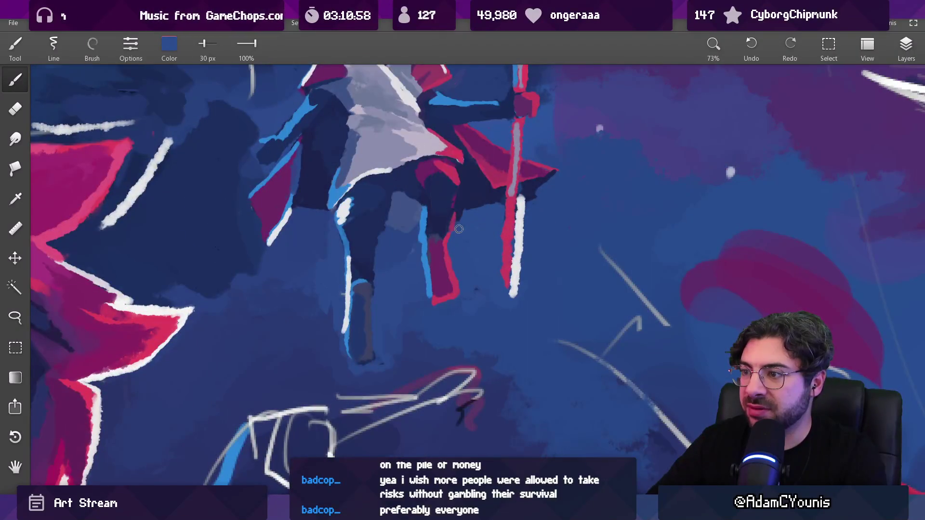
{"action": "key", "text": "ctrl+z"}
{"action": "key", "text": "ctrl+z"}
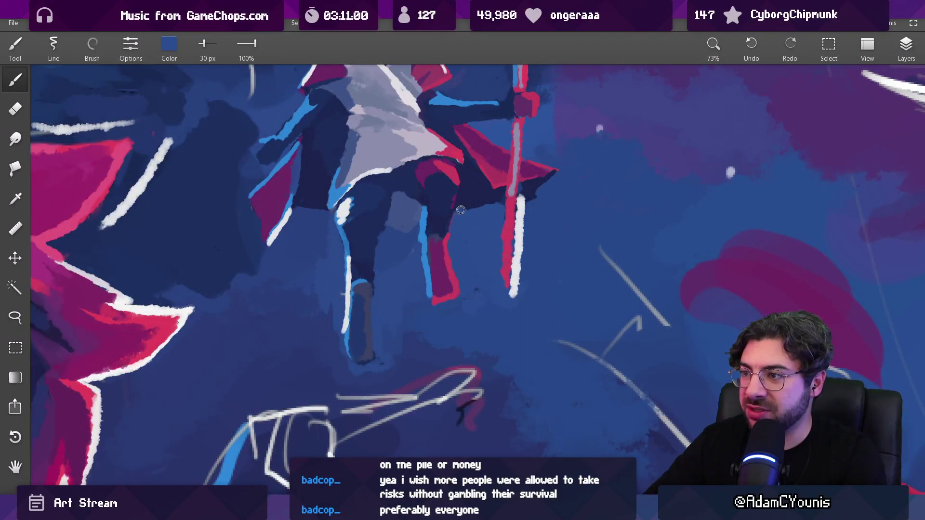
{"action": "mouse_move", "coordinate": [459, 221]}
{"action": "left_mouse_down"}
{"action": "mouse_move", "coordinate": [453, 205]}
{"action": "mouse_move", "coordinate": [448, 215]}
{"action": "mouse_move", "coordinate": [426, 209]}
{"action": "mouse_move", "coordinate": [453, 210]}
{"action": "left_mouse_up"}
{"action": "key", "text": "bracketleft"}
{"action": "key", "text": "bracketleft"}
{"action": "scroll", "coordinate": [453, 210], "scroll_direction": "down", "scroll_amount": 10}
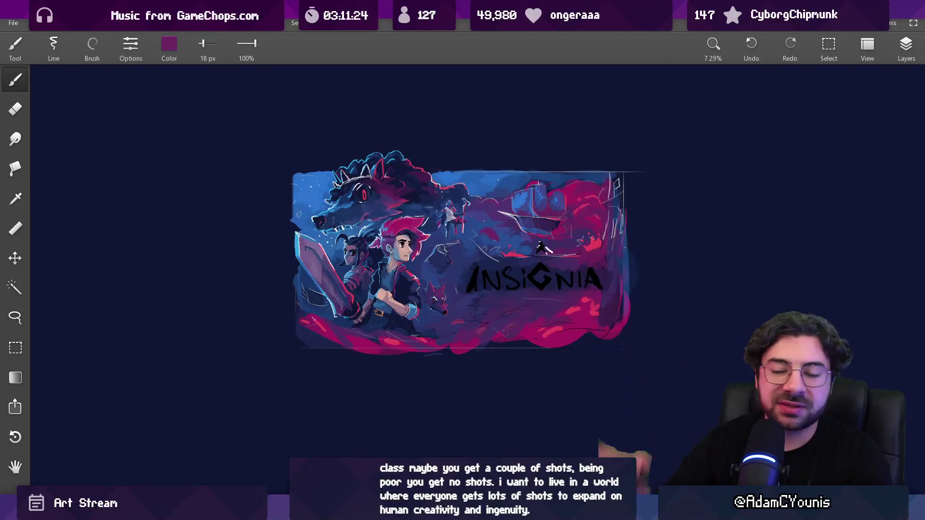
Step: Pan the 25% view to frame the heroes and the staff-bearing figure
{"action": "mouse_move", "coordinate": [457, 220]}
{"action": "left_mouse_down"}
{"action": "mouse_move", "coordinate": [445, 219]}
{"action": "mouse_move", "coordinate": [423, 114]}
{"action": "left_mouse_up"}
{"action": "left_click_drag", "start_coordinate": [429, 197], "coordinate": [421, 188]}
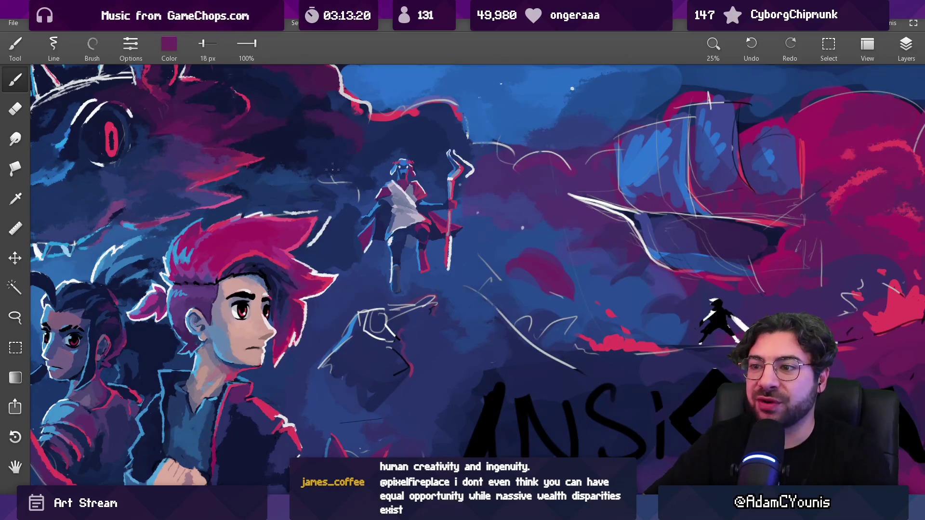
Step: Add a short white streak beside the staff figure using sampled highlight white
{"action": "scroll", "coordinate": [373, 244], "scroll_direction": "up", "scroll_amount": 1}
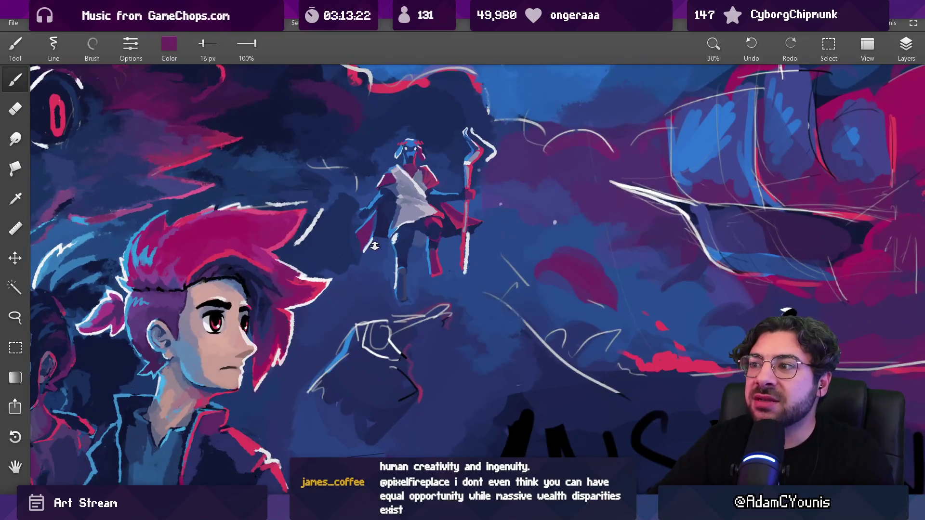
{"action": "scroll", "coordinate": [366, 240], "scroll_direction": "up", "scroll_amount": 3}
{"action": "left_click", "coordinate": [364, 249], "text": "alt"}
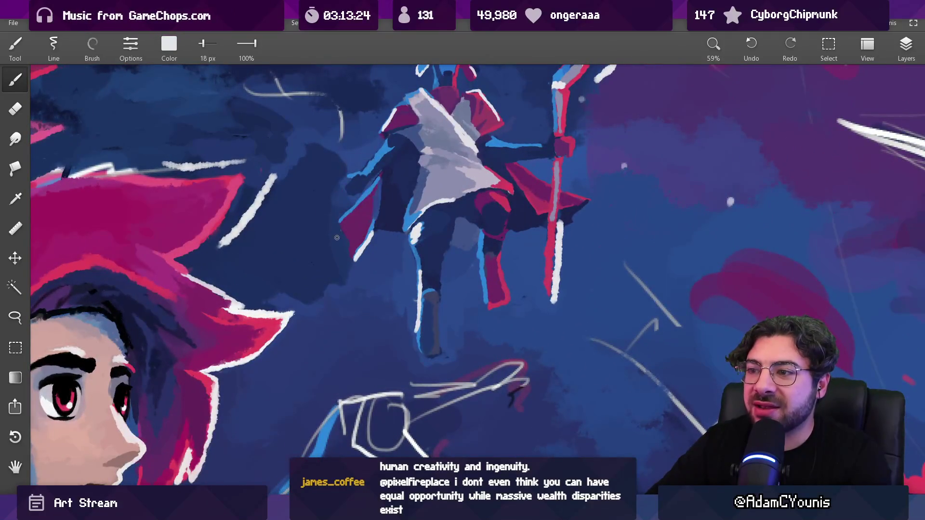
{"action": "left_click_drag", "start_coordinate": [339, 238], "coordinate": [371, 248]}
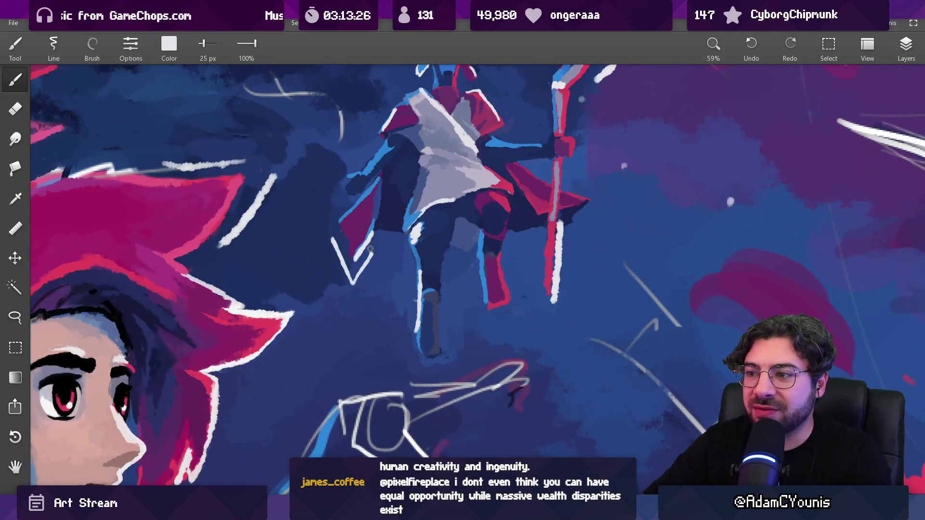
Step: Trace a thin blue edge along the red cape with blue sampled near the figure
{"action": "scroll", "coordinate": [374, 241], "scroll_direction": "down", "scroll_amount": 5}
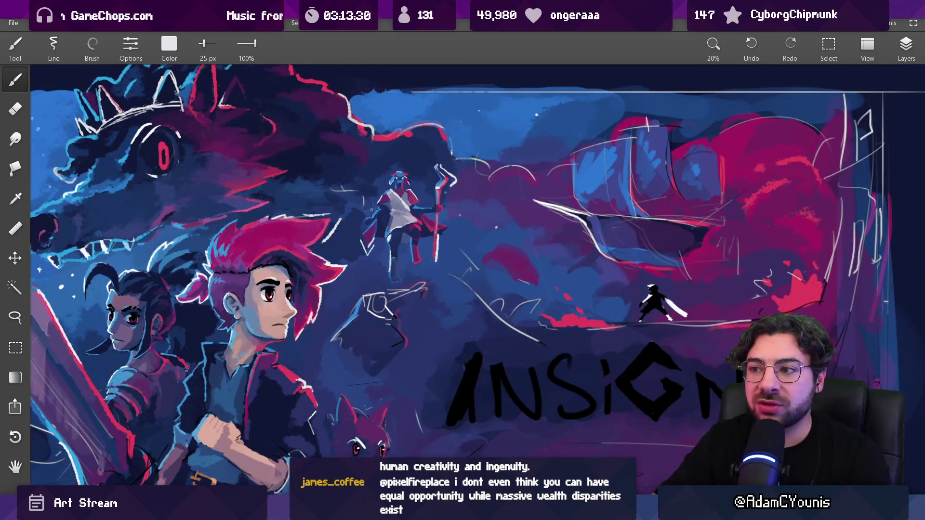
{"action": "scroll", "coordinate": [378, 255], "scroll_direction": "up", "scroll_amount": 4}
{"action": "scroll", "coordinate": [388, 184], "scroll_direction": "up", "scroll_amount": 3}
{"action": "left_click", "coordinate": [367, 240]}
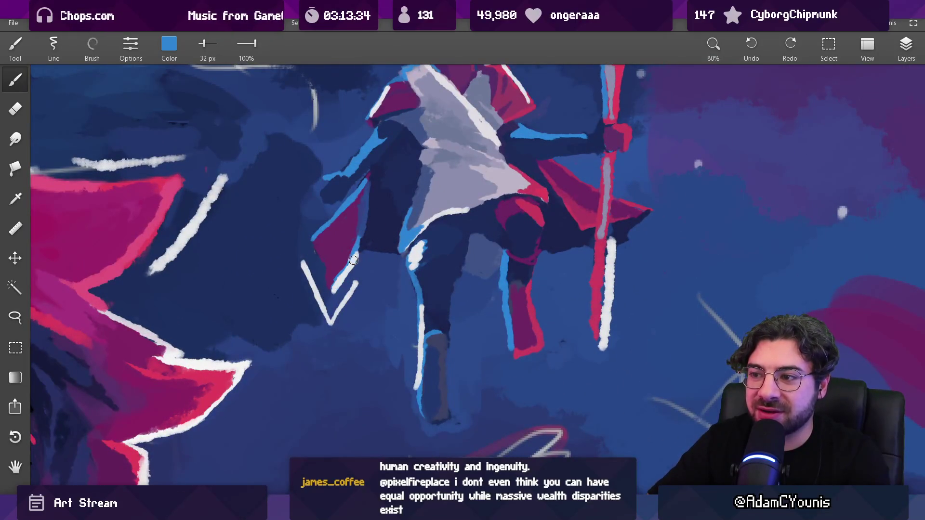
{"action": "mouse_move", "coordinate": [352, 265]}
{"action": "left_mouse_down"}
{"action": "mouse_move", "coordinate": [335, 290]}
{"action": "mouse_move", "coordinate": [347, 282]}
{"action": "left_mouse_up"}
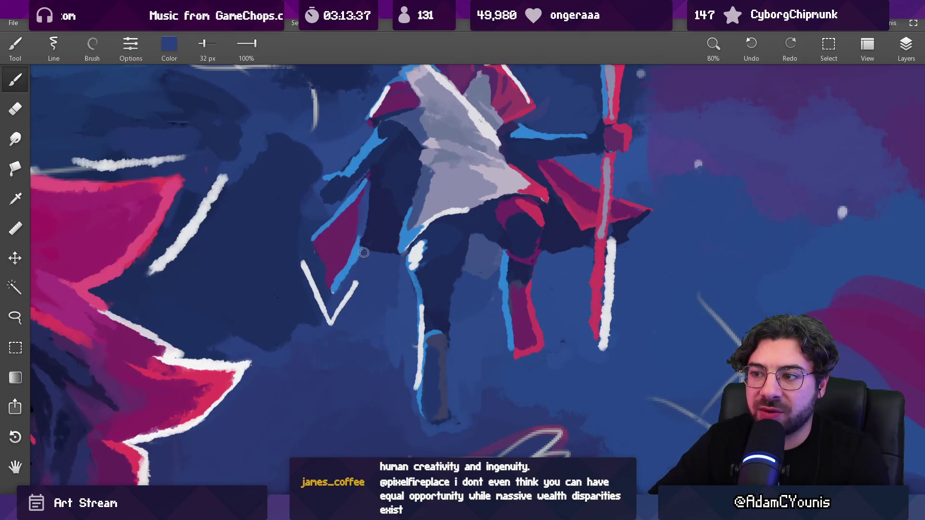
{"action": "scroll", "coordinate": [358, 265], "scroll_direction": "down", "scroll_amount": 10}
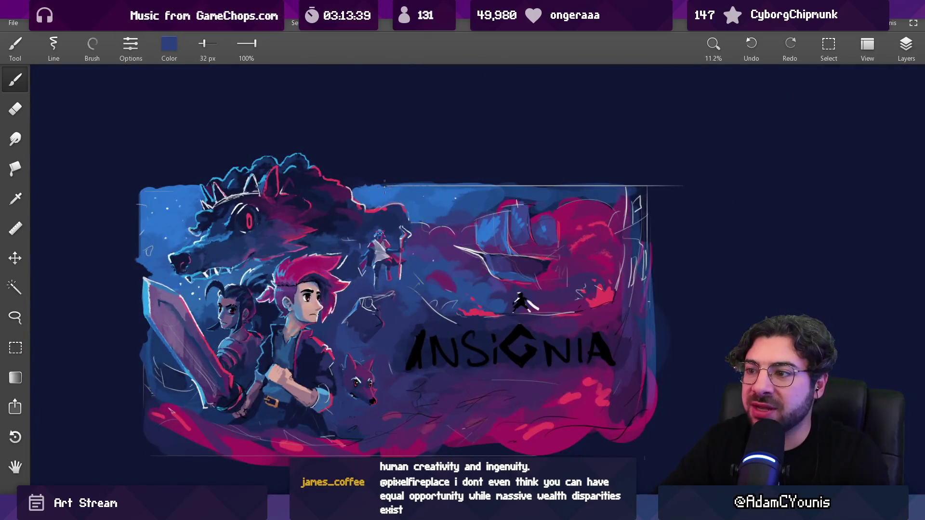
Step: Enlarge the brush and paint dark over the stray light streak beside the figure
{"action": "scroll", "coordinate": [375, 261], "scroll_direction": "up", "scroll_amount": 7}
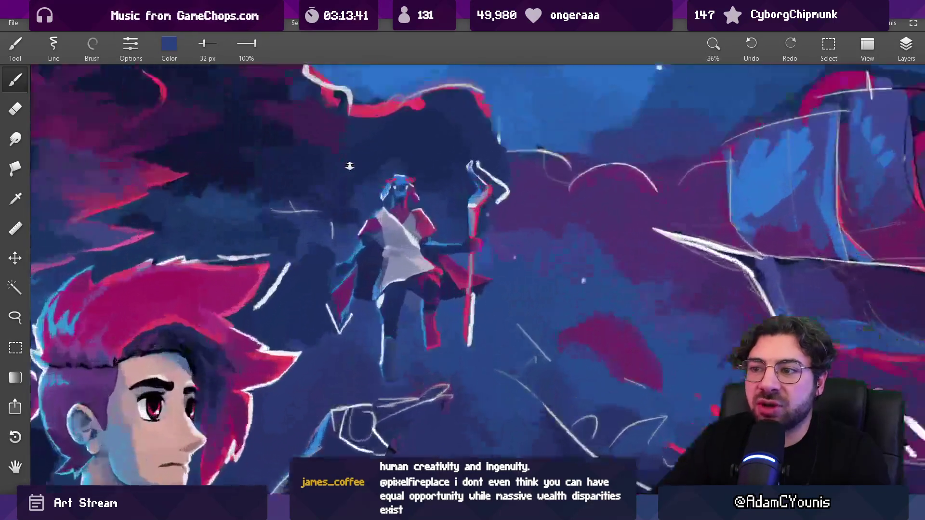
{"action": "key", "text": "bracketright"}
{"action": "key", "text": "bracketright"}
{"action": "key", "text": "bracketright"}
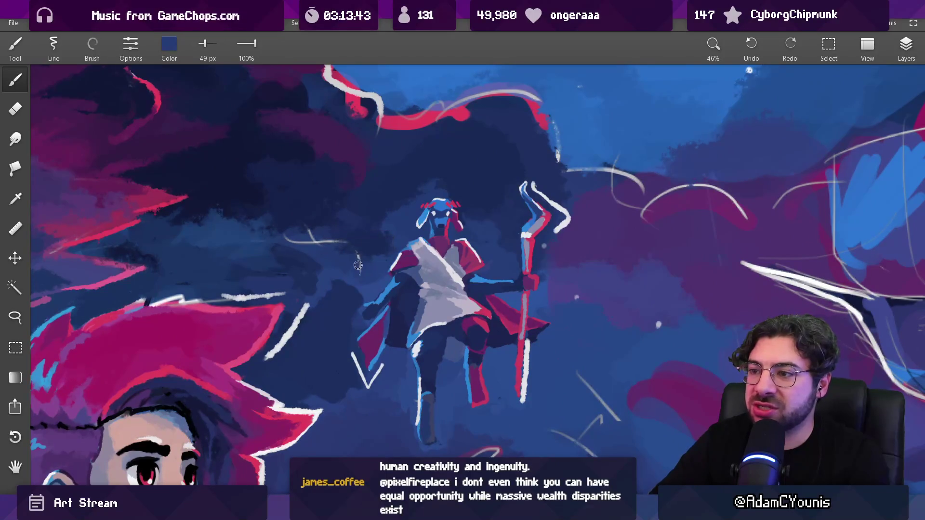
{"action": "key", "text": "bracketright"}
{"action": "key", "text": "bracketright"}
{"action": "key", "text": "bracketright"}
{"action": "mouse_move", "coordinate": [301, 243]}
{"action": "left_mouse_down"}
{"action": "mouse_move", "coordinate": [286, 241]}
{"action": "mouse_move", "coordinate": [325, 242]}
{"action": "left_mouse_up"}
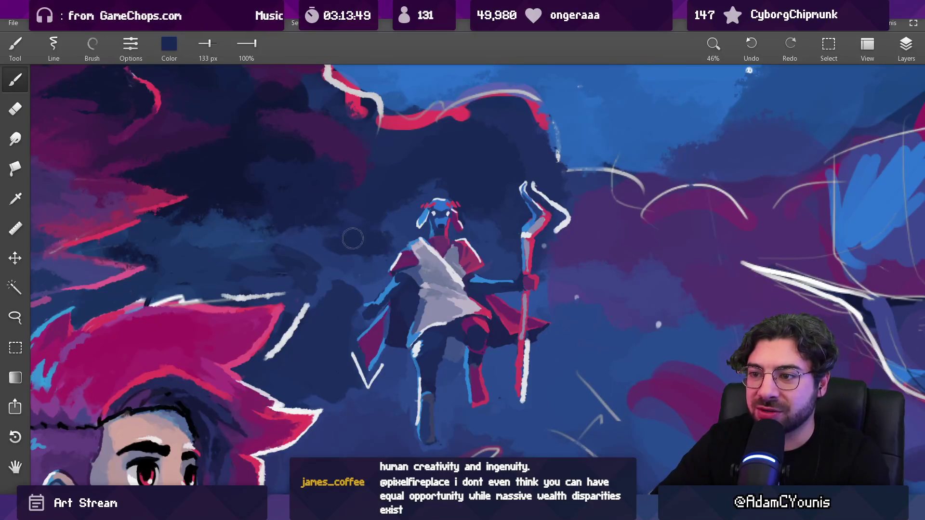
{"action": "scroll", "coordinate": [365, 237], "scroll_direction": "down", "scroll_amount": 5}
{"action": "scroll", "coordinate": [360, 262], "scroll_direction": "down", "scroll_amount": 2}
{"action": "scroll", "coordinate": [360, 210], "scroll_direction": "up", "scroll_amount": 7}
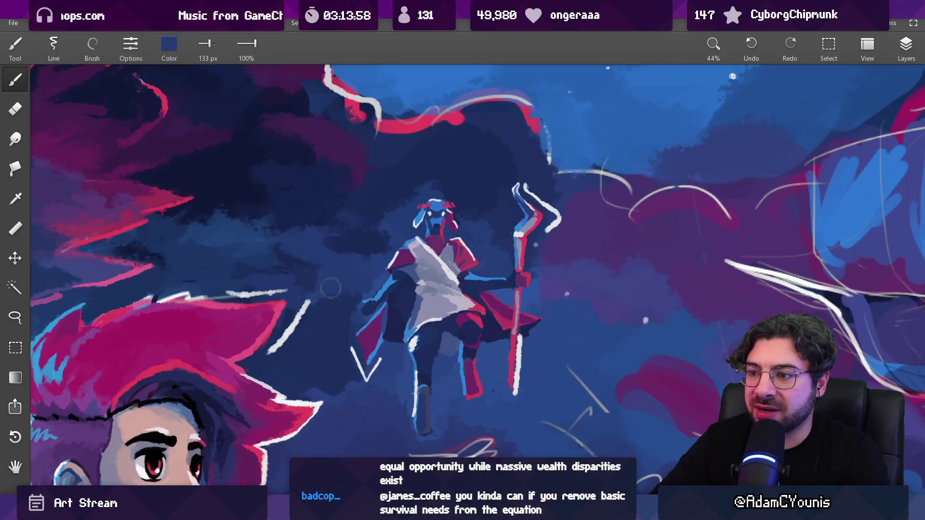
{"action": "scroll", "coordinate": [356, 287], "scroll_direction": "down", "scroll_amount": 2}
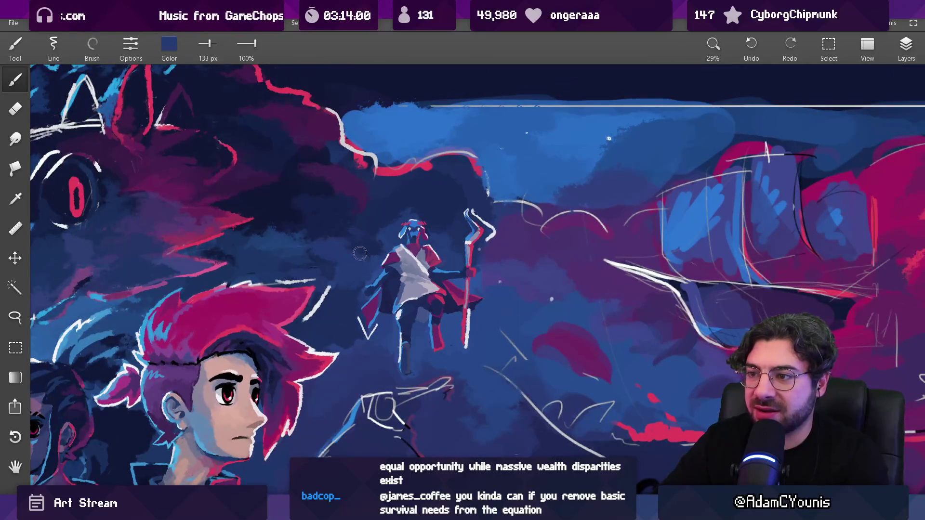
{"action": "scroll", "coordinate": [401, 226], "scroll_direction": "down", "scroll_amount": 3}
{"action": "scroll", "coordinate": [365, 236], "scroll_direction": "up", "scroll_amount": 5}
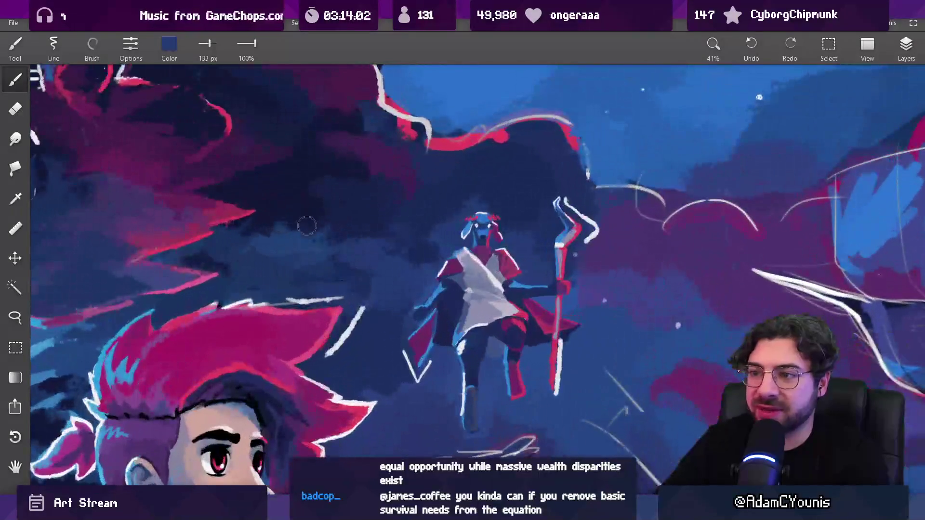
{"action": "scroll", "coordinate": [398, 212], "scroll_direction": "up", "scroll_amount": 3}
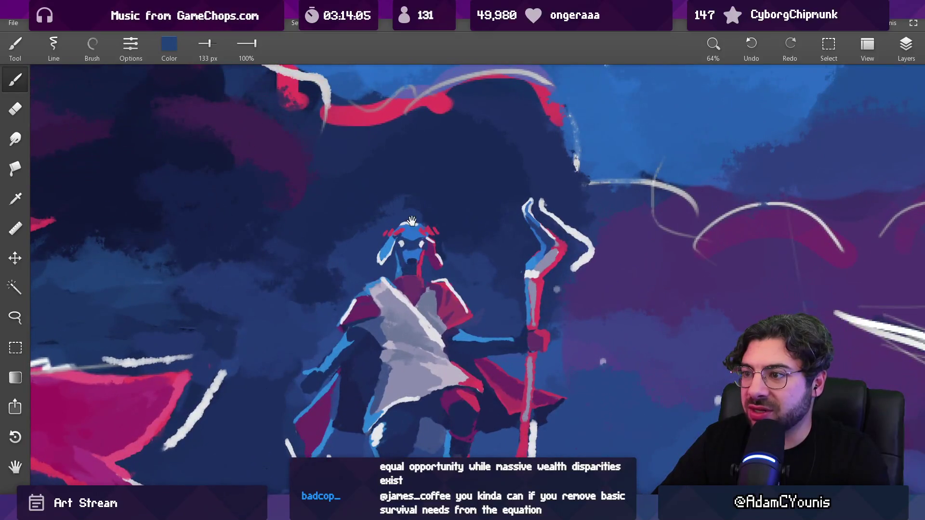
{"action": "scroll", "coordinate": [412, 221], "scroll_direction": "up", "scroll_amount": 1}
Step: Sample white from the staff and a lighter blue from the figure, adjusting brush size
{"action": "left_click", "coordinate": [549, 202], "text": "alt"}
{"action": "scroll", "coordinate": [373, 214], "scroll_direction": "up", "scroll_amount": 4}
{"action": "key", "text": "bracketleft"}
{"action": "key", "text": "bracketleft"}
{"action": "key", "text": "bracketleft"}
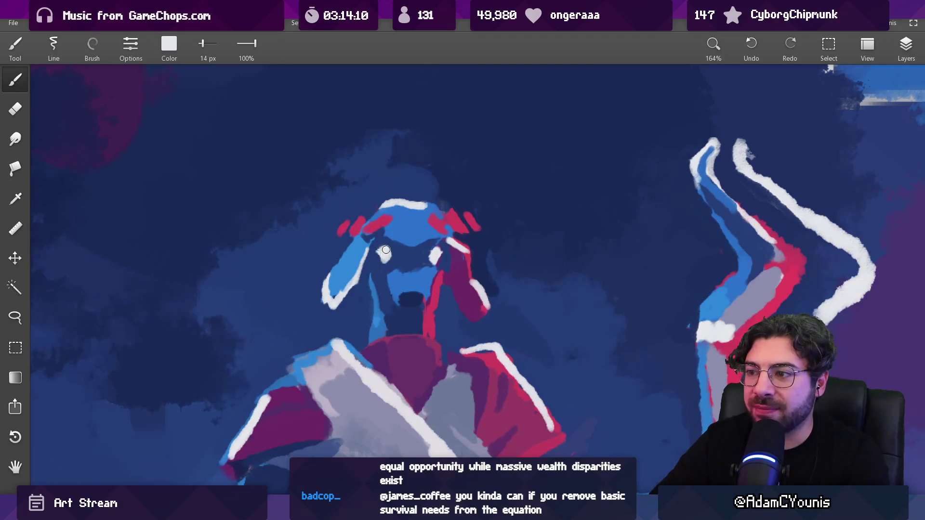
{"action": "scroll", "coordinate": [434, 252], "scroll_direction": "down", "scroll_amount": 12}
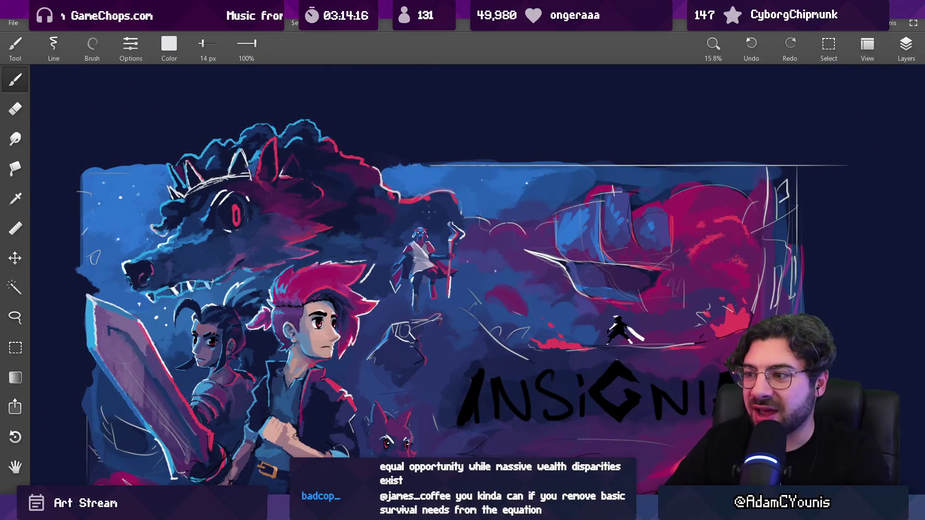
{"action": "scroll", "coordinate": [429, 238], "scroll_direction": "up", "scroll_amount": 7}
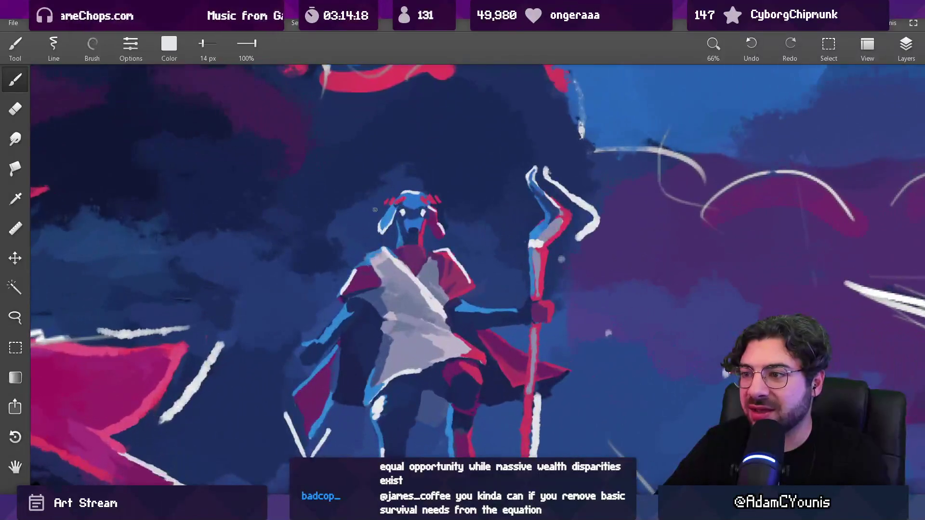
{"action": "key", "text": "bracketright"}
{"action": "key", "text": "bracketright"}
{"action": "key", "text": "bracketright"}
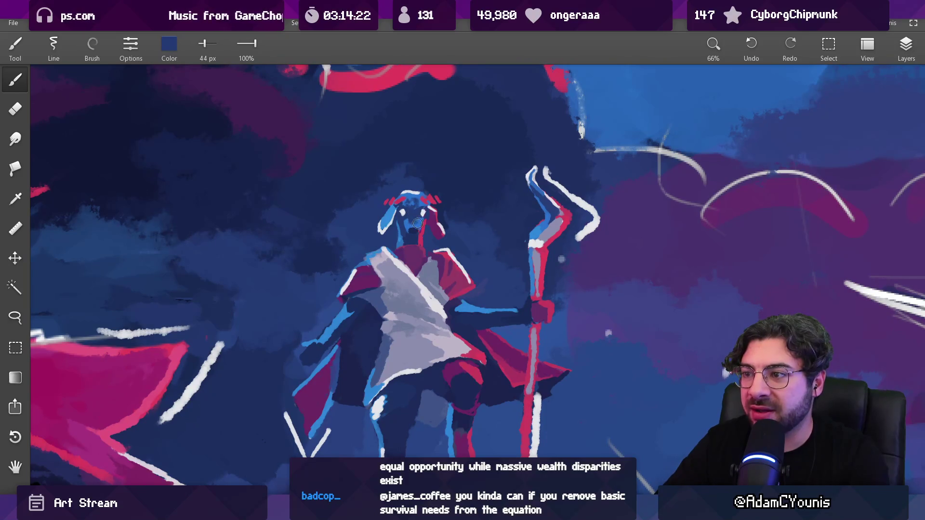
{"action": "scroll", "coordinate": [417, 223], "scroll_direction": "down", "scroll_amount": 8}
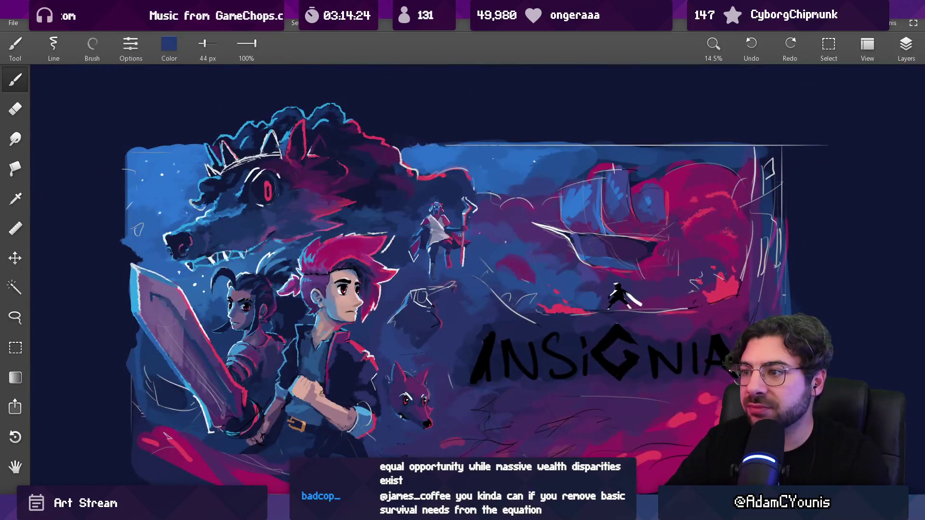
{"action": "scroll", "coordinate": [460, 235], "scroll_direction": "up", "scroll_amount": 10}
{"action": "left_click_drag", "start_coordinate": [412, 238], "coordinate": [417, 252]}
{"action": "key", "text": "bracketright"}
{"action": "key", "text": "bracketright"}
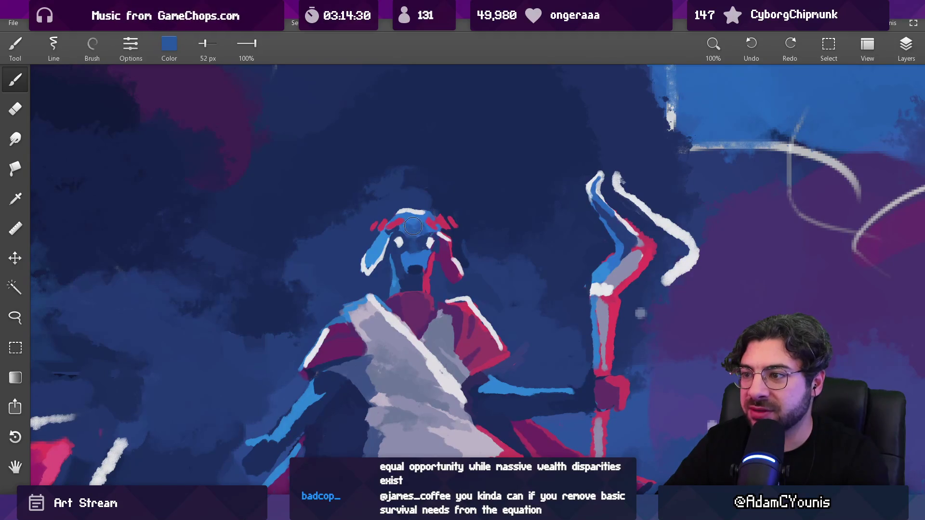
Step: Paint lavender-grey strokes sampled from the tunic over the staff figure's tunic
{"action": "scroll", "coordinate": [419, 256], "scroll_direction": "down", "scroll_amount": 10}
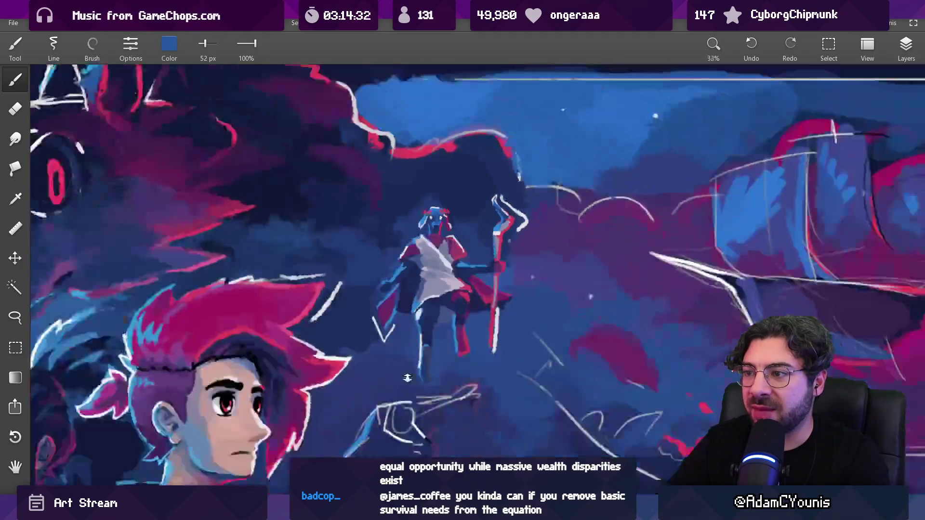
{"action": "scroll", "coordinate": [443, 226], "scroll_direction": "up", "scroll_amount": 5}
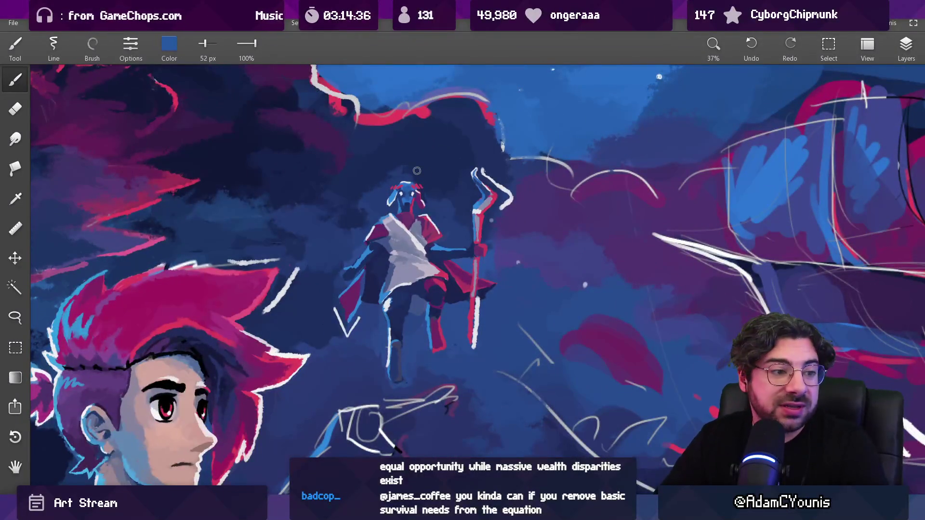
{"action": "scroll", "coordinate": [381, 237], "scroll_direction": "down", "scroll_amount": 5}
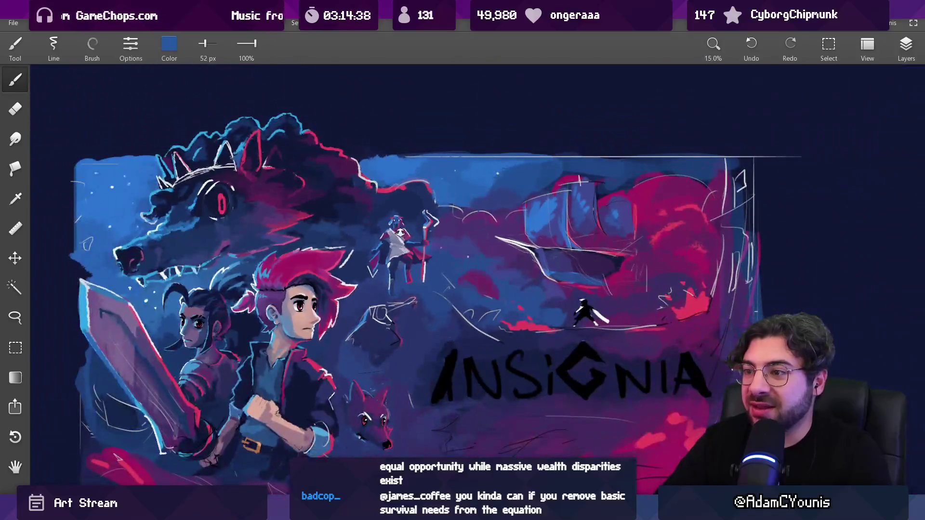
{"action": "scroll", "coordinate": [385, 188], "scroll_direction": "up", "scroll_amount": 5}
{"action": "scroll", "coordinate": [385, 188], "scroll_direction": "up", "scroll_amount": 3}
{"action": "left_click", "coordinate": [366, 193], "text": "alt"}
{"action": "mouse_move", "coordinate": [371, 183]}
{"action": "left_mouse_down"}
{"action": "mouse_move", "coordinate": [381, 212]}
{"action": "mouse_move", "coordinate": [362, 218]}
{"action": "left_mouse_up"}
{"action": "scroll", "coordinate": [413, 288], "scroll_direction": "down", "scroll_amount": 10}
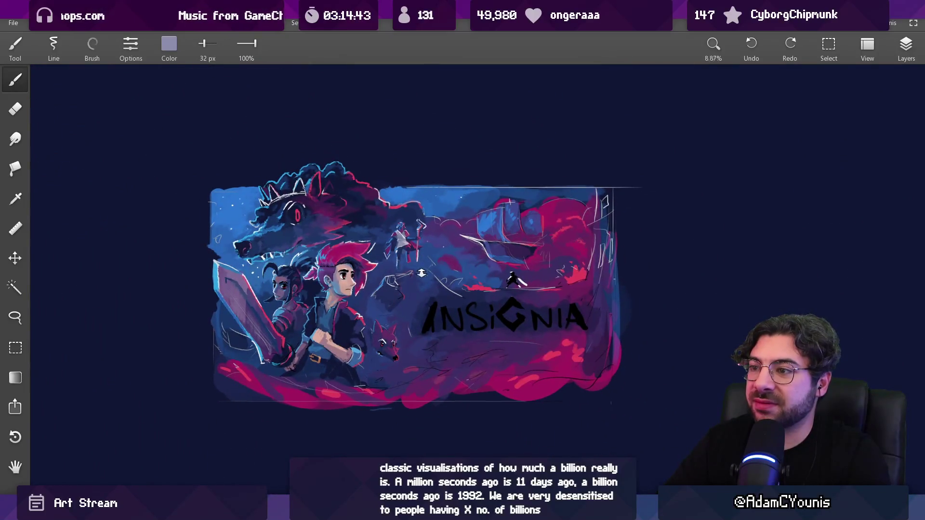
Step: Sample crimson from the red leg and stroke it along the leg's right edge
{"action": "scroll", "coordinate": [431, 168], "scroll_direction": "up", "scroll_amount": 3}
{"action": "scroll", "coordinate": [431, 168], "scroll_direction": "up", "scroll_amount": 8}
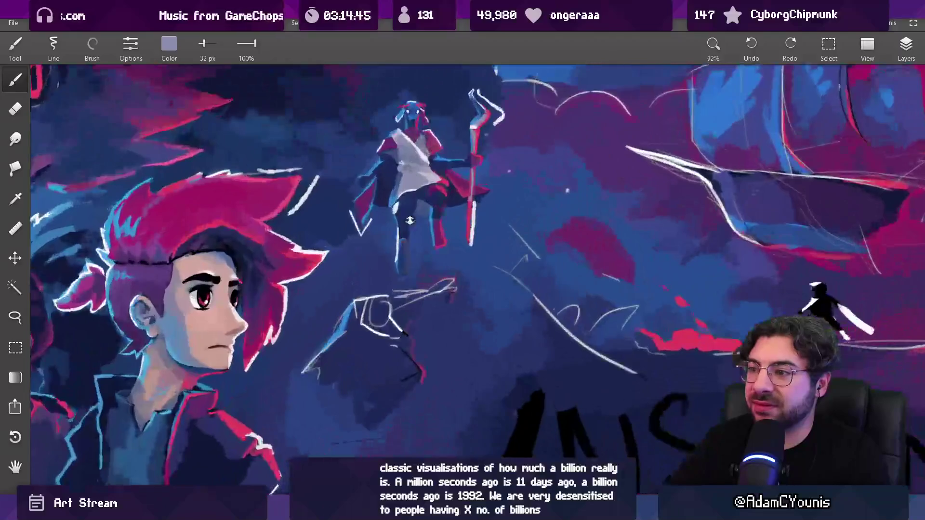
{"action": "left_click", "coordinate": [391, 227], "text": "alt"}
{"action": "left_click_drag", "start_coordinate": [391, 228], "coordinate": [348, 208]}
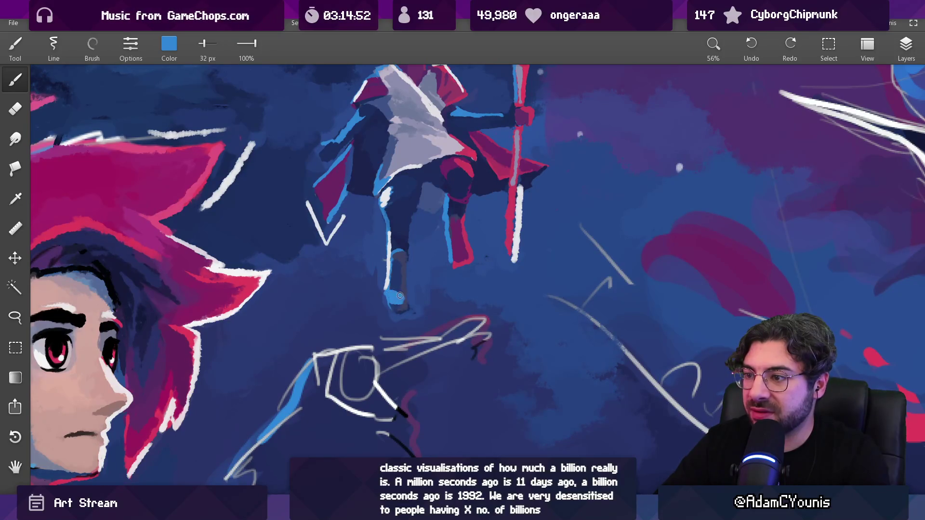
{"action": "scroll", "coordinate": [424, 255], "scroll_direction": "down", "scroll_amount": 8}
{"action": "scroll", "coordinate": [436, 259], "scroll_direction": "up", "scroll_amount": 10}
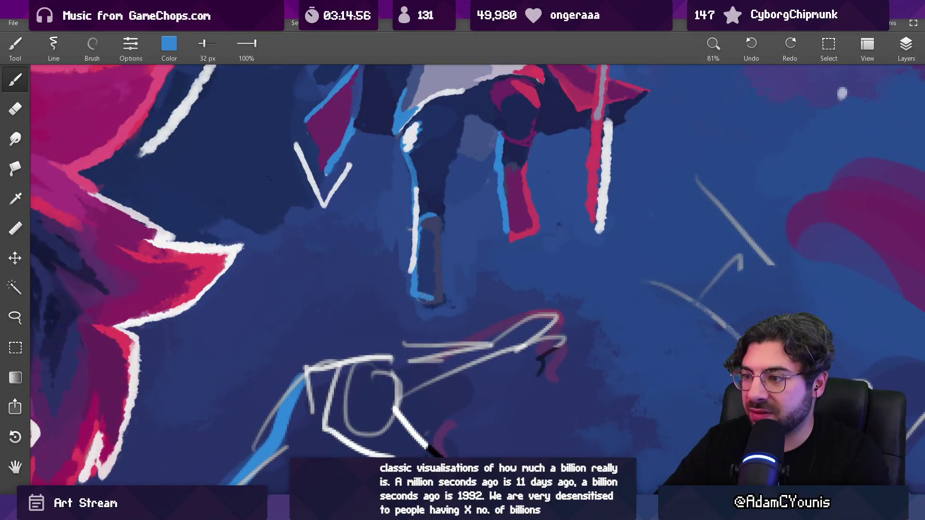
{"action": "left_click_drag", "start_coordinate": [526, 172], "coordinate": [525, 173]}
{"action": "left_click_drag", "start_coordinate": [443, 224], "coordinate": [442, 296]}
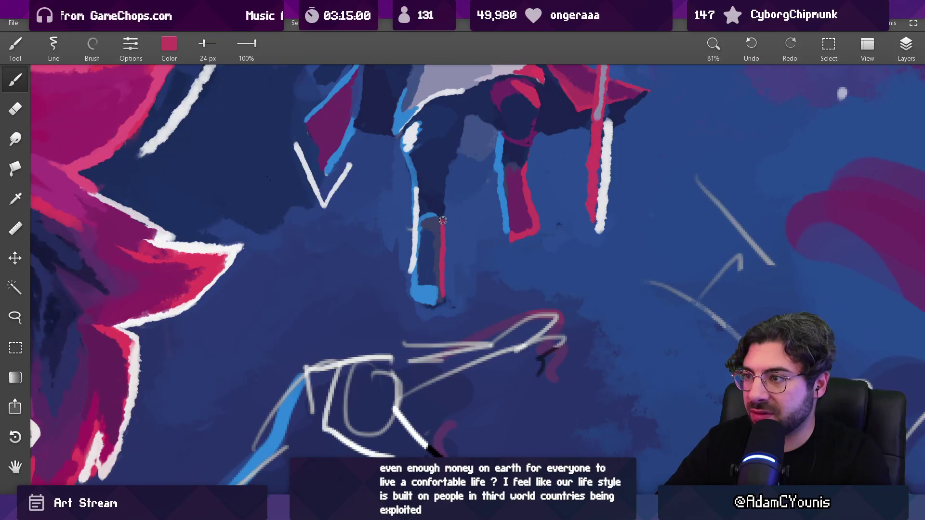
{"action": "scroll", "coordinate": [462, 147], "scroll_direction": "down", "scroll_amount": 10}
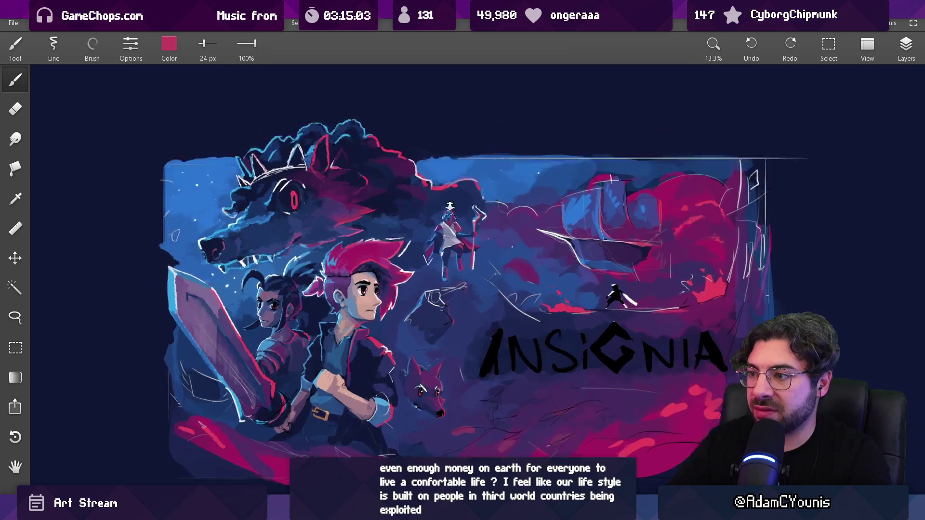
{"action": "scroll", "coordinate": [466, 294], "scroll_direction": "up", "scroll_amount": 9}
Step: Cover the leg's upper white line with dark blue, then pick a lighter blue
{"action": "mouse_move", "coordinate": [434, 287]}
{"action": "left_mouse_down"}
{"action": "mouse_move", "coordinate": [433, 180]}
{"action": "mouse_move", "coordinate": [391, 151]}
{"action": "mouse_move", "coordinate": [371, 152]}
{"action": "mouse_move", "coordinate": [430, 292]}
{"action": "left_mouse_up"}
{"action": "left_click_drag", "start_coordinate": [424, 193], "coordinate": [429, 260]}
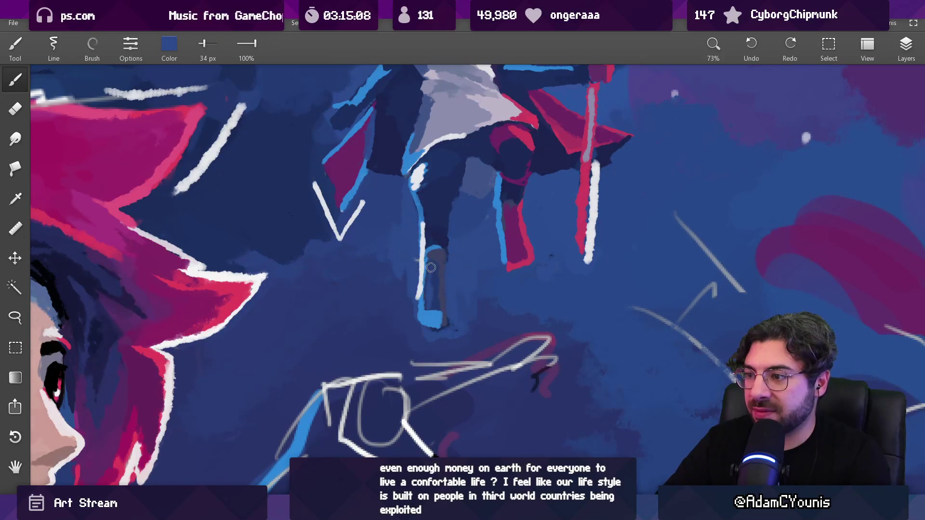
{"action": "mouse_move", "coordinate": [429, 297]}
{"action": "left_mouse_down"}
{"action": "mouse_move", "coordinate": [436, 304]}
{"action": "mouse_move", "coordinate": [447, 268]}
{"action": "mouse_move", "coordinate": [434, 318]}
{"action": "mouse_move", "coordinate": [418, 322]}
{"action": "mouse_move", "coordinate": [436, 315]}
{"action": "left_mouse_up"}
{"action": "scroll", "coordinate": [436, 319], "scroll_direction": "down", "scroll_amount": 5}
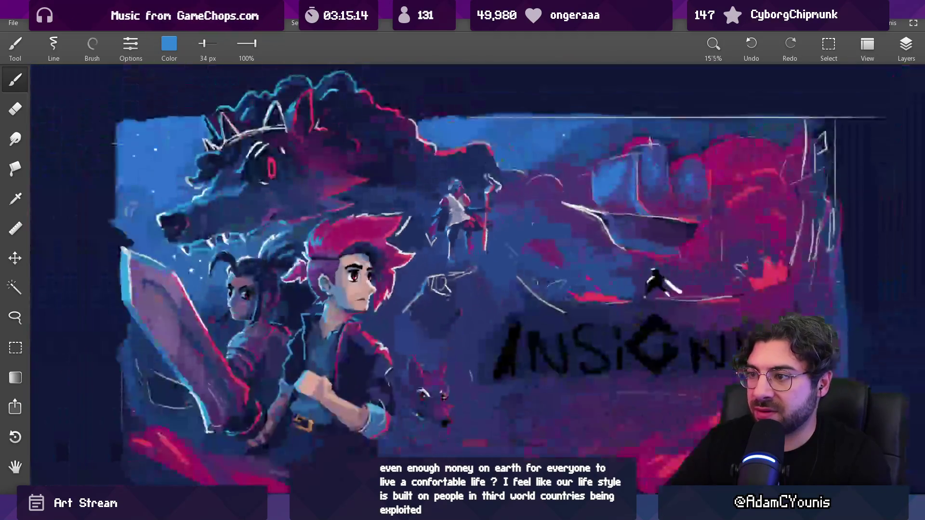
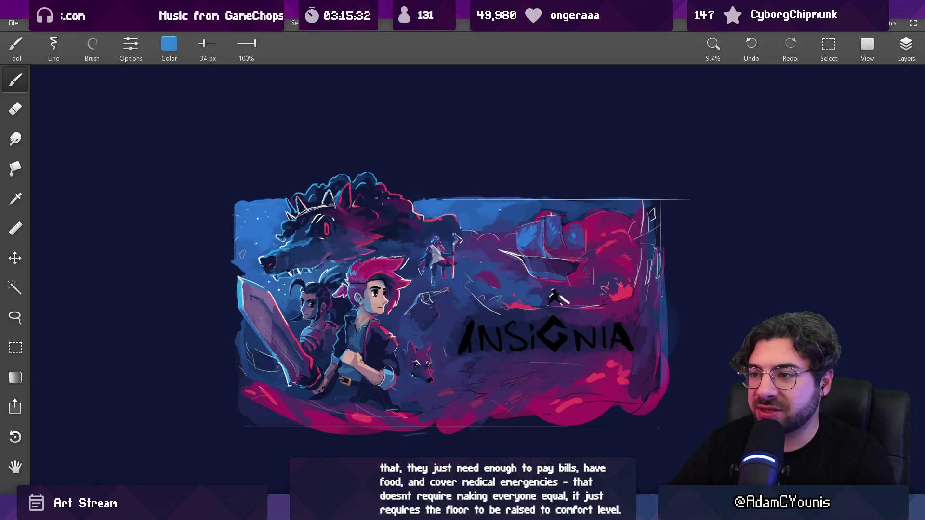
Step: Enlarge the brush slightly and repaint the lower part of the staff-bearer's robe
{"action": "scroll", "coordinate": [425, 212], "scroll_direction": "up", "scroll_amount": 5}
{"action": "key", "text": "bracketright"}
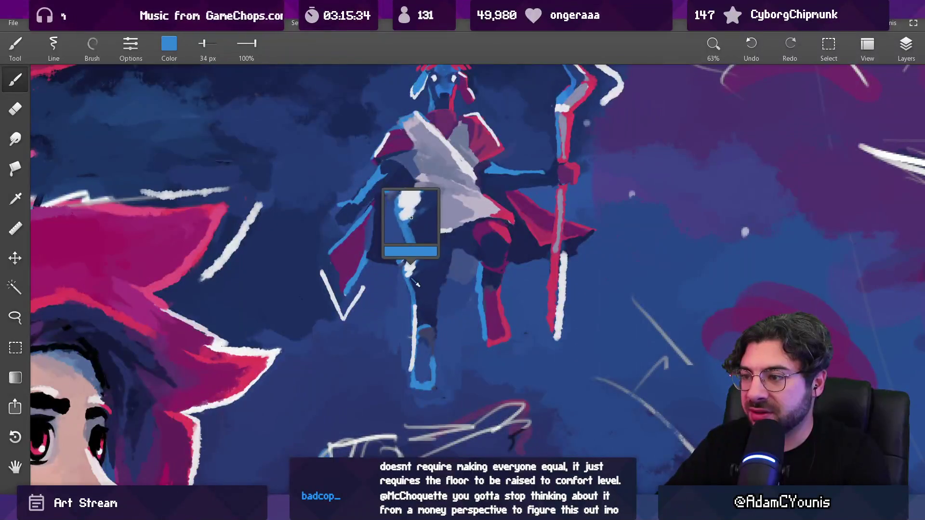
{"action": "left_click_drag", "start_coordinate": [421, 236], "coordinate": [426, 259]}
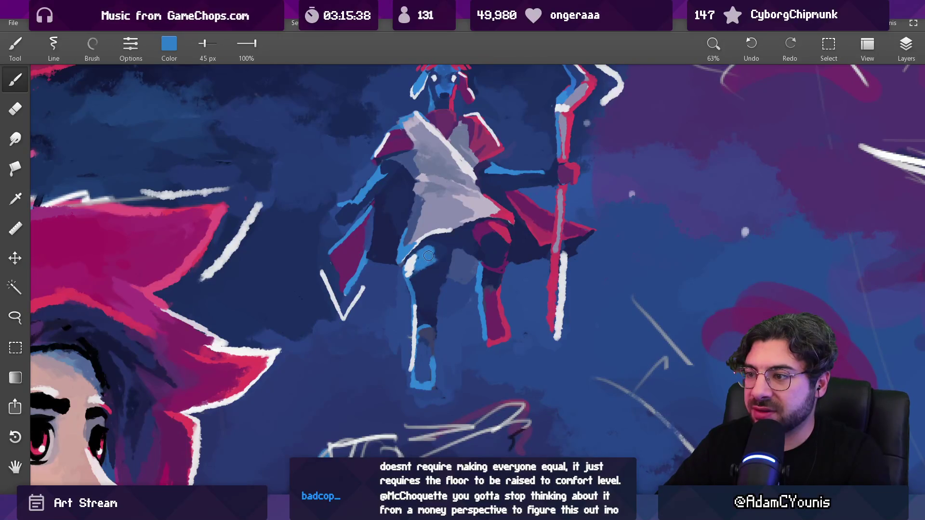
Step: Switch to the figure's light blue with a smaller brush and add a short mark on the grey cloth
{"action": "left_click", "coordinate": [422, 261], "text": "alt"}
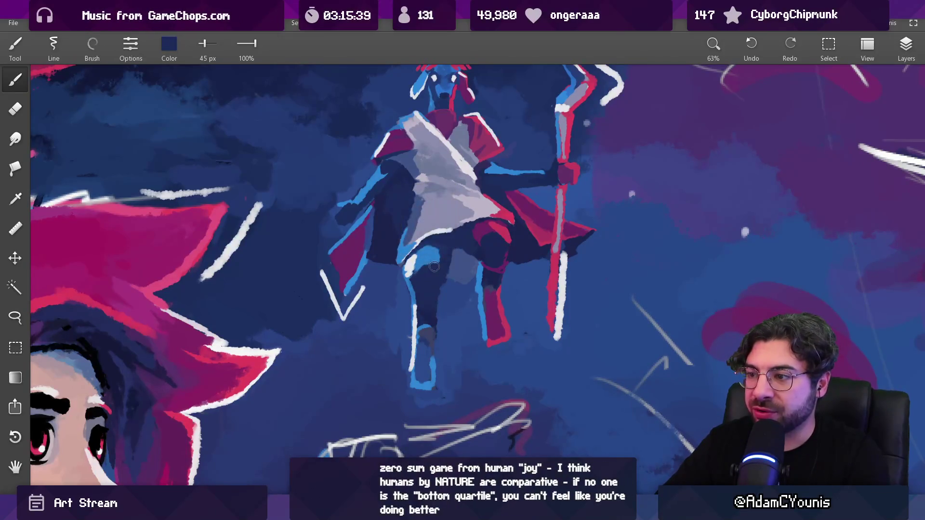
{"action": "scroll", "coordinate": [440, 273], "scroll_direction": "down", "scroll_amount": 4}
{"action": "scroll", "coordinate": [499, 215], "scroll_direction": "down", "scroll_amount": 2}
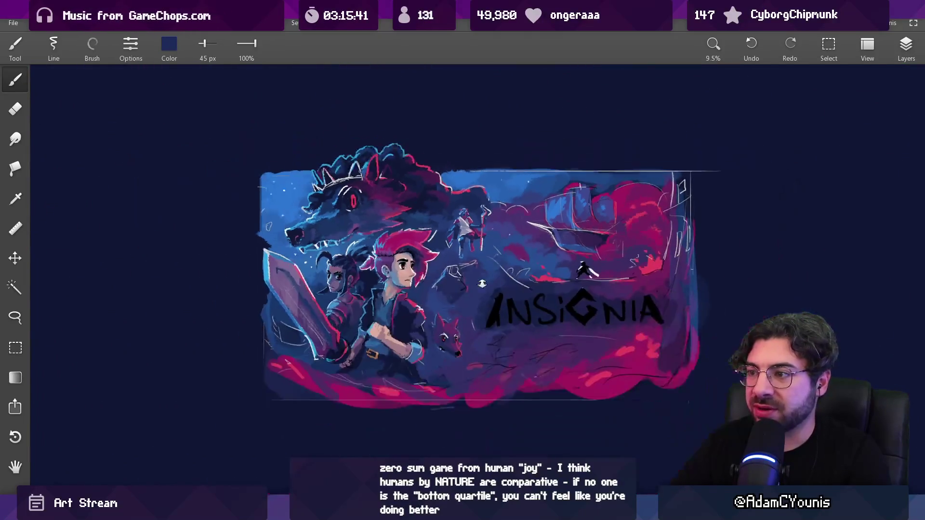
{"action": "scroll", "coordinate": [465, 226], "scroll_direction": "up", "scroll_amount": 6}
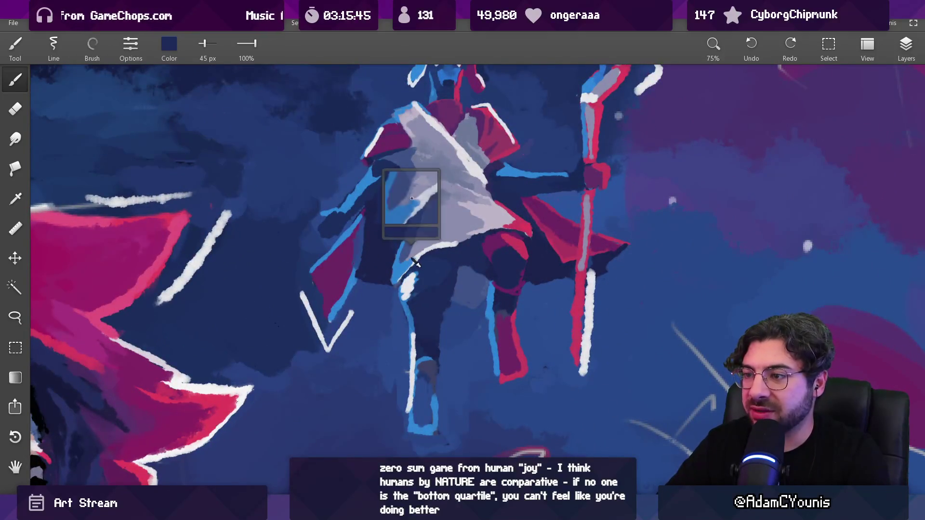
{"action": "left_click", "coordinate": [416, 247], "text": "alt"}
{"action": "key", "text": "bracketleft"}
{"action": "key", "text": "bracketleft"}
{"action": "key", "text": "bracketleft"}
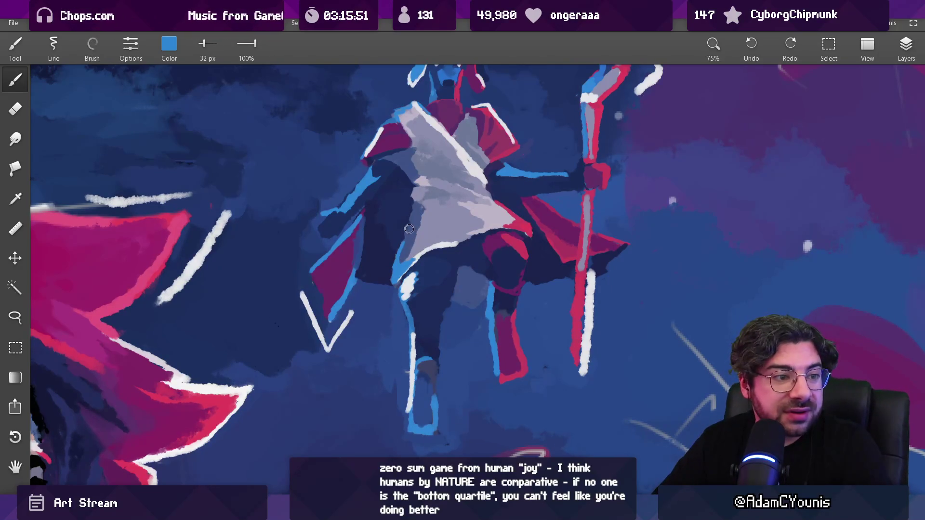
{"action": "left_click_drag", "start_coordinate": [423, 242], "coordinate": [402, 263]}
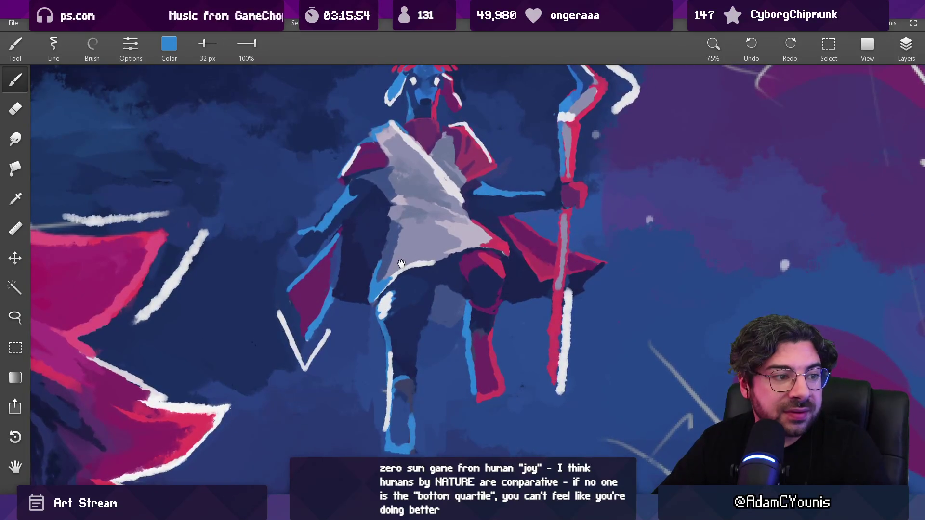
{"action": "scroll", "coordinate": [402, 264], "scroll_direction": "down", "scroll_amount": 4}
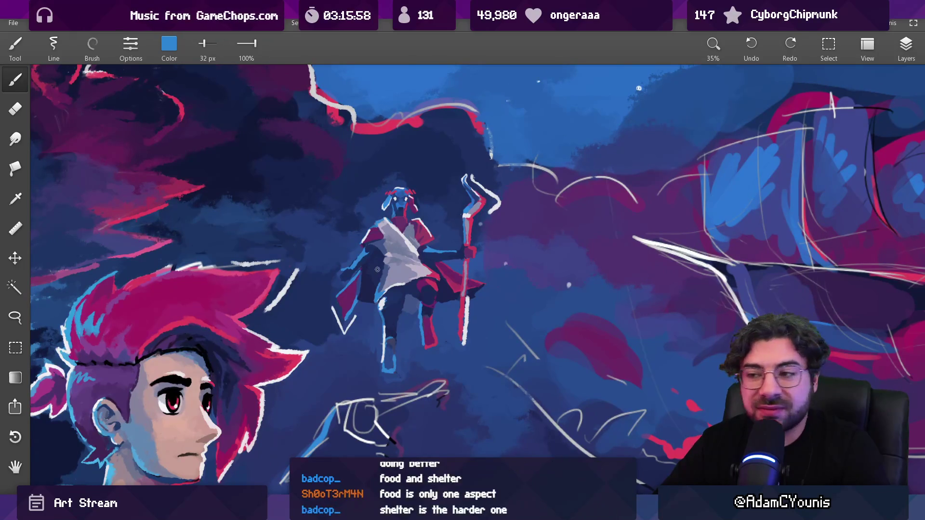
{"action": "scroll", "coordinate": [398, 233], "scroll_direction": "down", "scroll_amount": 2}
{"action": "scroll", "coordinate": [388, 201], "scroll_direction": "up", "scroll_amount": 5}
{"action": "scroll", "coordinate": [388, 201], "scroll_direction": "up", "scroll_amount": 1}
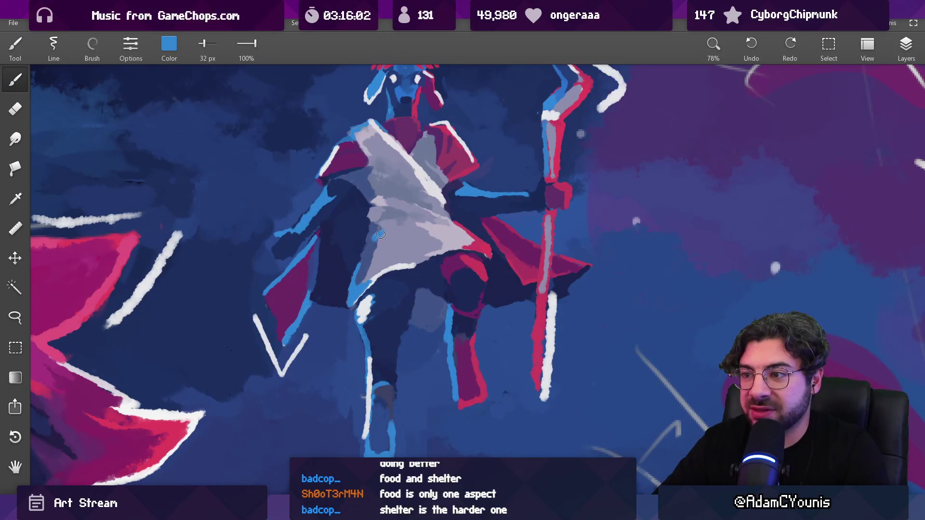
{"action": "left_click_drag", "start_coordinate": [380, 234], "coordinate": [380, 251]}
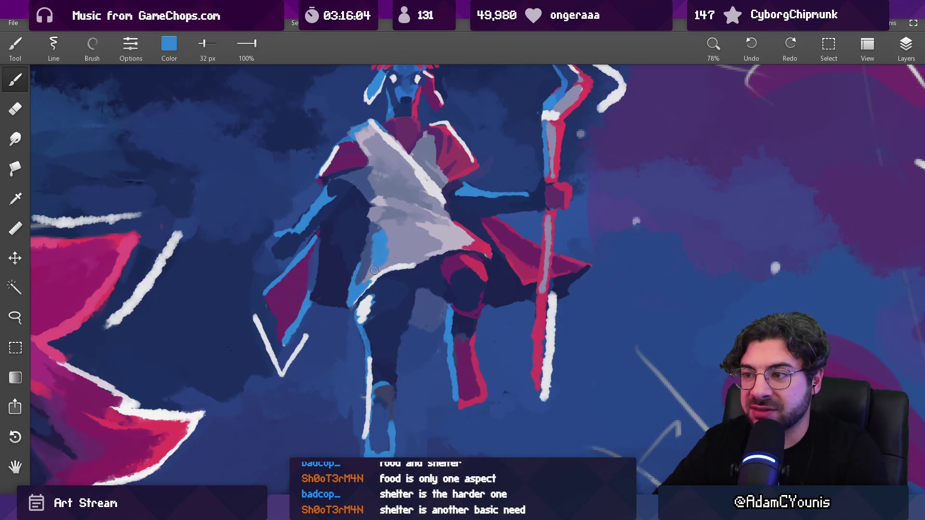
Step: Sample the shoulder colour, shrink the brush to 21 px, and pick up dark navy
{"action": "scroll", "coordinate": [405, 237], "scroll_direction": "down", "scroll_amount": 10}
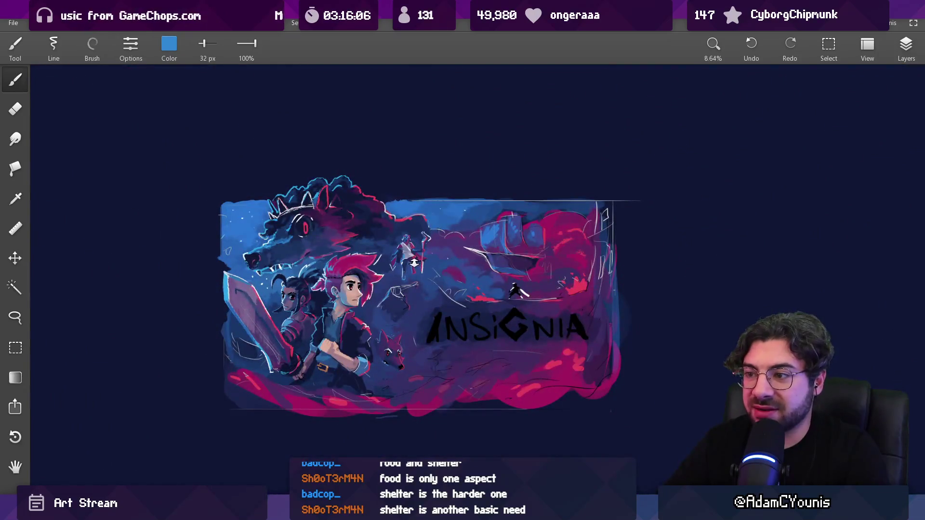
{"action": "scroll", "coordinate": [414, 263], "scroll_direction": "up", "scroll_amount": 10}
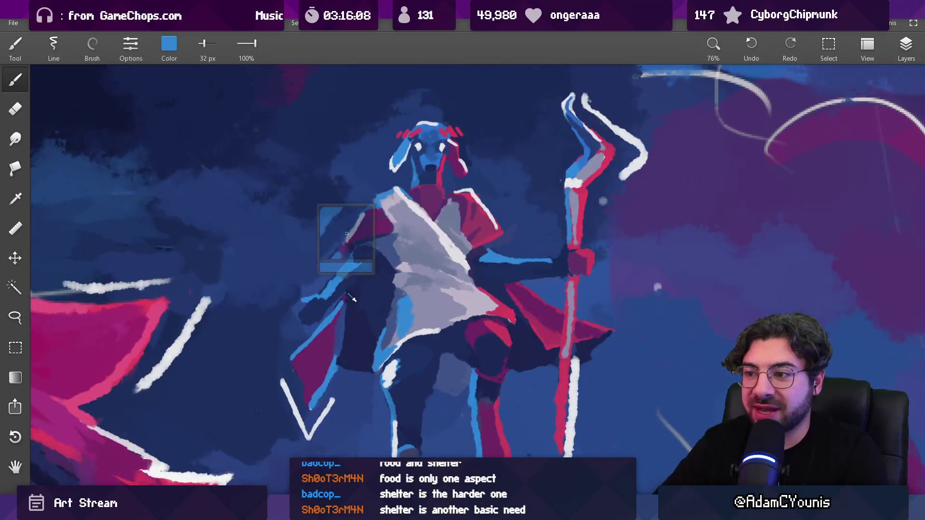
{"action": "mouse_move", "coordinate": [354, 299]}
{"action": "left_mouse_down"}
{"action": "mouse_move", "coordinate": [365, 259]}
{"action": "mouse_move", "coordinate": [337, 292]}
{"action": "left_mouse_up"}
{"action": "left_click", "coordinate": [329, 294]}
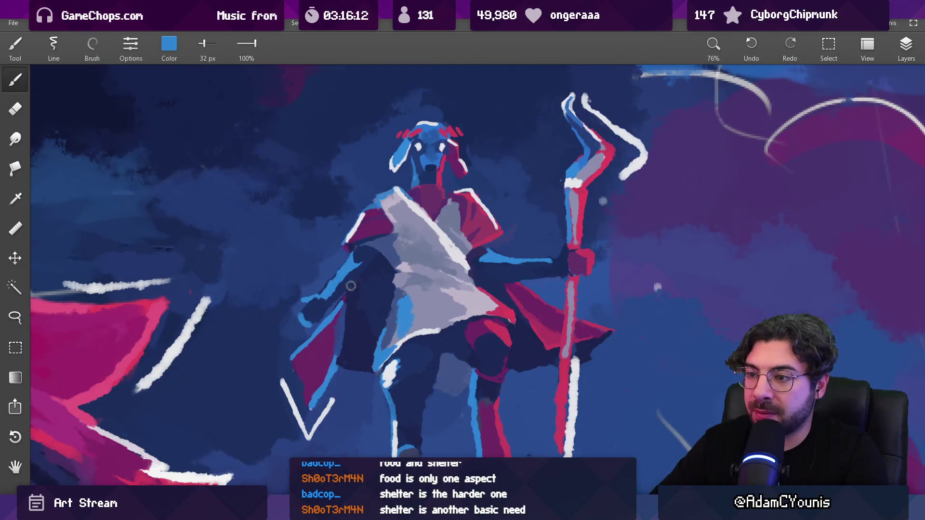
{"action": "scroll", "coordinate": [351, 285], "scroll_direction": "down", "scroll_amount": 10}
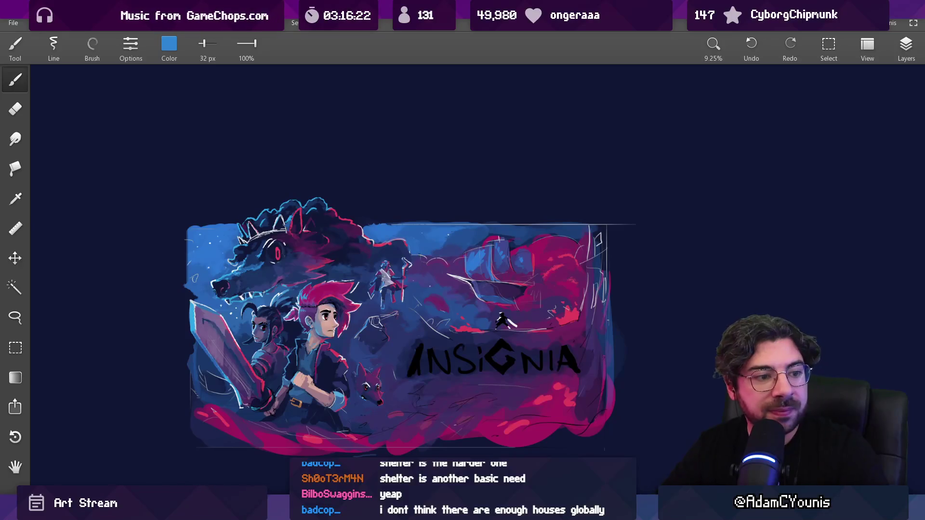
{"action": "scroll", "coordinate": [374, 284], "scroll_direction": "up", "scroll_amount": 5}
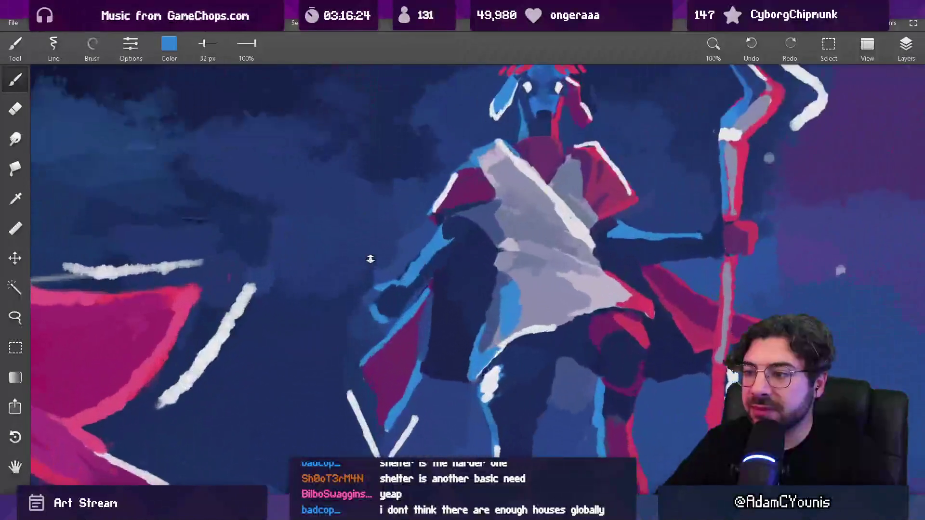
{"action": "key", "text": "bracketleft"}
{"action": "key", "text": "bracketleft"}
{"action": "key", "text": "bracketleft"}
{"action": "left_click_drag", "start_coordinate": [369, 310], "coordinate": [375, 311]}
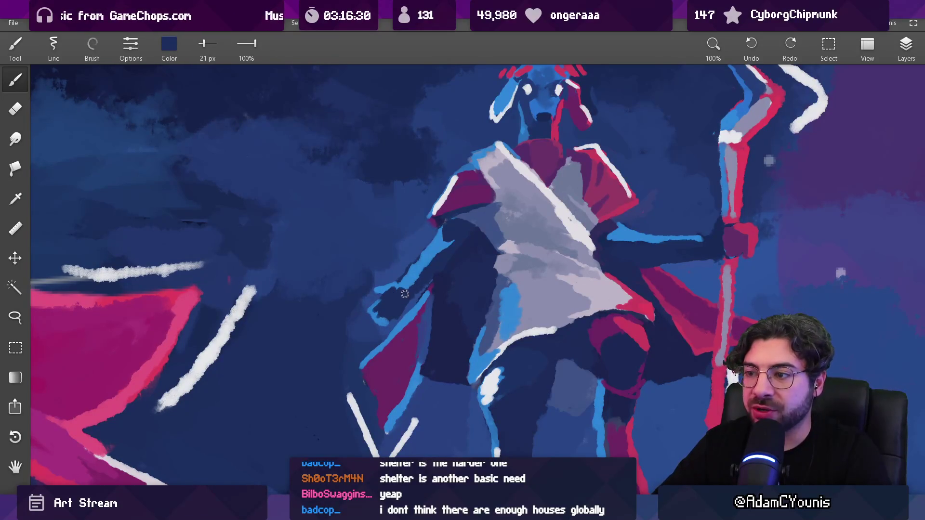
Step: Sample the light blue from the staff-bearer's figure
{"action": "scroll", "coordinate": [403, 289], "scroll_direction": "down", "scroll_amount": 4}
{"action": "scroll", "coordinate": [390, 261], "scroll_direction": "up", "scroll_amount": 5}
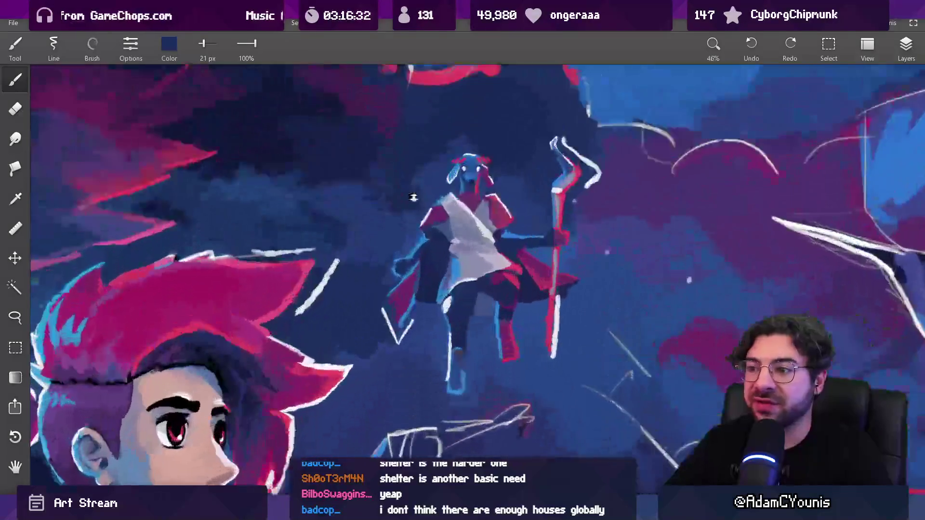
{"action": "left_click", "coordinate": [386, 252]}
{"action": "left_click_drag", "start_coordinate": [387, 252], "coordinate": [381, 240]}
{"action": "scroll", "coordinate": [381, 359], "scroll_direction": "down", "scroll_amount": 5}
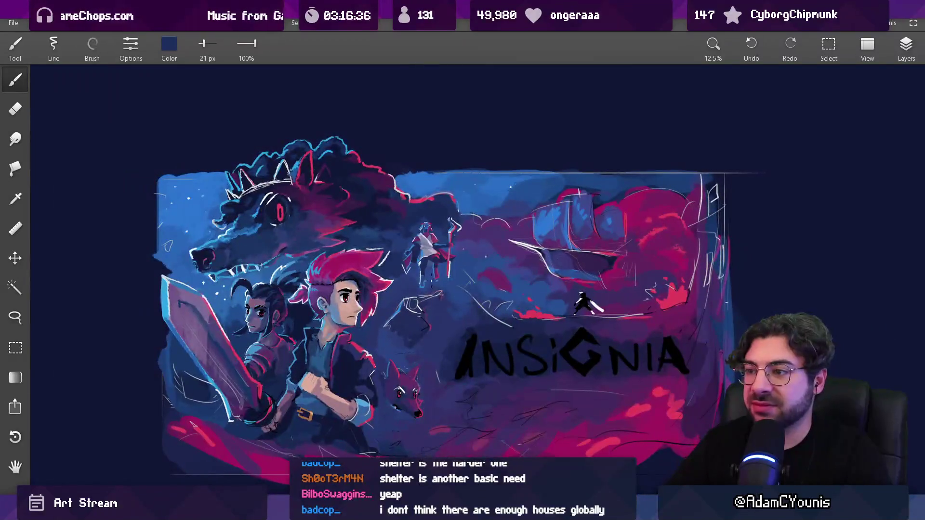
Step: Sample light blue from the staff-bearer's hand
{"action": "scroll", "coordinate": [378, 257], "scroll_direction": "up", "scroll_amount": 5}
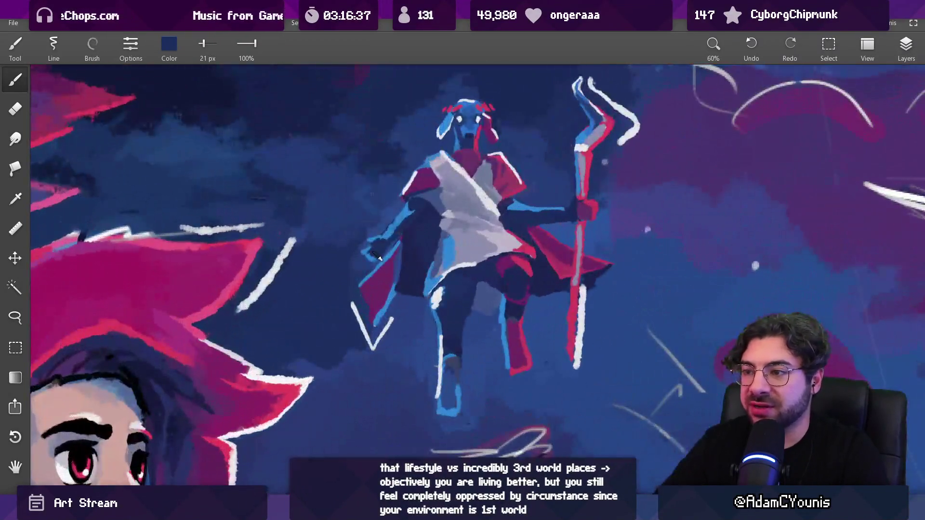
{"action": "left_click_drag", "start_coordinate": [379, 258], "coordinate": [369, 254]}
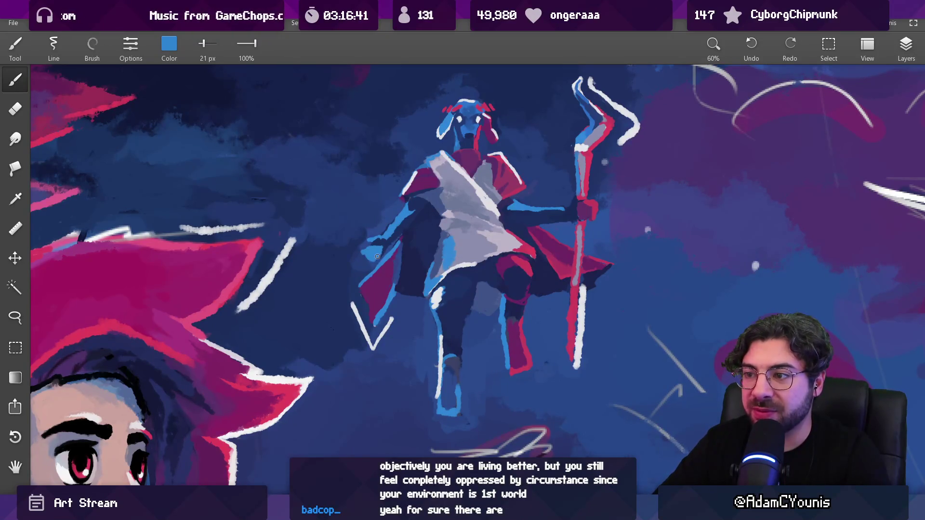
{"action": "scroll", "coordinate": [377, 257], "scroll_direction": "down", "scroll_amount": 5}
{"action": "scroll", "coordinate": [413, 275], "scroll_direction": "up", "scroll_amount": 1}
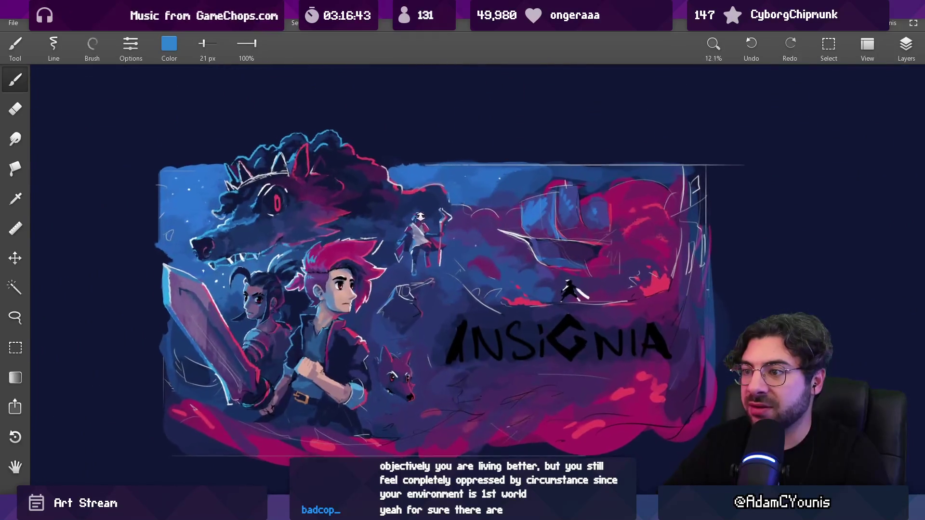
Step: Pick up background navy and paint over the white creature sketch lines
{"action": "left_click_drag", "start_coordinate": [442, 226], "coordinate": [399, 231]}
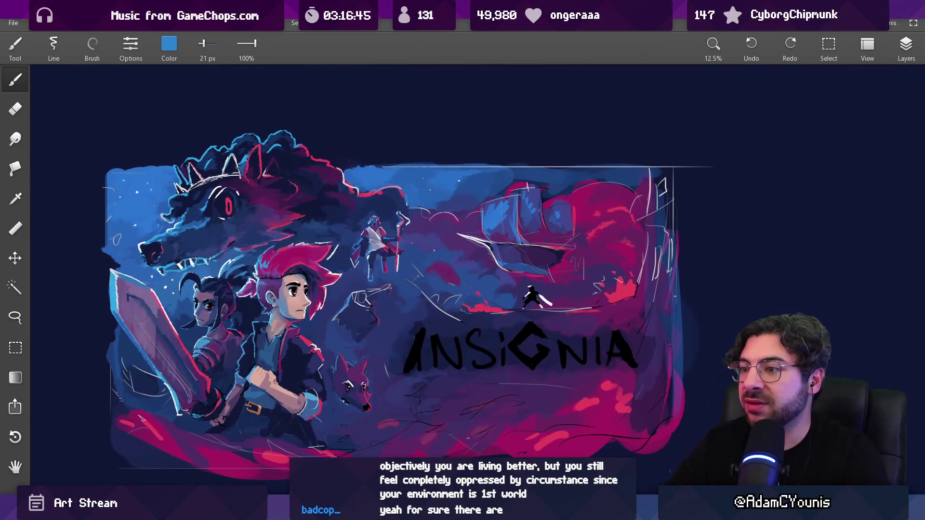
{"action": "scroll", "coordinate": [387, 310], "scroll_direction": "up", "scroll_amount": 4}
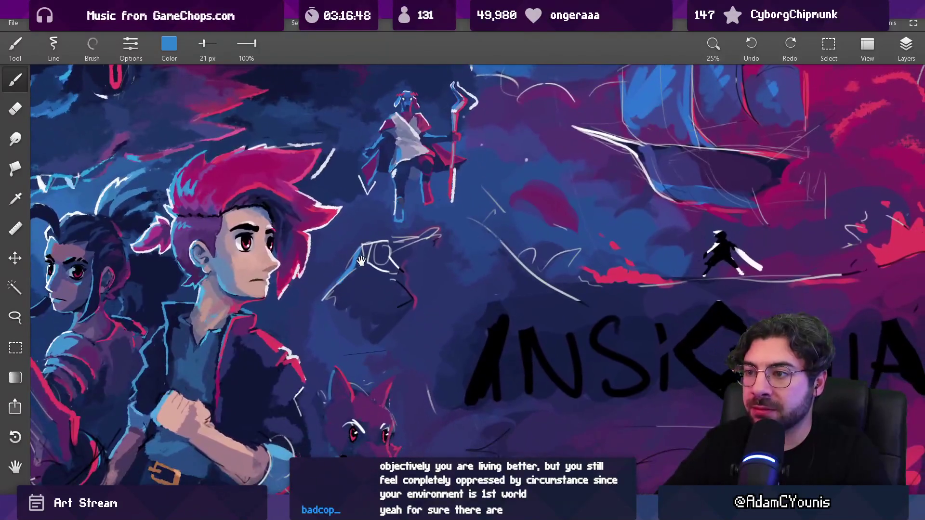
{"action": "left_click", "coordinate": [347, 256], "text": "alt"}
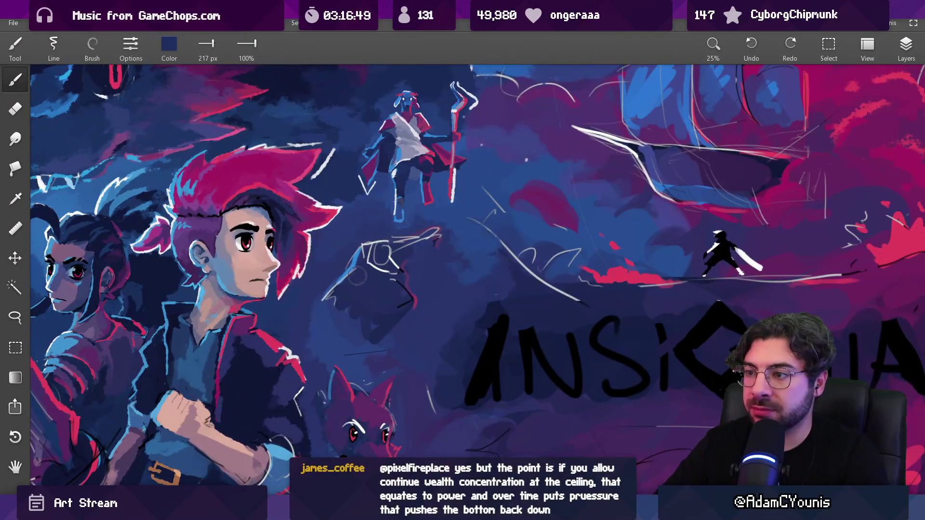
{"action": "mouse_move", "coordinate": [330, 299]}
{"action": "left_mouse_down"}
{"action": "mouse_move", "coordinate": [367, 241]}
{"action": "mouse_move", "coordinate": [407, 244]}
{"action": "mouse_move", "coordinate": [427, 232]}
{"action": "mouse_move", "coordinate": [403, 251]}
{"action": "left_mouse_up"}
{"action": "mouse_move", "coordinate": [406, 271]}
{"action": "left_mouse_down"}
{"action": "mouse_move", "coordinate": [400, 251]}
{"action": "mouse_move", "coordinate": [377, 312]}
{"action": "left_mouse_up"}
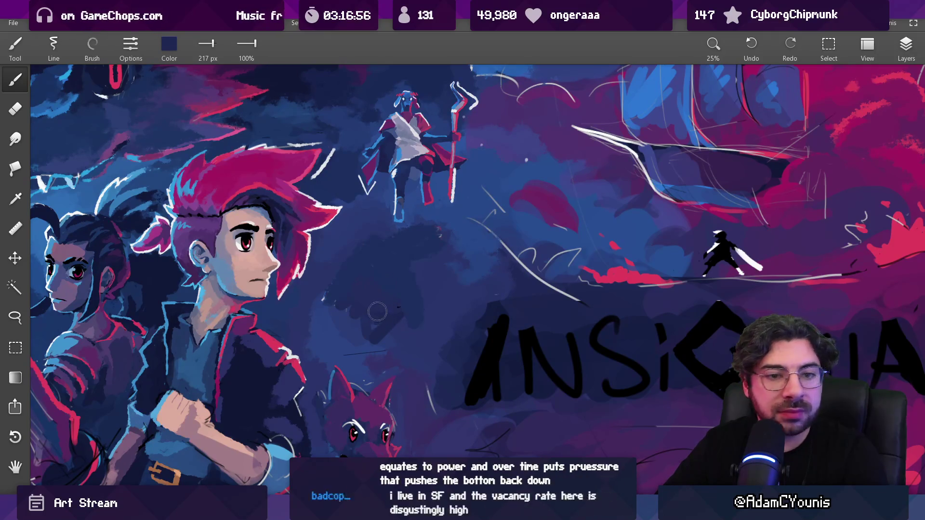
Step: Enlarge the brush to 288 px, dab a medium blue into the background, and zoom out
{"action": "key", "text": "bracketright"}
{"action": "left_click", "coordinate": [410, 226], "text": "alt"}
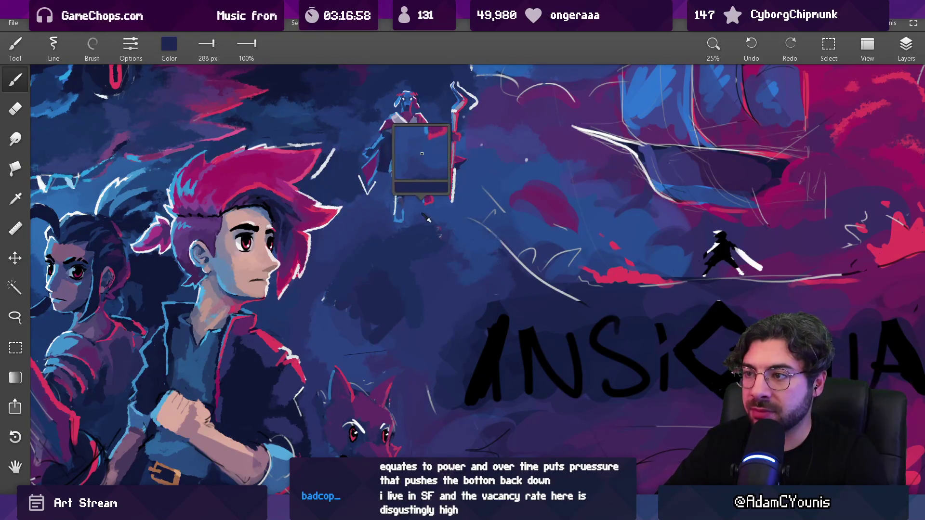
{"action": "mouse_move", "coordinate": [356, 261]}
{"action": "left_mouse_down"}
{"action": "mouse_move", "coordinate": [362, 247]}
{"action": "mouse_move", "coordinate": [355, 251]}
{"action": "left_mouse_up"}
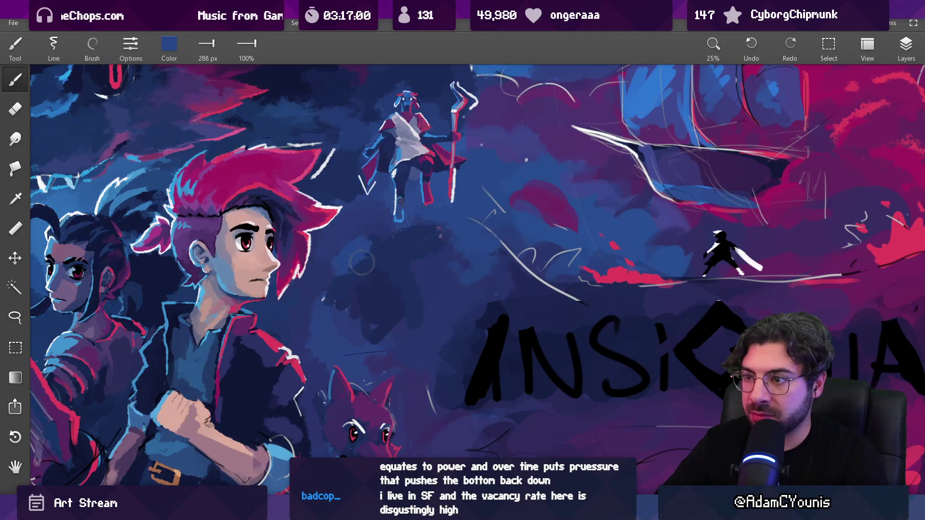
{"action": "key", "text": "ctrl+minus"}
{"action": "key", "text": "ctrl+minus"}
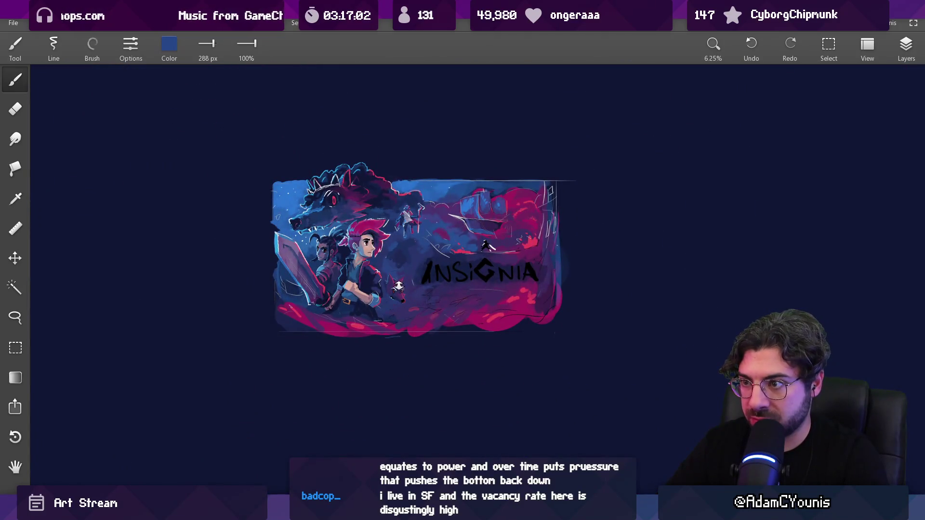
Step: Pick up dark navy and lay a broad darkening stroke across the background
{"action": "scroll", "coordinate": [398, 287], "scroll_direction": "up", "scroll_amount": 3}
{"action": "left_click", "coordinate": [383, 245], "text": "alt"}
{"action": "mouse_move", "coordinate": [383, 246]}
{"action": "left_mouse_down"}
{"action": "mouse_move", "coordinate": [373, 238]}
{"action": "mouse_move", "coordinate": [427, 263]}
{"action": "left_mouse_up"}
{"action": "left_click", "coordinate": [425, 263], "text": "alt"}
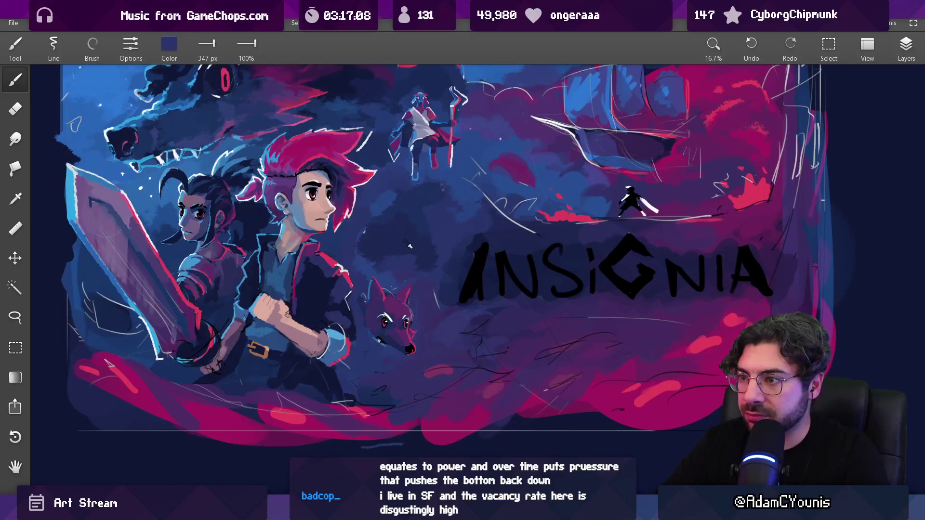
{"action": "left_click", "coordinate": [411, 202], "text": "alt"}
{"action": "left_click", "coordinate": [446, 196], "text": "alt"}
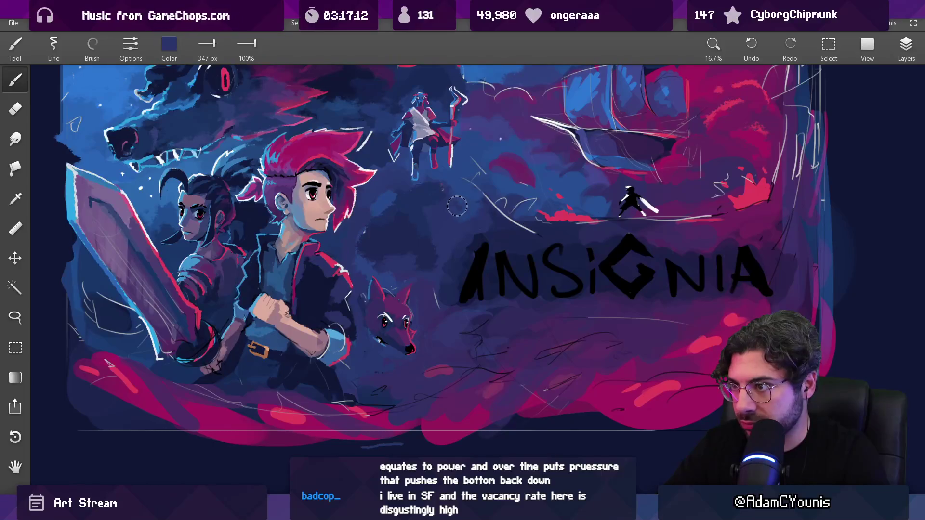
{"action": "left_click", "coordinate": [386, 217], "text": "alt"}
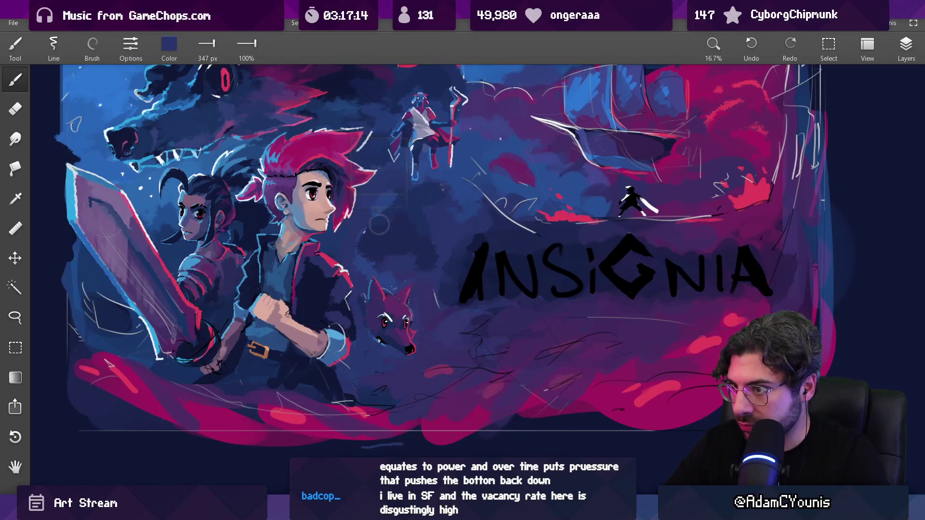
{"action": "left_click", "coordinate": [364, 235], "text": "alt"}
{"action": "left_click", "coordinate": [401, 241], "text": "alt"}
Step: Compare dark cloud shades and reduce the brush size to 200 px
{"action": "left_click", "coordinate": [436, 263], "text": "alt"}
{"action": "left_click", "coordinate": [401, 243], "text": "alt"}
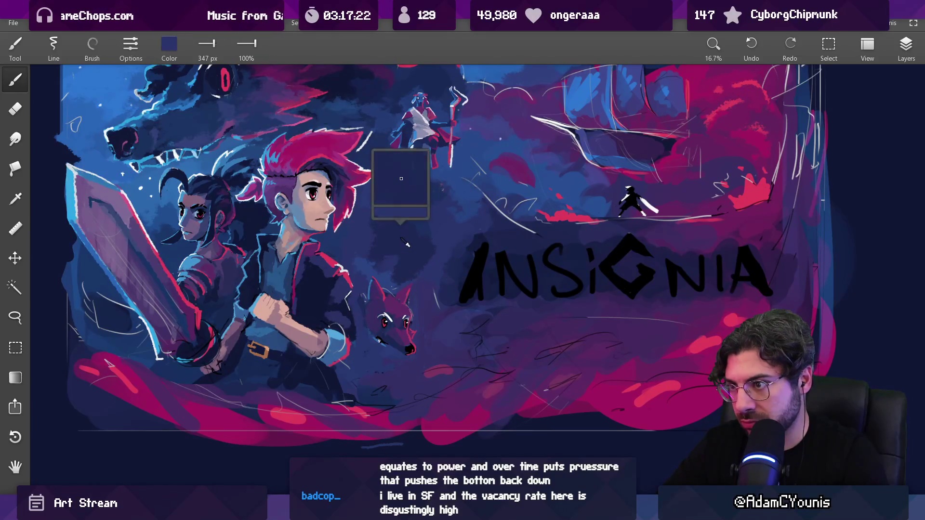
{"action": "left_click", "coordinate": [409, 210], "text": "alt"}
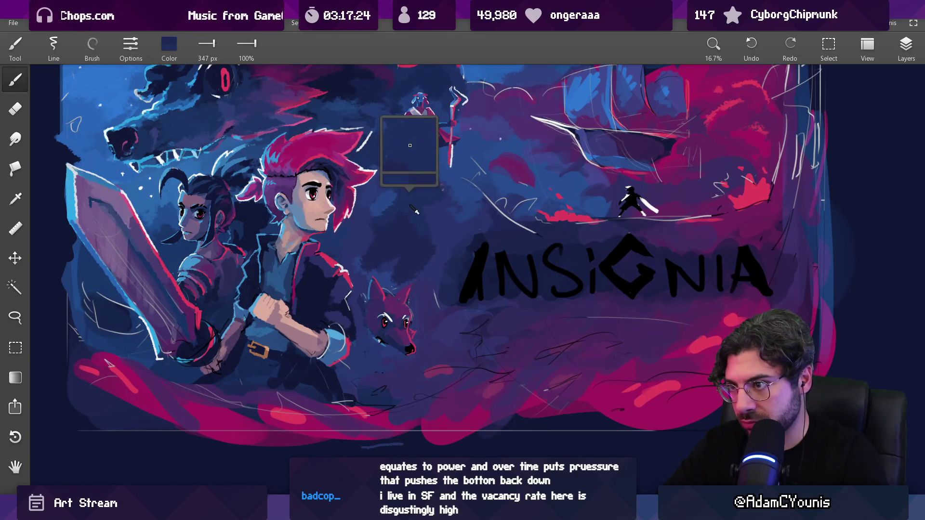
{"action": "left_click", "coordinate": [417, 240], "text": "alt"}
{"action": "left_click", "coordinate": [397, 238], "text": "alt"}
{"action": "left_click", "coordinate": [390, 241], "text": "alt"}
{"action": "left_click", "coordinate": [381, 239], "text": "alt"}
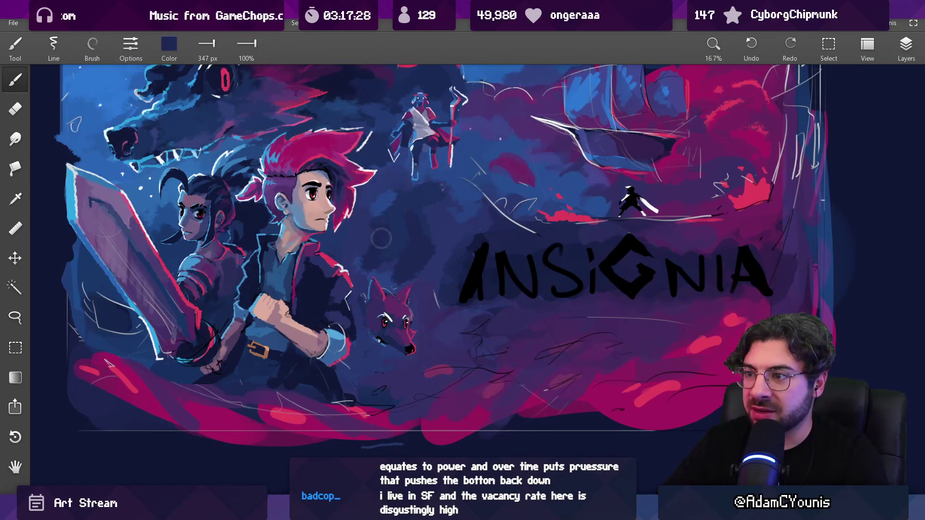
{"action": "left_click", "coordinate": [402, 212], "text": "alt"}
{"action": "left_click", "coordinate": [436, 212], "text": "alt"}
Step: Sample a dark cloud colour and paint a soft dark stroke into the lower-right clouds
{"action": "left_click", "coordinate": [408, 190], "text": "alt"}
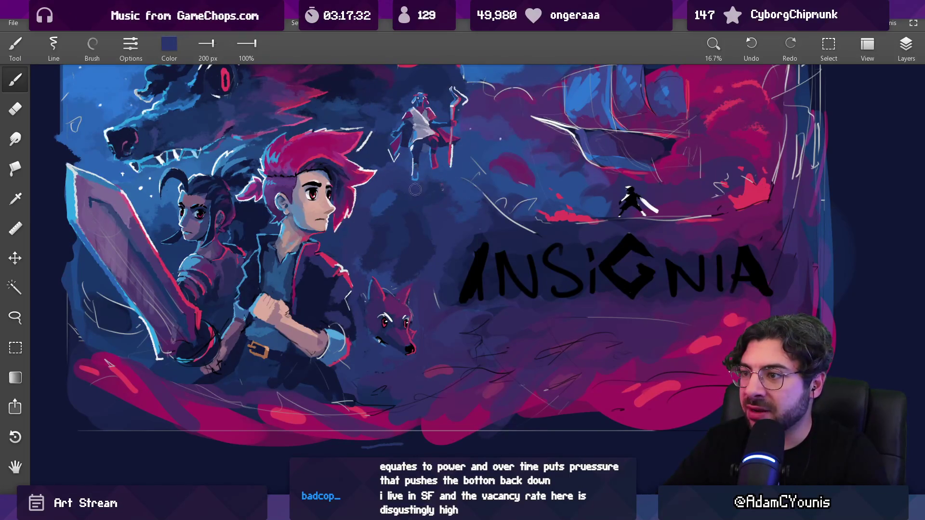
{"action": "left_click", "coordinate": [424, 192], "text": "alt"}
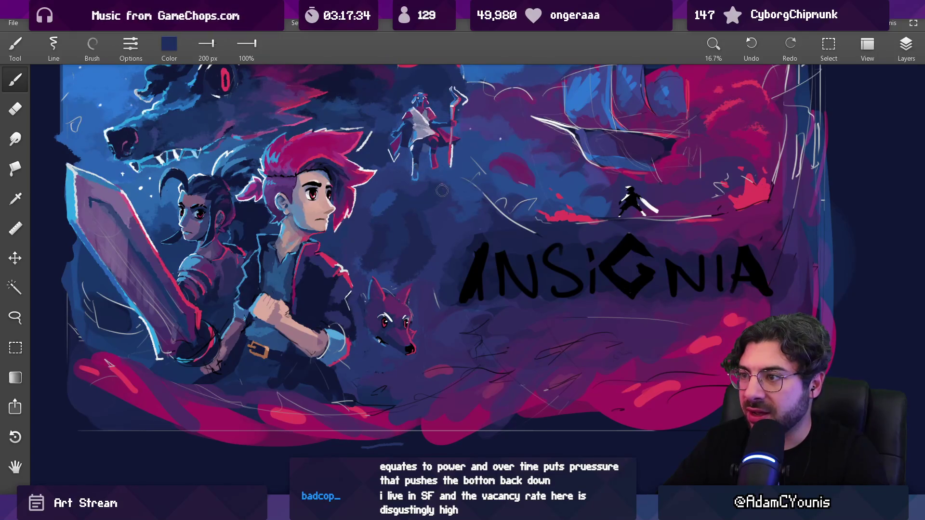
{"action": "left_click", "coordinate": [424, 189], "text": "alt"}
{"action": "left_click", "coordinate": [427, 197], "text": "alt"}
{"action": "left_click", "coordinate": [381, 236], "text": "alt"}
{"action": "left_click", "coordinate": [395, 237], "text": "alt"}
{"action": "left_click", "coordinate": [386, 238], "text": "alt"}
{"action": "mouse_move", "coordinate": [408, 251]}
{"action": "left_mouse_down"}
{"action": "mouse_move", "coordinate": [391, 197]}
{"action": "mouse_move", "coordinate": [385, 261]}
{"action": "left_mouse_up"}
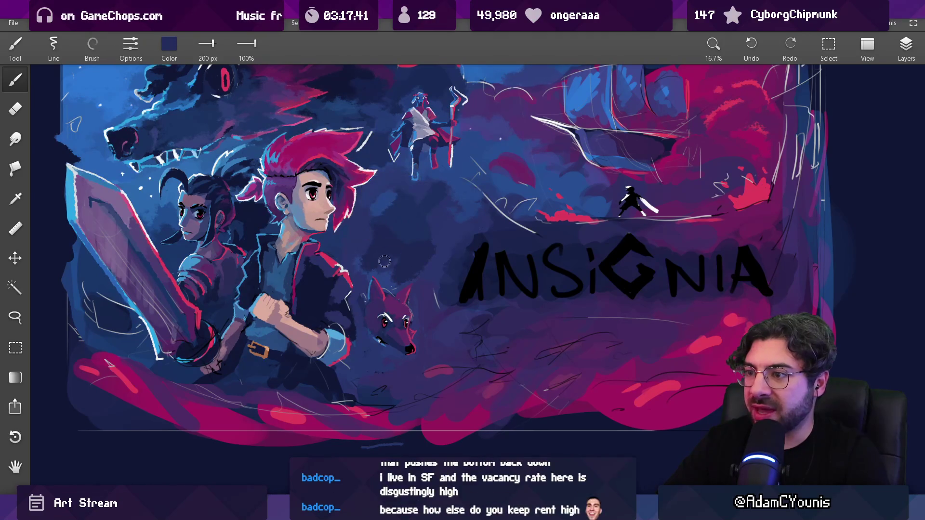
Step: Darken the clouds left of and beside the small flying figure with dark-blue strokes
{"action": "left_click", "coordinate": [435, 260], "text": "alt"}
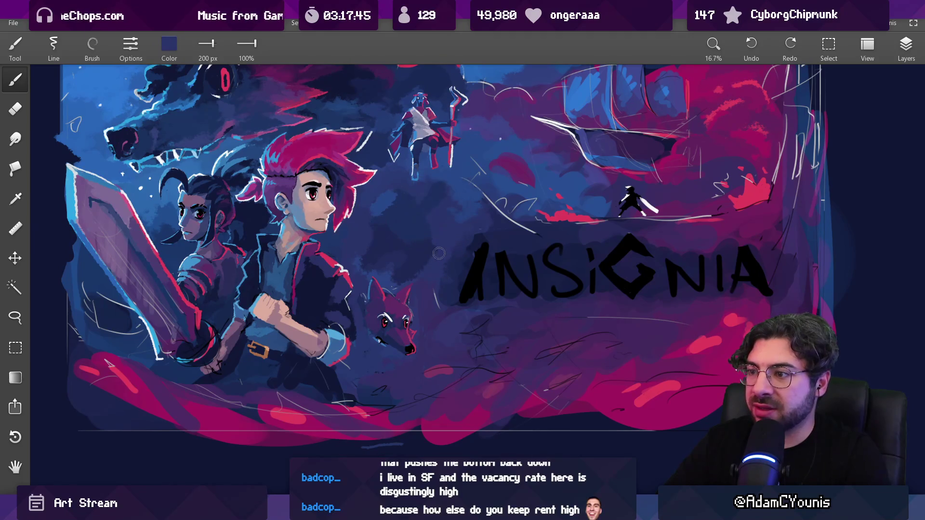
{"action": "left_click", "coordinate": [433, 232], "text": "alt"}
{"action": "mouse_move", "coordinate": [433, 232]}
{"action": "left_mouse_down"}
{"action": "mouse_move", "coordinate": [380, 342]}
{"action": "mouse_move", "coordinate": [427, 152]}
{"action": "left_mouse_up"}
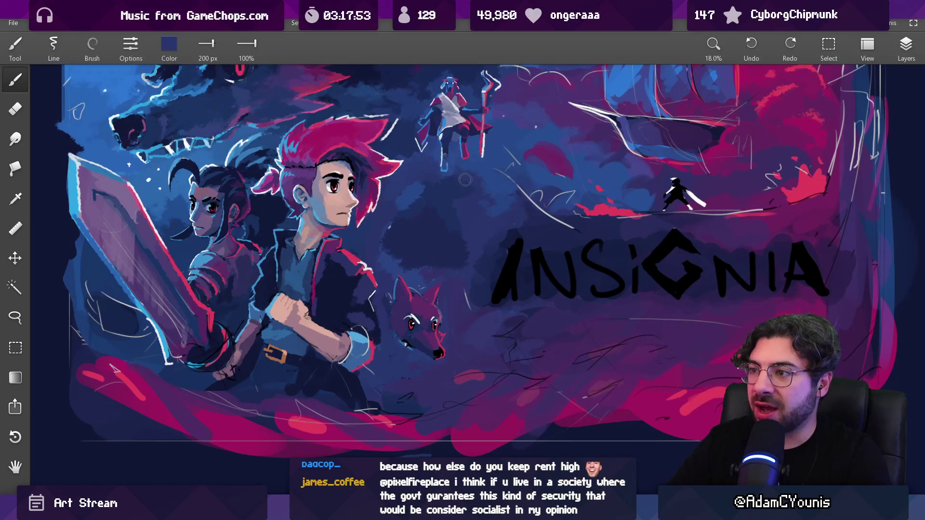
{"action": "left_click_drag", "start_coordinate": [424, 111], "coordinate": [405, 164]}
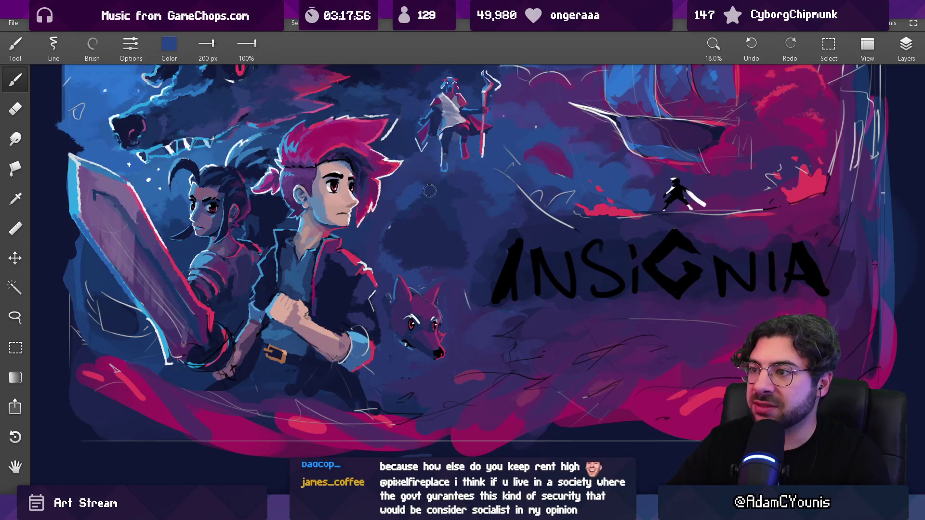
{"action": "mouse_move", "coordinate": [435, 191]}
{"action": "left_mouse_down"}
{"action": "mouse_move", "coordinate": [400, 130]}
{"action": "mouse_move", "coordinate": [406, 196]}
{"action": "mouse_move", "coordinate": [386, 231]}
{"action": "left_mouse_up"}
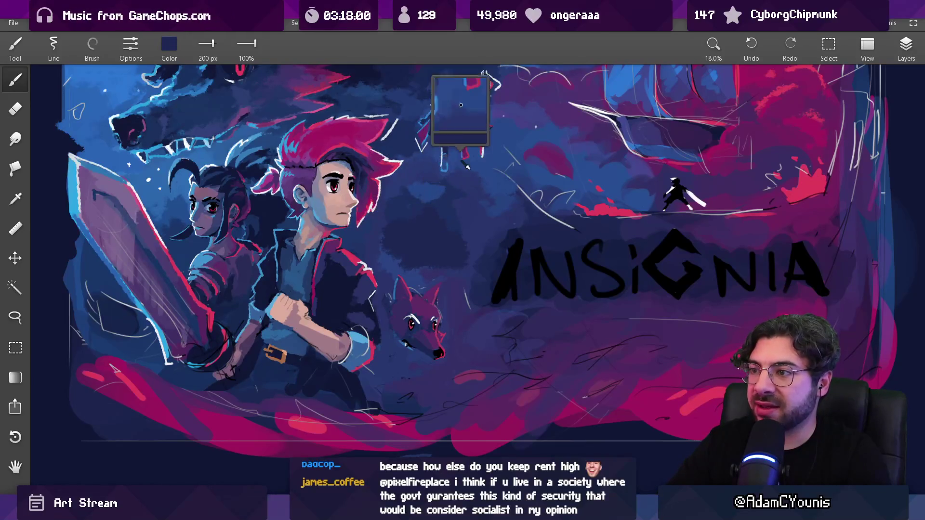
{"action": "scroll", "coordinate": [441, 173], "scroll_direction": "down", "scroll_amount": 5}
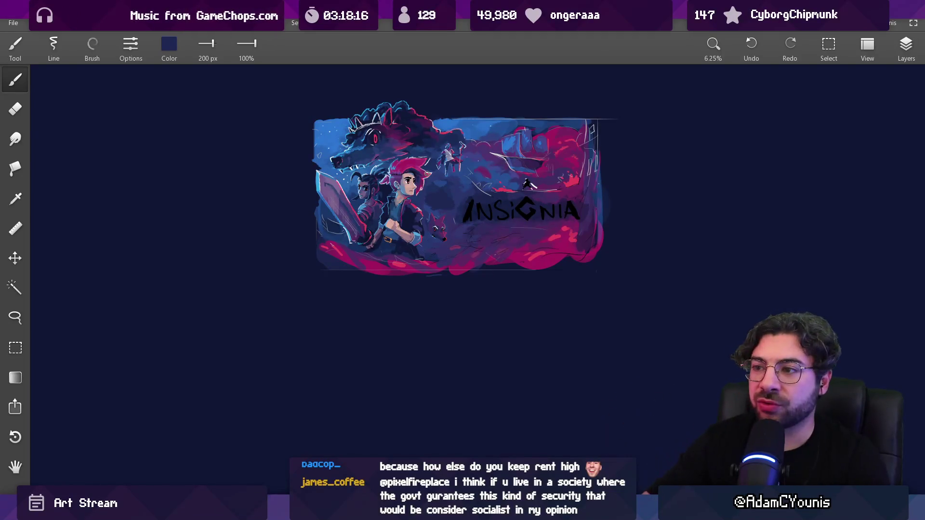
Step: Pick dark navy from the clothing and paint a thin dark stroke on the figures with a smaller brush
{"action": "scroll", "coordinate": [366, 207], "scroll_direction": "up", "scroll_amount": 3}
{"action": "left_click", "coordinate": [365, 186]}
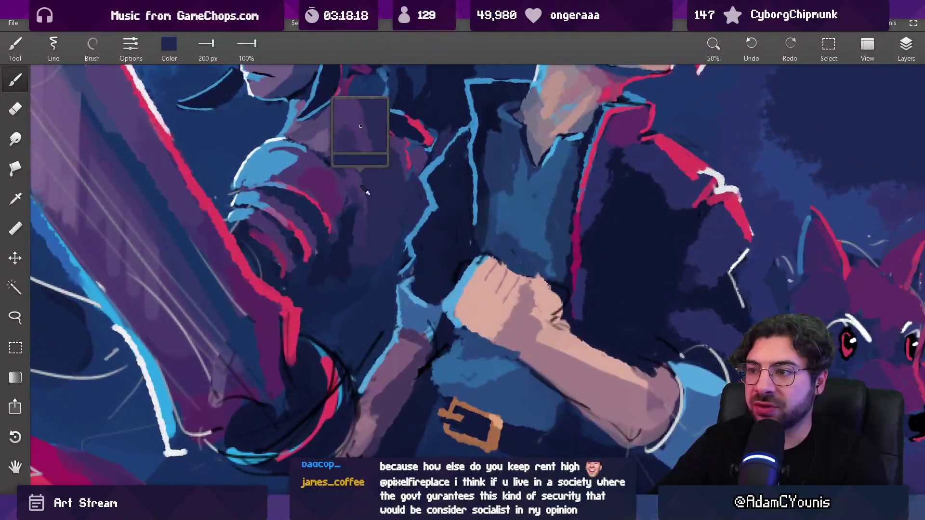
{"action": "key", "text": "bracketleft"}
{"action": "key", "text": "bracketleft"}
{"action": "key", "text": "bracketleft"}
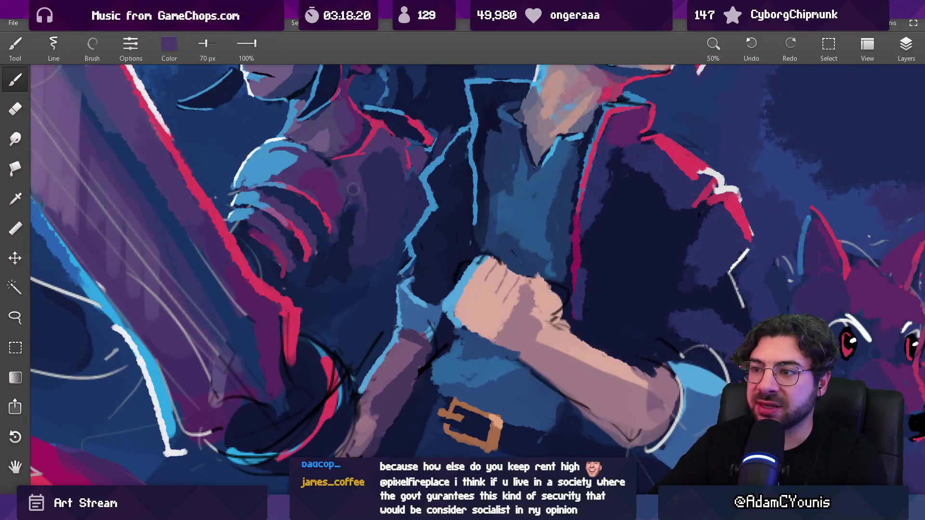
{"action": "left_click", "coordinate": [357, 186]}
{"action": "key", "text": "bracketleft"}
{"action": "key", "text": "bracketleft"}
{"action": "left_click_drag", "start_coordinate": [346, 195], "coordinate": [346, 207]}
Step: Sample purples from the shoulder and reds from the outline and rim light
{"action": "left_click", "coordinate": [344, 183]}
{"action": "scroll", "coordinate": [352, 202], "scroll_direction": "down", "scroll_amount": 5}
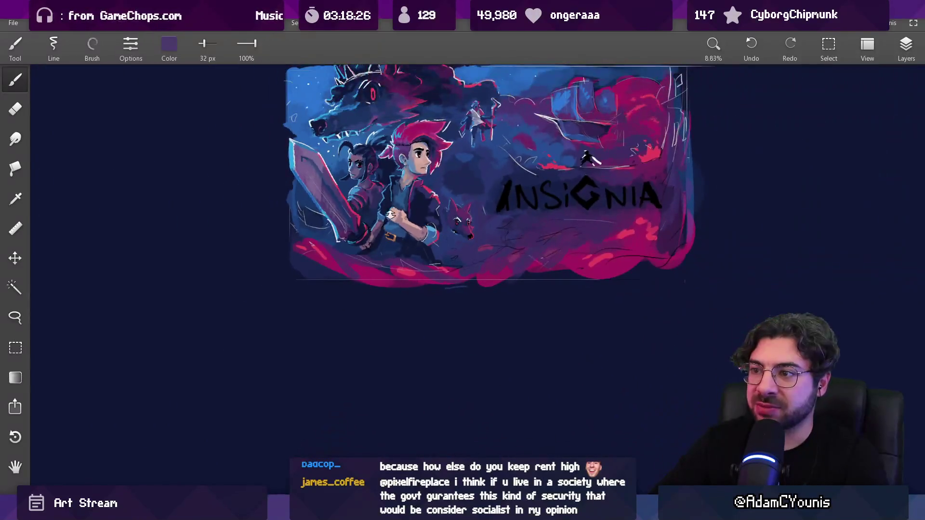
{"action": "scroll", "coordinate": [367, 142], "scroll_direction": "up", "scroll_amount": 5}
{"action": "scroll", "coordinate": [366, 141], "scroll_direction": "down", "scroll_amount": 1}
{"action": "left_click", "coordinate": [380, 170]}
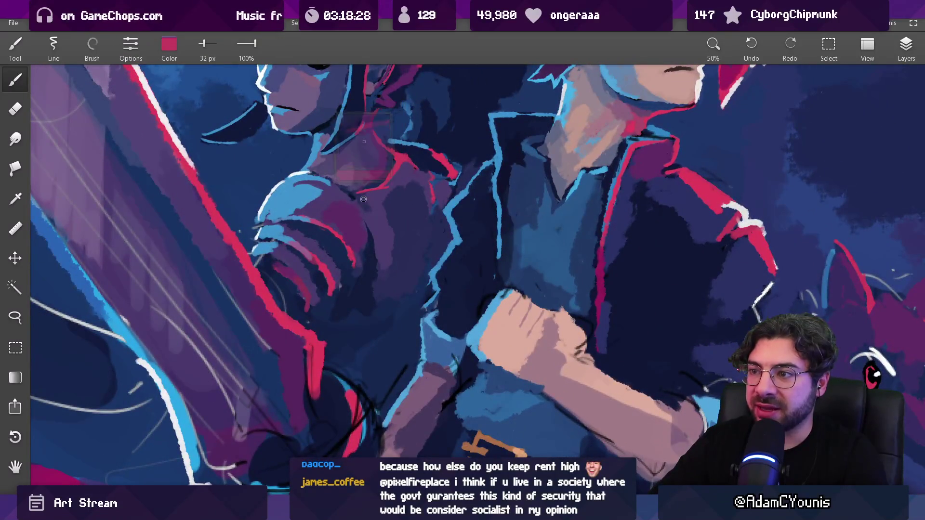
{"action": "scroll", "coordinate": [378, 226], "scroll_direction": "down", "scroll_amount": 5}
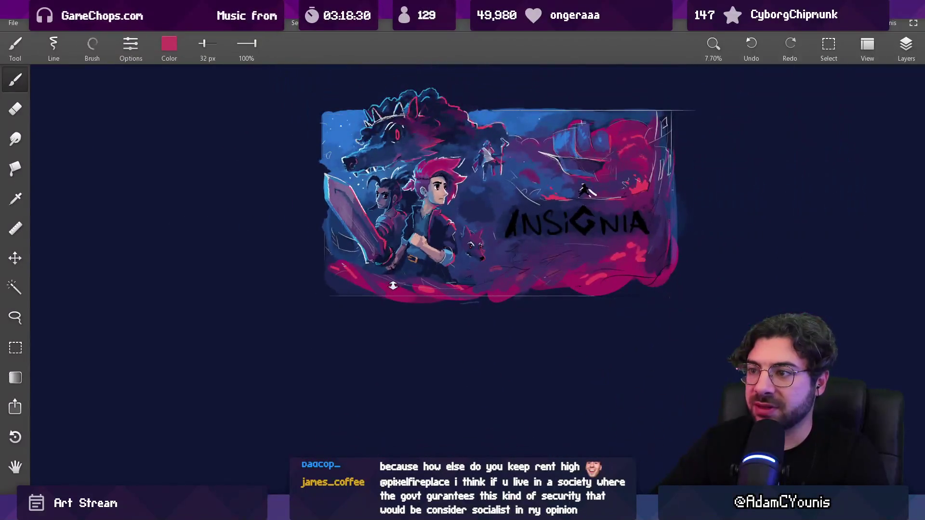
{"action": "scroll", "coordinate": [410, 197], "scroll_direction": "up", "scroll_amount": 4}
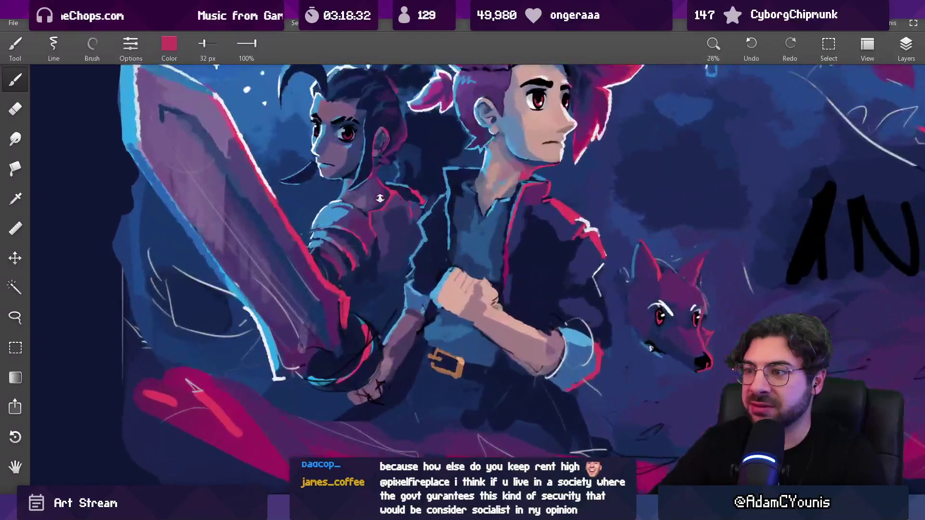
{"action": "left_click", "coordinate": [398, 200]}
{"action": "left_click", "coordinate": [378, 210]}
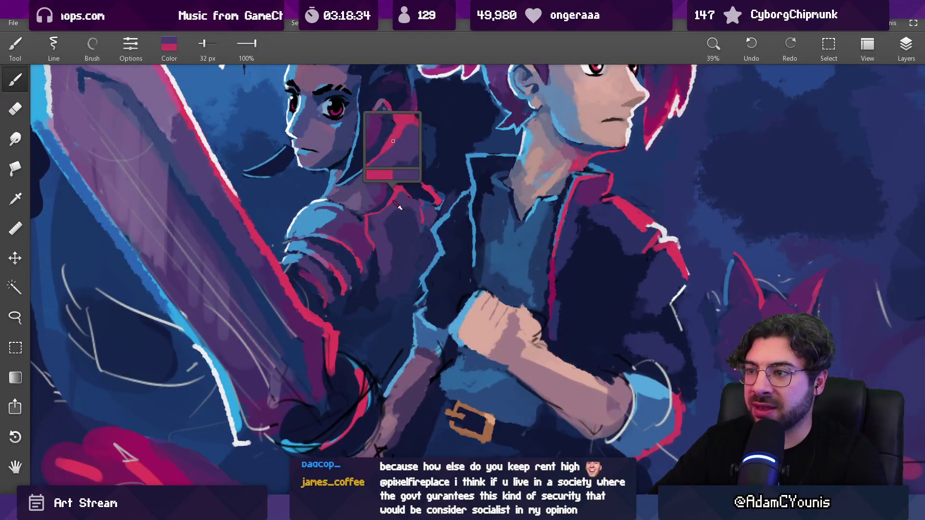
{"action": "left_click", "coordinate": [386, 203]}
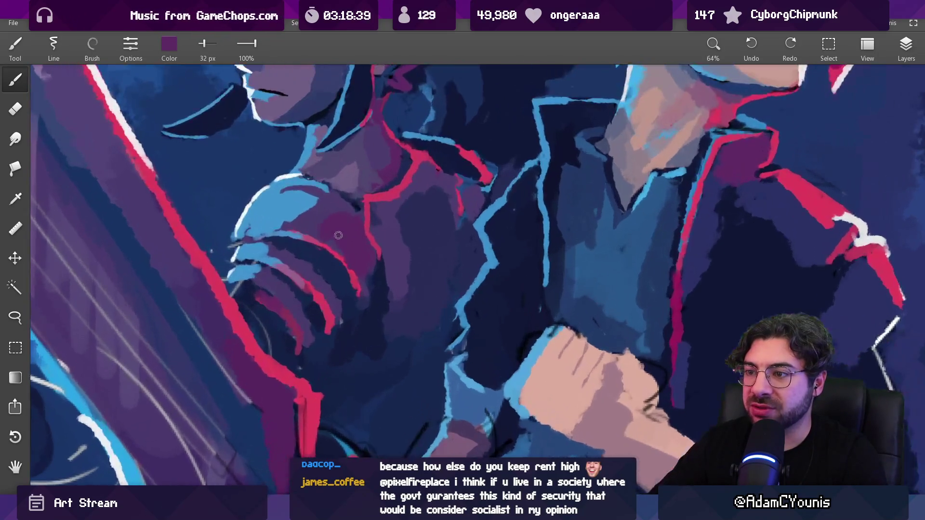
{"action": "scroll", "coordinate": [318, 289], "scroll_direction": "up", "scroll_amount": 3}
Step: Pick red and fill the gap in the red neck outline
{"action": "left_click_drag", "start_coordinate": [315, 298], "coordinate": [283, 311]}
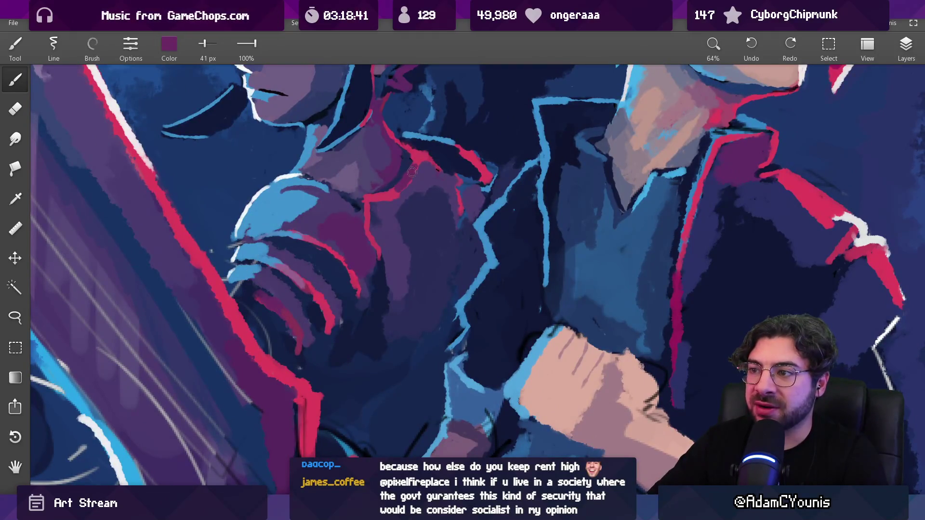
{"action": "left_click", "coordinate": [419, 161]}
{"action": "left_click_drag", "start_coordinate": [415, 162], "coordinate": [388, 198]}
{"action": "left_click", "coordinate": [415, 184]}
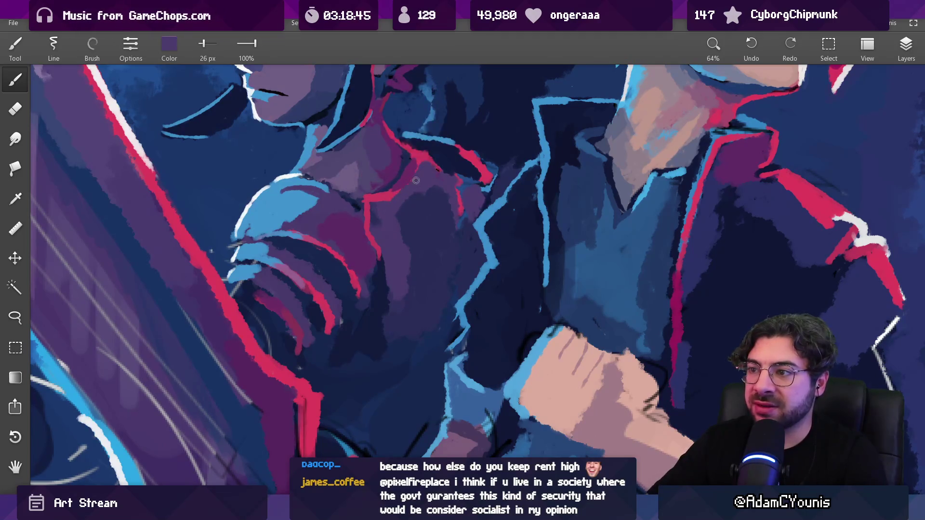
{"action": "scroll", "coordinate": [415, 180], "scroll_direction": "down", "scroll_amount": 6}
{"action": "scroll", "coordinate": [387, 167], "scroll_direction": "up", "scroll_amount": 4}
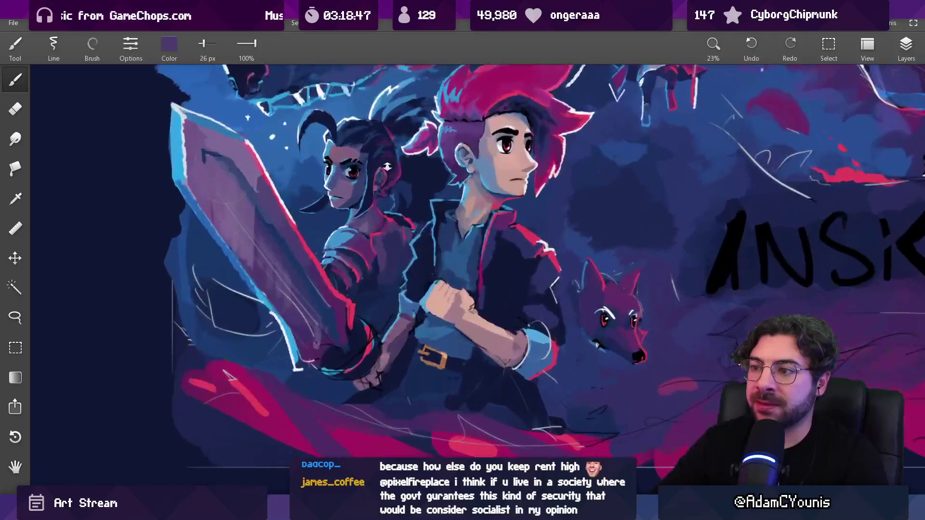
{"action": "scroll", "coordinate": [387, 167], "scroll_direction": "up", "scroll_amount": 4}
Step: Sample magenta-purple and shadow navy near the shoulder and enlarge the brush slightly
{"action": "left_click", "coordinate": [377, 232]}
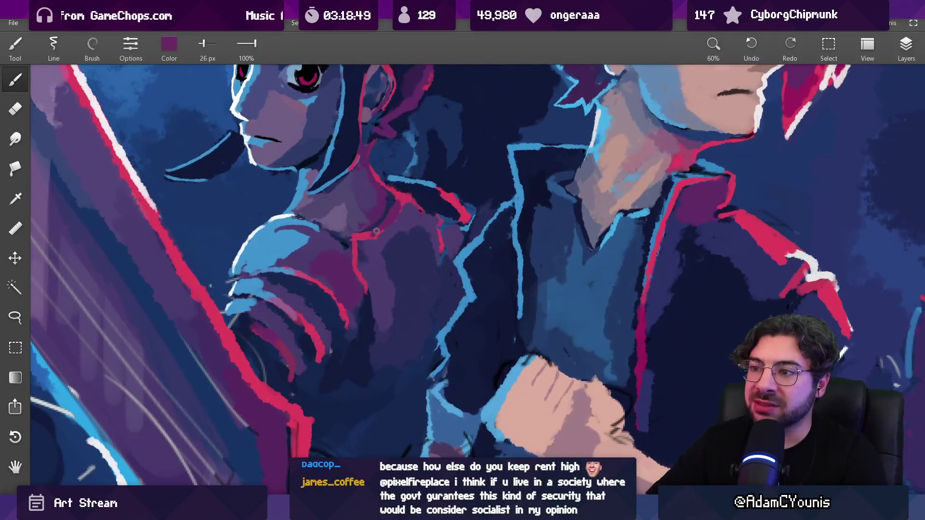
{"action": "left_click", "coordinate": [371, 238]}
{"action": "left_click", "coordinate": [374, 239]}
{"action": "left_click", "coordinate": [374, 241]}
{"action": "left_click", "coordinate": [388, 236]}
{"action": "key", "text": "bracketright"}
{"action": "key", "text": "bracketright"}
{"action": "key", "text": "bracketright"}
{"action": "key", "text": "bracketright"}
{"action": "left_click", "coordinate": [371, 263]}
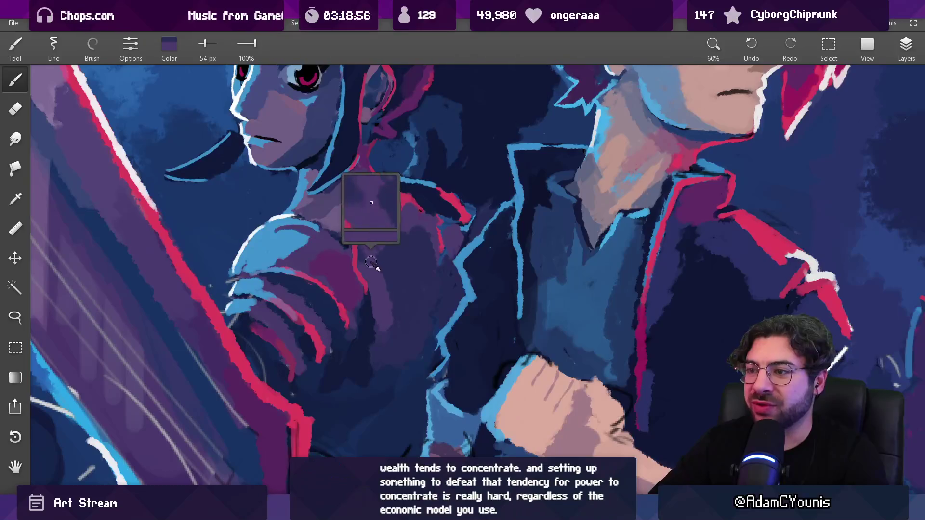
{"action": "scroll", "coordinate": [363, 251], "scroll_direction": "down", "scroll_amount": 5}
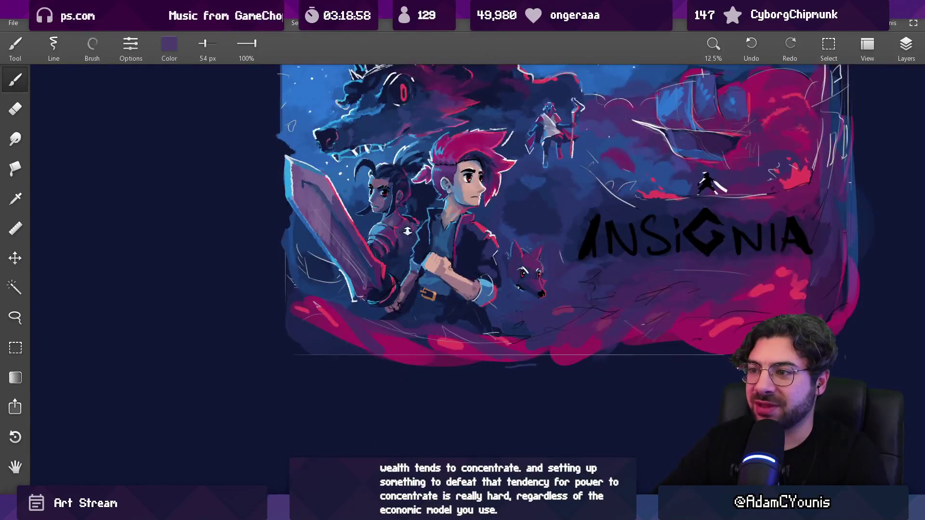
{"action": "scroll", "coordinate": [408, 231], "scroll_direction": "up", "scroll_amount": 4}
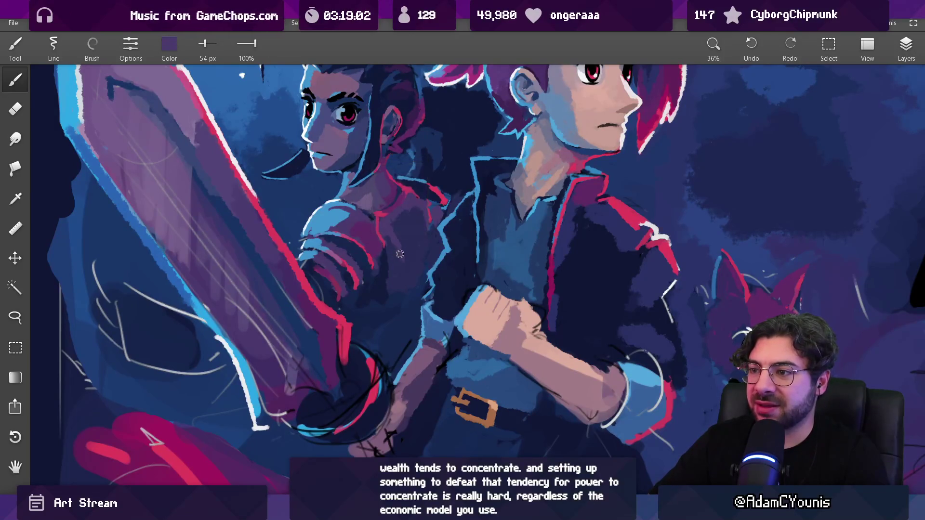
Step: Pick up the crimson from the painting and pan to view the whole illustration
{"action": "left_click_drag", "start_coordinate": [395, 273], "coordinate": [410, 262]}
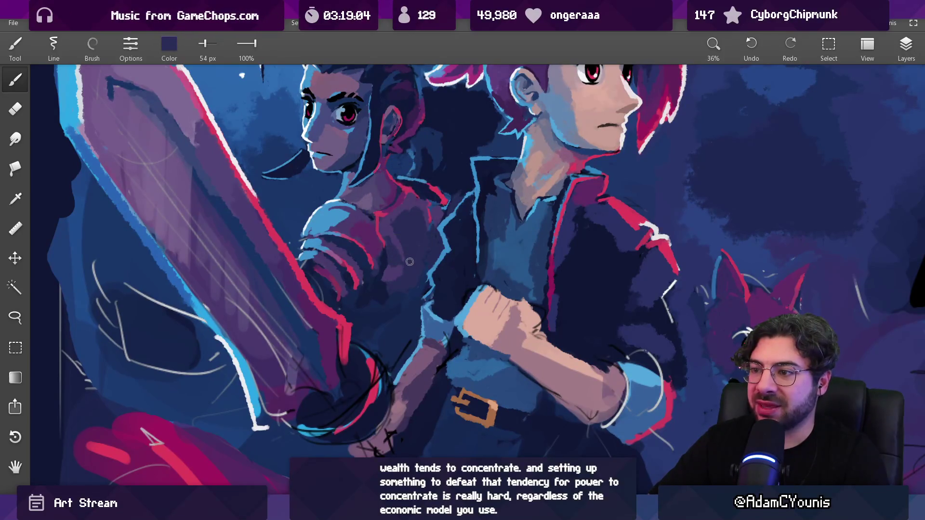
{"action": "scroll", "coordinate": [402, 274], "scroll_direction": "down", "scroll_amount": 5}
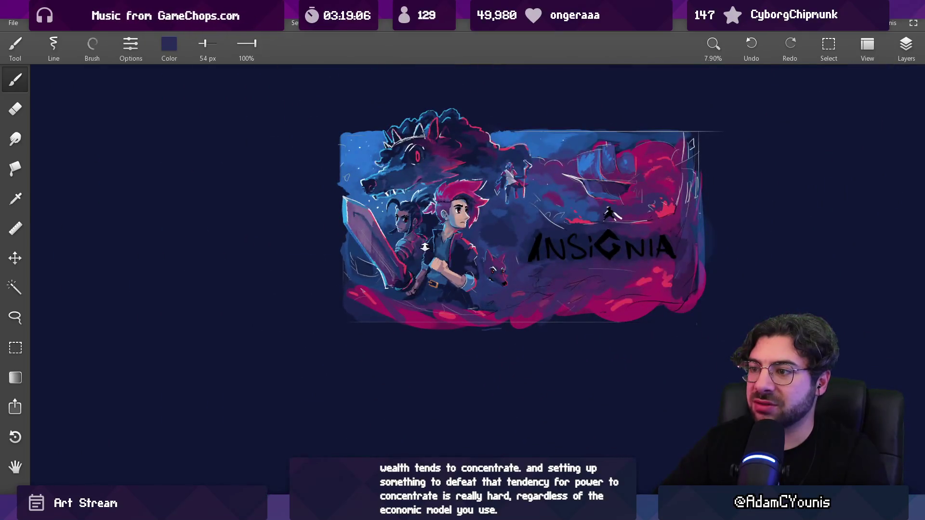
{"action": "scroll", "coordinate": [424, 247], "scroll_direction": "up", "scroll_amount": 4}
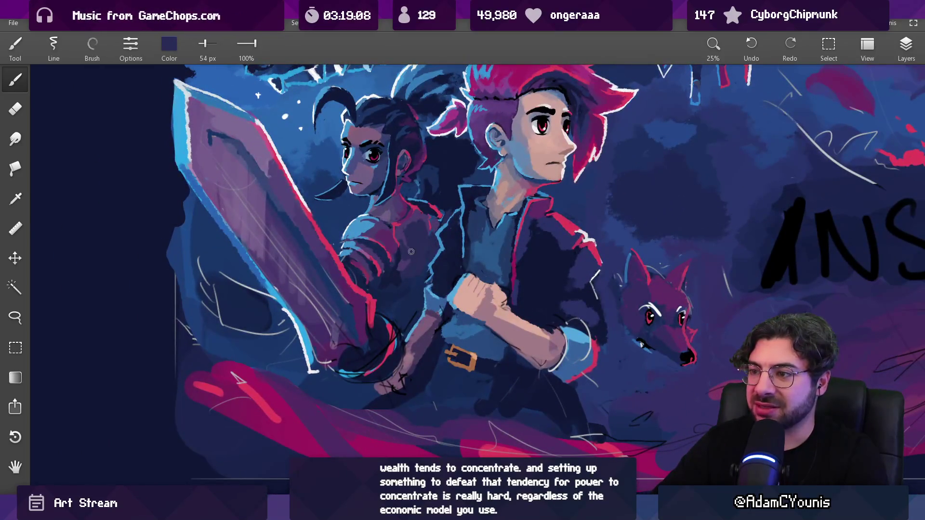
{"action": "scroll", "coordinate": [409, 258], "scroll_direction": "down", "scroll_amount": 4}
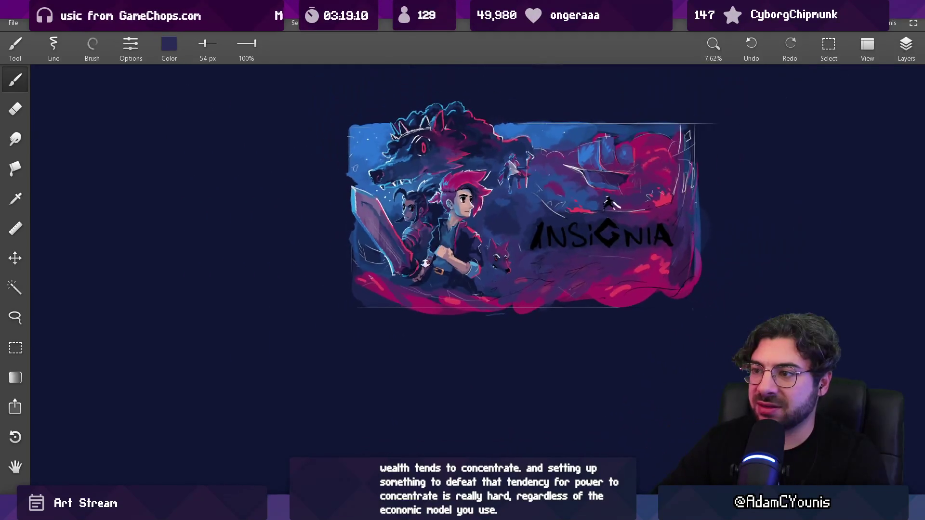
{"action": "scroll", "coordinate": [410, 242], "scroll_direction": "up", "scroll_amount": 5}
{"action": "left_click", "coordinate": [410, 242], "text": "alt"}
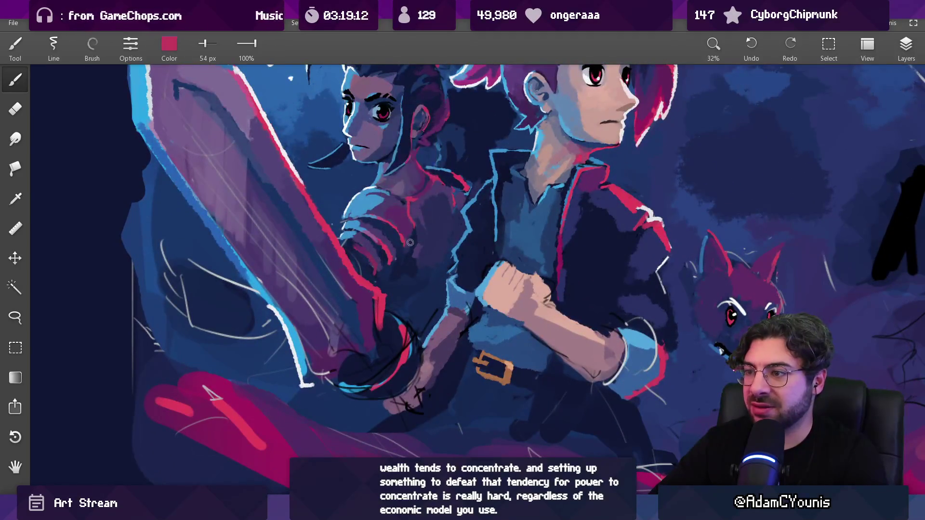
{"action": "scroll", "coordinate": [414, 256], "scroll_direction": "down", "scroll_amount": 5}
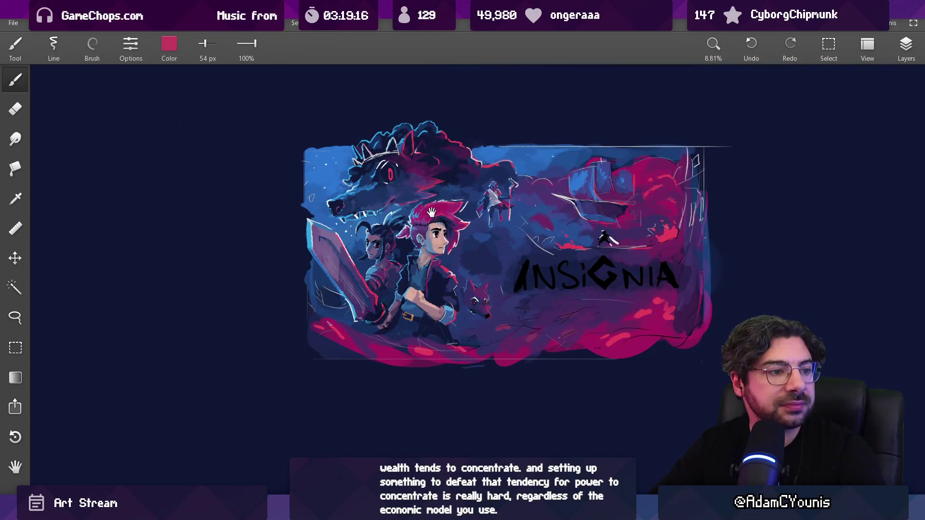
{"action": "left_click_drag", "start_coordinate": [431, 213], "coordinate": [407, 241]}
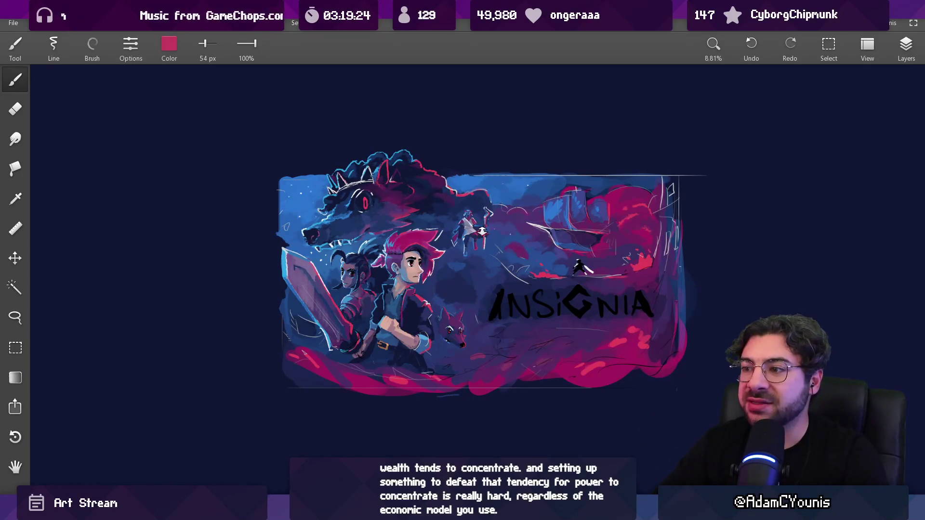
{"action": "scroll", "coordinate": [481, 232], "scroll_direction": "up", "scroll_amount": 10}
Step: Zoom in on the robed staff-bearer and enlarge the brush to 37 px
{"action": "left_click_drag", "start_coordinate": [395, 260], "coordinate": [418, 282]}
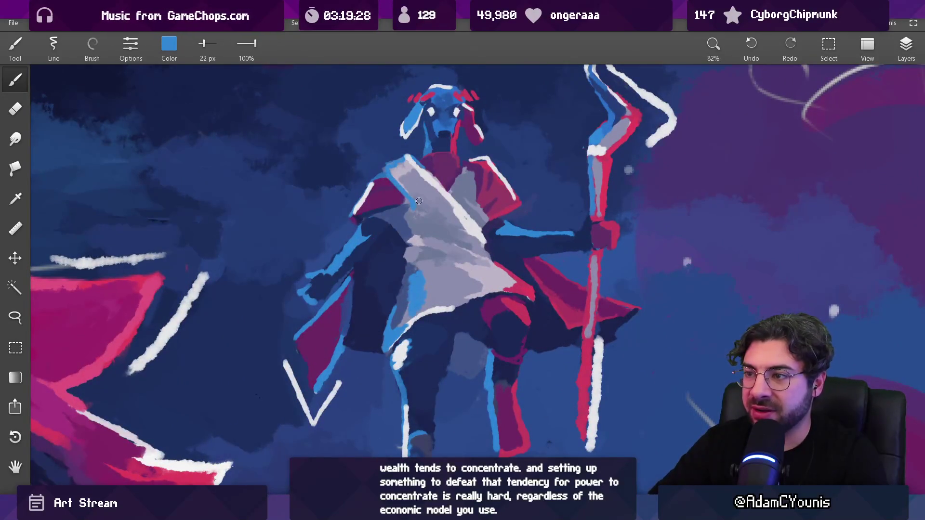
{"action": "scroll", "coordinate": [429, 182], "scroll_direction": "down", "scroll_amount": 10}
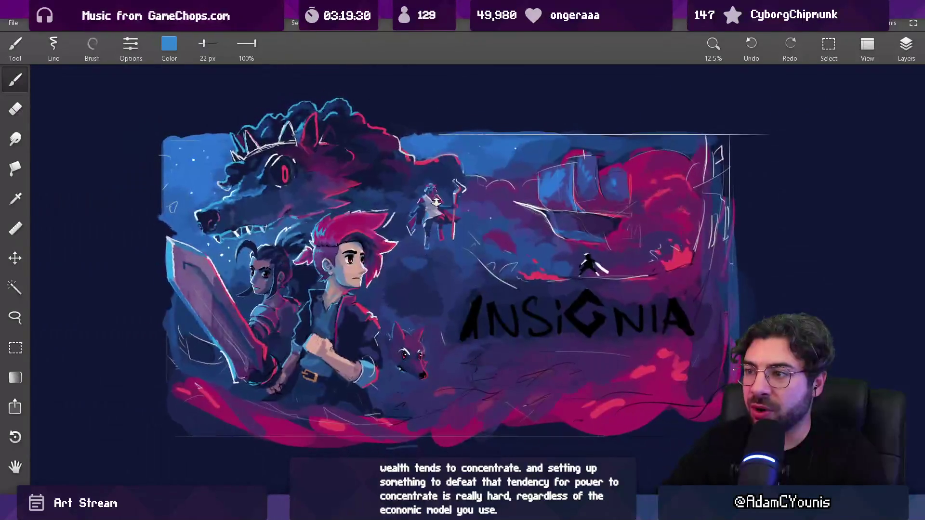
{"action": "scroll", "coordinate": [412, 164], "scroll_direction": "up", "scroll_amount": 9}
{"action": "key", "text": "bracketright"}
{"action": "key", "text": "bracketright"}
{"action": "key", "text": "bracketright"}
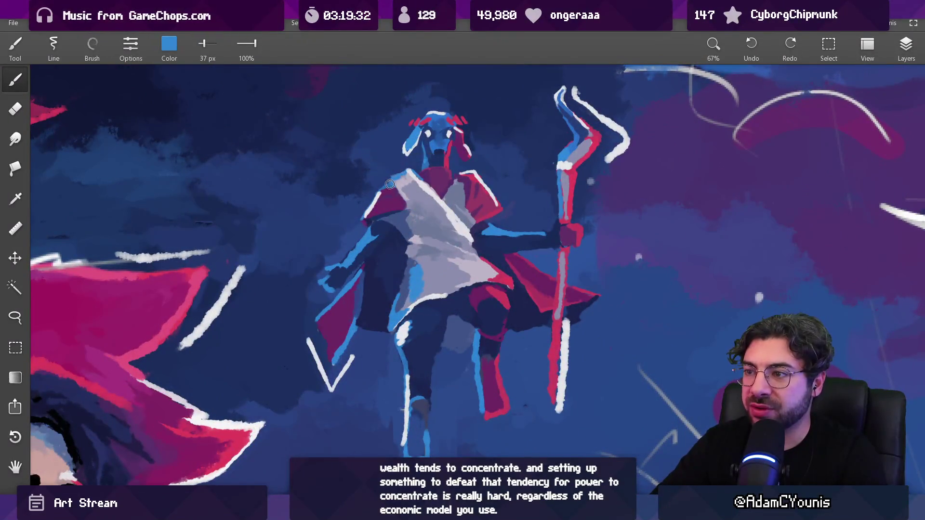
{"action": "scroll", "coordinate": [404, 188], "scroll_direction": "down", "scroll_amount": 8}
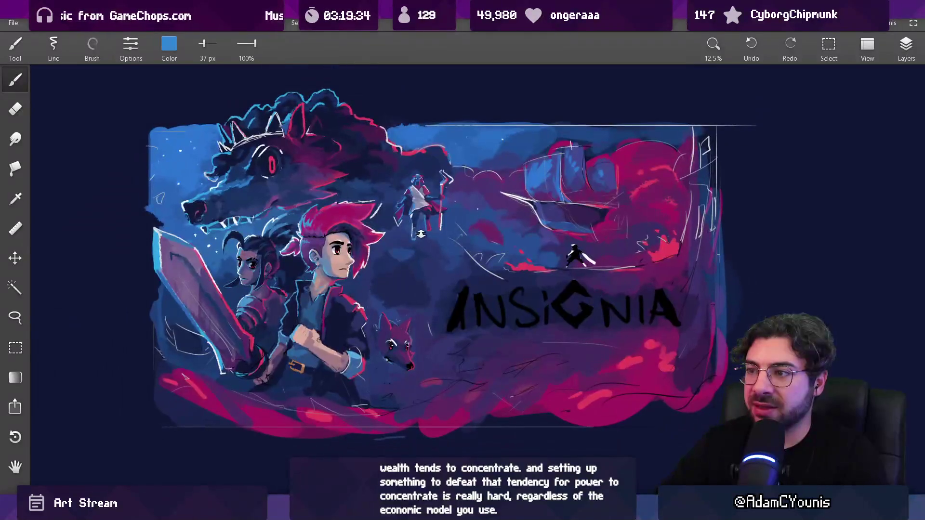
{"action": "scroll", "coordinate": [395, 121], "scroll_direction": "up", "scroll_amount": 9}
{"action": "scroll", "coordinate": [395, 121], "scroll_direction": "up", "scroll_amount": 1}
Step: Sample dark navy and lighter blue from the figure, shrinking the brush to 22 px
{"action": "left_click", "coordinate": [380, 153], "text": "alt"}
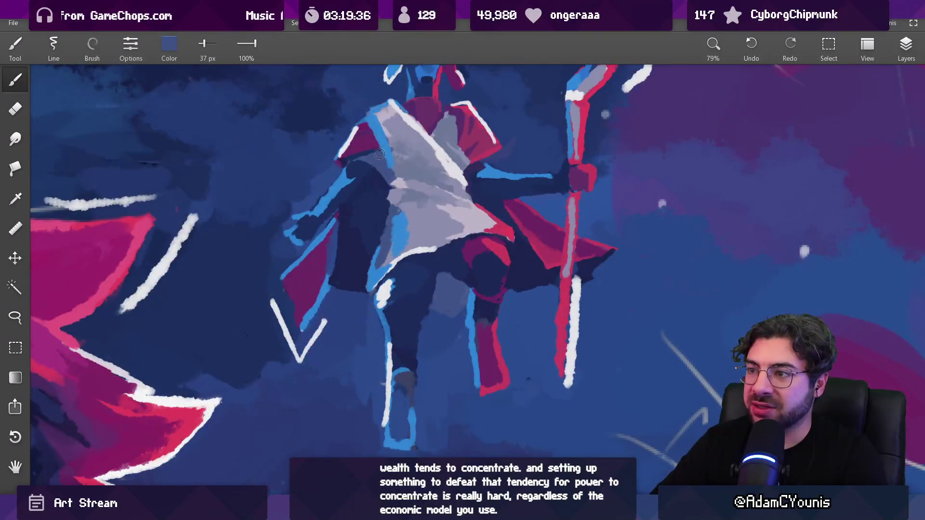
{"action": "left_click", "coordinate": [376, 158], "text": "alt"}
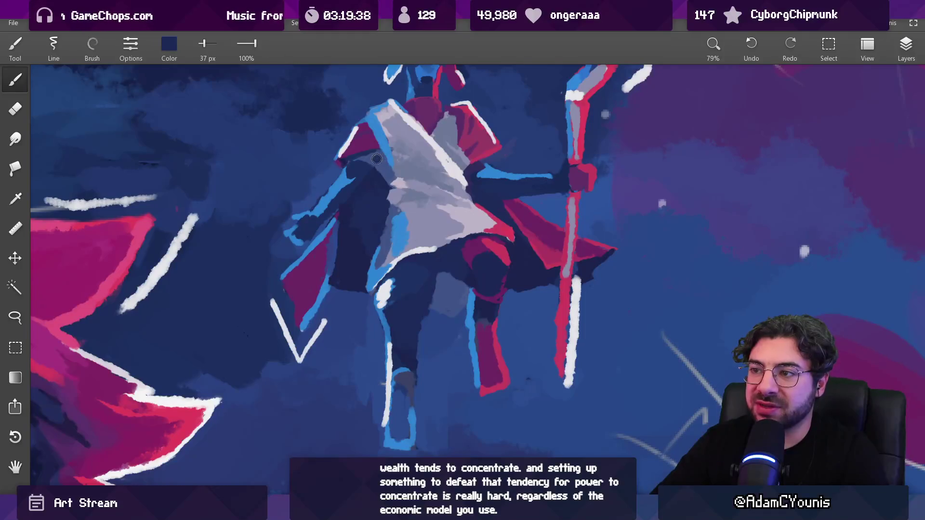
{"action": "key", "text": "bracketleft"}
{"action": "key", "text": "bracketleft"}
{"action": "key", "text": "bracketleft"}
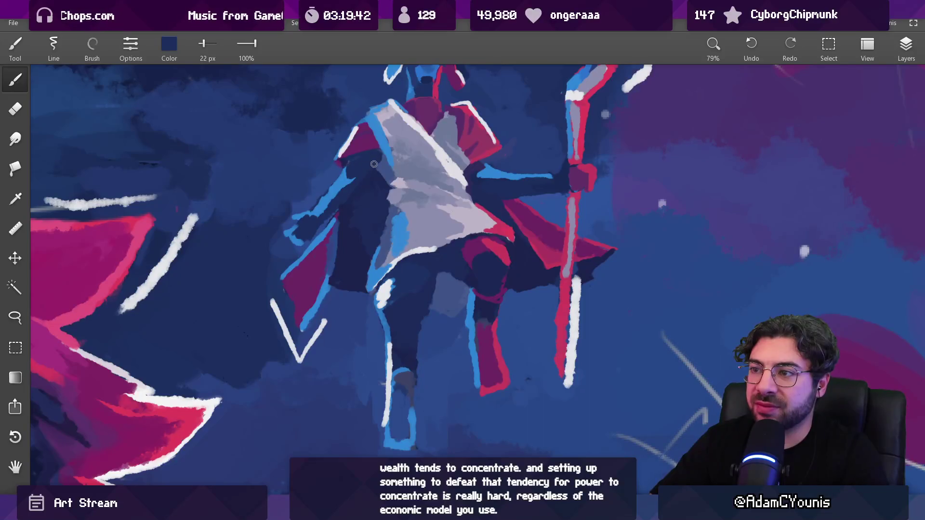
{"action": "left_click", "coordinate": [382, 158], "text": "alt"}
{"action": "left_click", "coordinate": [380, 166], "text": "alt"}
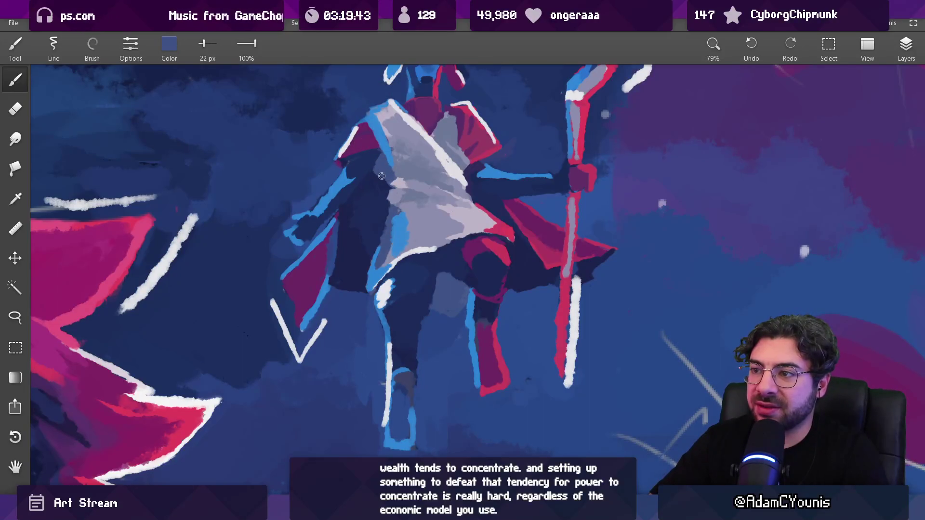
{"action": "left_click_drag", "start_coordinate": [397, 154], "coordinate": [391, 229]}
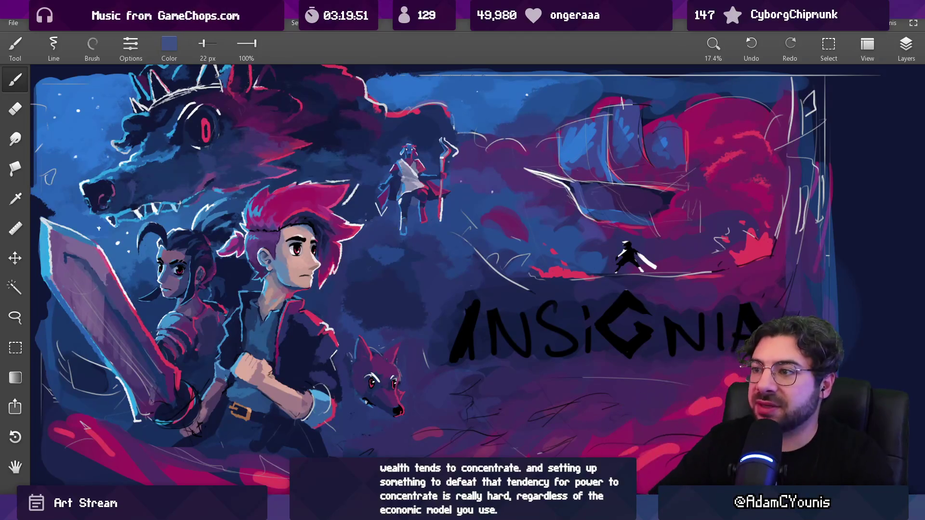
{"action": "scroll", "coordinate": [390, 228], "scroll_direction": "up", "scroll_amount": 3}
{"action": "scroll", "coordinate": [397, 244], "scroll_direction": "up", "scroll_amount": 4}
Step: Take the cloak-edge blue and paint a thin highlight down the cloak edge
{"action": "left_click", "coordinate": [366, 189], "text": "alt"}
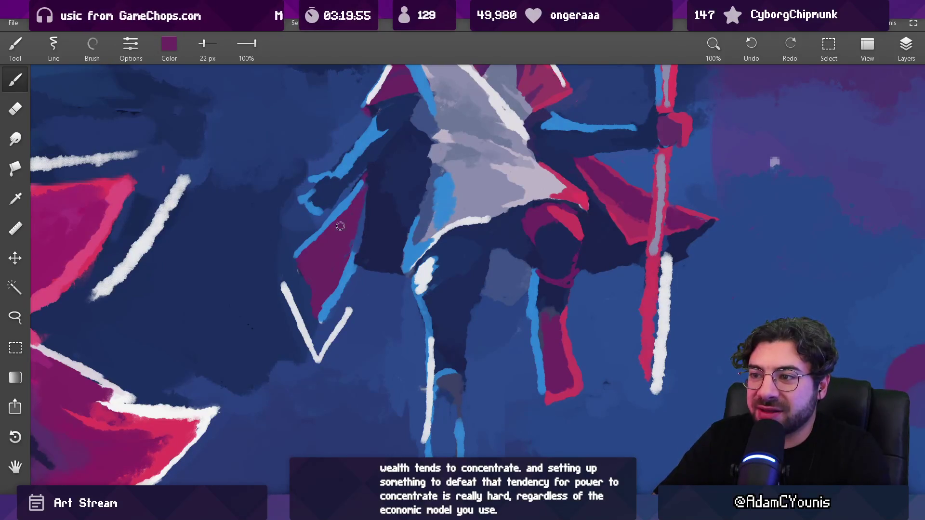
{"action": "scroll", "coordinate": [337, 230], "scroll_direction": "down", "scroll_amount": 6}
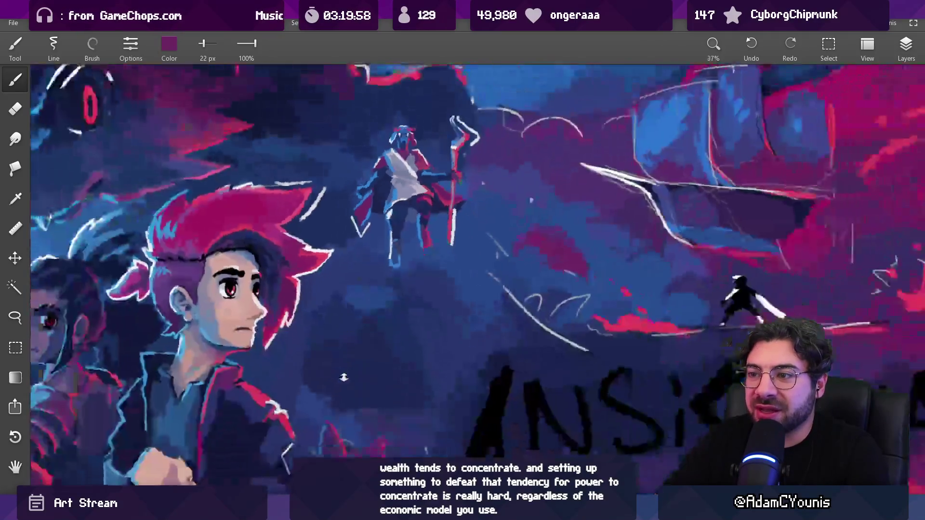
{"action": "scroll", "coordinate": [357, 185], "scroll_direction": "up", "scroll_amount": 6}
{"action": "left_click", "coordinate": [357, 185], "text": "alt"}
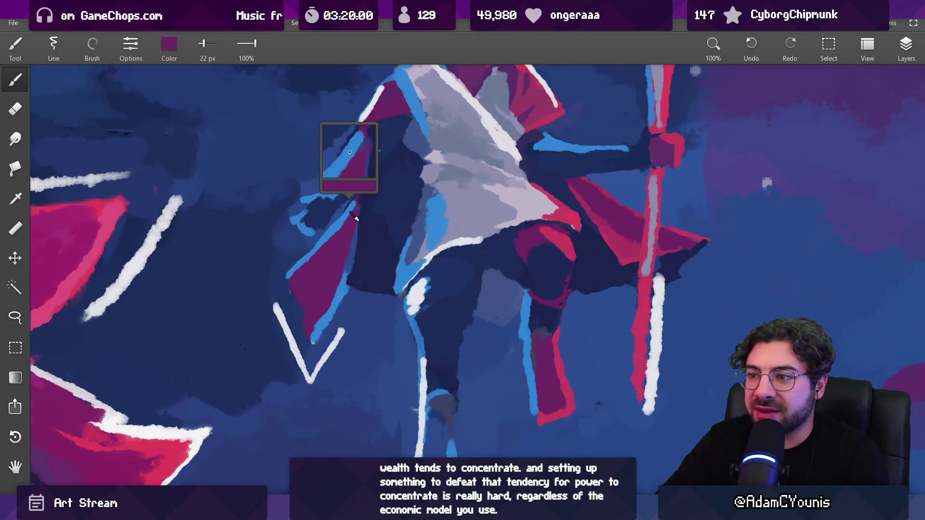
{"action": "left_click_drag", "start_coordinate": [364, 185], "coordinate": [355, 249]}
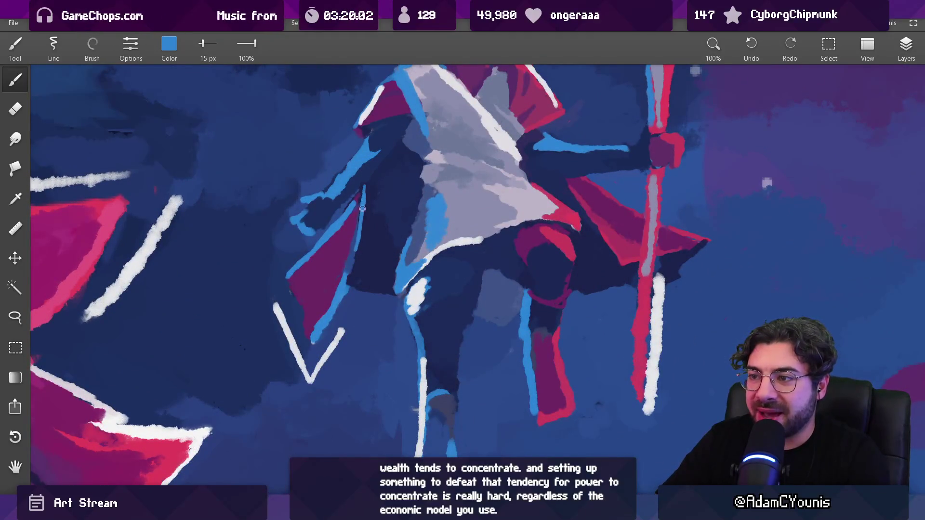
{"action": "scroll", "coordinate": [356, 245], "scroll_direction": "down", "scroll_amount": 6}
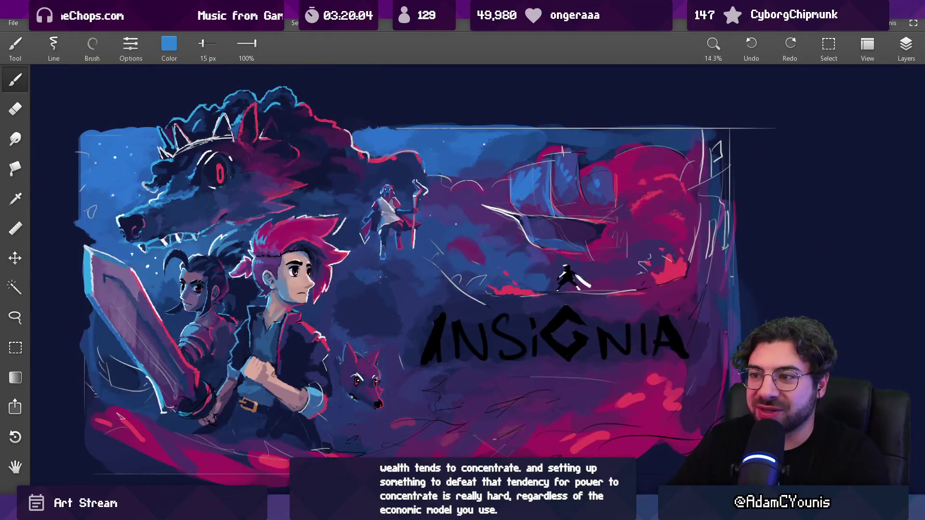
{"action": "scroll", "coordinate": [380, 212], "scroll_direction": "up", "scroll_amount": 6}
{"action": "left_click", "coordinate": [392, 189], "text": "alt"}
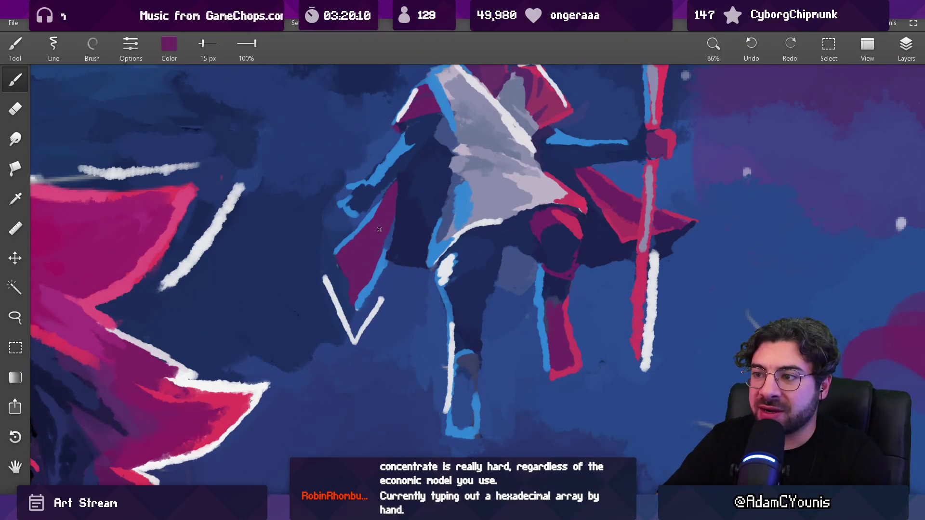
{"action": "scroll", "coordinate": [361, 254], "scroll_direction": "down", "scroll_amount": 4}
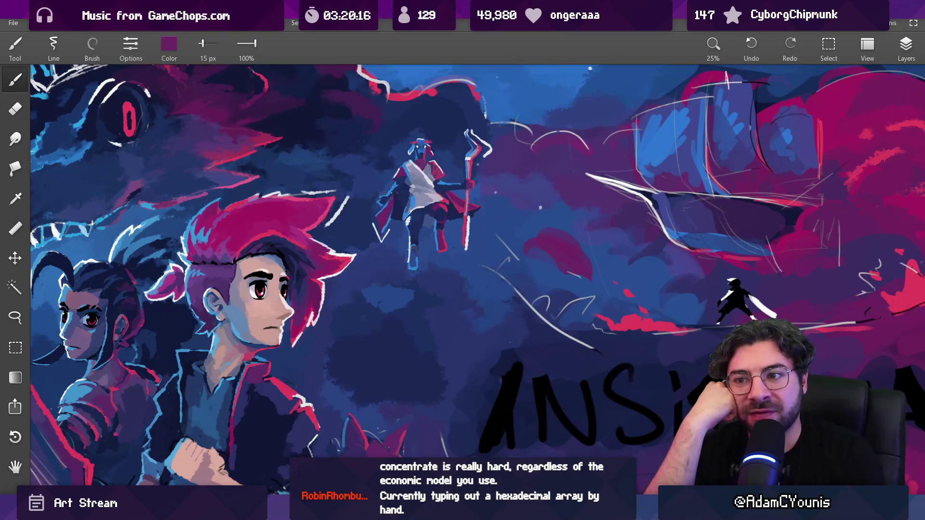
{"action": "scroll", "coordinate": [72, 74], "scroll_direction": "up", "scroll_amount": 5}
Step: Sample the navy, white and dark purple tones around the wolf's eye with a 50 px brush
{"action": "left_click", "coordinate": [293, 292]}
{"action": "key", "text": "bracketright"}
{"action": "key", "text": "bracketright"}
{"action": "key", "text": "bracketright"}
{"action": "left_click_drag", "start_coordinate": [303, 251], "coordinate": [314, 230]}
{"action": "left_click", "coordinate": [309, 239]}
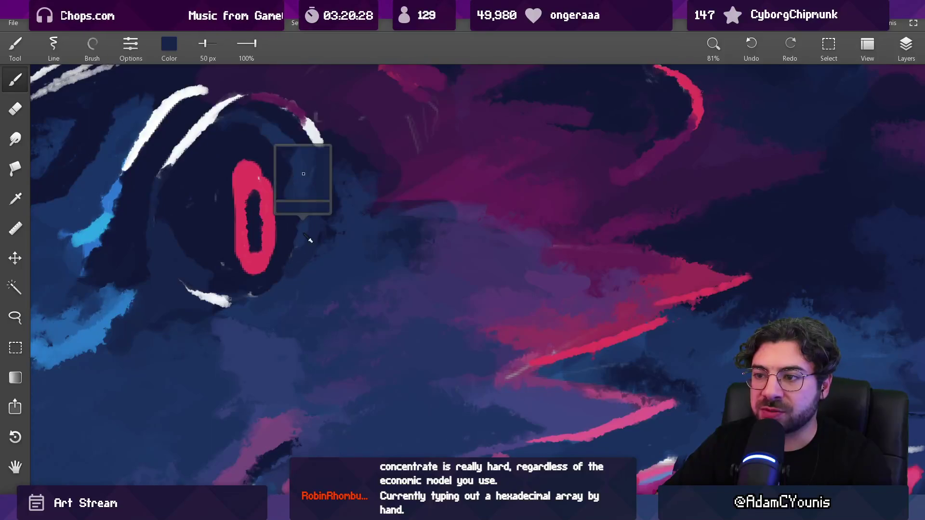
{"action": "left_click", "coordinate": [289, 234]}
{"action": "scroll", "coordinate": [296, 242], "scroll_direction": "down", "scroll_amount": 5}
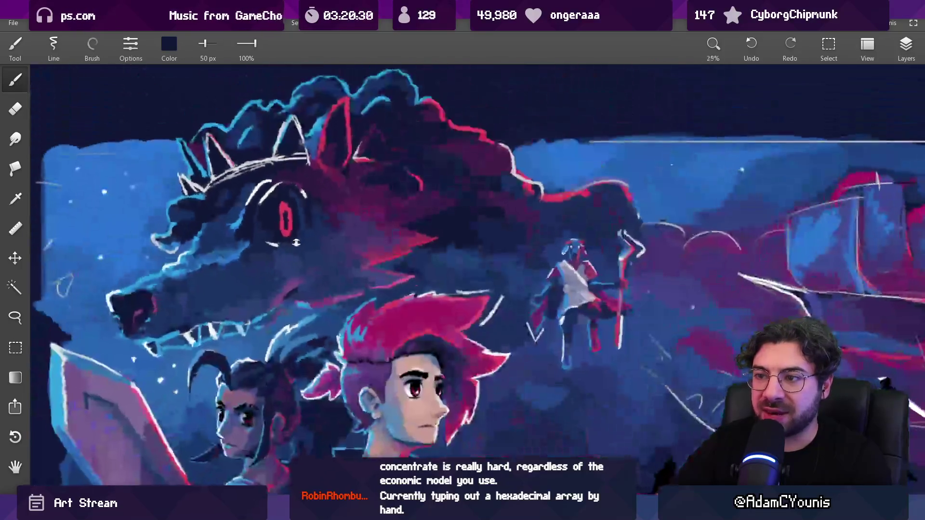
{"action": "scroll", "coordinate": [295, 242], "scroll_direction": "down", "scroll_amount": 2}
{"action": "scroll", "coordinate": [304, 251], "scroll_direction": "up", "scroll_amount": 6}
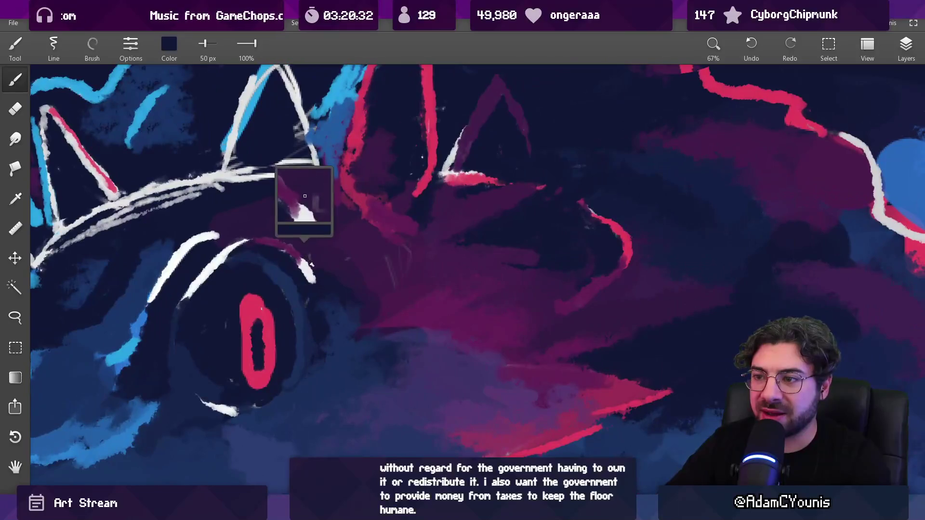
{"action": "left_click", "coordinate": [311, 264]}
{"action": "left_click", "coordinate": [297, 253]}
Step: Sample the light lavender of the staff-bearer's robe and pan across the illustration
{"action": "scroll", "coordinate": [302, 268], "scroll_direction": "down", "scroll_amount": 5}
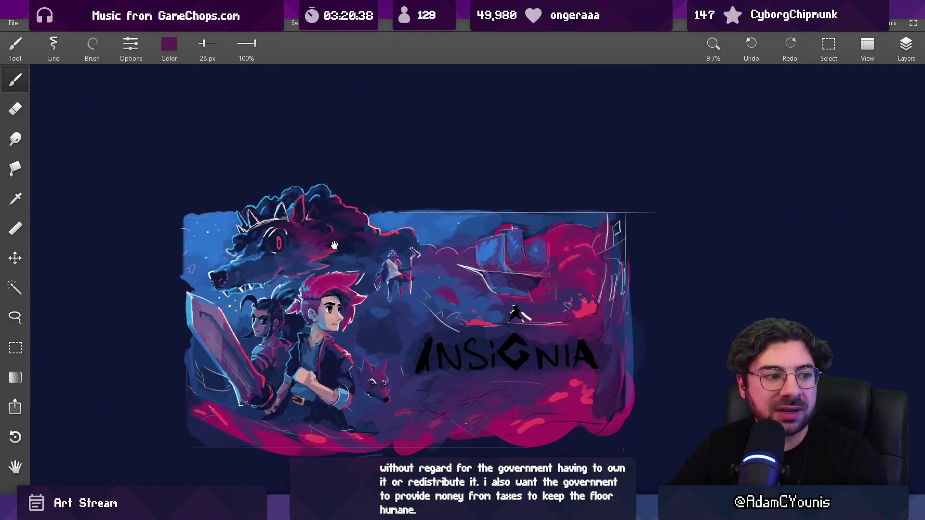
{"action": "scroll", "coordinate": [374, 234], "scroll_direction": "up", "scroll_amount": 5}
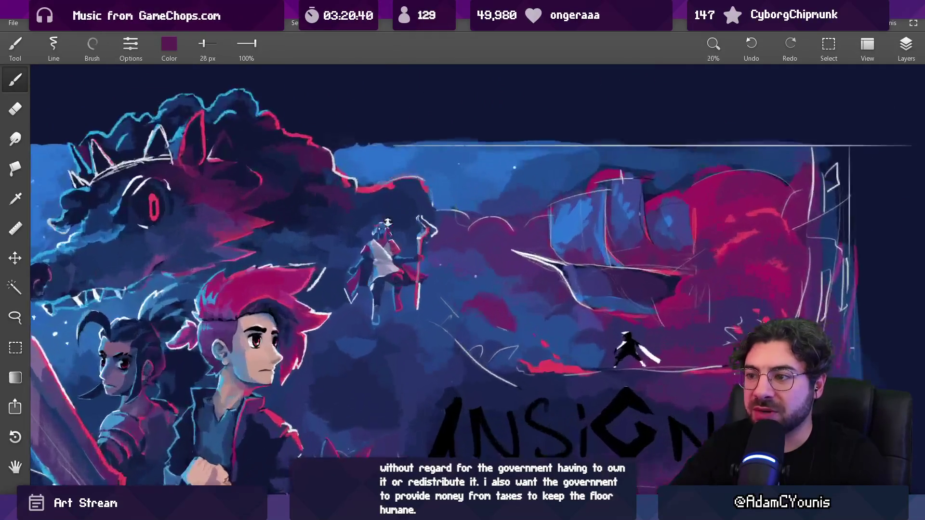
{"action": "left_click", "coordinate": [365, 248]}
{"action": "scroll", "coordinate": [369, 252], "scroll_direction": "down", "scroll_amount": 3}
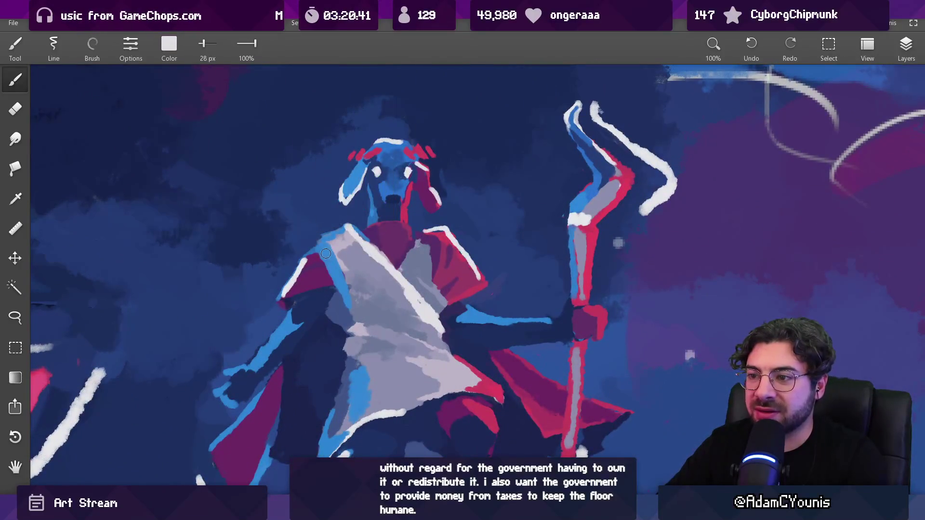
{"action": "scroll", "coordinate": [379, 317], "scroll_direction": "down", "scroll_amount": 3}
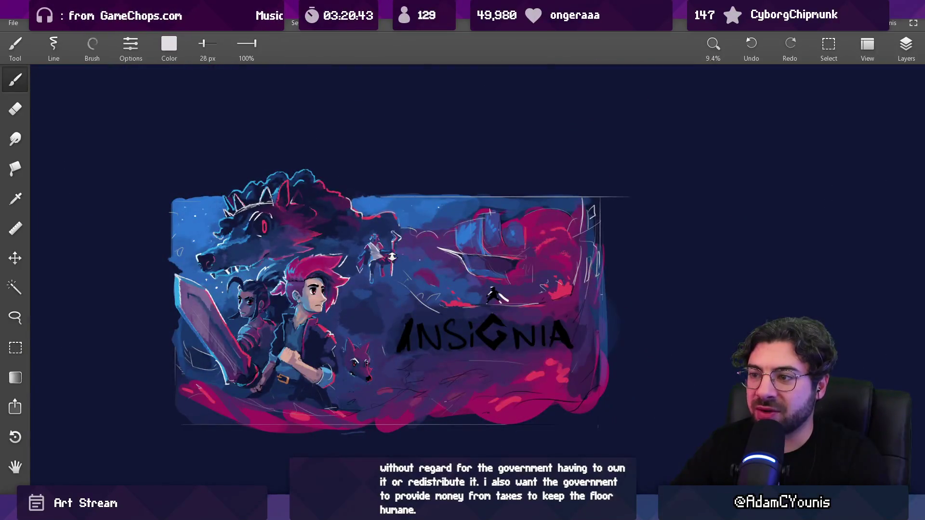
{"action": "scroll", "coordinate": [388, 250], "scroll_direction": "up", "scroll_amount": 2}
{"action": "scroll", "coordinate": [366, 289], "scroll_direction": "up", "scroll_amount": 3}
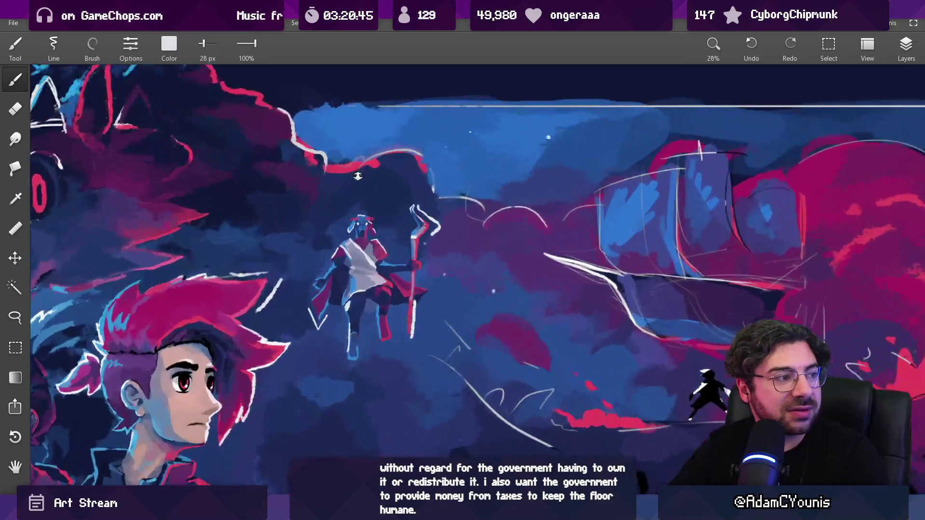
{"action": "scroll", "coordinate": [345, 327], "scroll_direction": "down", "scroll_amount": 3}
{"action": "scroll", "coordinate": [344, 328], "scroll_direction": "up", "scroll_amount": 1}
{"action": "mouse_move", "coordinate": [380, 246]}
{"action": "left_mouse_down"}
{"action": "mouse_move", "coordinate": [455, 215]}
{"action": "mouse_move", "coordinate": [446, 179]}
{"action": "left_mouse_up"}
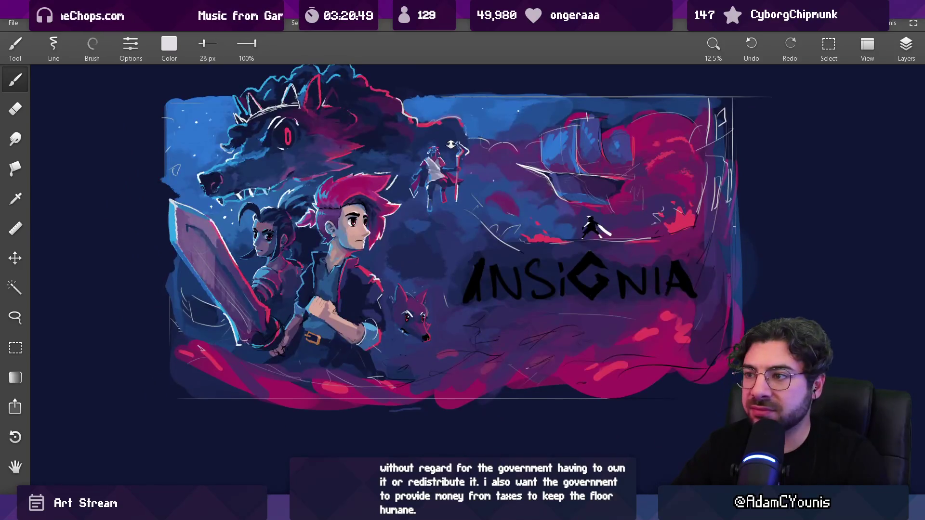
{"action": "scroll", "coordinate": [459, 169], "scroll_direction": "up", "scroll_amount": 3}
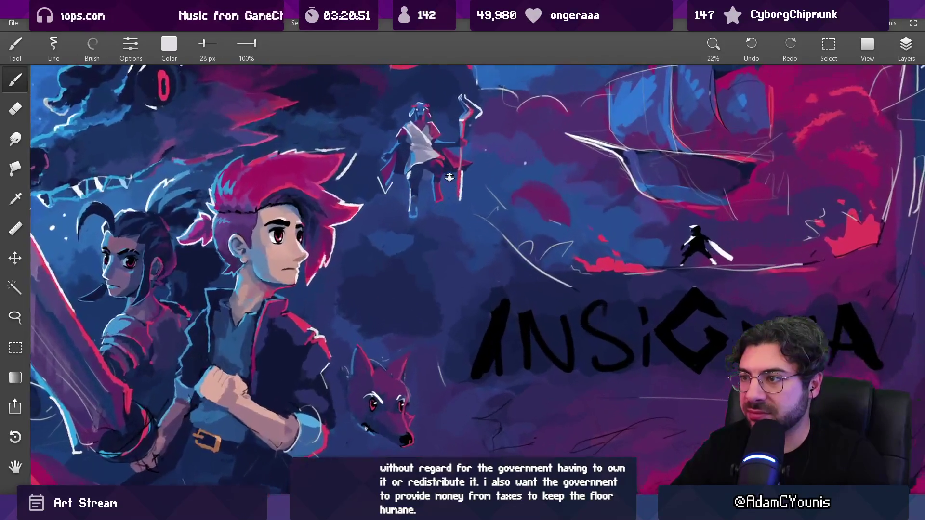
{"action": "scroll", "coordinate": [619, 278], "scroll_direction": "up", "scroll_amount": 1}
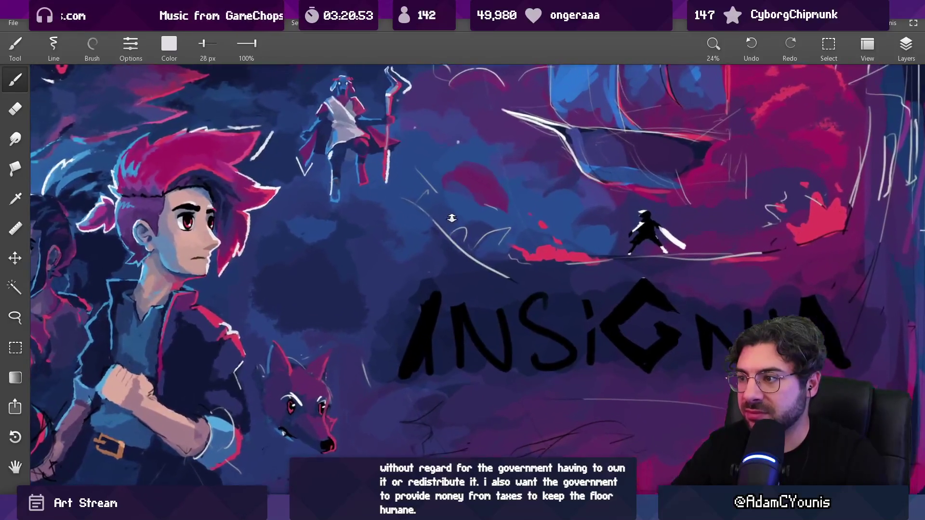
Step: Take the red from the clouds and size the brush to 58 px, then slightly smaller
{"action": "left_click", "coordinate": [550, 252], "text": "alt"}
{"action": "key", "text": "bracketright"}
{"action": "key", "text": "bracketright"}
{"action": "key", "text": "bracketright"}
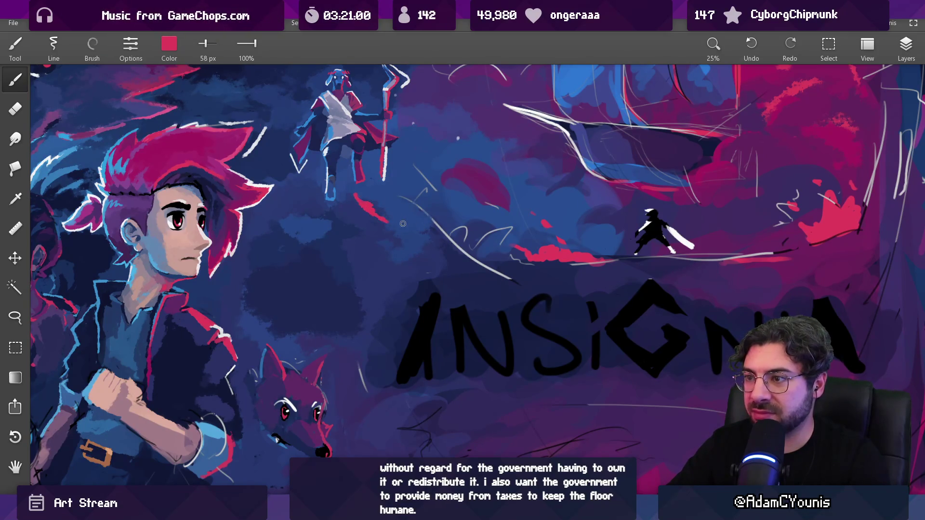
{"action": "scroll", "coordinate": [431, 221], "scroll_direction": "down", "scroll_amount": 5}
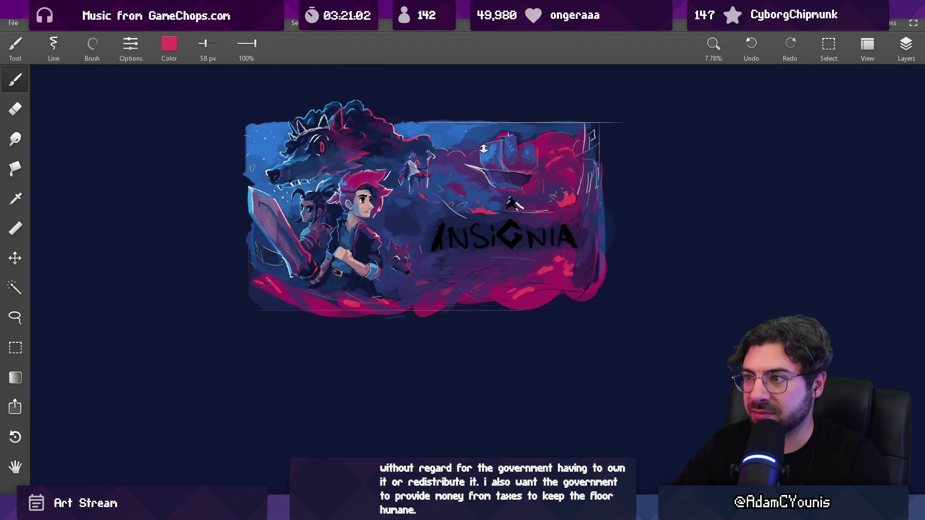
{"action": "scroll", "coordinate": [436, 162], "scroll_direction": "up", "scroll_amount": 5}
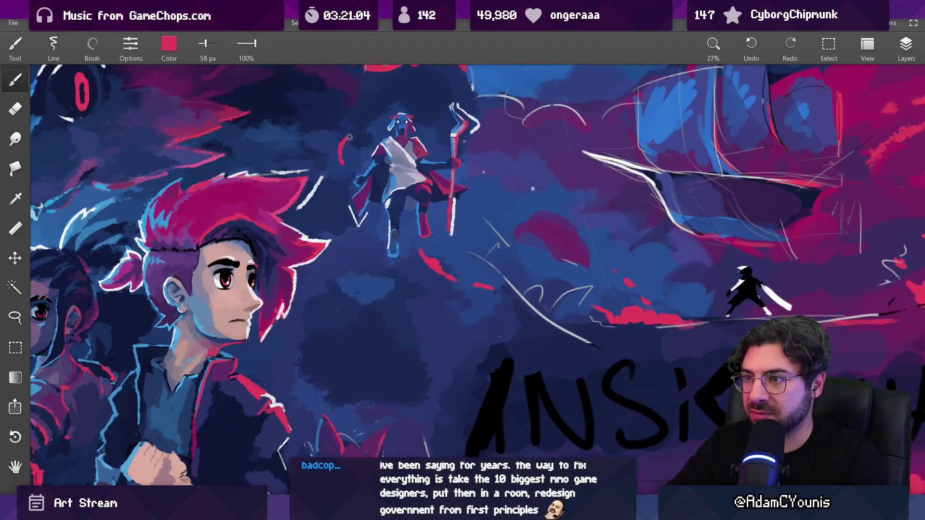
{"action": "scroll", "coordinate": [379, 178], "scroll_direction": "down", "scroll_amount": 5}
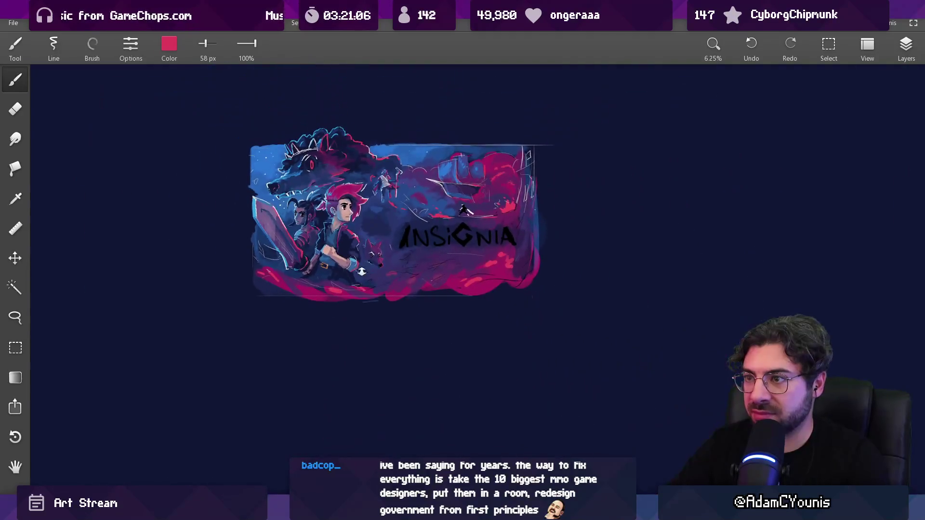
{"action": "scroll", "coordinate": [405, 217], "scroll_direction": "up", "scroll_amount": 2}
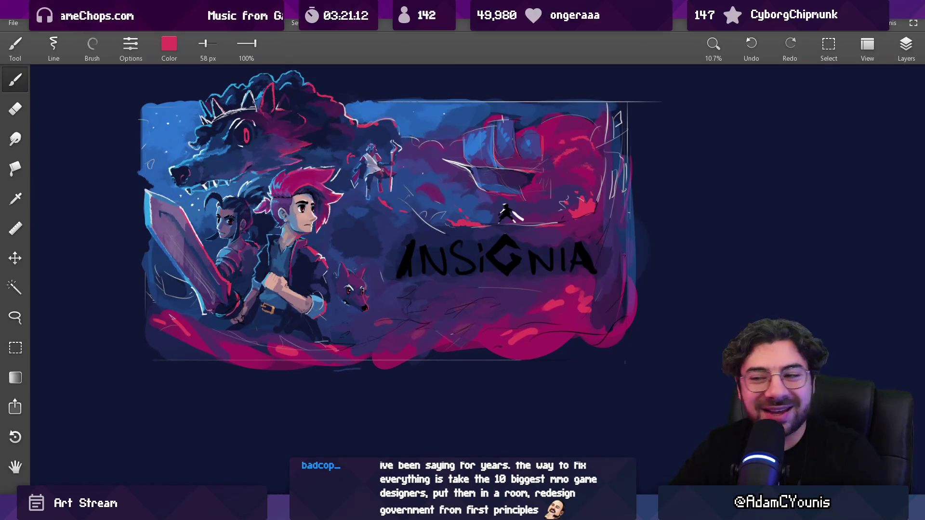
{"action": "scroll", "coordinate": [382, 170], "scroll_direction": "up", "scroll_amount": 3}
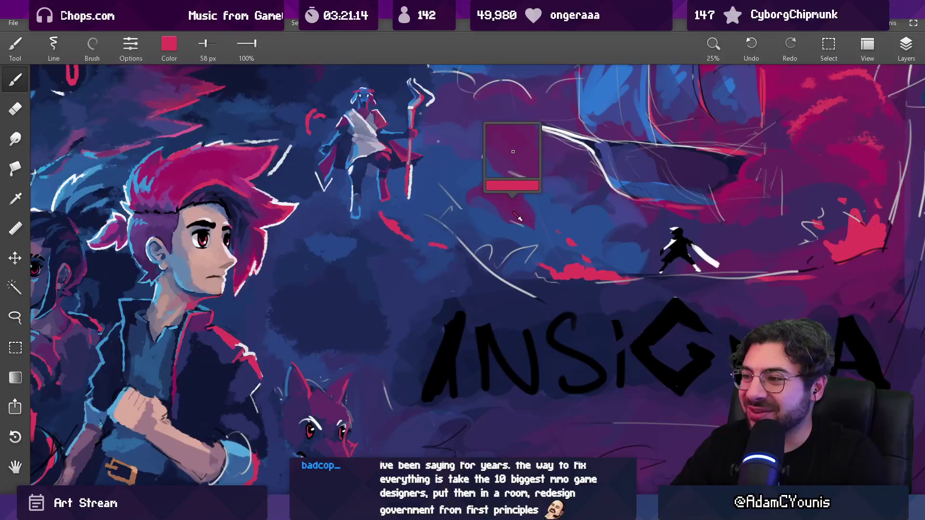
{"action": "key", "text": "bracketleft"}
{"action": "scroll", "coordinate": [375, 198], "scroll_direction": "down", "scroll_amount": 4}
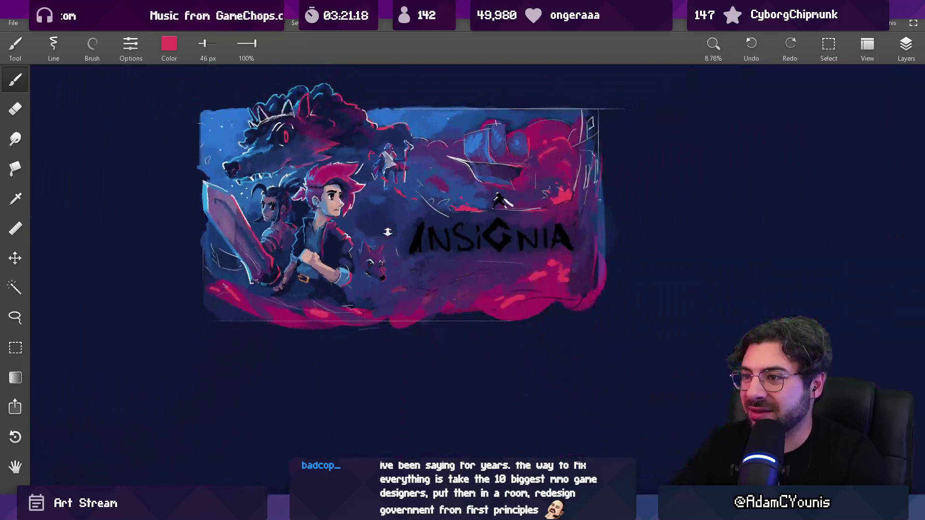
{"action": "scroll", "coordinate": [389, 169], "scroll_direction": "up", "scroll_amount": 4}
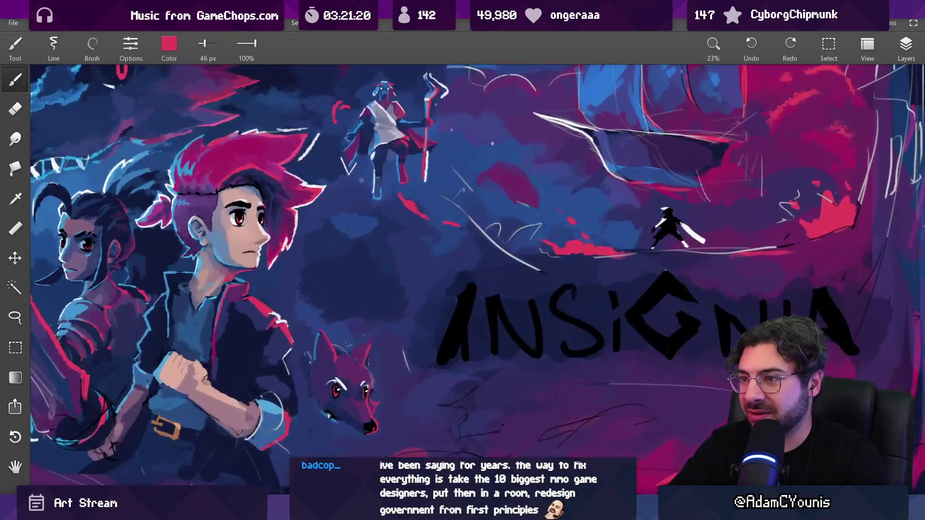
{"action": "scroll", "coordinate": [390, 177], "scroll_direction": "down", "scroll_amount": 4}
{"action": "scroll", "coordinate": [400, 162], "scroll_direction": "up", "scroll_amount": 4}
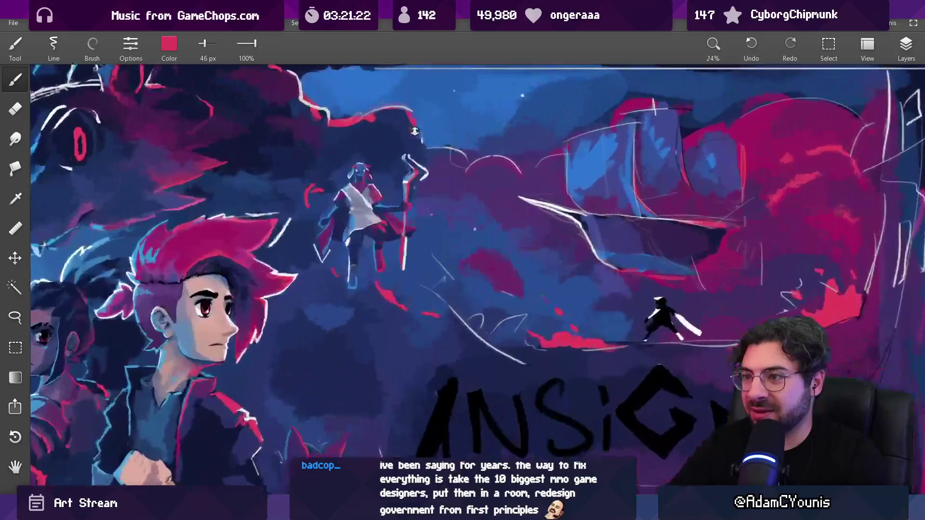
Step: Sample dark blue sky and red cloud-streak colours around the flying figure with a smaller brush
{"action": "left_click", "coordinate": [303, 192], "text": "alt"}
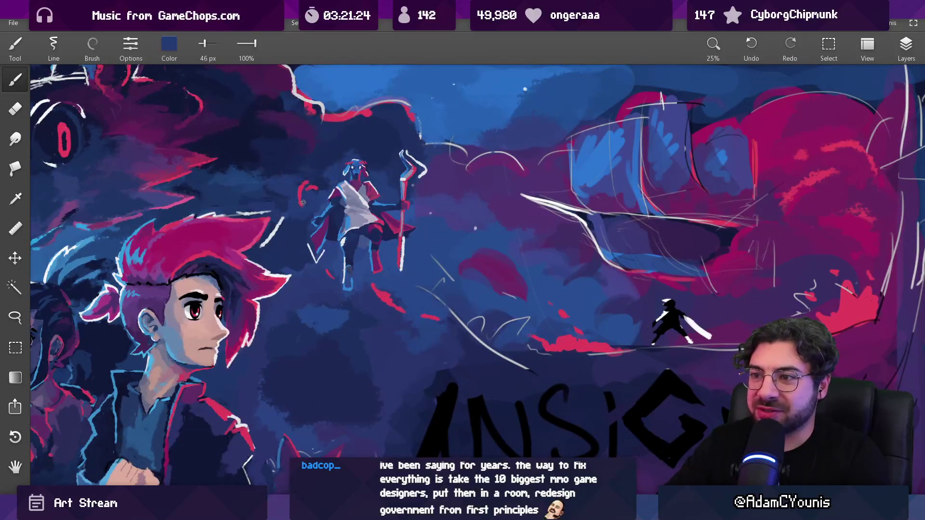
{"action": "mouse_move", "coordinate": [314, 191]}
{"action": "left_mouse_down"}
{"action": "mouse_move", "coordinate": [340, 221]}
{"action": "mouse_move", "coordinate": [333, 209]}
{"action": "mouse_move", "coordinate": [310, 216]}
{"action": "left_mouse_up"}
{"action": "key", "text": "bracketleft"}
{"action": "key", "text": "bracketleft"}
{"action": "key", "text": "bracketleft"}
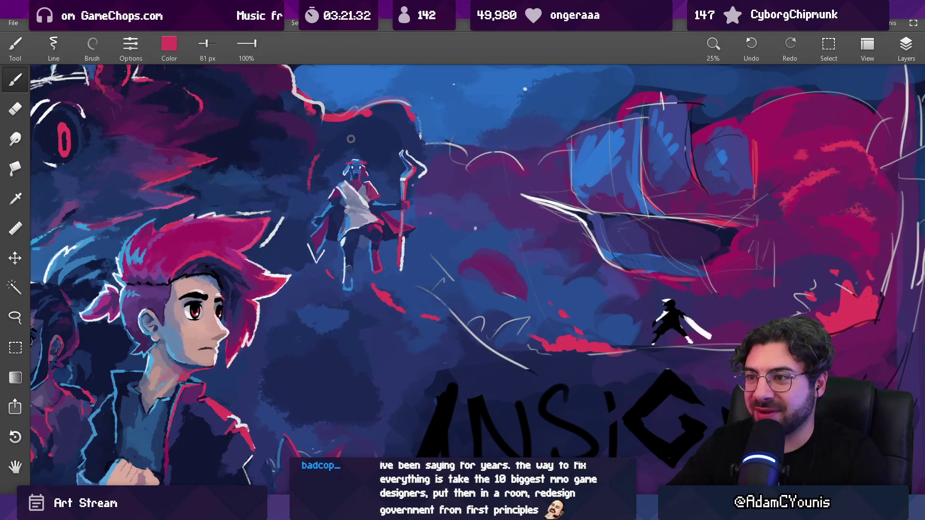
{"action": "scroll", "coordinate": [409, 150], "scroll_direction": "down", "scroll_amount": 5}
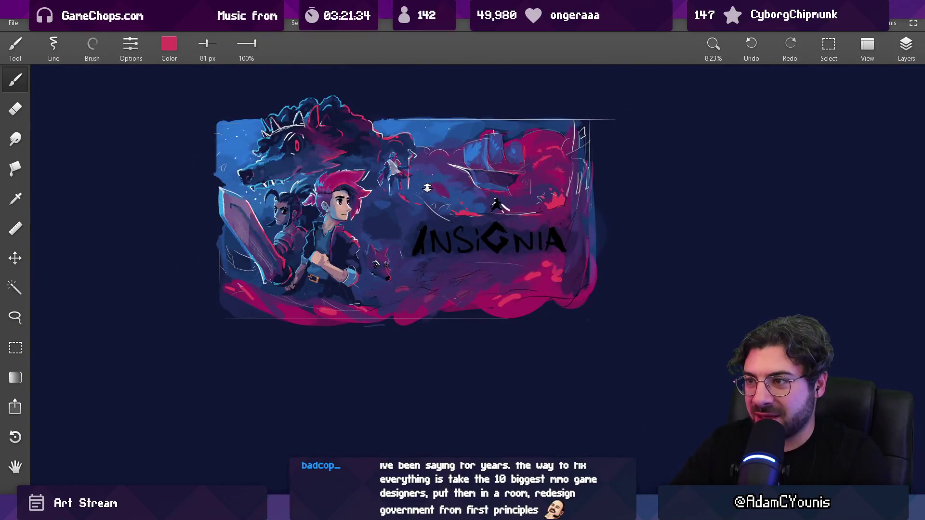
{"action": "scroll", "coordinate": [427, 187], "scroll_direction": "up", "scroll_amount": 4}
{"action": "mouse_move", "coordinate": [399, 247]}
{"action": "left_mouse_down"}
{"action": "mouse_move", "coordinate": [383, 255]}
{"action": "mouse_move", "coordinate": [410, 260]}
{"action": "left_mouse_up"}
{"action": "scroll", "coordinate": [386, 254], "scroll_direction": "up", "scroll_amount": 3}
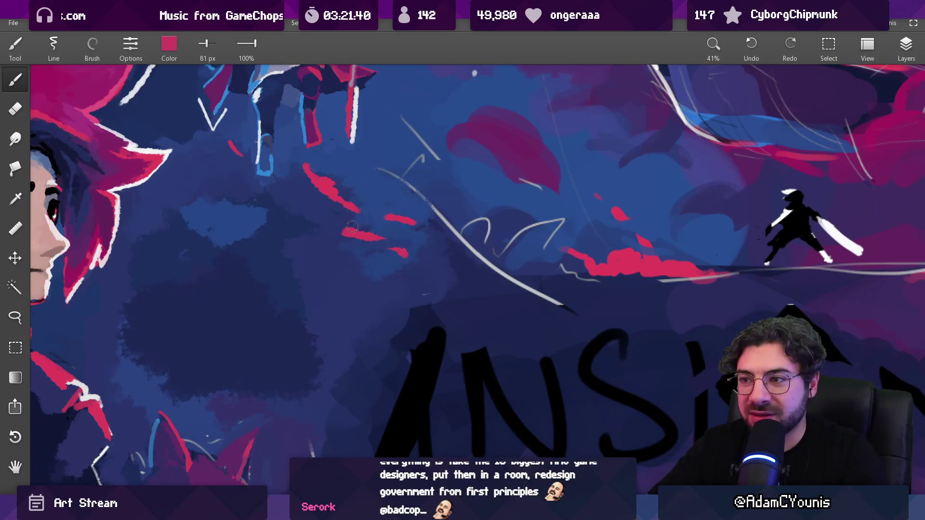
{"action": "left_click_drag", "start_coordinate": [353, 221], "coordinate": [328, 220]}
{"action": "scroll", "coordinate": [393, 190], "scroll_direction": "down", "scroll_amount": 4}
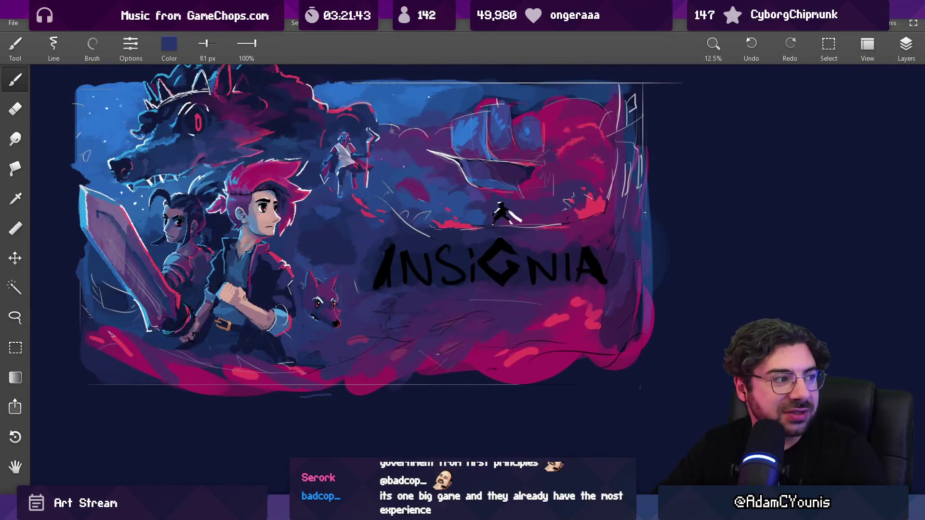
{"action": "scroll", "coordinate": [395, 187], "scroll_direction": "up", "scroll_amount": 4}
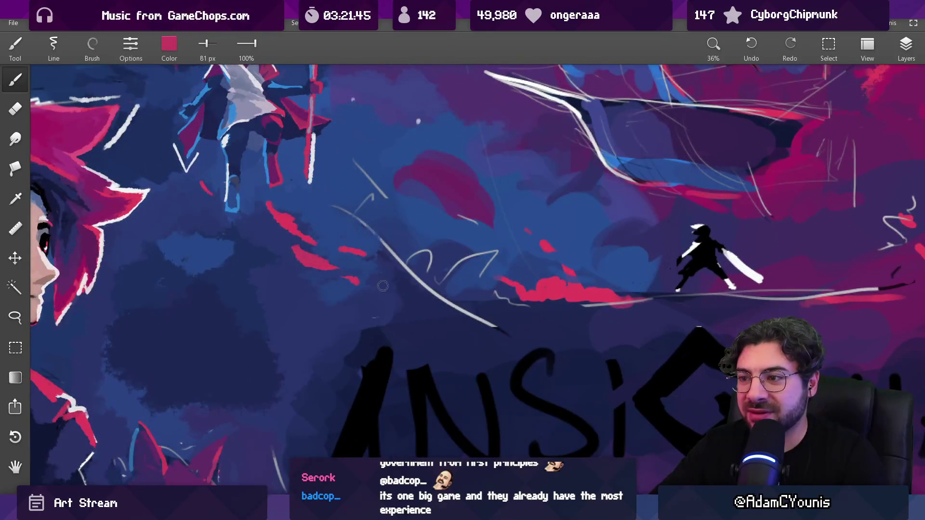
Step: Extend the red streak along the grey sky line, then resample dark blue and red
{"action": "left_click_drag", "start_coordinate": [418, 288], "coordinate": [434, 292]}
{"action": "mouse_move", "coordinate": [378, 283]}
{"action": "left_mouse_down"}
{"action": "mouse_move", "coordinate": [402, 287]}
{"action": "mouse_move", "coordinate": [380, 277]}
{"action": "left_mouse_up"}
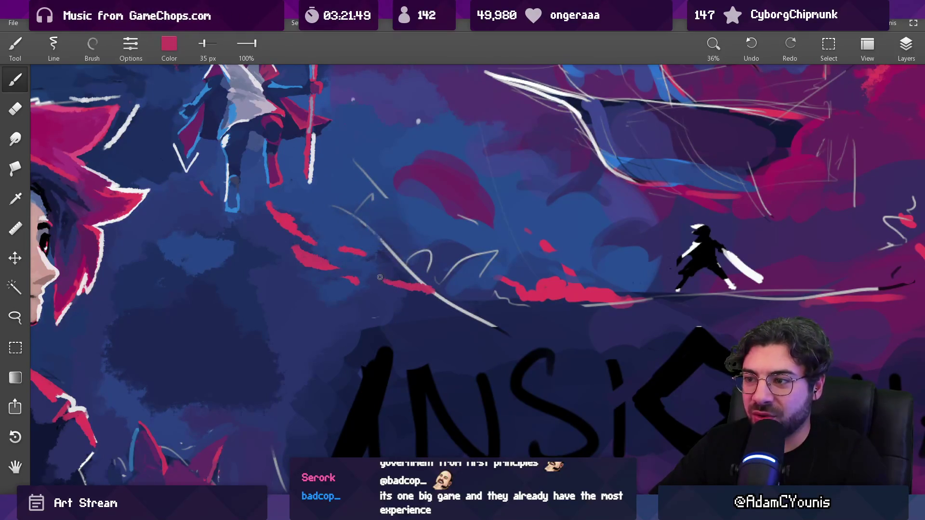
{"action": "scroll", "coordinate": [397, 260], "scroll_direction": "down", "scroll_amount": 6}
{"action": "scroll", "coordinate": [370, 120], "scroll_direction": "up", "scroll_amount": 5}
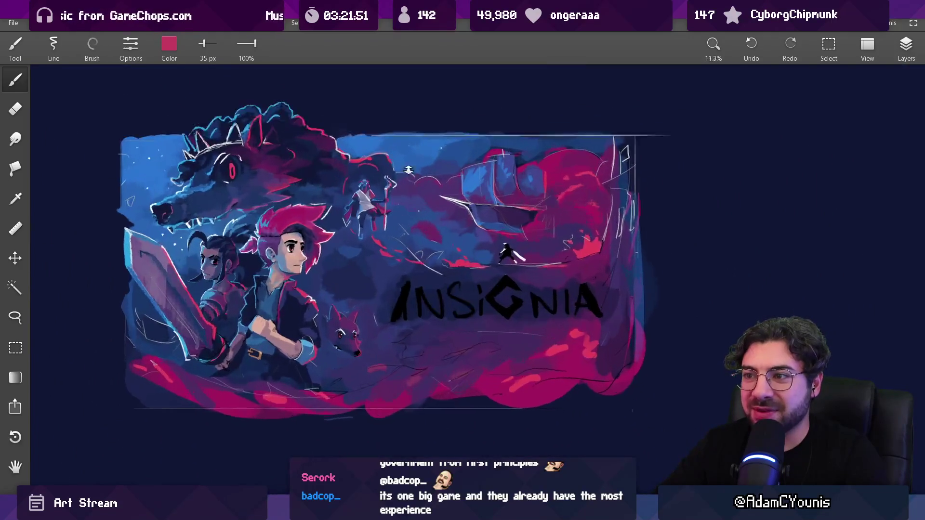
{"action": "scroll", "coordinate": [370, 121], "scroll_direction": "up", "scroll_amount": 3}
{"action": "mouse_move", "coordinate": [333, 101]}
{"action": "left_mouse_down"}
{"action": "mouse_move", "coordinate": [334, 165]}
{"action": "mouse_move", "coordinate": [367, 166]}
{"action": "mouse_move", "coordinate": [268, 184]}
{"action": "left_mouse_up"}
{"action": "left_click", "coordinate": [334, 165]}
{"action": "scroll", "coordinate": [316, 175], "scroll_direction": "down", "scroll_amount": 5}
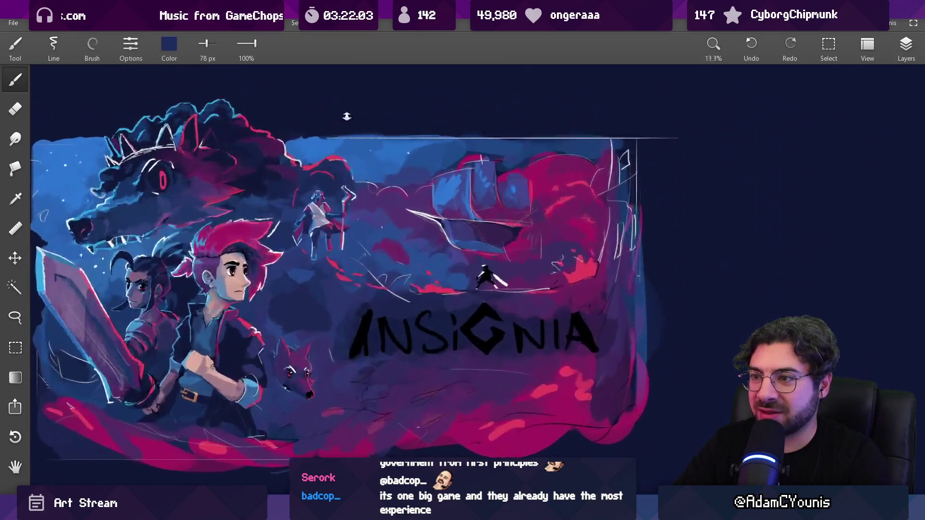
Step: Sample red and purple from the clouds and navy from the sky near the robed staff-bearer
{"action": "scroll", "coordinate": [329, 177], "scroll_direction": "up", "scroll_amount": 4}
{"action": "mouse_move", "coordinate": [325, 177]}
{"action": "left_mouse_down"}
{"action": "mouse_move", "coordinate": [322, 169]}
{"action": "mouse_move", "coordinate": [301, 185]}
{"action": "left_mouse_up"}
{"action": "left_click", "coordinate": [322, 169]}
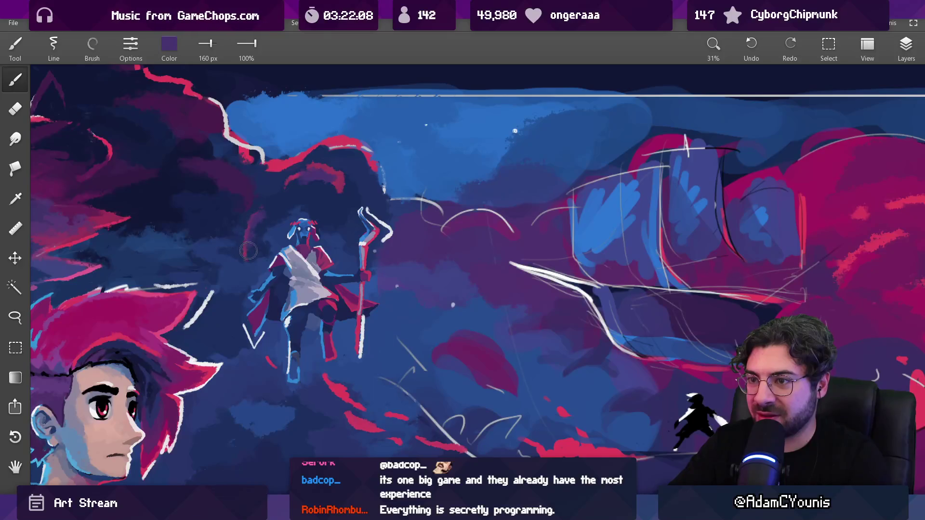
{"action": "left_click_drag", "start_coordinate": [249, 250], "coordinate": [265, 431]}
{"action": "left_click_drag", "start_coordinate": [307, 214], "coordinate": [289, 144]}
{"action": "left_click", "coordinate": [278, 226]}
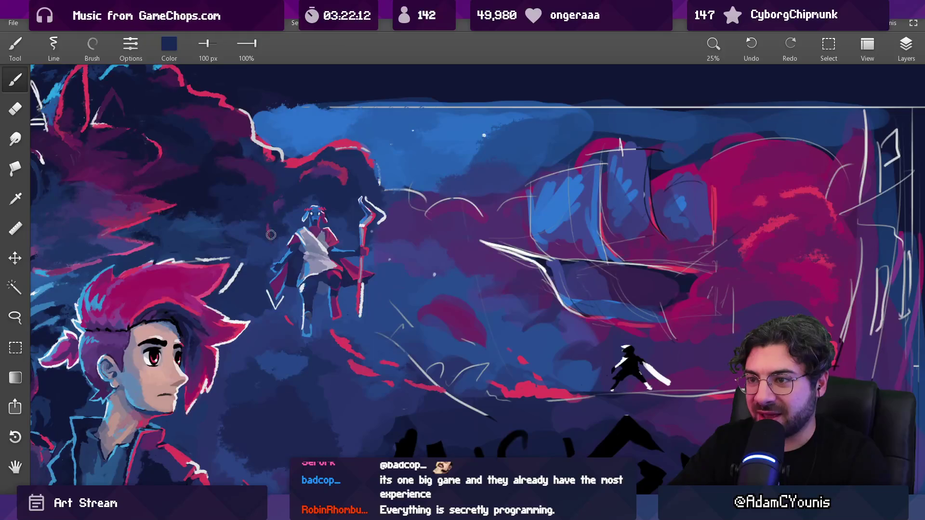
{"action": "left_click_drag", "start_coordinate": [289, 214], "coordinate": [281, 357]}
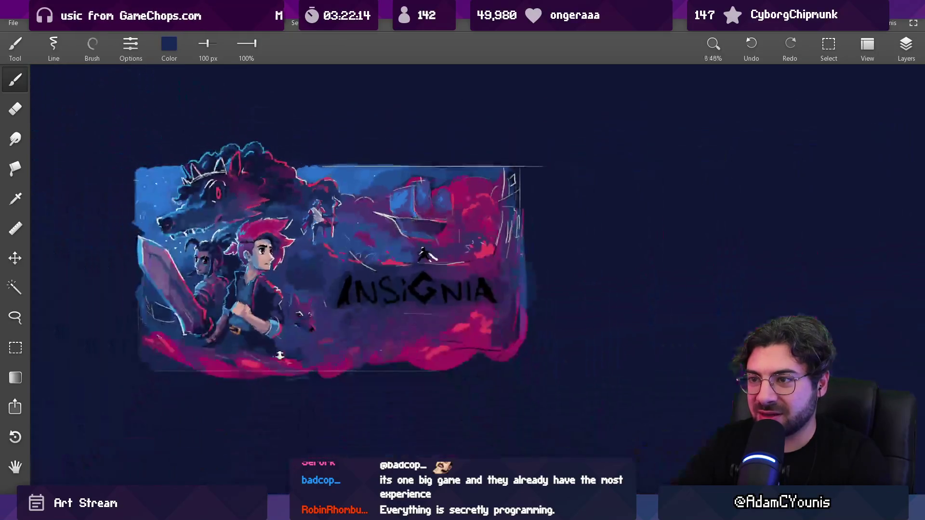
{"action": "left_click_drag", "start_coordinate": [311, 198], "coordinate": [308, 145]}
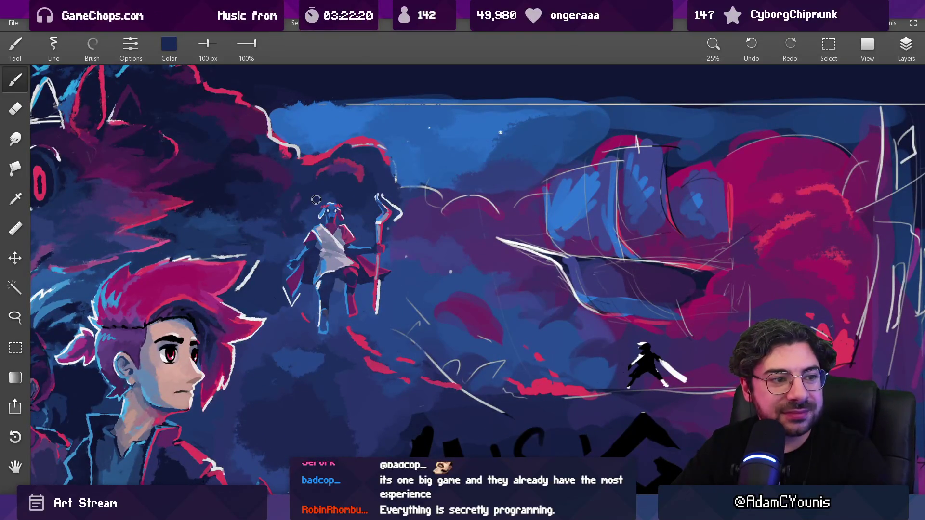
Step: Dab purple into the sky beside the robed figure, alternating with sampled navy tones
{"action": "left_click", "coordinate": [326, 188], "text": "alt"}
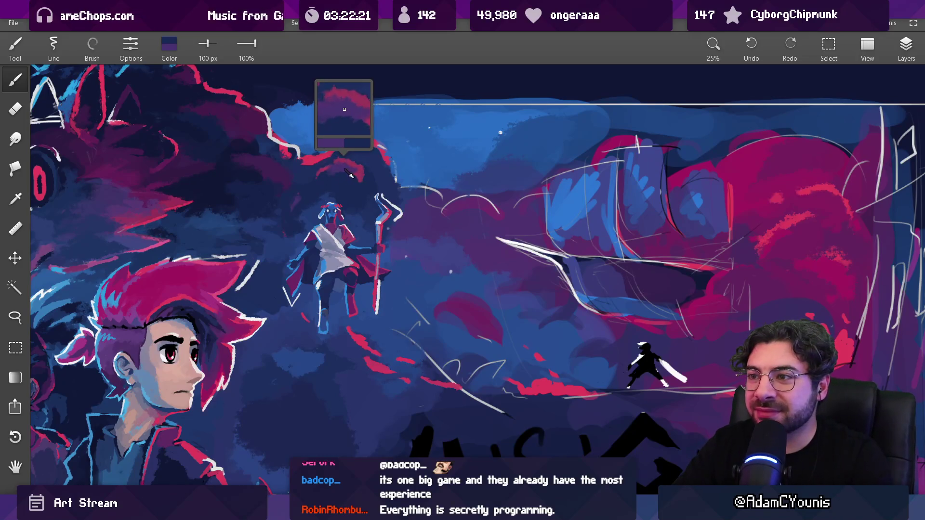
{"action": "left_click", "coordinate": [274, 230], "text": "alt"}
{"action": "left_click", "coordinate": [290, 215], "text": "alt"}
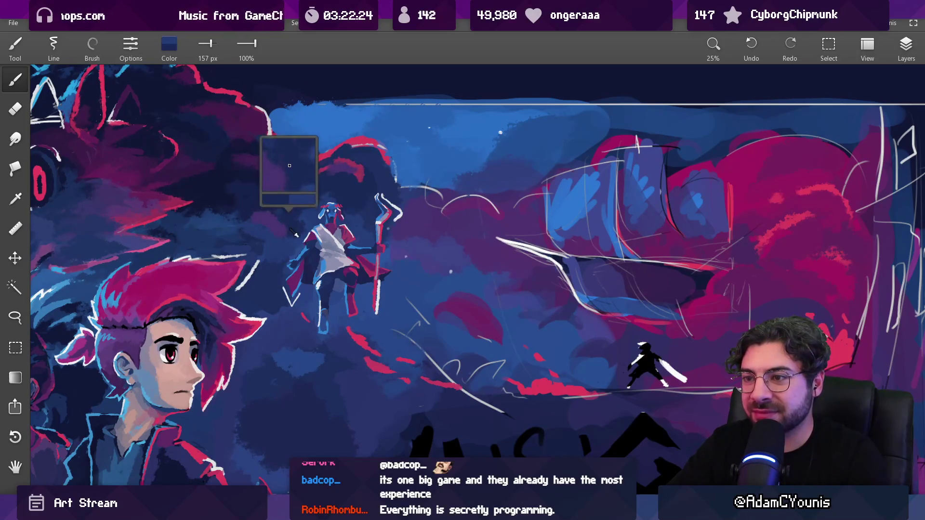
{"action": "left_click", "coordinate": [265, 207], "text": "alt"}
{"action": "left_click", "coordinate": [260, 219]}
{"action": "left_click", "coordinate": [267, 225], "text": "alt"}
{"action": "left_click", "coordinate": [266, 225], "text": "alt"}
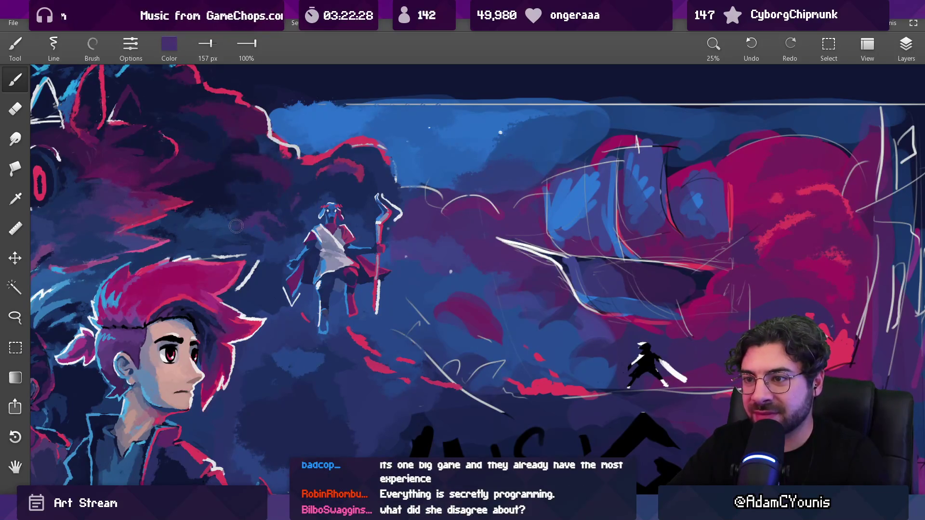
{"action": "left_click", "coordinate": [256, 212], "text": "alt"}
{"action": "left_click", "coordinate": [246, 230], "text": "alt"}
{"action": "left_click", "coordinate": [228, 226], "text": "alt"}
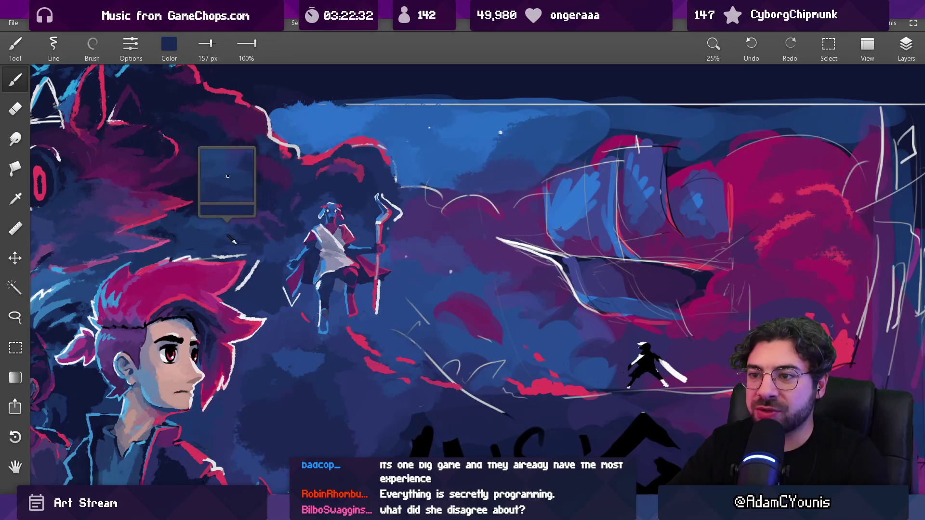
Step: Check the whole artwork, then pick purple and dark navy beside the staff-bearer again
{"action": "left_click_drag", "start_coordinate": [223, 219], "coordinate": [252, 376]}
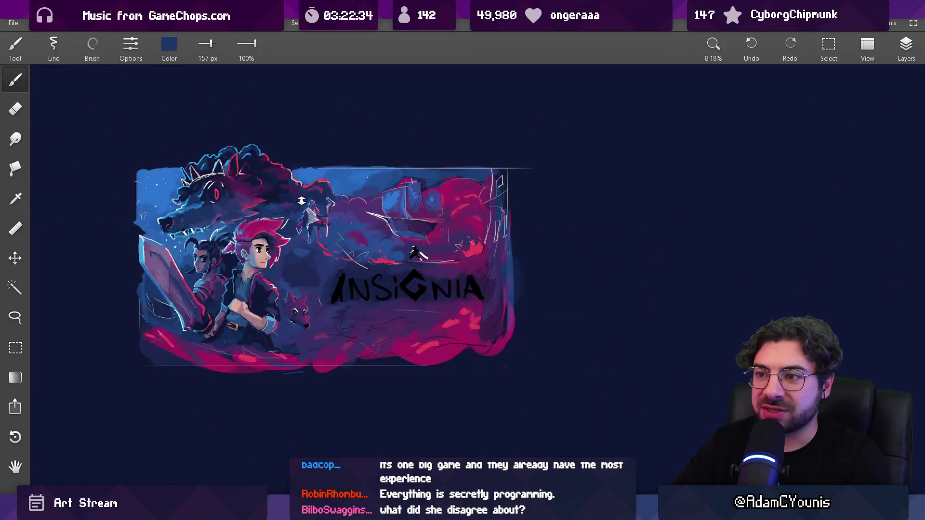
{"action": "scroll", "coordinate": [301, 200], "scroll_direction": "up", "scroll_amount": 5}
{"action": "left_click", "coordinate": [280, 212], "text": "alt"}
{"action": "left_click", "coordinate": [255, 217], "text": "alt"}
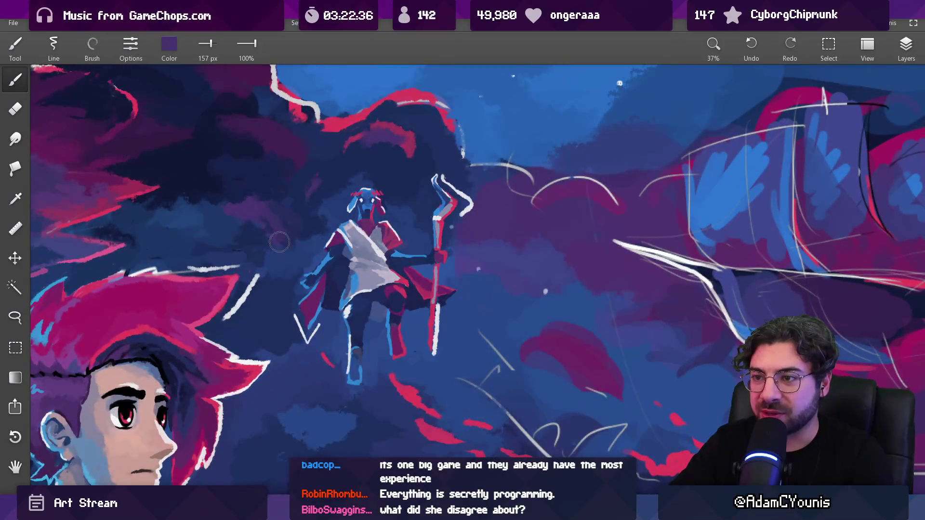
{"action": "left_click", "coordinate": [264, 224], "text": "alt"}
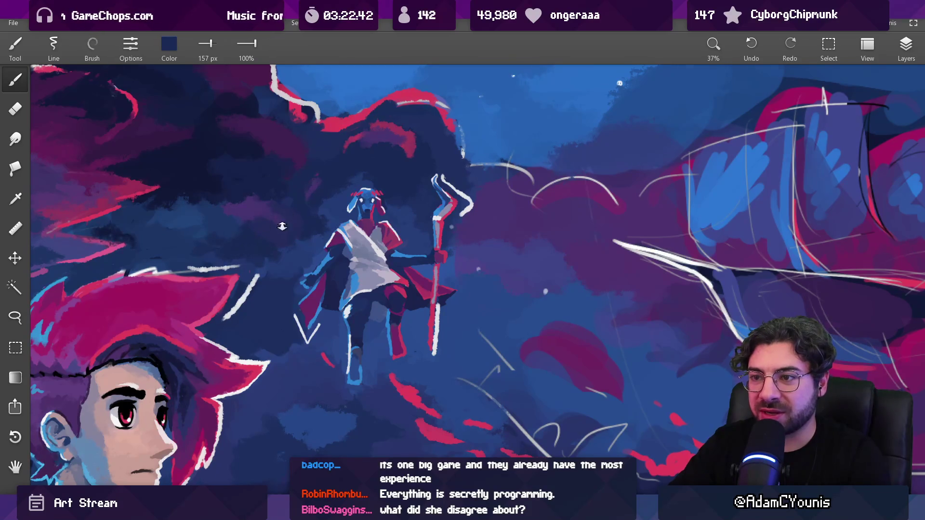
{"action": "scroll", "coordinate": [282, 227], "scroll_direction": "down", "scroll_amount": 5}
{"action": "scroll", "coordinate": [275, 209], "scroll_direction": "up", "scroll_amount": 5}
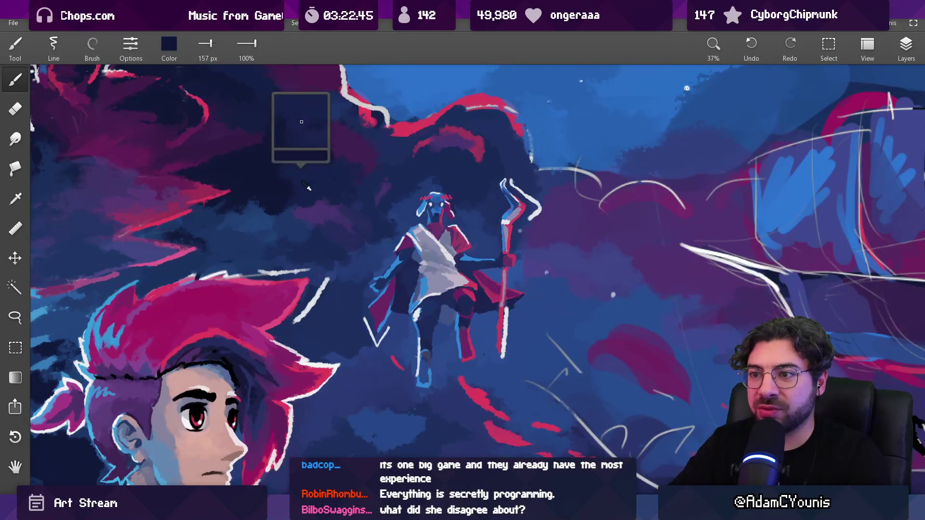
{"action": "scroll", "coordinate": [337, 188], "scroll_direction": "down", "scroll_amount": 5}
{"action": "scroll", "coordinate": [362, 197], "scroll_direction": "up", "scroll_amount": 5}
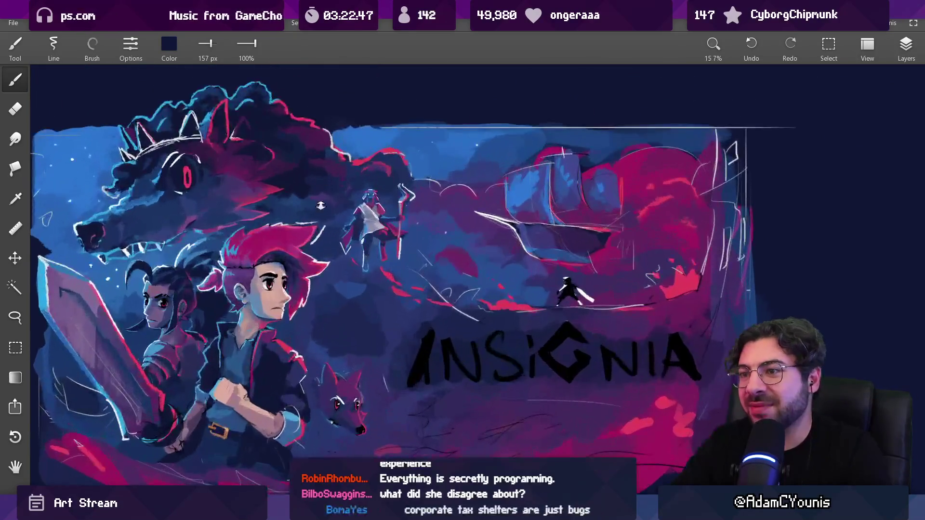
Step: Sample purple and dark navy cloud colours and shrink the brush to about 98 px
{"action": "left_click", "coordinate": [324, 183]}
{"action": "scroll", "coordinate": [337, 192], "scroll_direction": "down", "scroll_amount": 5}
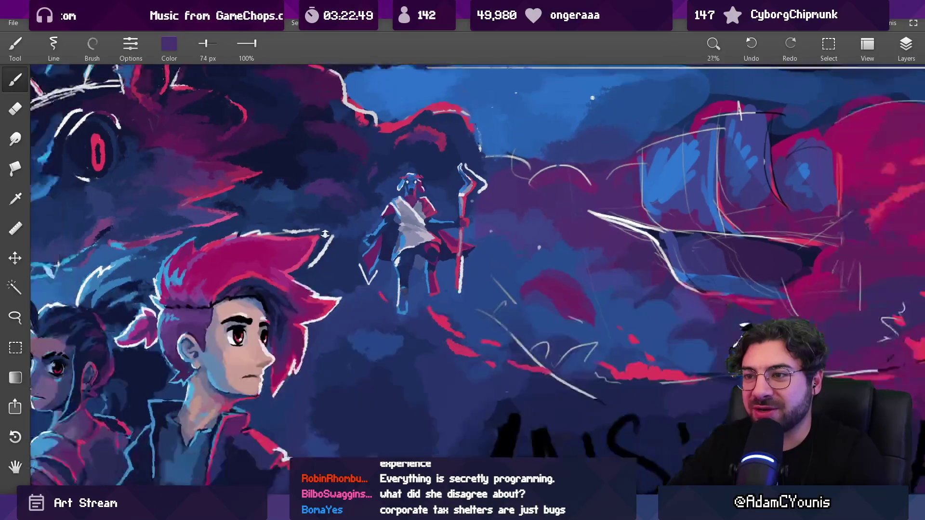
{"action": "scroll", "coordinate": [356, 174], "scroll_direction": "up", "scroll_amount": 3}
{"action": "left_click_drag", "start_coordinate": [222, 192], "coordinate": [239, 193]}
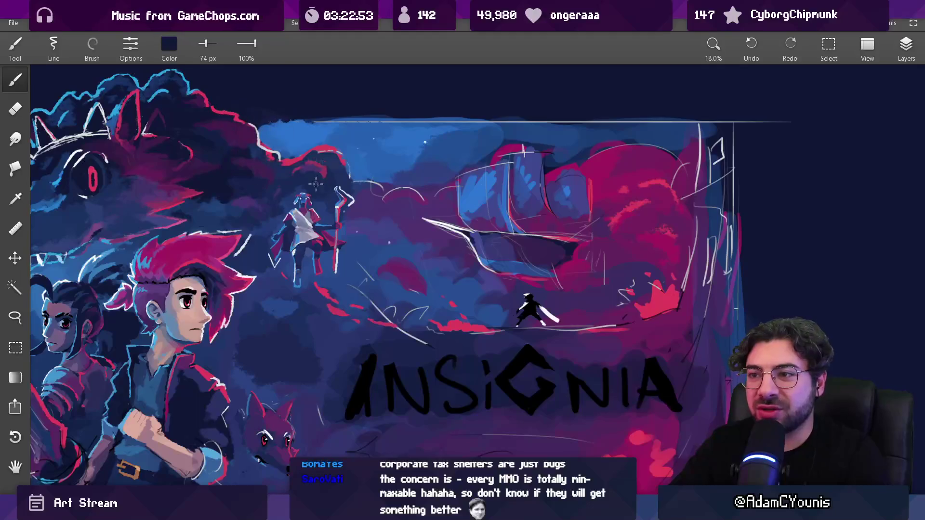
{"action": "scroll", "coordinate": [325, 192], "scroll_direction": "up", "scroll_amount": 4}
{"action": "left_click_drag", "start_coordinate": [364, 234], "coordinate": [364, 234]}
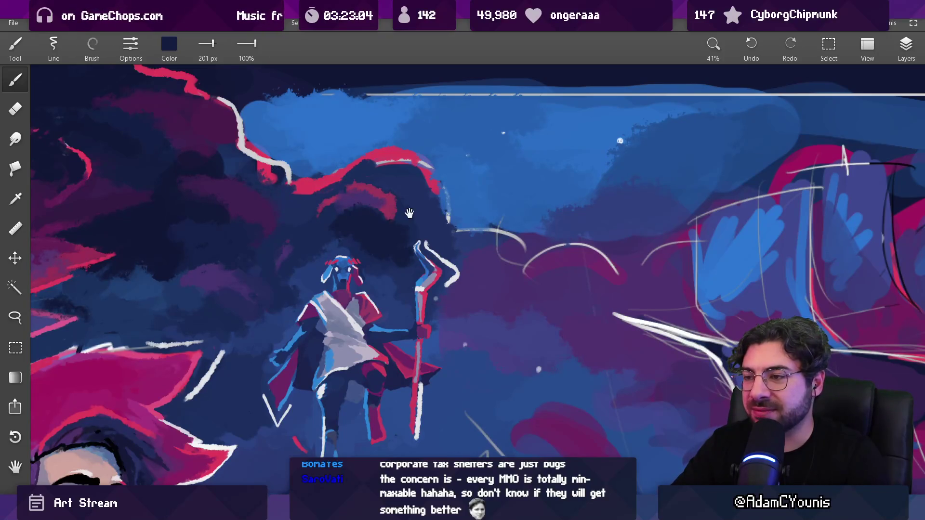
{"action": "scroll", "coordinate": [409, 213], "scroll_direction": "down", "scroll_amount": 5}
{"action": "scroll", "coordinate": [409, 213], "scroll_direction": "up", "scroll_amount": 5}
{"action": "key", "text": "bracketleft"}
{"action": "key", "text": "bracketleft"}
{"action": "key", "text": "bracketleft"}
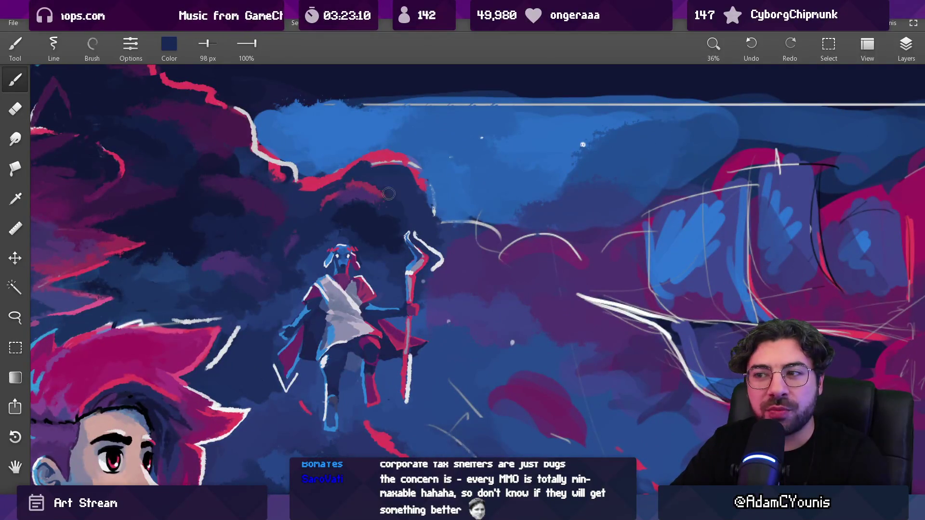
{"action": "left_click", "coordinate": [387, 202], "text": "alt"}
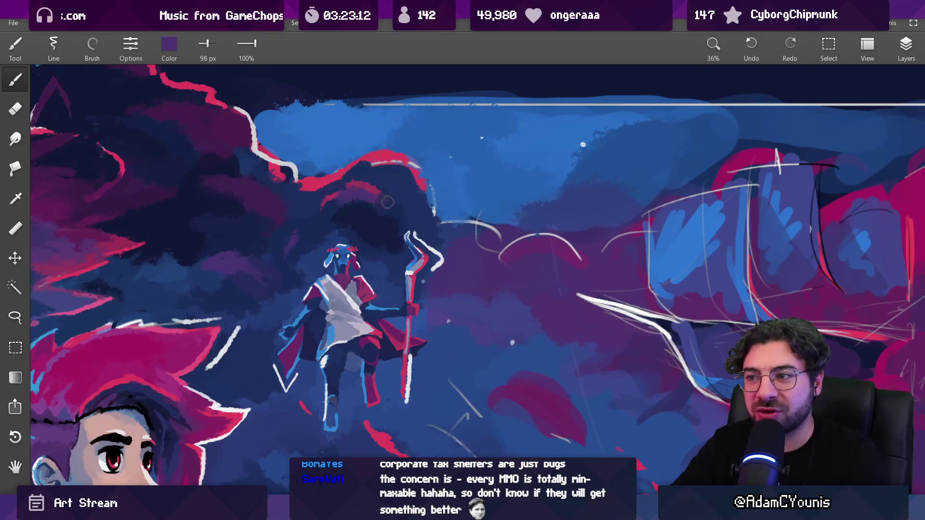
{"action": "left_click", "coordinate": [440, 212], "text": "alt"}
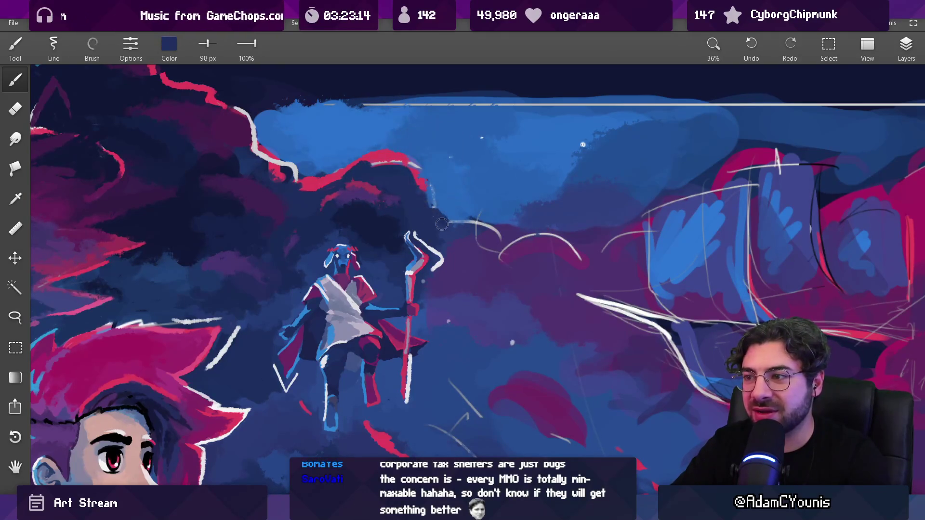
Step: Zoom out to the full composition and recentre the artwork in view
{"action": "key", "text": "ctrl+0"}
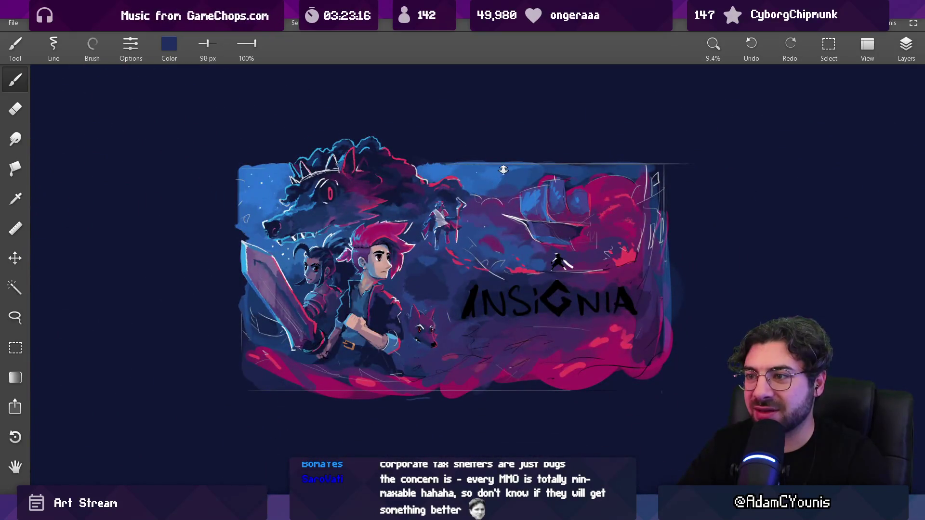
{"action": "mouse_move", "coordinate": [508, 193]}
{"action": "left_mouse_down"}
{"action": "mouse_move", "coordinate": [470, 165]}
{"action": "mouse_move", "coordinate": [475, 173]}
{"action": "mouse_move", "coordinate": [474, 136]}
{"action": "left_mouse_up"}
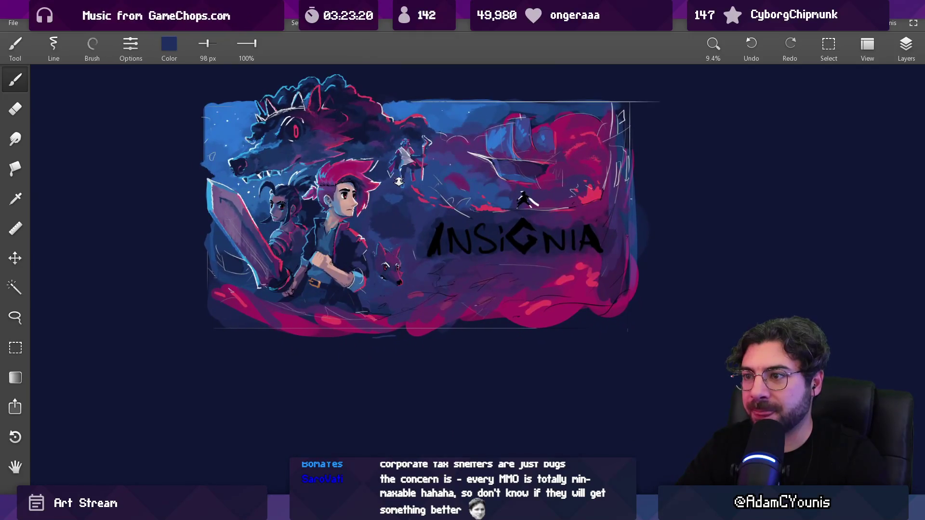
{"action": "scroll", "coordinate": [390, 159], "scroll_direction": "up", "scroll_amount": 2}
{"action": "mouse_move", "coordinate": [390, 159]}
{"action": "left_mouse_down"}
{"action": "mouse_move", "coordinate": [383, 204]}
{"action": "mouse_move", "coordinate": [365, 228]}
{"action": "left_mouse_up"}
{"action": "scroll", "coordinate": [357, 254], "scroll_direction": "up", "scroll_amount": 1}
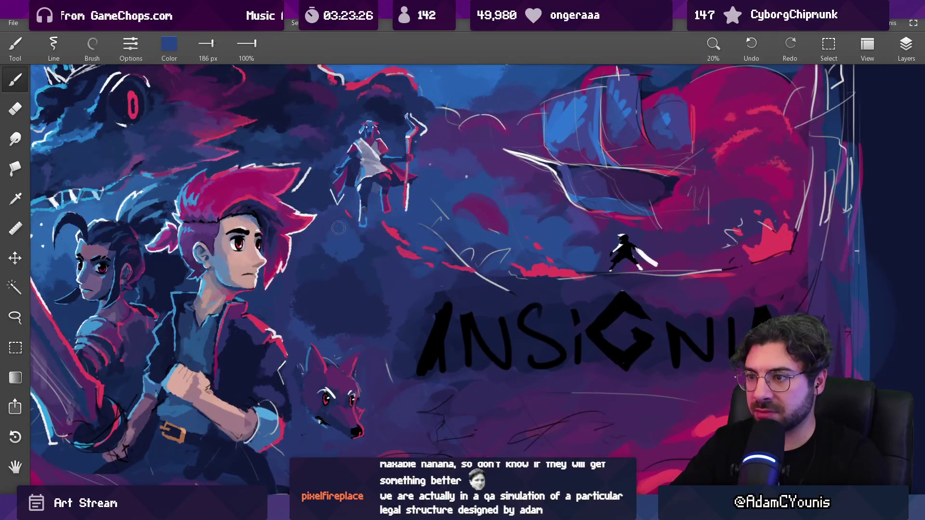
{"action": "left_click_drag", "start_coordinate": [364, 240], "coordinate": [359, 331]}
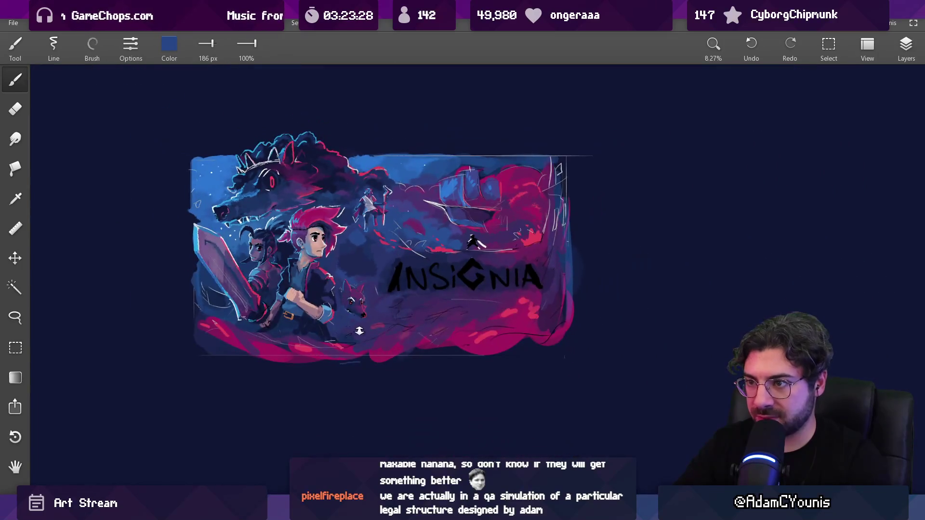
{"action": "mouse_move", "coordinate": [336, 244]}
{"action": "left_mouse_down"}
{"action": "mouse_move", "coordinate": [424, 231]}
{"action": "mouse_move", "coordinate": [405, 247]}
{"action": "mouse_move", "coordinate": [404, 237]}
{"action": "left_mouse_up"}
Step: Sample cloud colours and dark tones beside and below the robed figure
{"action": "left_click", "coordinate": [404, 236], "text": "alt"}
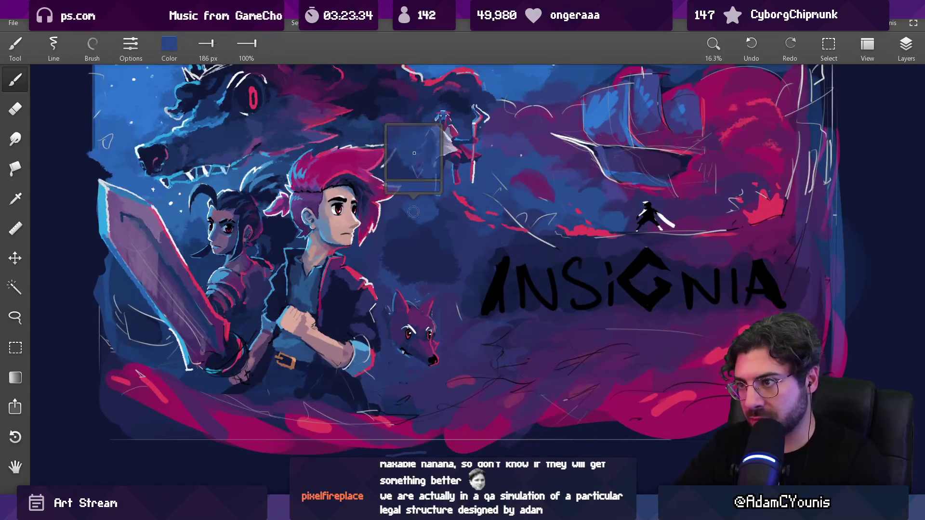
{"action": "left_click", "coordinate": [439, 229], "text": "alt"}
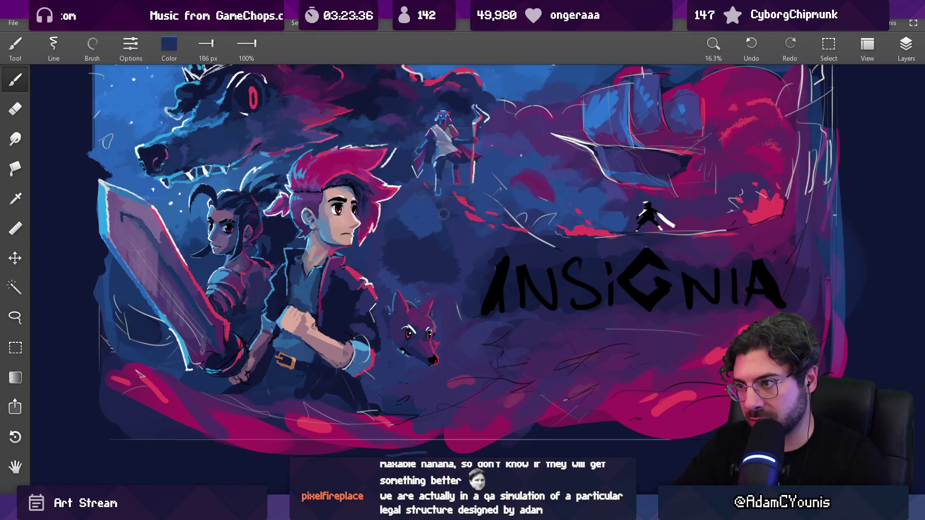
{"action": "left_click", "coordinate": [418, 221], "text": "alt"}
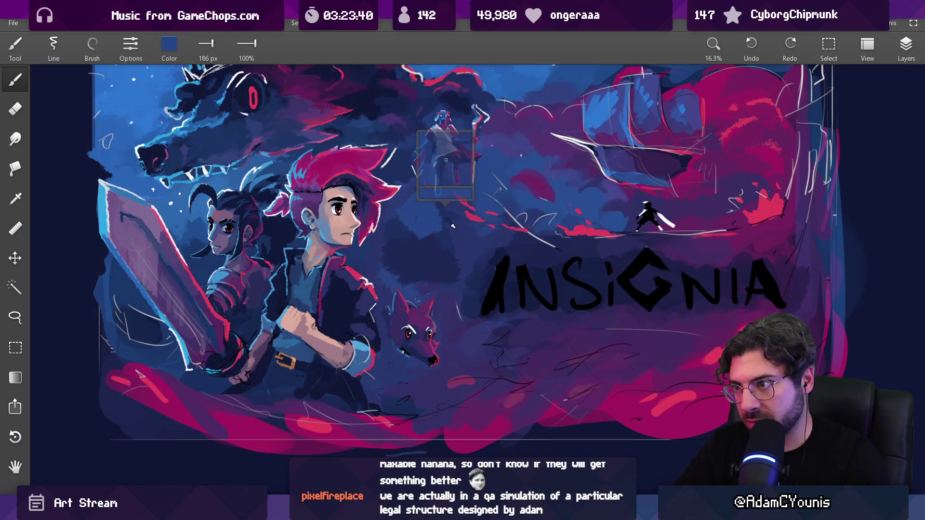
{"action": "left_click", "coordinate": [427, 207]}
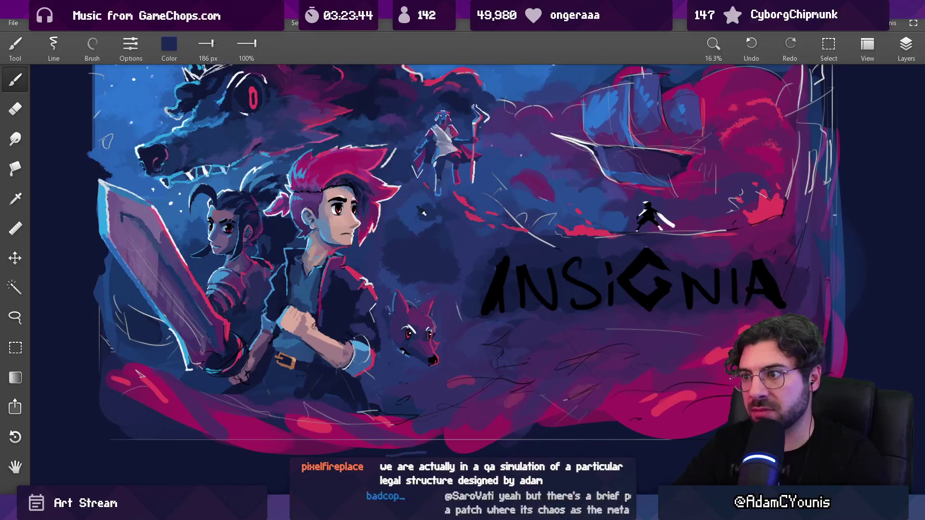
{"action": "left_click", "coordinate": [422, 212]}
{"action": "mouse_move", "coordinate": [422, 204]}
{"action": "left_mouse_down"}
{"action": "mouse_move", "coordinate": [442, 222]}
{"action": "mouse_move", "coordinate": [402, 210]}
{"action": "left_mouse_up"}
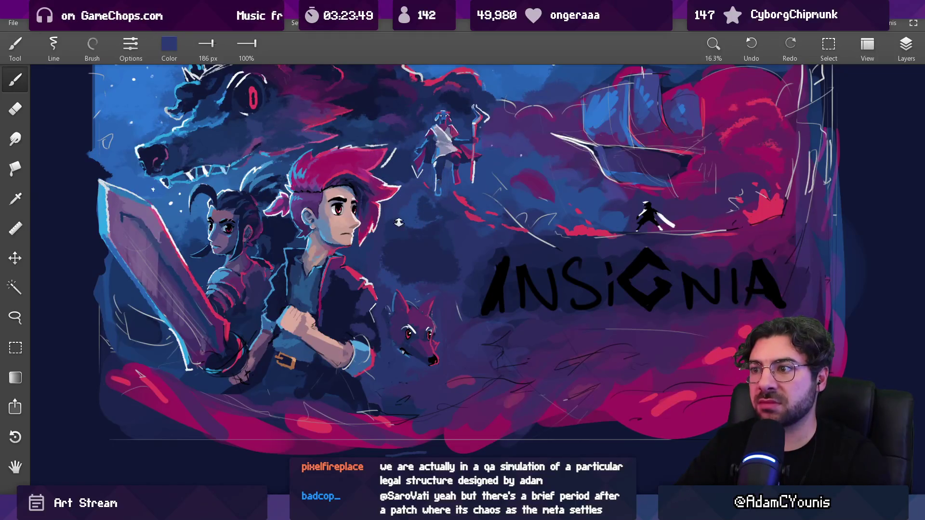
{"action": "scroll", "coordinate": [398, 222], "scroll_direction": "down", "scroll_amount": 5}
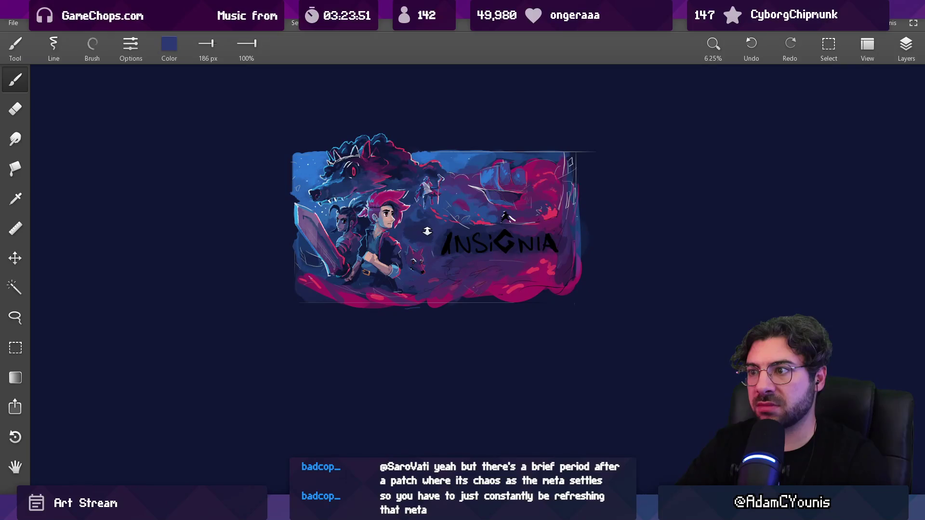
{"action": "scroll", "coordinate": [431, 232], "scroll_direction": "up", "scroll_amount": 5}
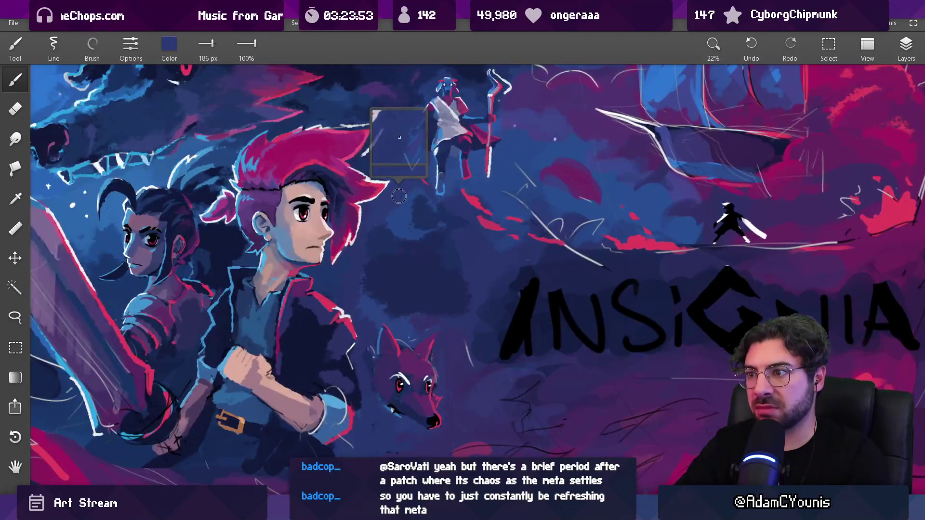
{"action": "mouse_move", "coordinate": [385, 251]}
{"action": "left_mouse_down"}
{"action": "mouse_move", "coordinate": [378, 308]}
{"action": "mouse_move", "coordinate": [386, 304]}
{"action": "left_mouse_up"}
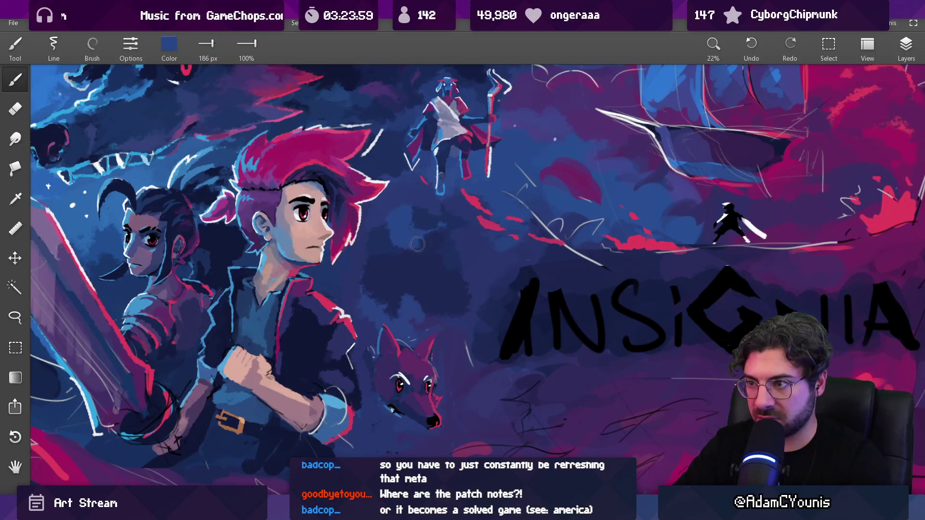
Step: Pick dark navy from the clouds beneath the staff-bearer
{"action": "scroll", "coordinate": [437, 236], "scroll_direction": "down", "scroll_amount": 1}
{"action": "scroll", "coordinate": [437, 236], "scroll_direction": "down", "scroll_amount": 3}
{"action": "scroll", "coordinate": [419, 235], "scroll_direction": "up", "scroll_amount": 1}
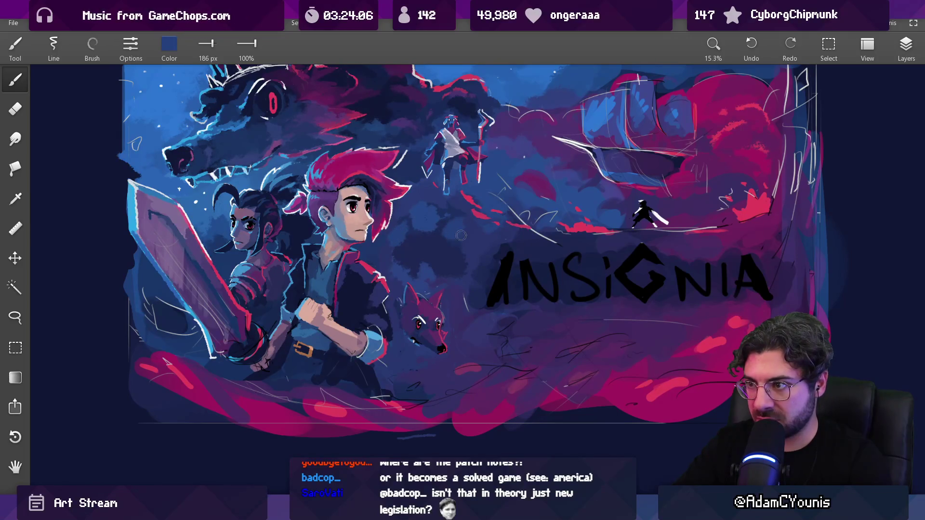
{"action": "scroll", "coordinate": [461, 235], "scroll_direction": "down", "scroll_amount": 3}
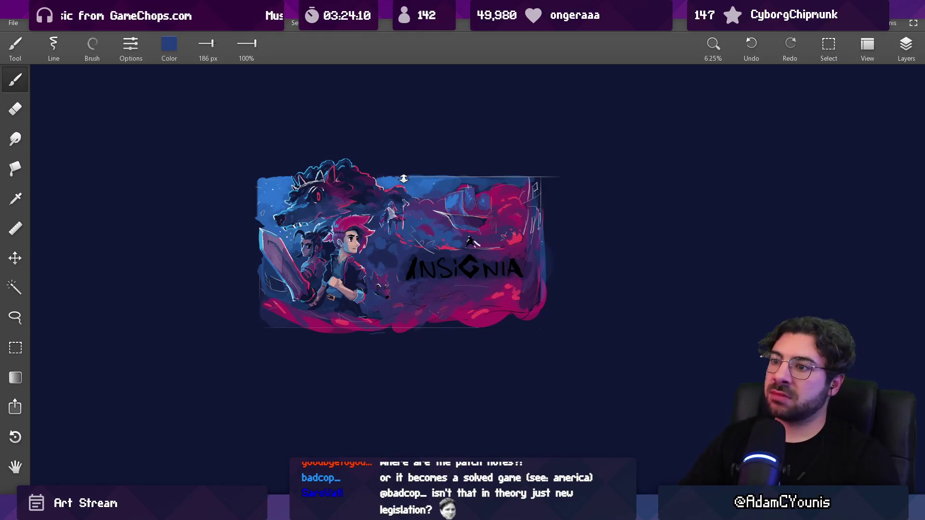
{"action": "scroll", "coordinate": [381, 256], "scroll_direction": "up", "scroll_amount": 3}
{"action": "left_click", "coordinate": [385, 259]}
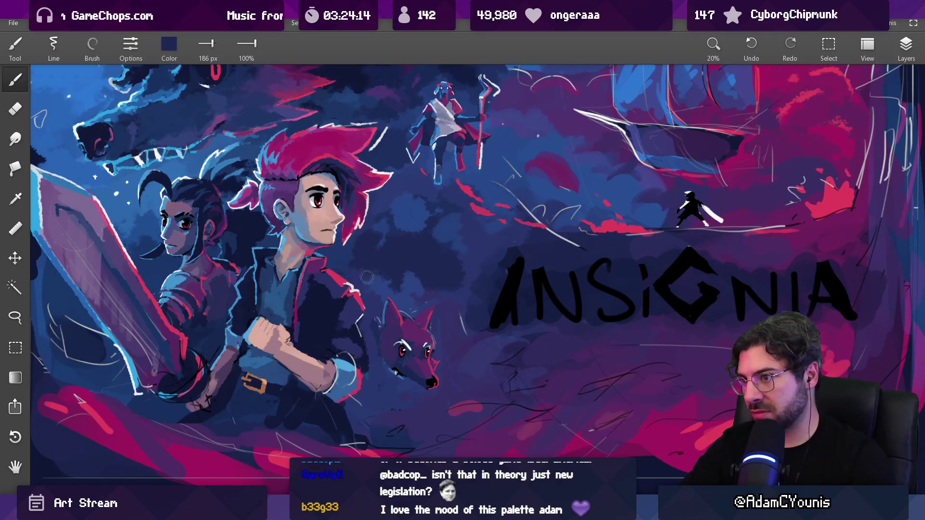
{"action": "scroll", "coordinate": [366, 278], "scroll_direction": "down", "scroll_amount": 5}
{"action": "scroll", "coordinate": [400, 219], "scroll_direction": "up", "scroll_amount": 3}
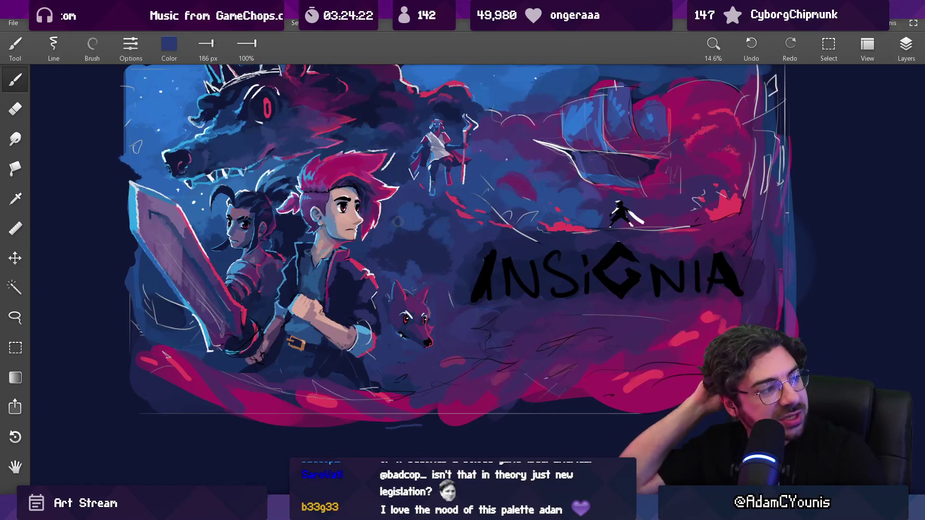
{"action": "scroll", "coordinate": [398, 221], "scroll_direction": "up", "scroll_amount": 1}
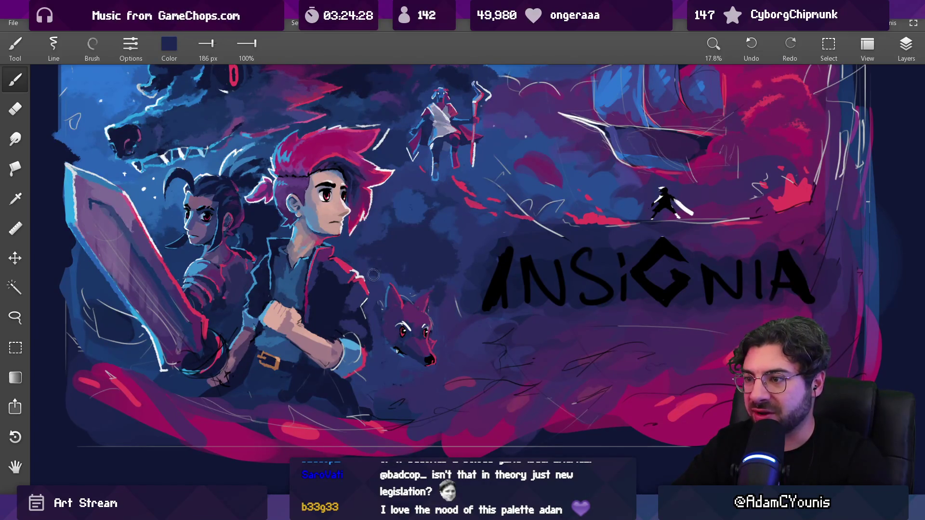
Step: Sample a brighter blue, then dark navy again, with the small artwork centred
{"action": "left_click", "coordinate": [422, 210], "text": "alt"}
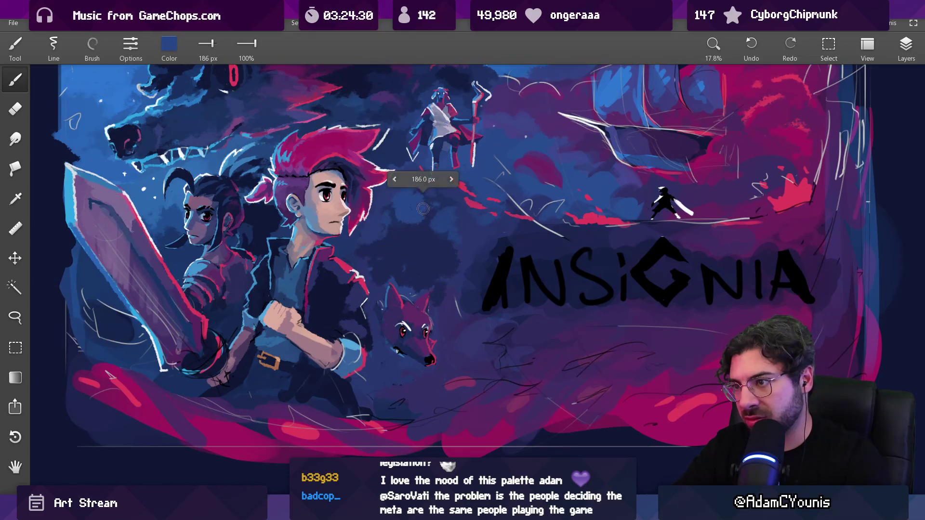
{"action": "left_click", "coordinate": [424, 217], "text": "alt"}
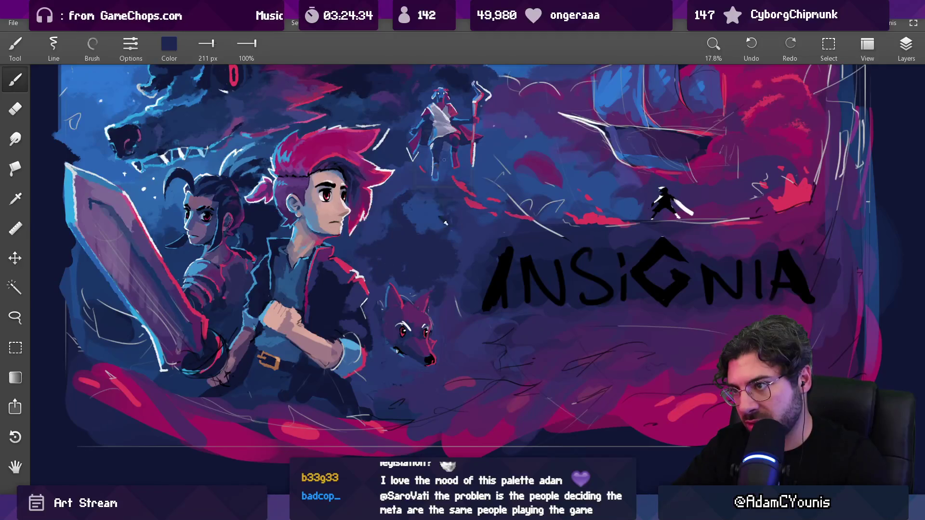
{"action": "scroll", "coordinate": [442, 308], "scroll_direction": "down", "scroll_amount": 5}
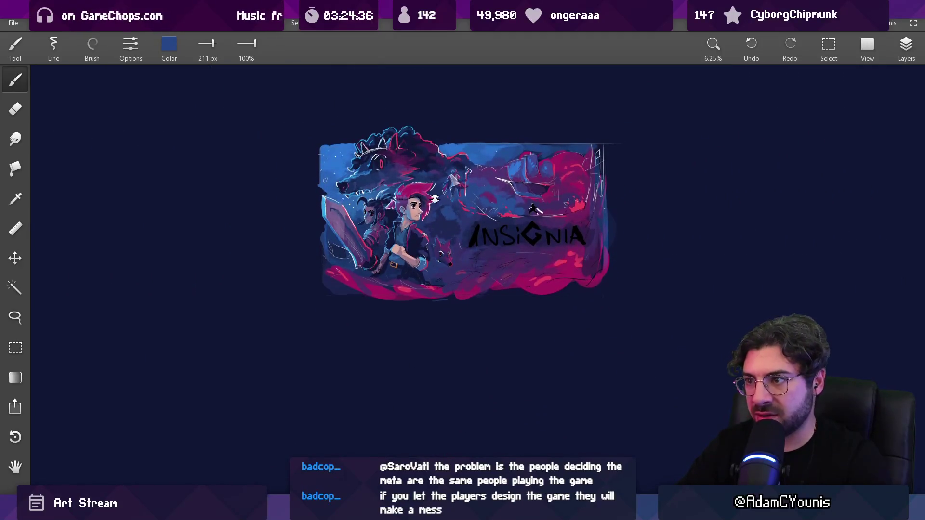
{"action": "left_click_drag", "start_coordinate": [478, 176], "coordinate": [452, 208]}
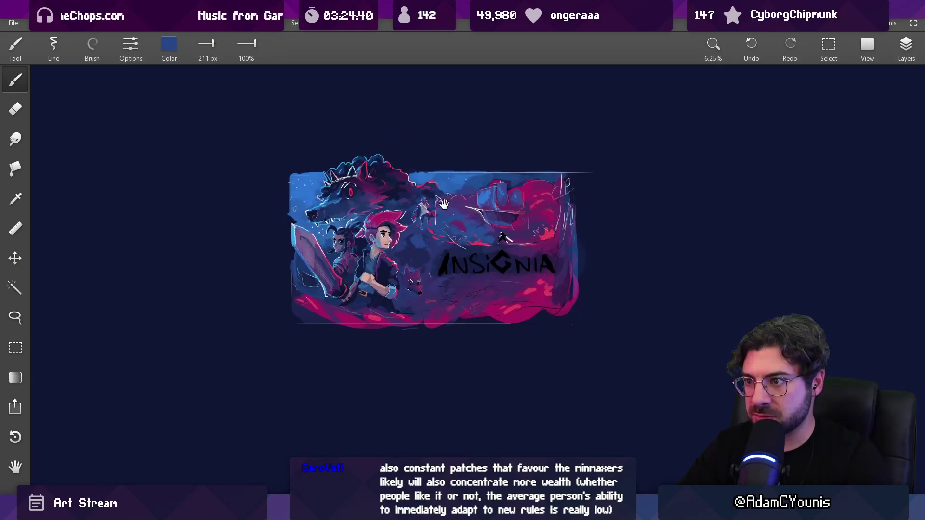
{"action": "scroll", "coordinate": [452, 208], "scroll_direction": "up", "scroll_amount": 8}
{"action": "left_click", "coordinate": [373, 302], "text": "alt"}
Step: Shrink the brush to 89 then 55 px while sampling navy and brighter cloud blues
{"action": "key", "text": "bracketleft"}
{"action": "key", "text": "bracketleft"}
{"action": "key", "text": "bracketleft"}
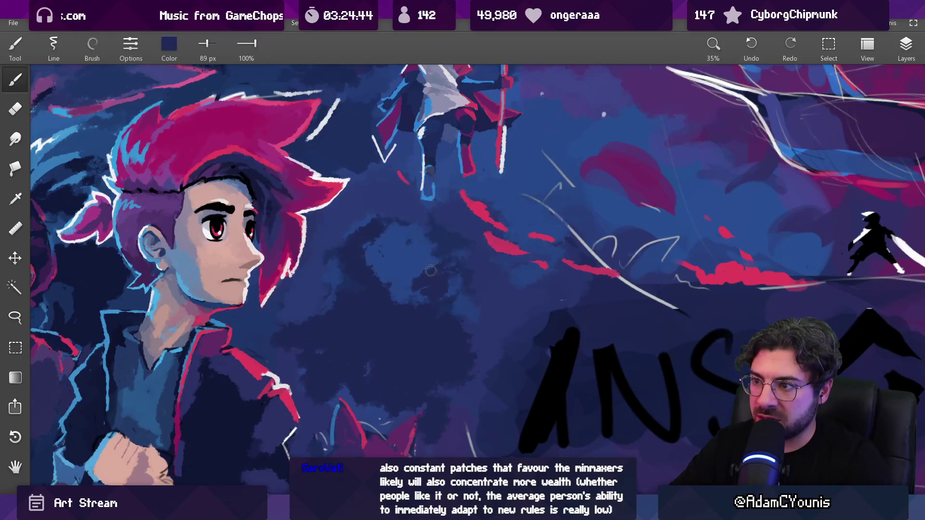
{"action": "left_click", "coordinate": [395, 292], "text": "alt"}
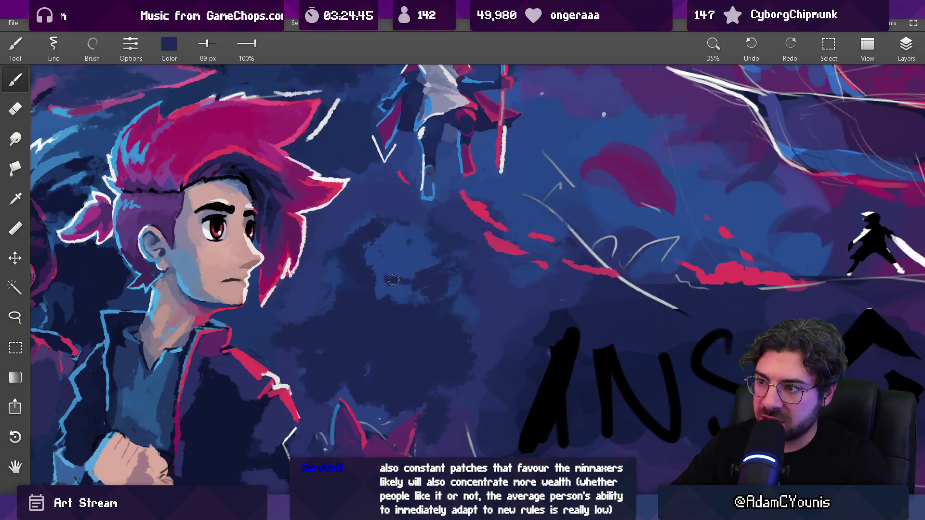
{"action": "left_click", "coordinate": [394, 264], "text": "alt"}
{"action": "left_click_drag", "start_coordinate": [395, 264], "coordinate": [401, 274]}
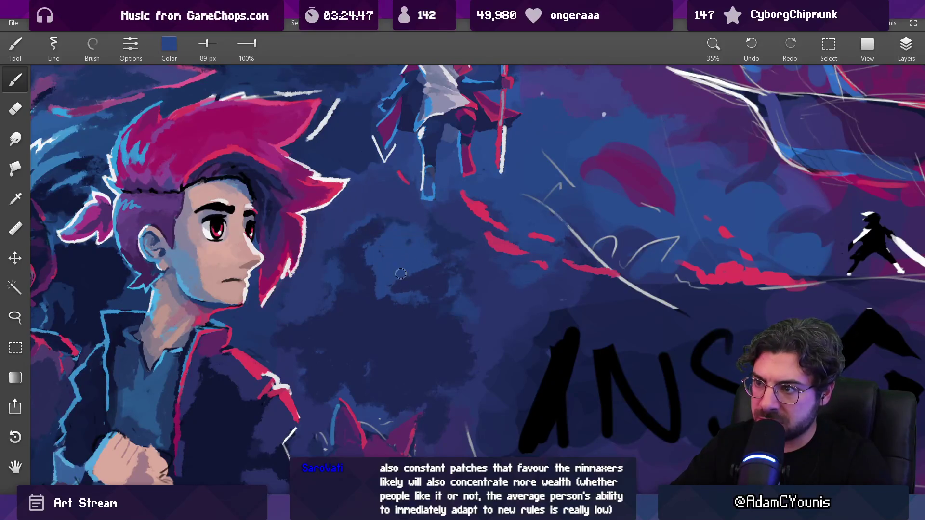
{"action": "left_click_drag", "start_coordinate": [431, 301], "coordinate": [466, 285]}
{"action": "left_click", "coordinate": [424, 294], "text": "alt"}
{"action": "key", "text": "bracketleft"}
{"action": "key", "text": "bracketleft"}
{"action": "key", "text": "bracketleft"}
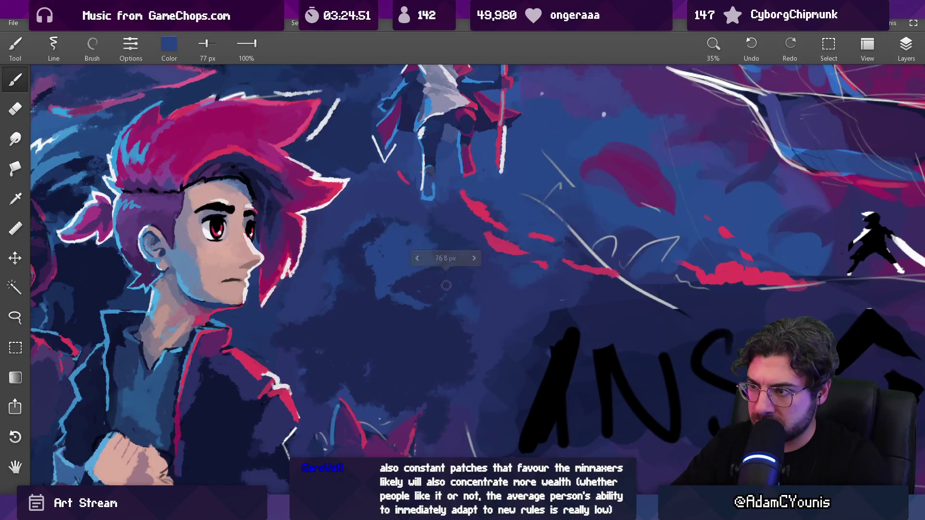
{"action": "mouse_move", "coordinate": [437, 275]}
{"action": "left_mouse_down"}
{"action": "mouse_move", "coordinate": [417, 259]}
{"action": "mouse_move", "coordinate": [420, 247]}
{"action": "mouse_move", "coordinate": [390, 264]}
{"action": "left_mouse_up"}
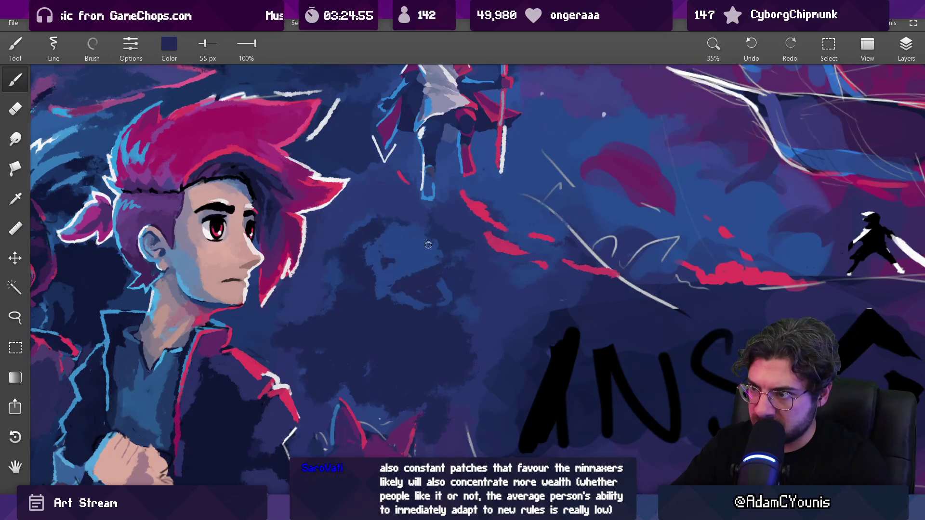
{"action": "scroll", "coordinate": [428, 245], "scroll_direction": "down", "scroll_amount": 10}
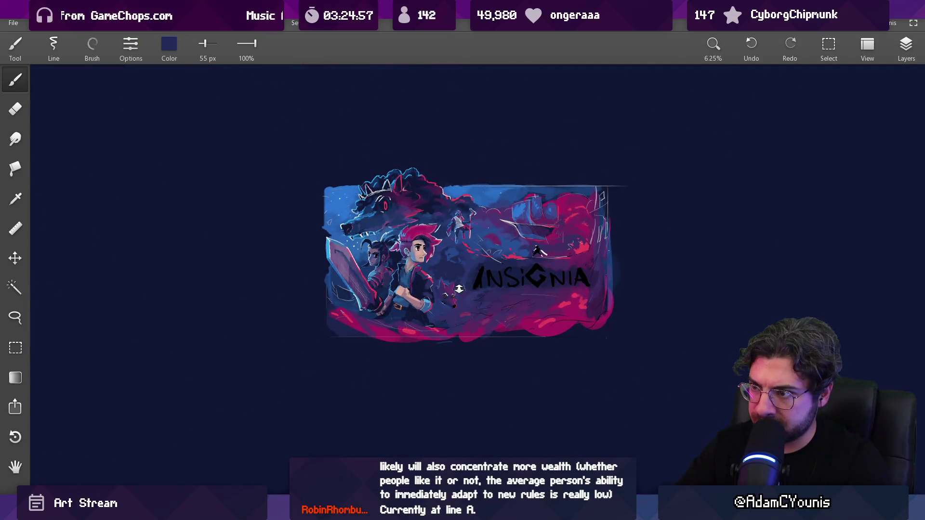
{"action": "scroll", "coordinate": [455, 272], "scroll_direction": "up", "scroll_amount": 9}
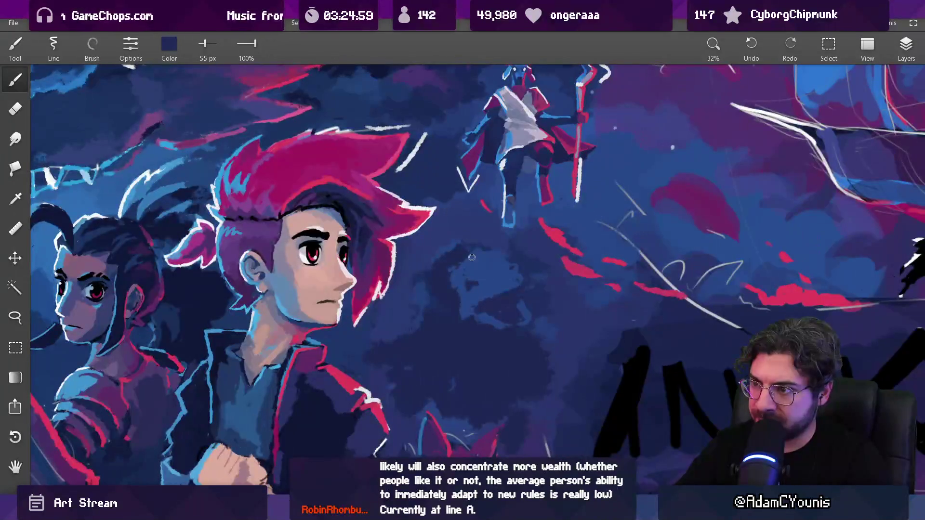
Step: Undo the last stroke, then paint a subtle lighter-blue stroke at 75 px in the dark clouds
{"action": "key", "text": "ctrl+z"}
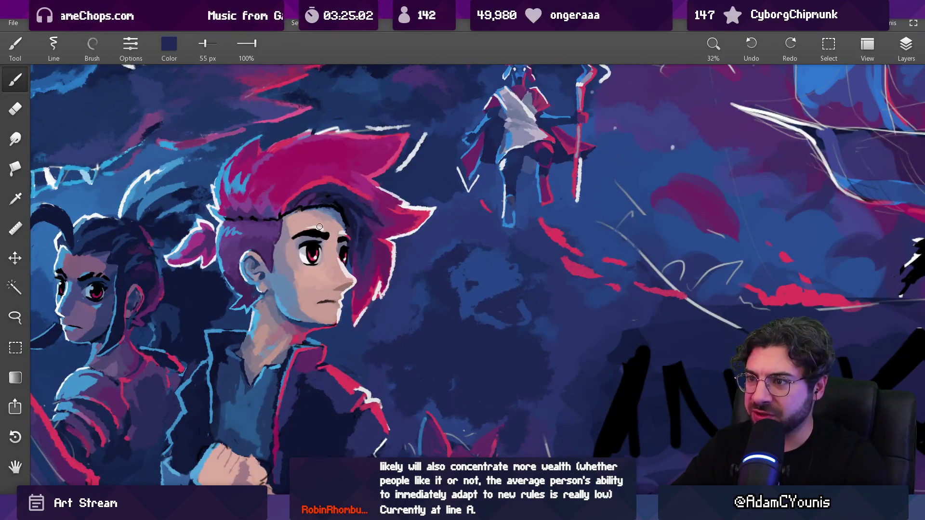
{"action": "left_click", "coordinate": [444, 270], "text": "alt"}
{"action": "key", "text": "bracketright"}
{"action": "key", "text": "bracketright"}
{"action": "left_click_drag", "start_coordinate": [445, 276], "coordinate": [467, 269]}
Step: Sample dark navy and lighter cloud blues, including near the robed figure's legs
{"action": "left_click", "coordinate": [489, 255], "text": "alt"}
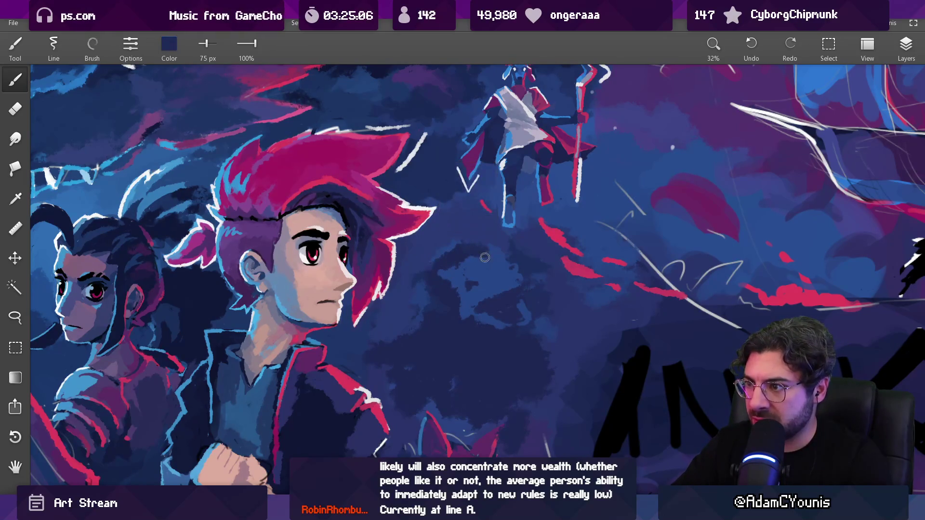
{"action": "left_click", "coordinate": [497, 250], "text": "alt"}
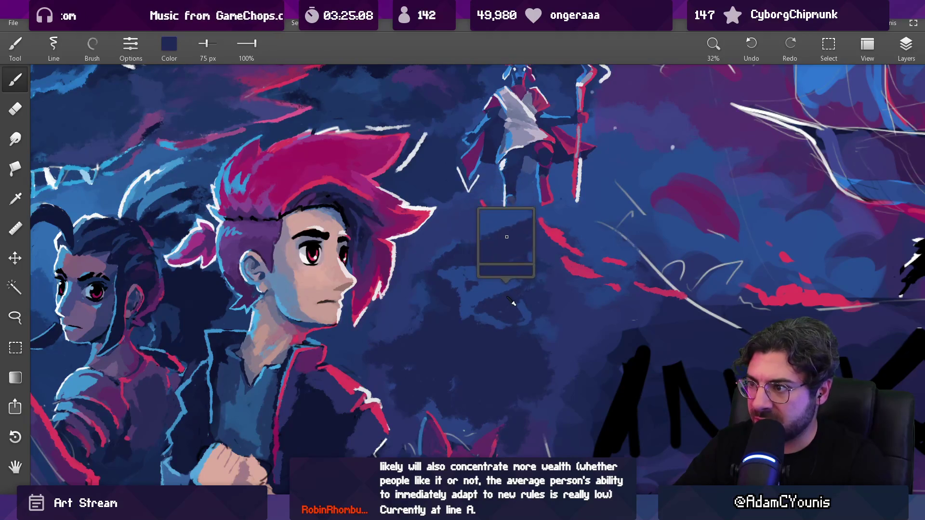
{"action": "left_click", "coordinate": [489, 284], "text": "alt"}
{"action": "scroll", "coordinate": [504, 289], "scroll_direction": "down", "scroll_amount": 5}
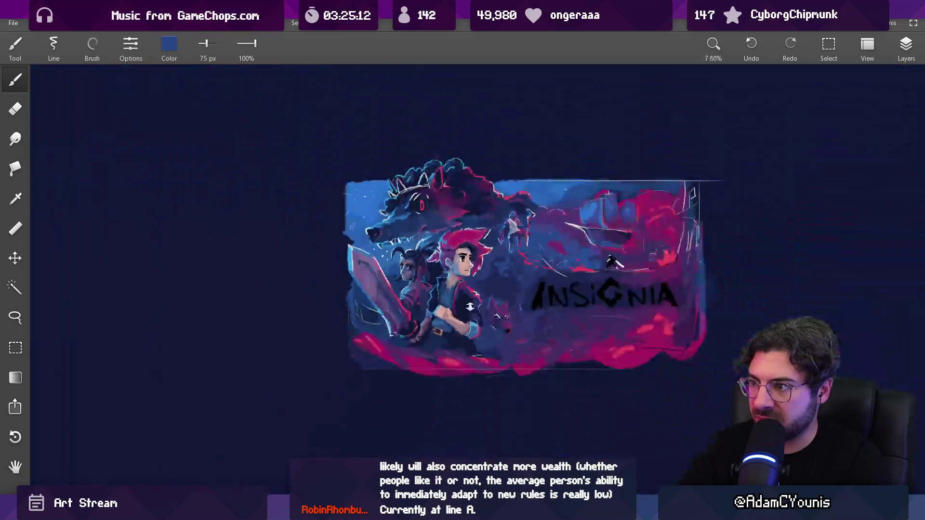
{"action": "scroll", "coordinate": [528, 220], "scroll_direction": "up", "scroll_amount": 4}
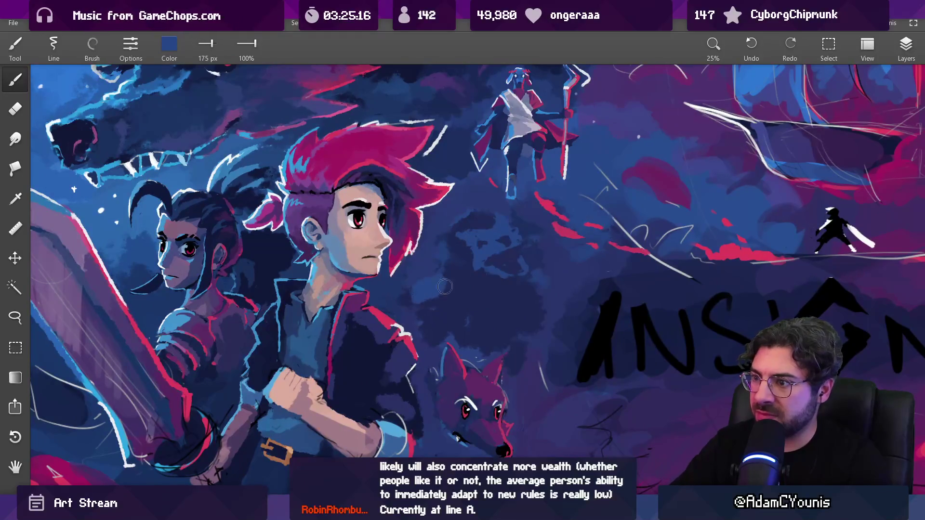
{"action": "left_click", "coordinate": [475, 288], "text": "alt"}
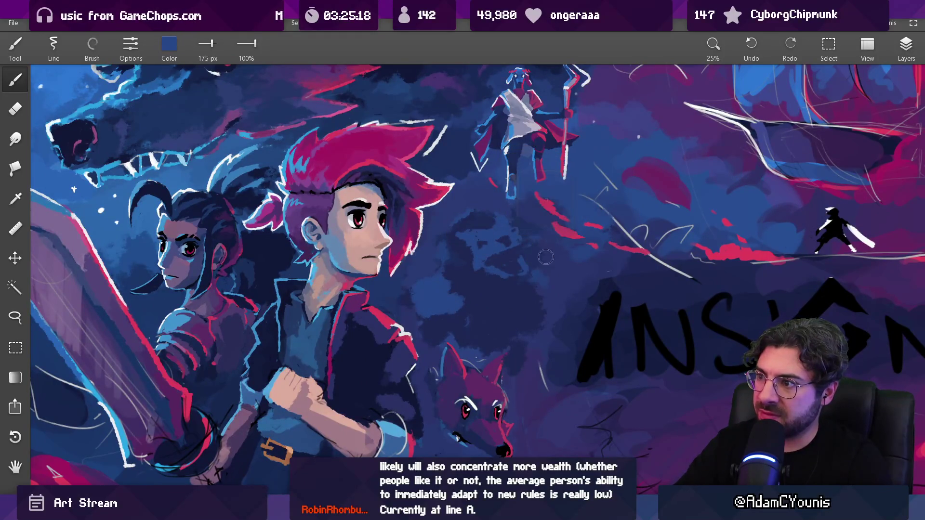
{"action": "left_click_drag", "start_coordinate": [526, 207], "coordinate": [524, 190]}
Step: At 87 px, undo the previous stroke and paint curved blue claw strokes in the clouds
{"action": "key", "text": "bracketleft"}
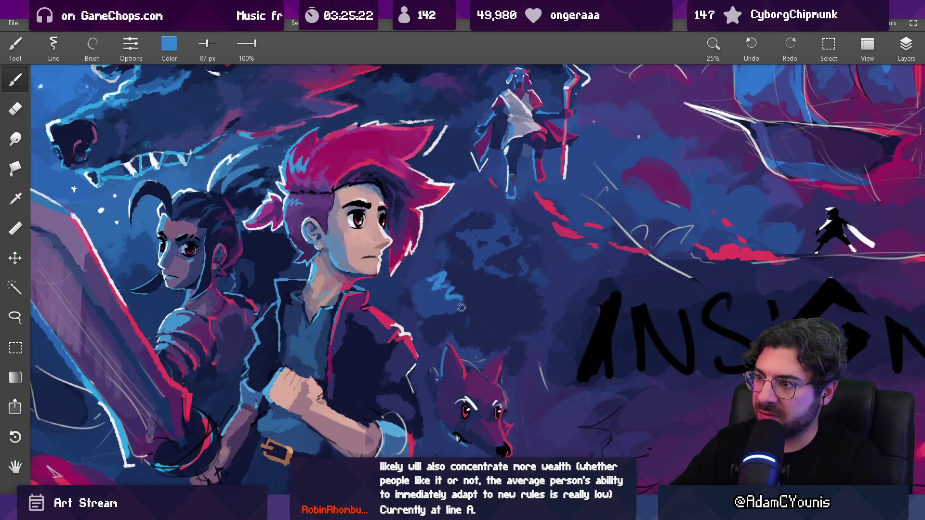
{"action": "key", "text": "ctrl+z"}
{"action": "key", "text": "ctrl+z"}
{"action": "key", "text": "ctrl+z"}
{"action": "key", "text": "ctrl+z"}
{"action": "mouse_move", "coordinate": [429, 289]}
{"action": "left_mouse_down"}
{"action": "mouse_move", "coordinate": [456, 279]}
{"action": "mouse_move", "coordinate": [451, 299]}
{"action": "left_mouse_up"}
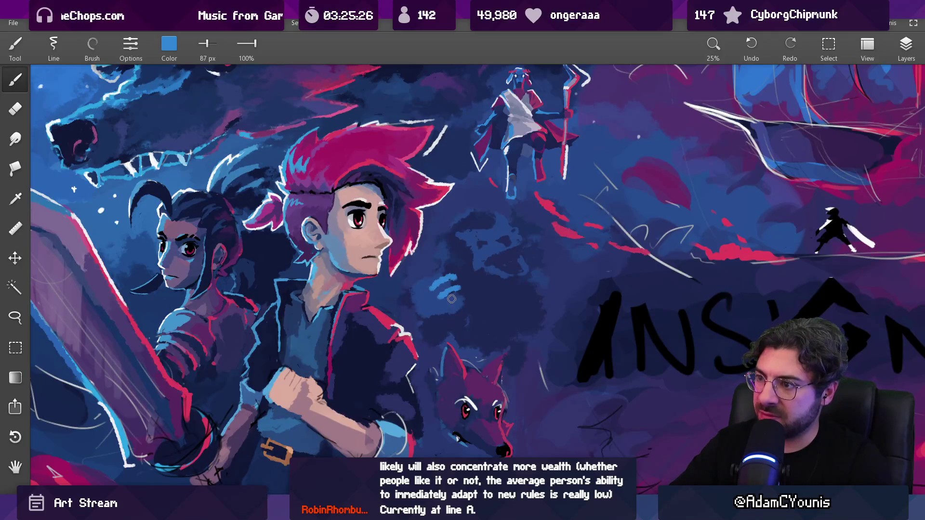
{"action": "scroll", "coordinate": [487, 290], "scroll_direction": "down", "scroll_amount": 4}
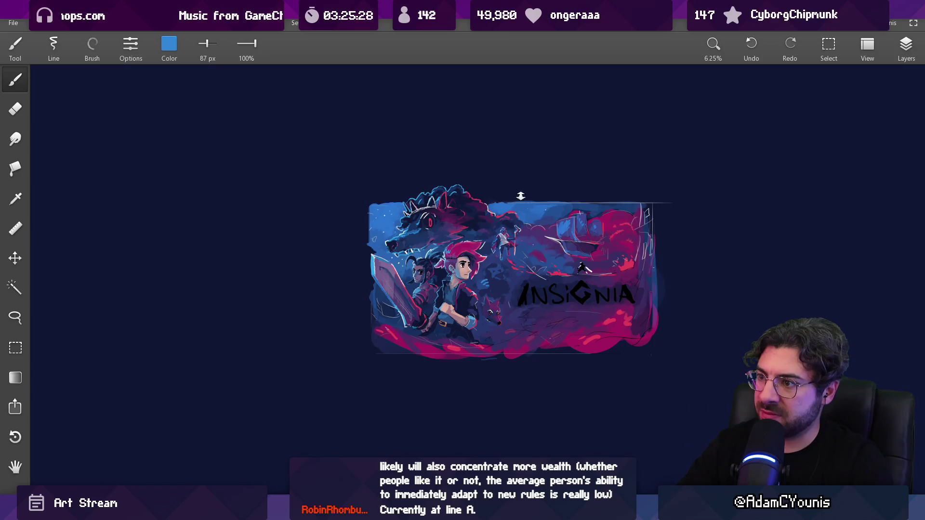
{"action": "scroll", "coordinate": [504, 292], "scroll_direction": "up", "scroll_amount": 4}
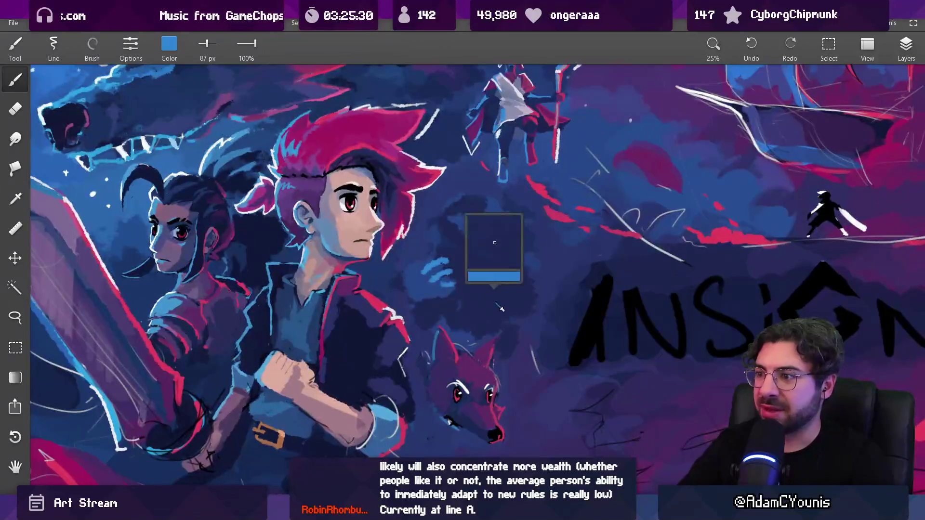
Step: Sample navy and brighter cloud blues and shrink the brush to 82 px
{"action": "left_click", "coordinate": [494, 285], "text": "alt"}
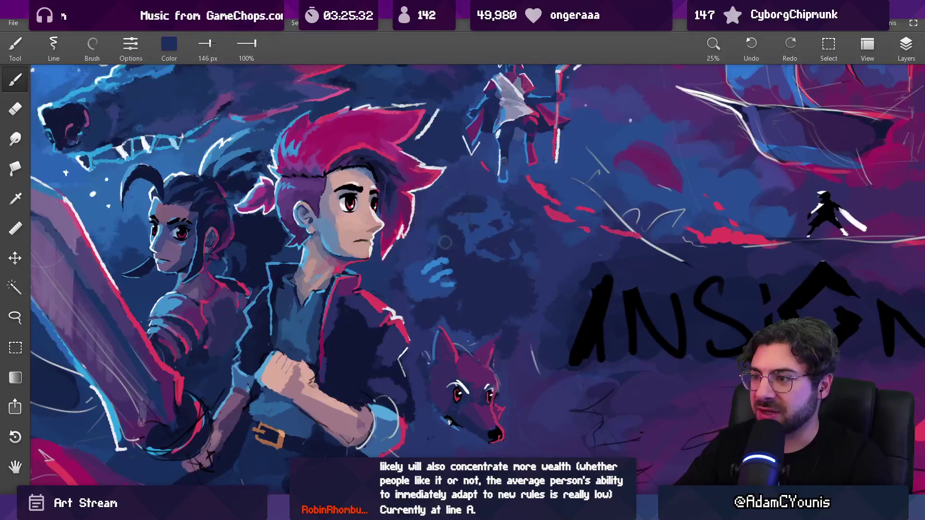
{"action": "left_click", "coordinate": [430, 241], "text": "alt"}
{"action": "key", "text": "bracketleft"}
{"action": "key", "text": "bracketleft"}
{"action": "key", "text": "bracketleft"}
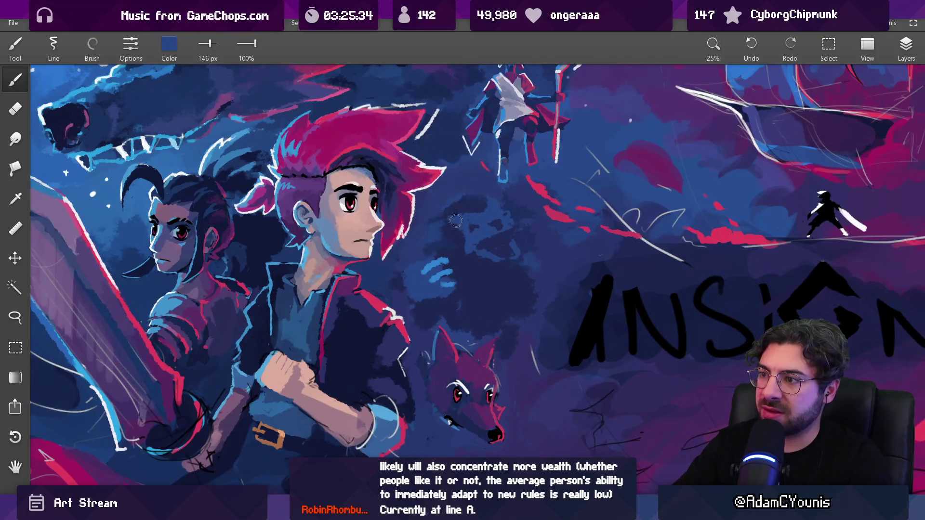
{"action": "left_click", "coordinate": [459, 250], "text": "alt"}
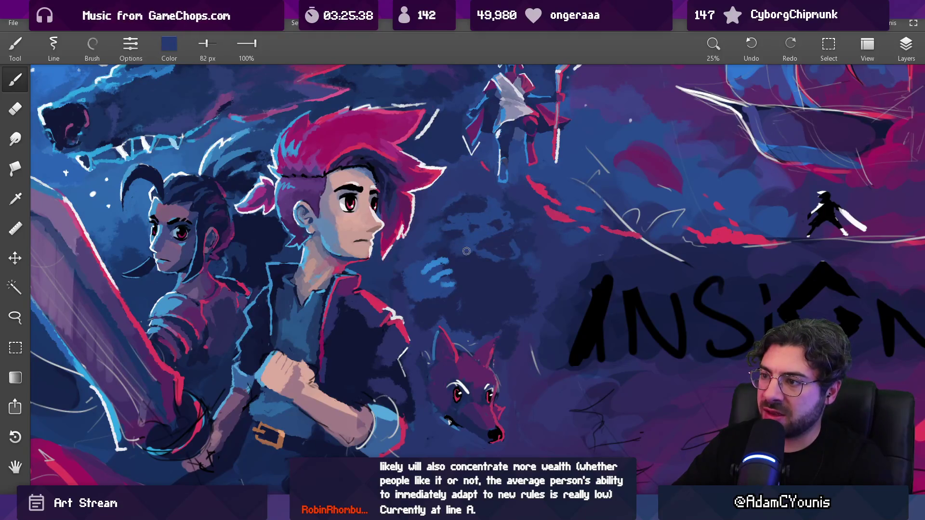
{"action": "left_click", "coordinate": [463, 256], "text": "alt"}
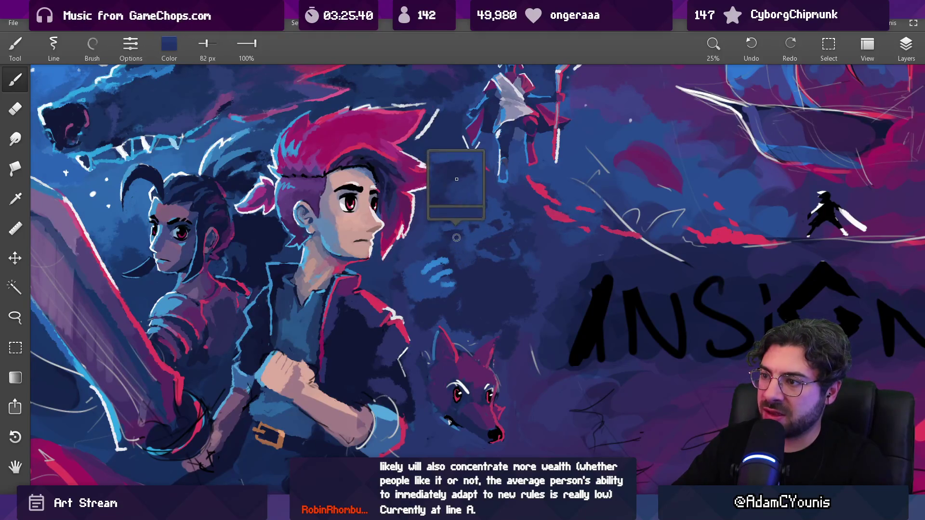
{"action": "left_click", "coordinate": [487, 241], "text": "alt"}
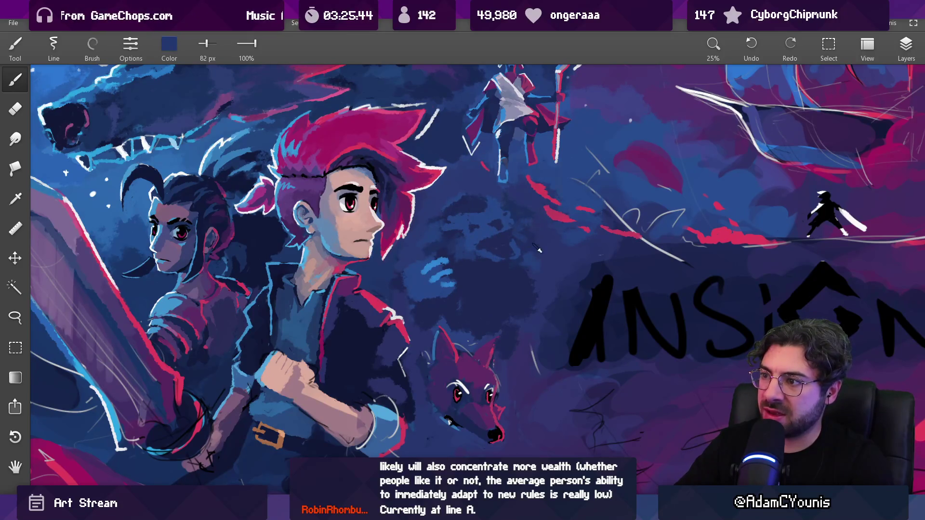
Step: Paint a short bright-blue stroke on the creature with a resized brush
{"action": "scroll", "coordinate": [479, 273], "scroll_direction": "down", "scroll_amount": 4}
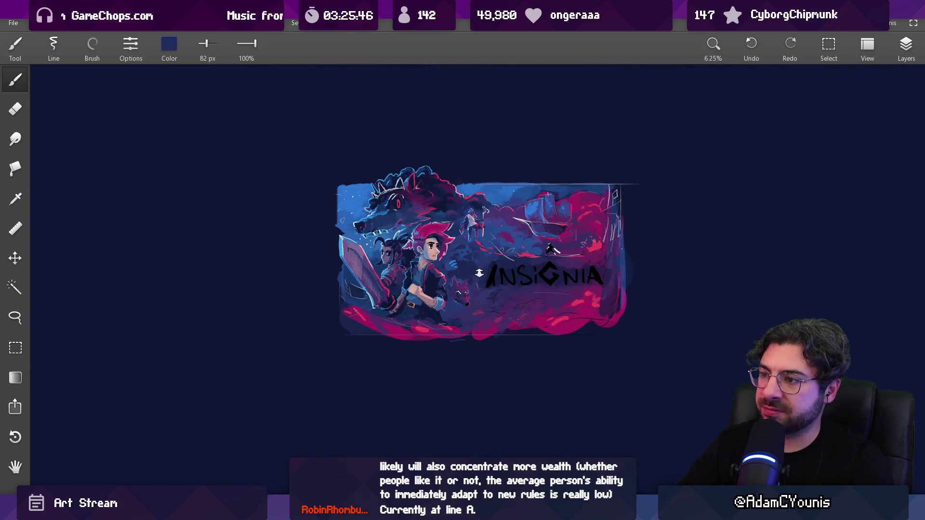
{"action": "scroll", "coordinate": [479, 273], "scroll_direction": "up", "scroll_amount": 5}
{"action": "left_click", "coordinate": [393, 284], "text": "alt"}
{"action": "key", "text": "bracketright"}
{"action": "mouse_move", "coordinate": [463, 230]}
{"action": "left_mouse_down"}
{"action": "mouse_move", "coordinate": [475, 217]}
{"action": "mouse_move", "coordinate": [490, 227]}
{"action": "mouse_move", "coordinate": [465, 227]}
{"action": "mouse_move", "coordinate": [475, 241]}
{"action": "mouse_move", "coordinate": [467, 245]}
{"action": "left_mouse_up"}
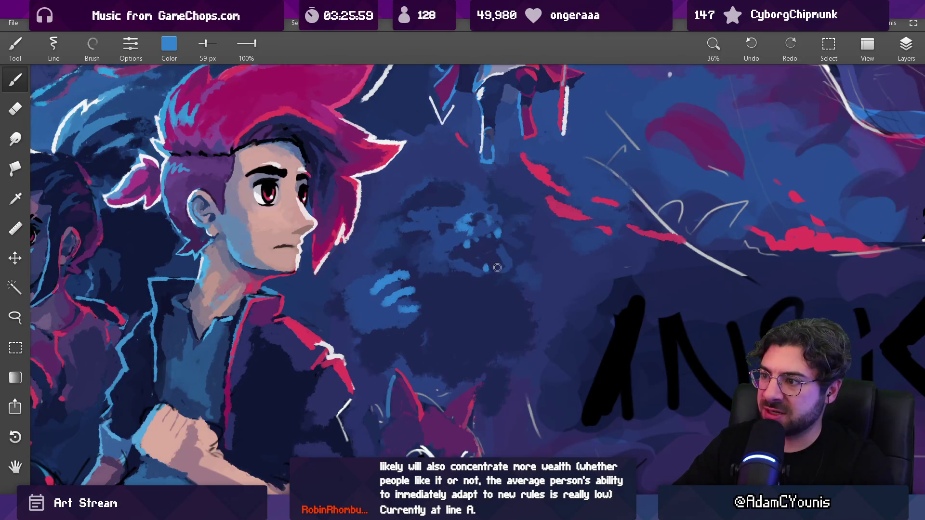
Step: Paint dark navy shading into the creature, set the brush to 98 px, and resample navy
{"action": "scroll", "coordinate": [512, 244], "scroll_direction": "down", "scroll_amount": 10}
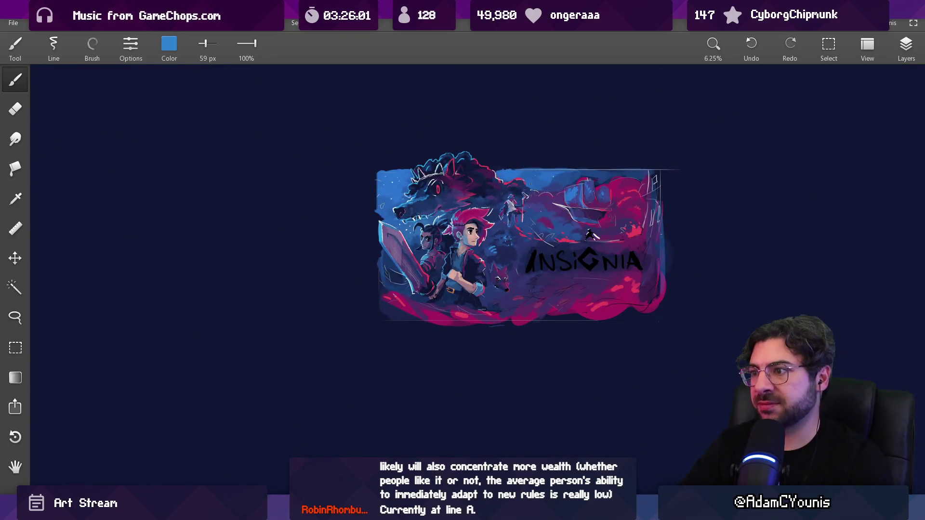
{"action": "scroll", "coordinate": [494, 251], "scroll_direction": "up", "scroll_amount": 8}
{"action": "left_click", "coordinate": [454, 243]}
{"action": "mouse_move", "coordinate": [454, 243]}
{"action": "left_mouse_down"}
{"action": "mouse_move", "coordinate": [430, 249]}
{"action": "mouse_move", "coordinate": [483, 248]}
{"action": "mouse_move", "coordinate": [448, 262]}
{"action": "mouse_move", "coordinate": [460, 248]}
{"action": "mouse_move", "coordinate": [510, 266]}
{"action": "mouse_move", "coordinate": [465, 284]}
{"action": "mouse_move", "coordinate": [476, 286]}
{"action": "left_mouse_up"}
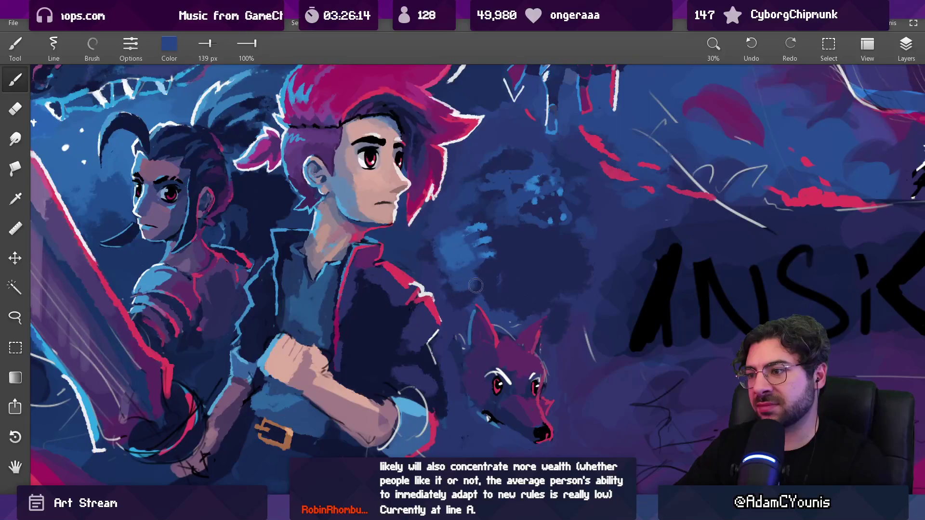
{"action": "scroll", "coordinate": [476, 286], "scroll_direction": "down", "scroll_amount": 5}
{"action": "scroll", "coordinate": [511, 222], "scroll_direction": "up", "scroll_amount": 5}
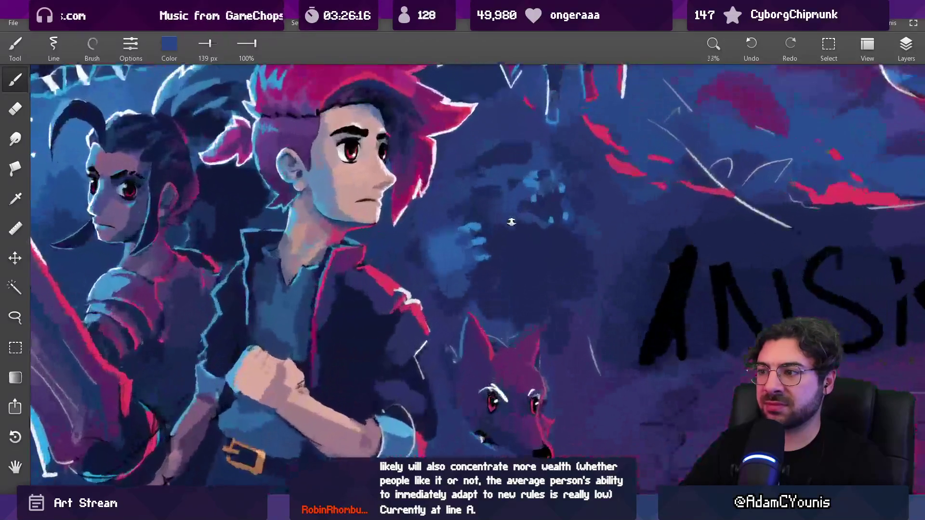
{"action": "mouse_move", "coordinate": [491, 241]}
{"action": "left_mouse_down"}
{"action": "mouse_move", "coordinate": [491, 260]}
{"action": "mouse_move", "coordinate": [471, 232]}
{"action": "mouse_move", "coordinate": [449, 246]}
{"action": "left_mouse_up"}
{"action": "key", "text": "bracketleft"}
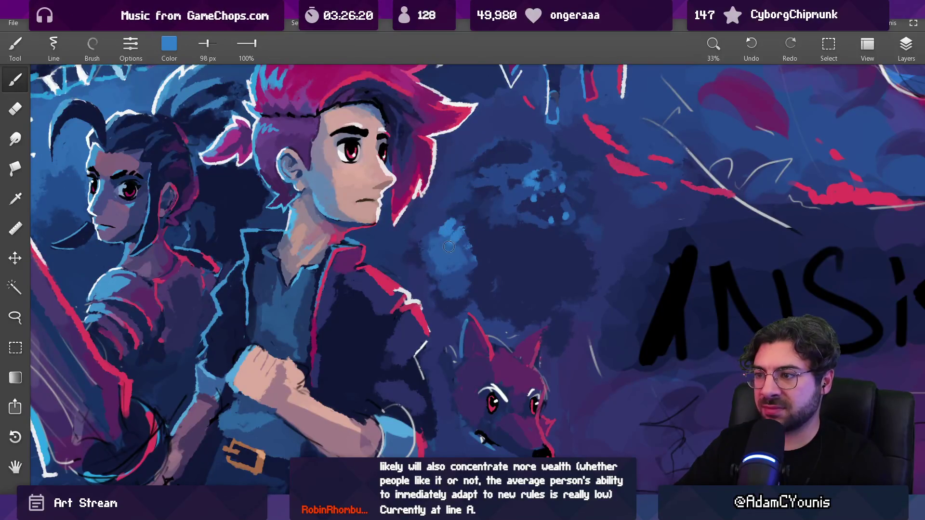
{"action": "scroll", "coordinate": [460, 262], "scroll_direction": "down", "scroll_amount": 5}
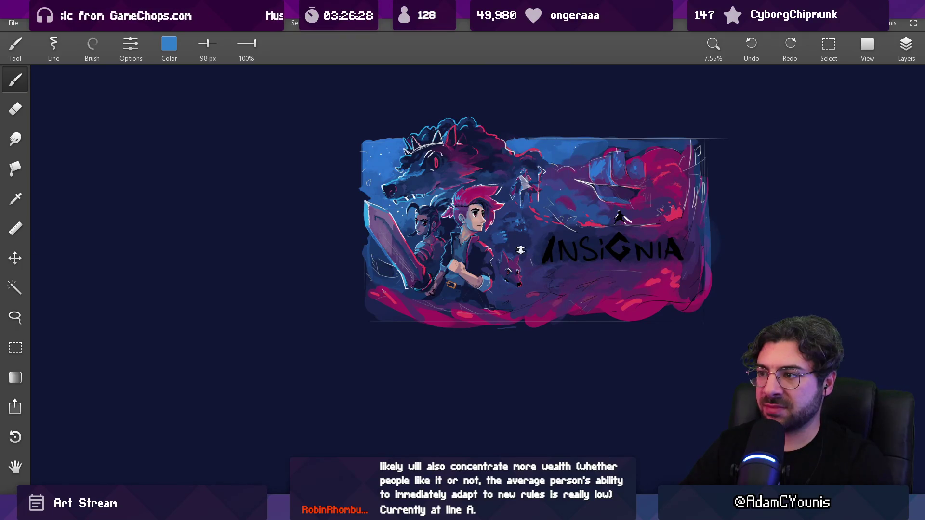
{"action": "scroll", "coordinate": [521, 250], "scroll_direction": "up", "scroll_amount": 2}
{"action": "mouse_move", "coordinate": [506, 231]}
{"action": "left_mouse_down"}
{"action": "mouse_move", "coordinate": [469, 219]}
{"action": "mouse_move", "coordinate": [494, 224]}
{"action": "mouse_move", "coordinate": [476, 226]}
{"action": "left_mouse_up"}
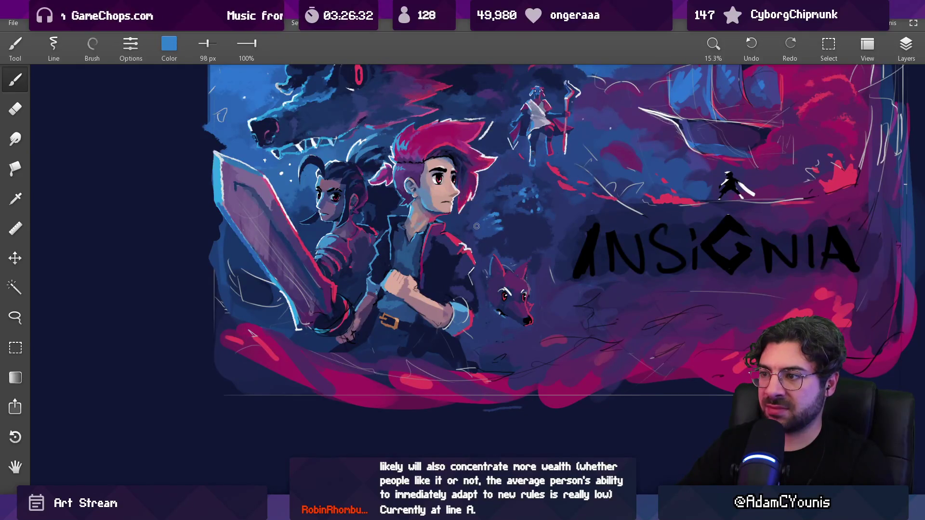
Step: Enlarge the brush to 137 px and sample dark indigo and blues beside the boy
{"action": "scroll", "coordinate": [510, 259], "scroll_direction": "down", "scroll_amount": 3}
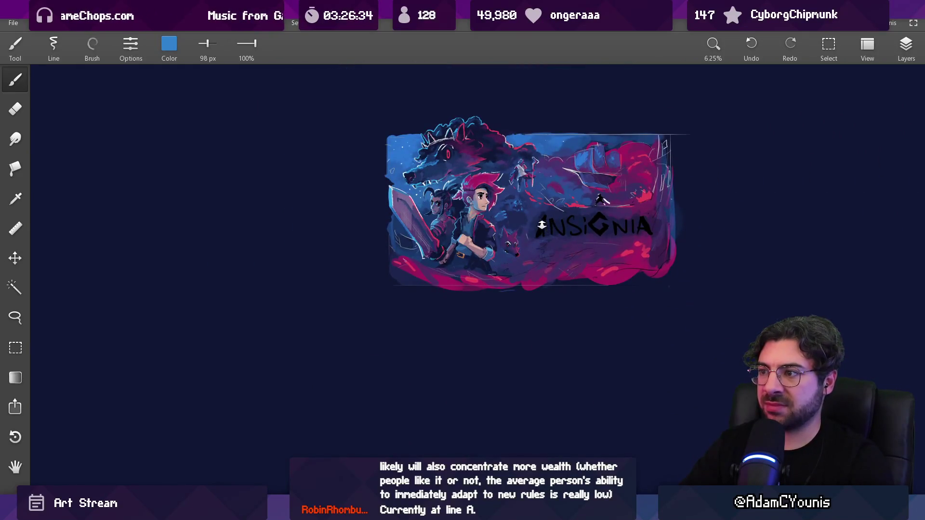
{"action": "scroll", "coordinate": [542, 224], "scroll_direction": "up", "scroll_amount": 3}
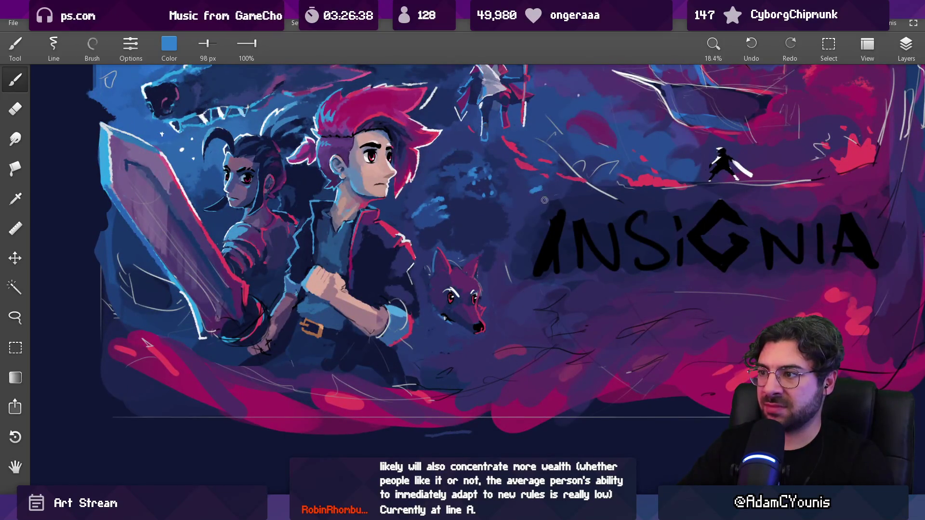
{"action": "scroll", "coordinate": [540, 216], "scroll_direction": "down", "scroll_amount": 3}
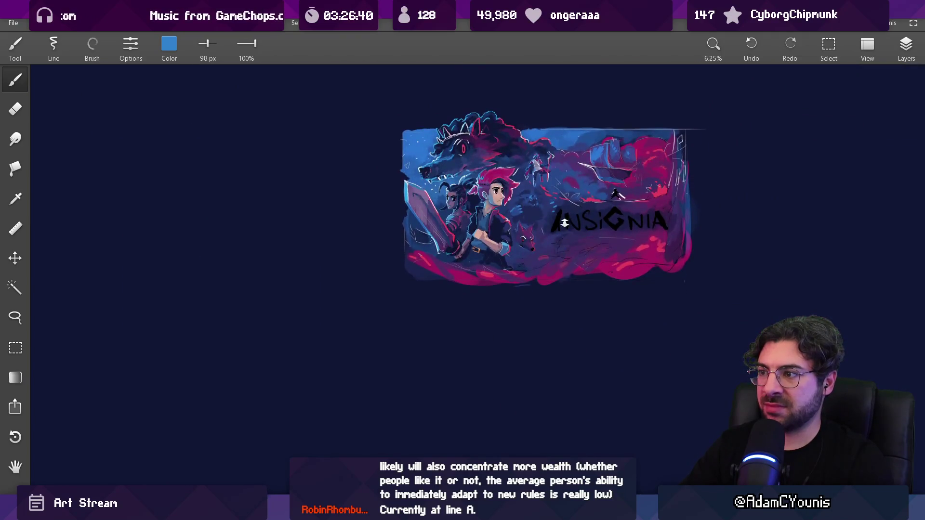
{"action": "scroll", "coordinate": [505, 203], "scroll_direction": "up", "scroll_amount": 3}
{"action": "left_click", "coordinate": [505, 204]}
{"action": "key", "text": "bracketright"}
{"action": "key", "text": "bracketright"}
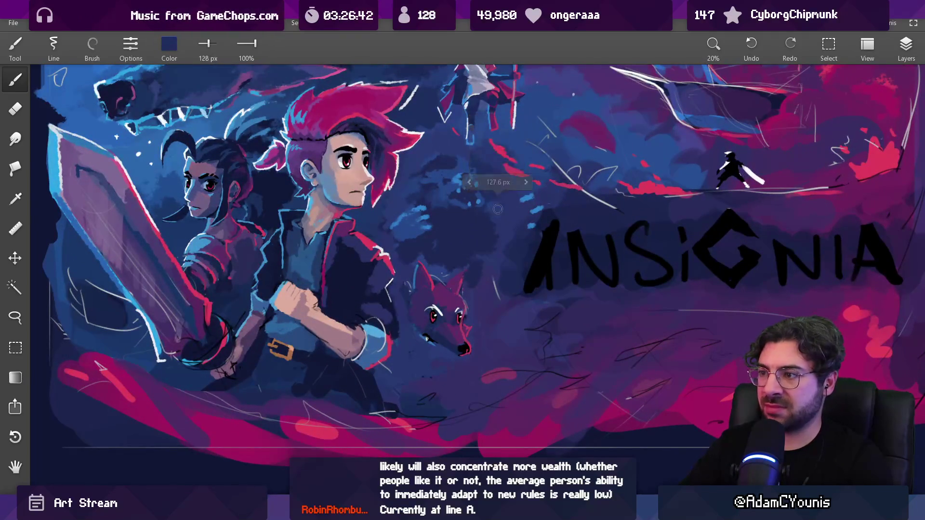
{"action": "left_click", "coordinate": [494, 213], "text": "alt"}
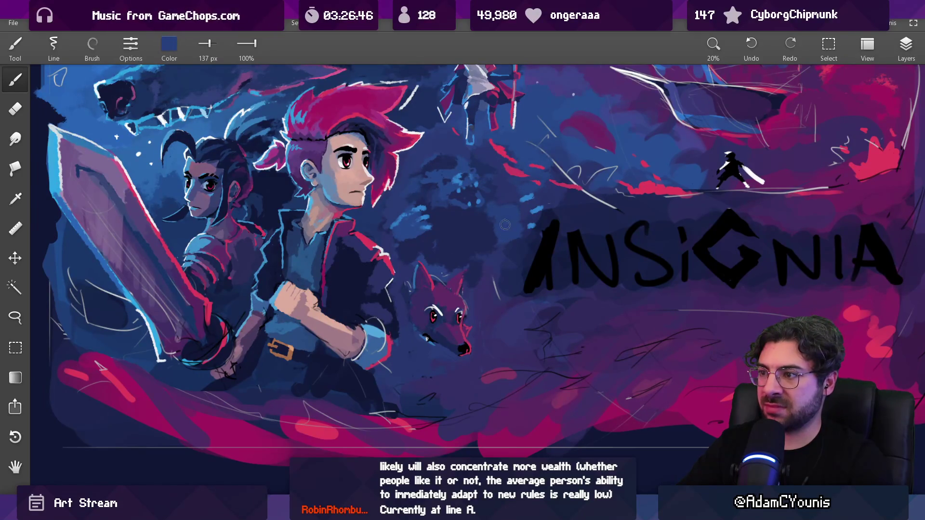
{"action": "left_click", "coordinate": [504, 242], "text": "alt"}
{"action": "left_click", "coordinate": [501, 234], "text": "alt"}
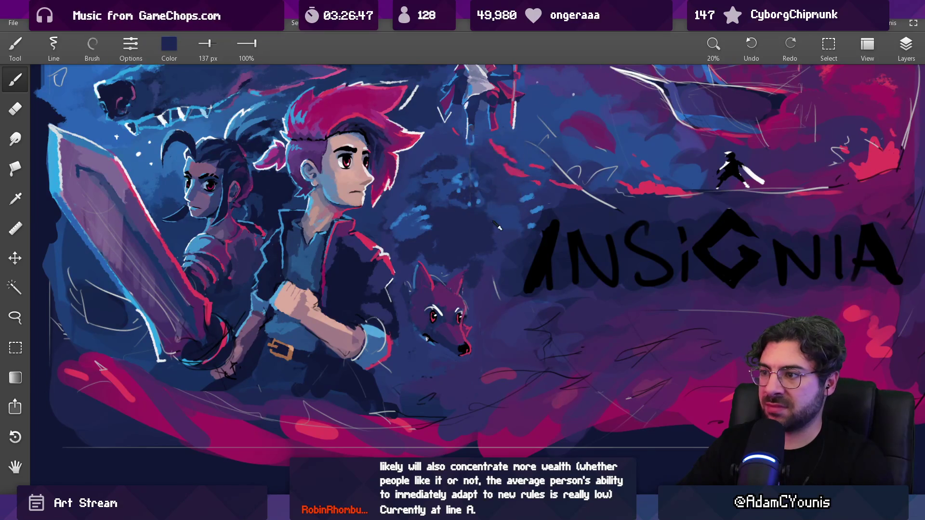
{"action": "left_click", "coordinate": [496, 227], "text": "alt"}
{"action": "left_click", "coordinate": [499, 211], "text": "alt"}
{"action": "left_click", "coordinate": [505, 206], "text": "alt"}
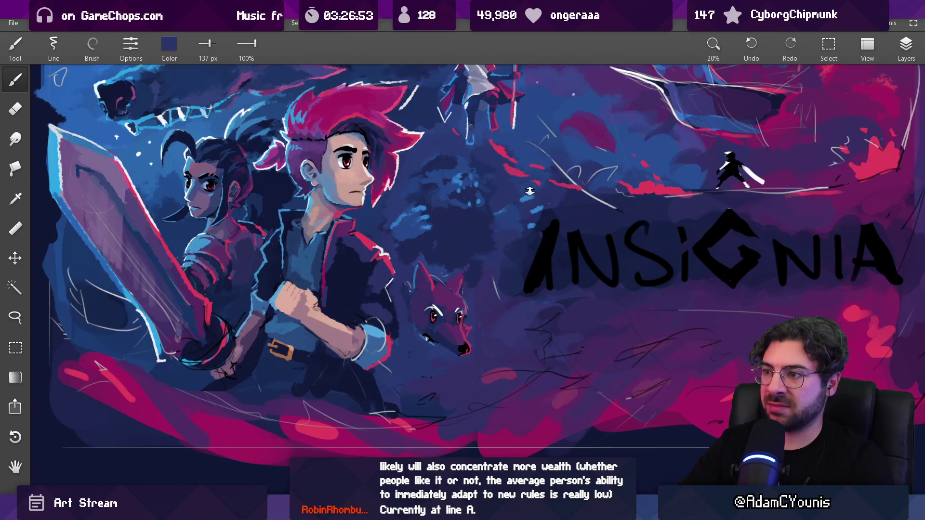
{"action": "scroll", "coordinate": [529, 191], "scroll_direction": "down", "scroll_amount": 5}
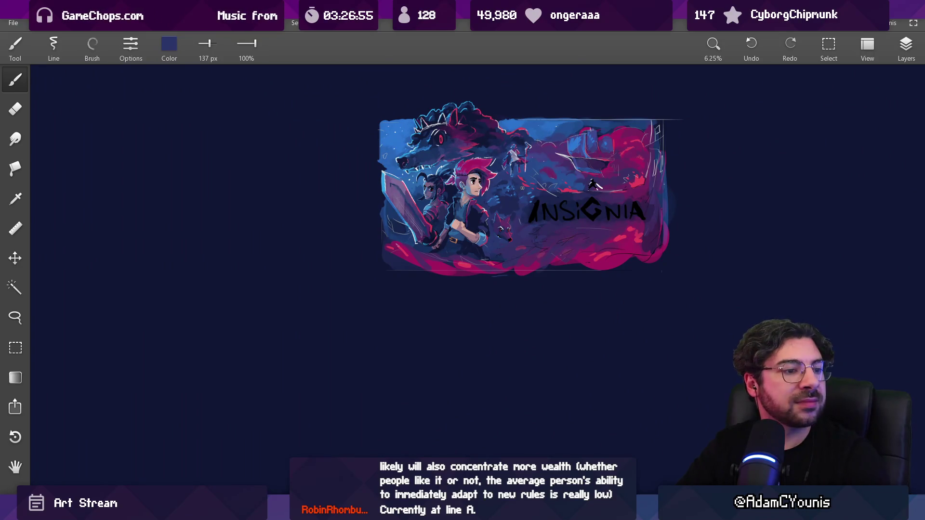
{"action": "scroll", "coordinate": [541, 136], "scroll_direction": "up", "scroll_amount": 4}
{"action": "scroll", "coordinate": [538, 144], "scroll_direction": "up", "scroll_amount": 1}
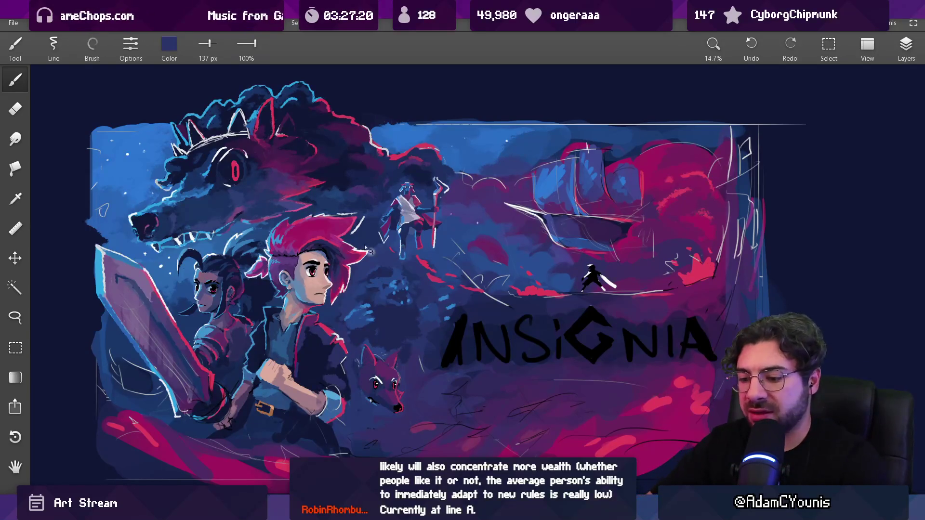
Step: Lasso a small area beside the boy's shoulder, then clear the selection
{"action": "key", "text": "l"}
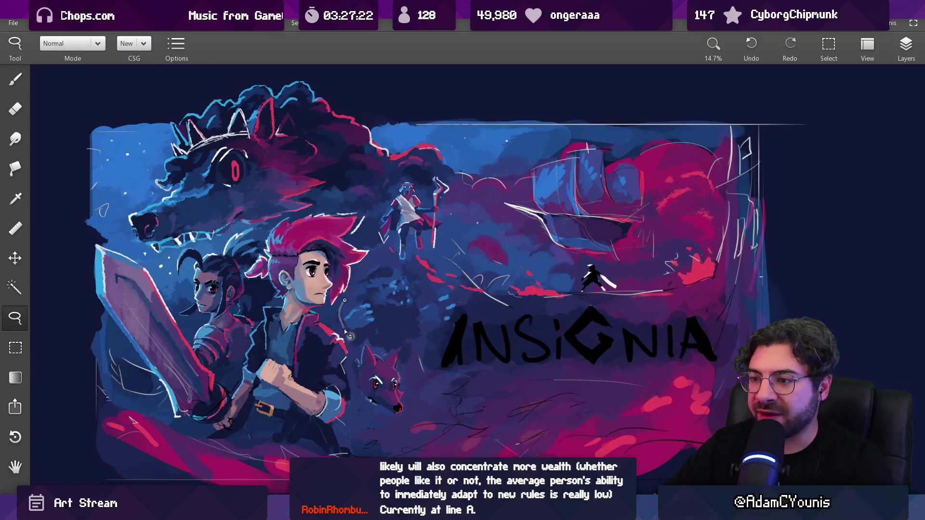
{"action": "mouse_move", "coordinate": [349, 301]}
{"action": "left_mouse_down"}
{"action": "mouse_move", "coordinate": [360, 324]}
{"action": "mouse_move", "coordinate": [356, 297]}
{"action": "left_mouse_up"}
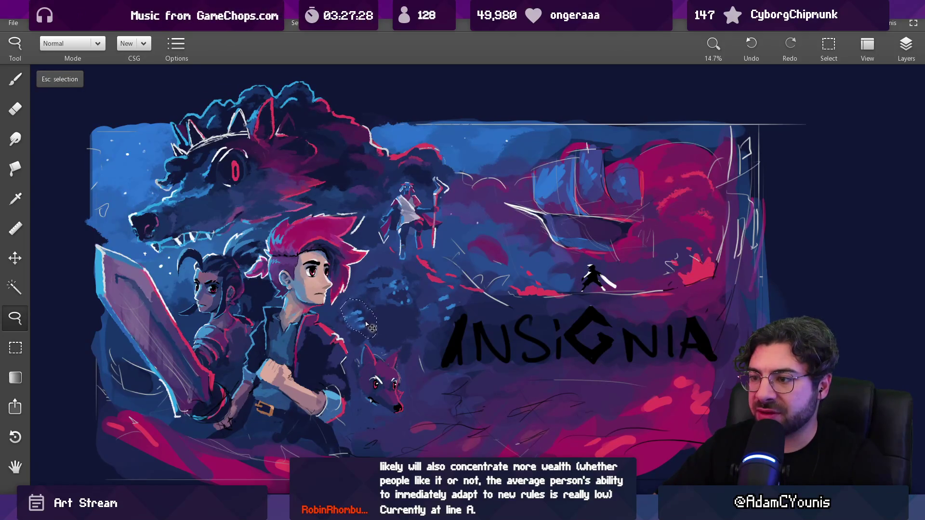
{"action": "key", "text": "Escape"}
{"action": "scroll", "coordinate": [342, 300], "scroll_direction": "up", "scroll_amount": 1}
{"action": "scroll", "coordinate": [342, 300], "scroll_direction": "up", "scroll_amount": 2}
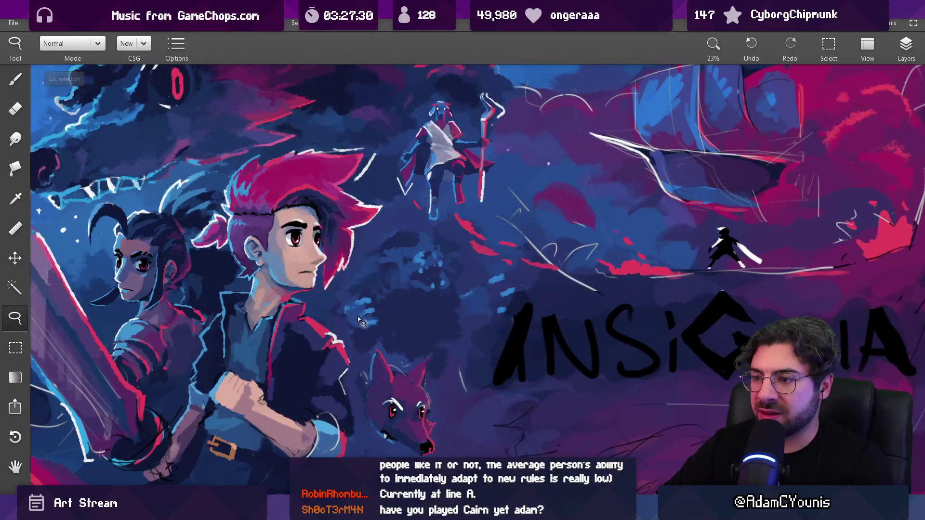
Step: Return to the Brush, sample dark navy, and size the brush from 175 down to 93 px
{"action": "key", "text": "b"}
{"action": "key", "text": "bracketright"}
{"action": "key", "text": "bracketright"}
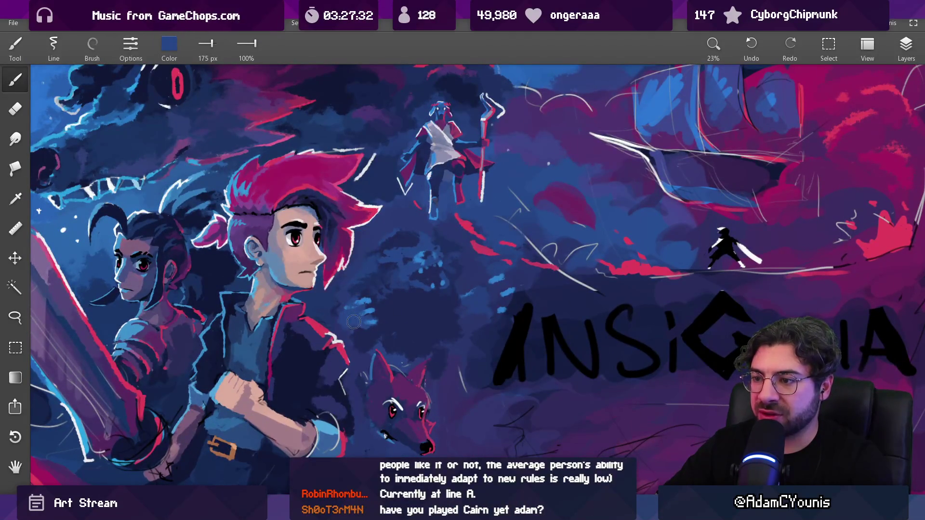
{"action": "left_click", "coordinate": [347, 321], "text": "alt"}
{"action": "key", "text": "bracketleft"}
{"action": "key", "text": "bracketleft"}
{"action": "key", "text": "bracketleft"}
{"action": "scroll", "coordinate": [385, 319], "scroll_direction": "down", "scroll_amount": 4}
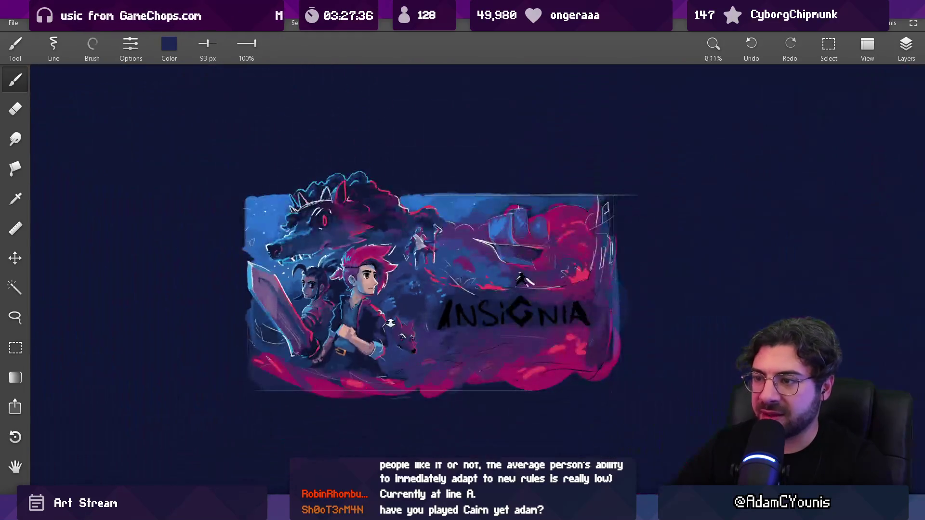
{"action": "scroll", "coordinate": [389, 242], "scroll_direction": "up", "scroll_amount": 1}
{"action": "scroll", "coordinate": [389, 242], "scroll_direction": "up", "scroll_amount": 4}
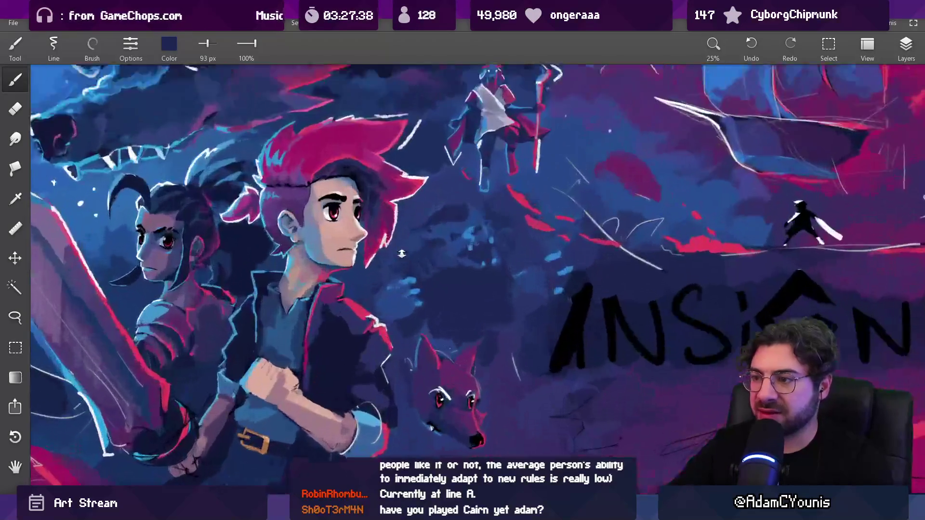
{"action": "key", "text": "Escape"}
Step: Sample light blue, set the brush to 47 px, and paint a claw stroke on the creature
{"action": "left_click", "coordinate": [406, 286], "text": "alt"}
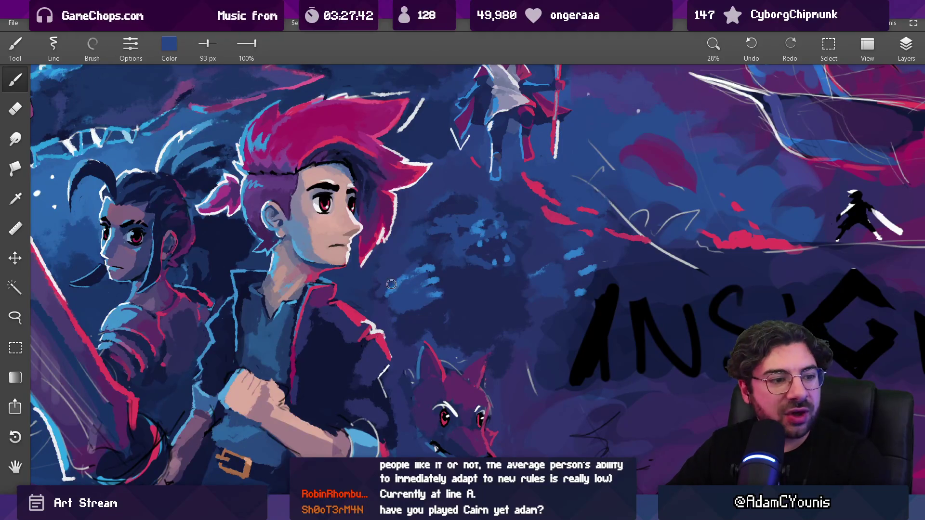
{"action": "key", "text": "bracketright"}
{"action": "key", "text": "bracketright"}
{"action": "key", "text": "bracketright"}
{"action": "key", "text": "bracketleft"}
{"action": "key", "text": "bracketleft"}
{"action": "key", "text": "bracketleft"}
{"action": "left_click", "coordinate": [419, 284], "text": "alt"}
{"action": "left_click_drag", "start_coordinate": [381, 274], "coordinate": [413, 269]}
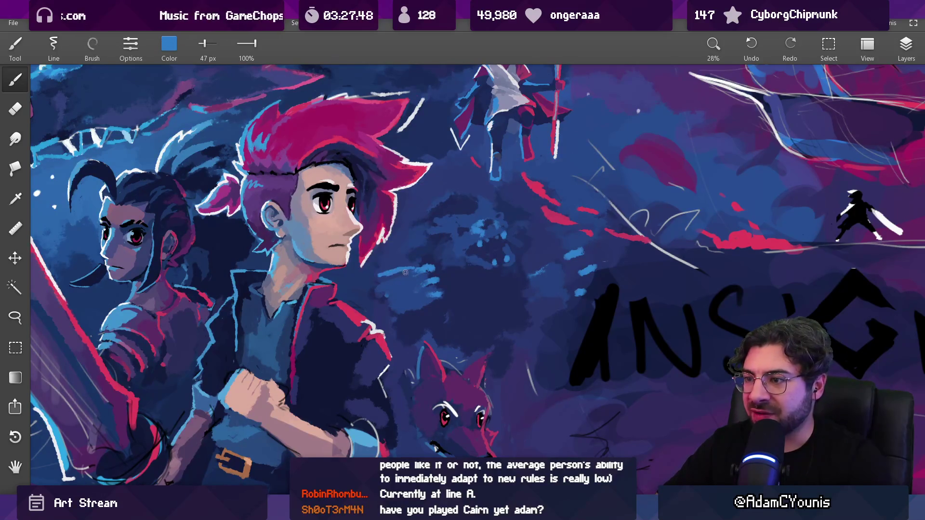
{"action": "scroll", "coordinate": [405, 272], "scroll_direction": "down", "scroll_amount": 5}
{"action": "scroll", "coordinate": [441, 278], "scroll_direction": "up", "scroll_amount": 5}
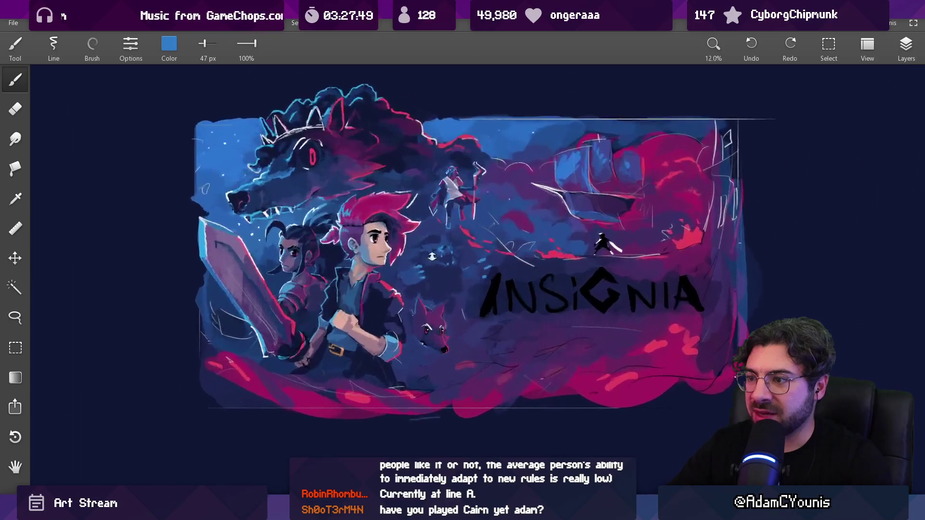
Step: Lasso an area over the creature's claw
{"action": "key", "text": "l"}
{"action": "mouse_move", "coordinate": [367, 268]}
{"action": "left_mouse_down"}
{"action": "mouse_move", "coordinate": [344, 306]}
{"action": "mouse_move", "coordinate": [430, 318]}
{"action": "left_mouse_up"}
{"action": "left_click_drag", "start_coordinate": [414, 265], "coordinate": [414, 266]}
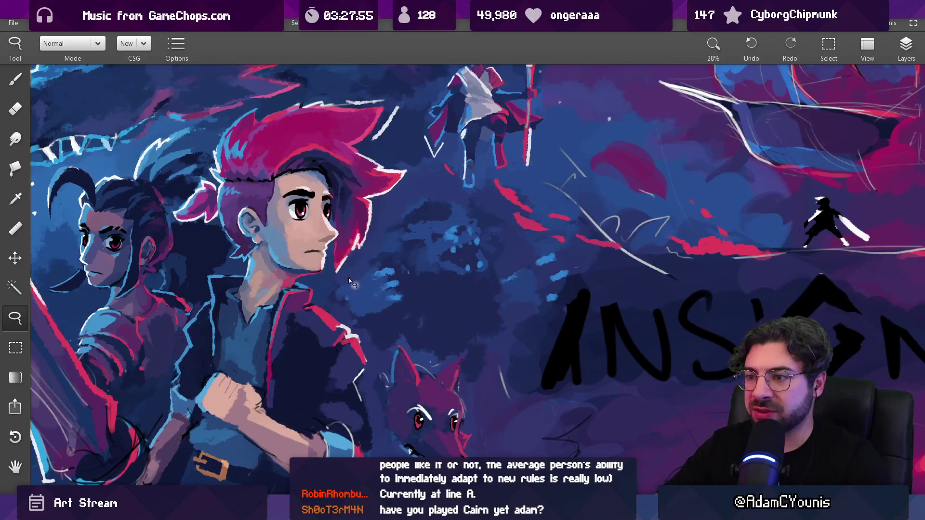
Step: Paint dark blue right of the boy's face and hair, then sample lighter and darker blues
{"action": "key", "text": "b"}
{"action": "mouse_move", "coordinate": [338, 294]}
{"action": "left_mouse_down"}
{"action": "mouse_move", "coordinate": [333, 208]}
{"action": "mouse_move", "coordinate": [367, 276]}
{"action": "left_mouse_up"}
{"action": "left_click", "coordinate": [374, 273], "text": "alt"}
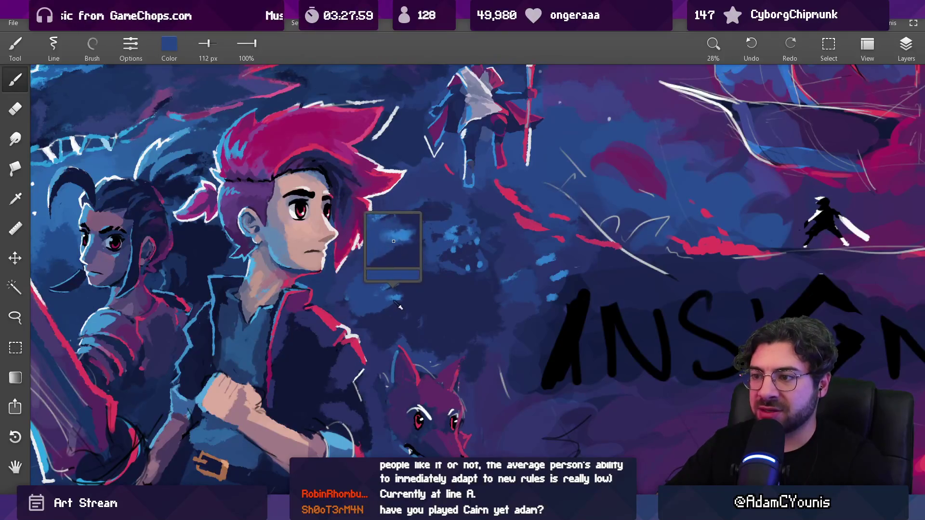
{"action": "left_click", "coordinate": [378, 289], "text": "alt"}
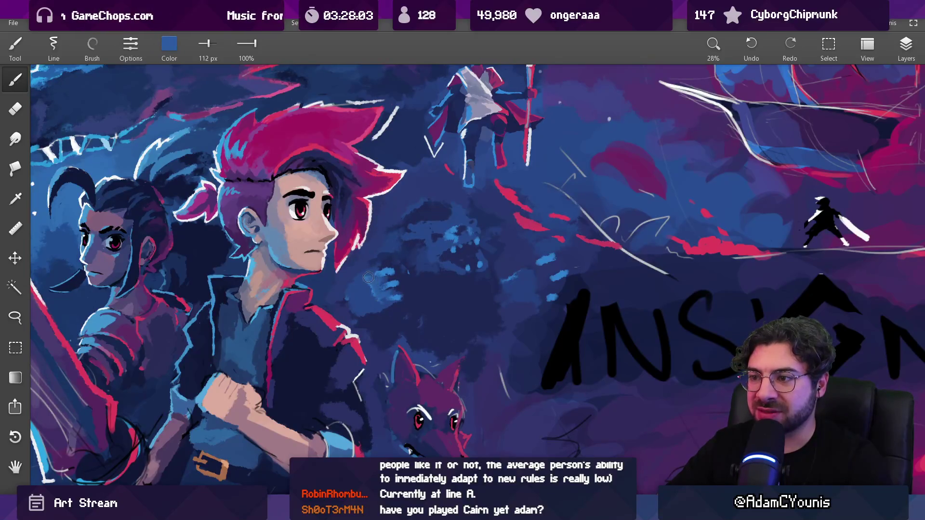
{"action": "scroll", "coordinate": [385, 306], "scroll_direction": "down", "scroll_amount": 5}
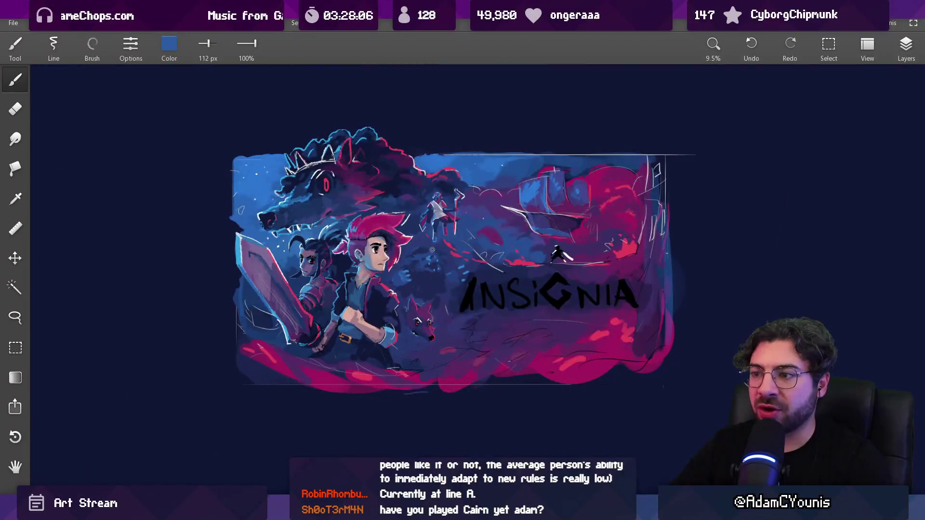
{"action": "scroll", "coordinate": [401, 247], "scroll_direction": "up", "scroll_amount": 6}
Step: Sample navy, shrink the brush to 59 px, and paint a light-blue claw stroke
{"action": "left_click", "coordinate": [402, 249], "text": "alt"}
{"action": "left_click", "coordinate": [401, 259], "text": "alt"}
{"action": "left_click", "coordinate": [395, 271], "text": "alt"}
{"action": "left_click", "coordinate": [414, 280], "text": "alt"}
{"action": "left_click", "coordinate": [417, 281], "text": "alt"}
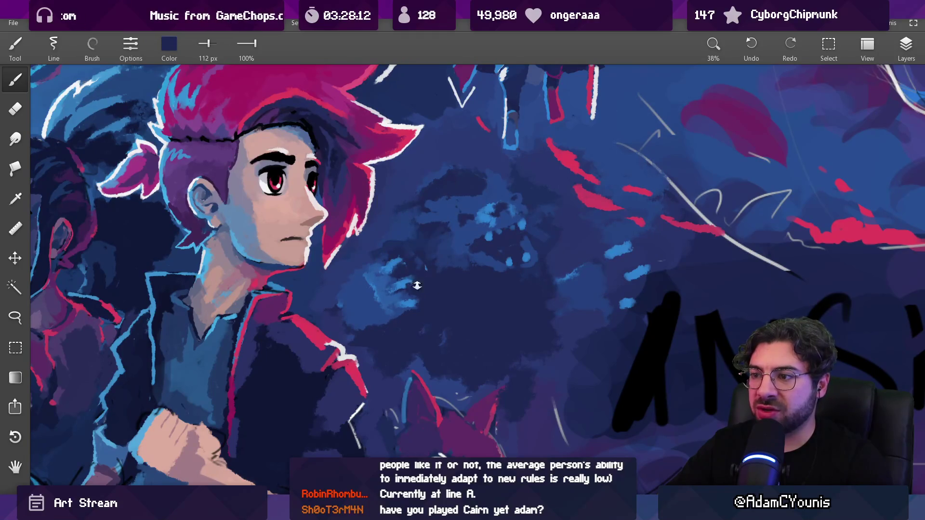
{"action": "key", "text": "bracketleft"}
{"action": "key", "text": "bracketleft"}
{"action": "key", "text": "bracketleft"}
{"action": "left_click", "coordinate": [415, 284], "text": "alt"}
{"action": "left_click_drag", "start_coordinate": [407, 274], "coordinate": [420, 300]}
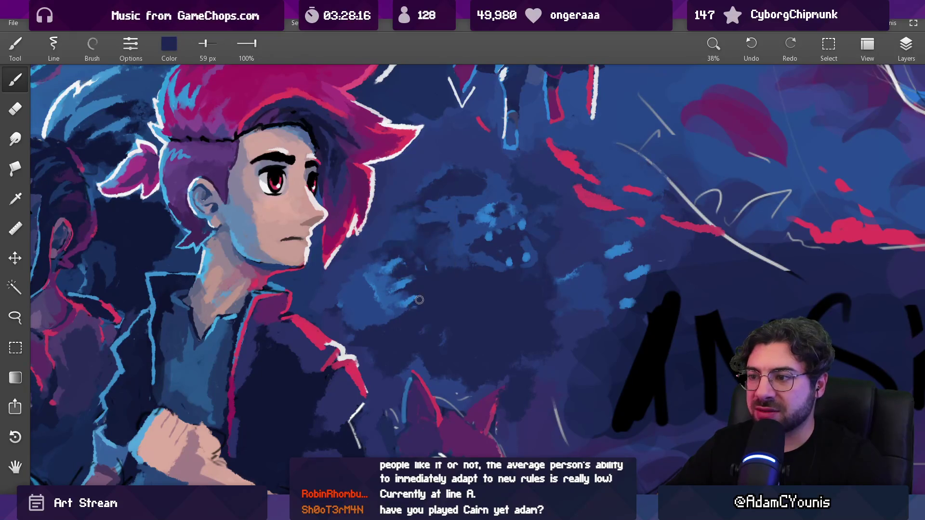
Step: Sample blues and zoom out to check the whole artwork, then back in on the faces
{"action": "left_click", "coordinate": [411, 306], "text": "alt"}
{"action": "left_click", "coordinate": [409, 305], "text": "alt"}
{"action": "left_click_drag", "start_coordinate": [439, 289], "coordinate": [460, 324]}
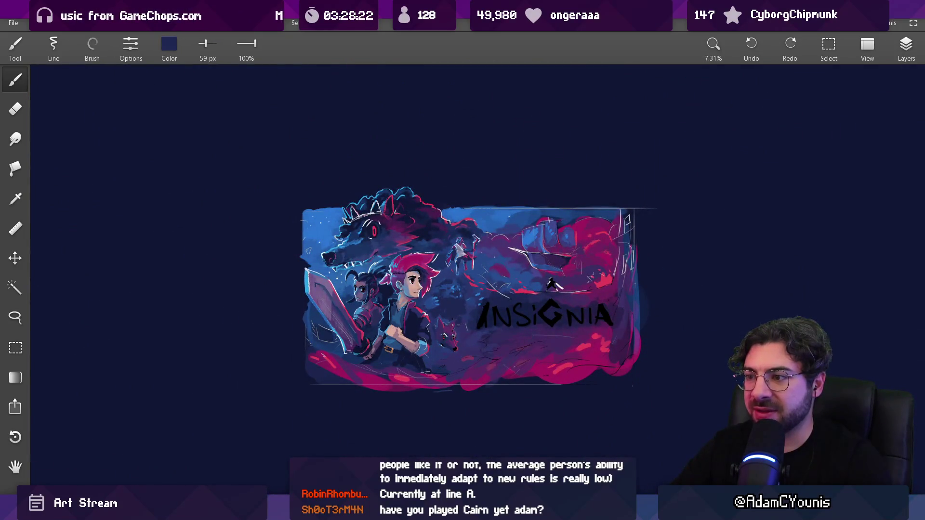
{"action": "left_click_drag", "start_coordinate": [439, 295], "coordinate": [423, 304]}
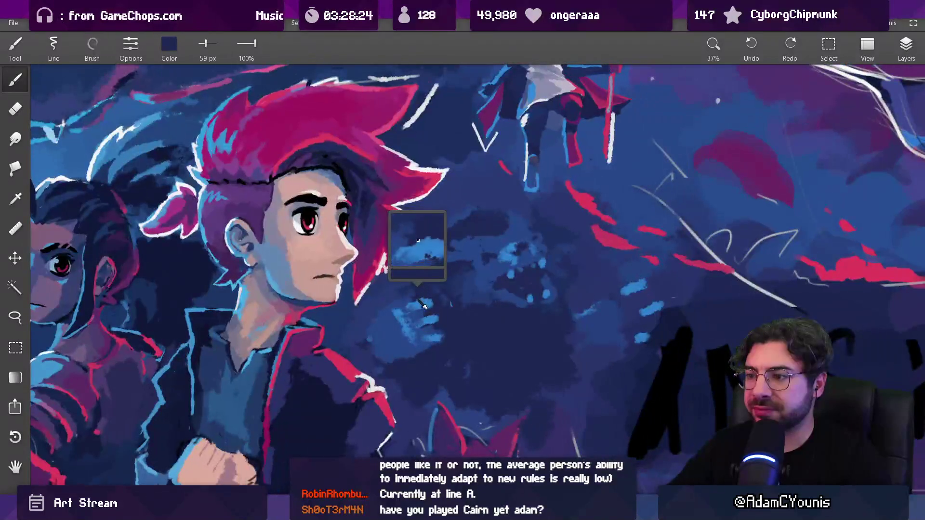
Step: Alternate light-blue and dark navy samples from the creature's claw area
{"action": "left_click", "coordinate": [408, 305], "text": "alt"}
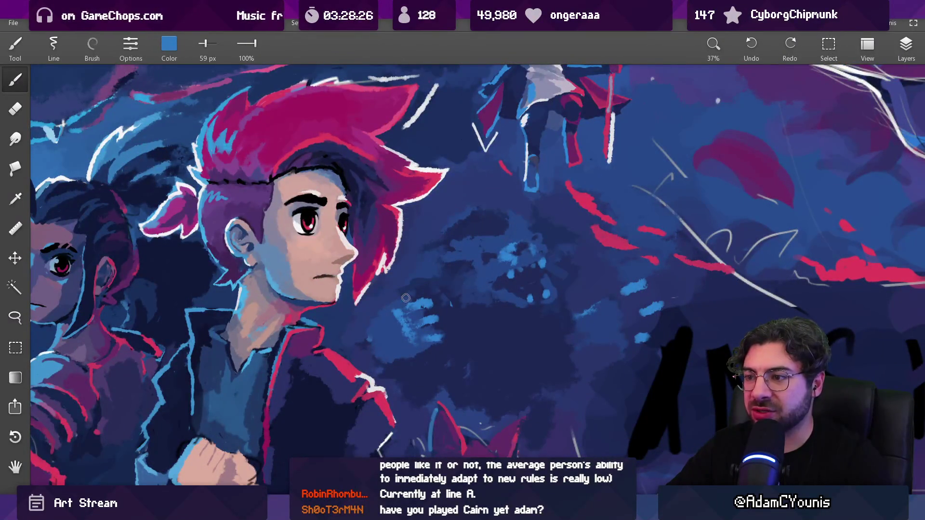
{"action": "left_click", "coordinate": [439, 331], "text": "alt"}
{"action": "left_click", "coordinate": [429, 340], "text": "alt"}
{"action": "left_click", "coordinate": [438, 337], "text": "alt"}
{"action": "left_click", "coordinate": [438, 337], "text": "alt"}
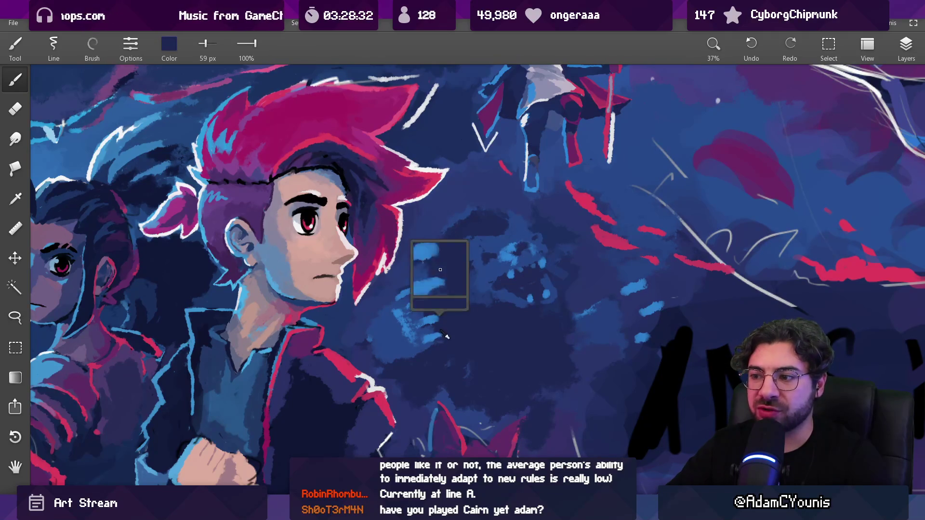
{"action": "left_click", "coordinate": [434, 341], "text": "alt"}
{"action": "left_click", "coordinate": [444, 344], "text": "alt"}
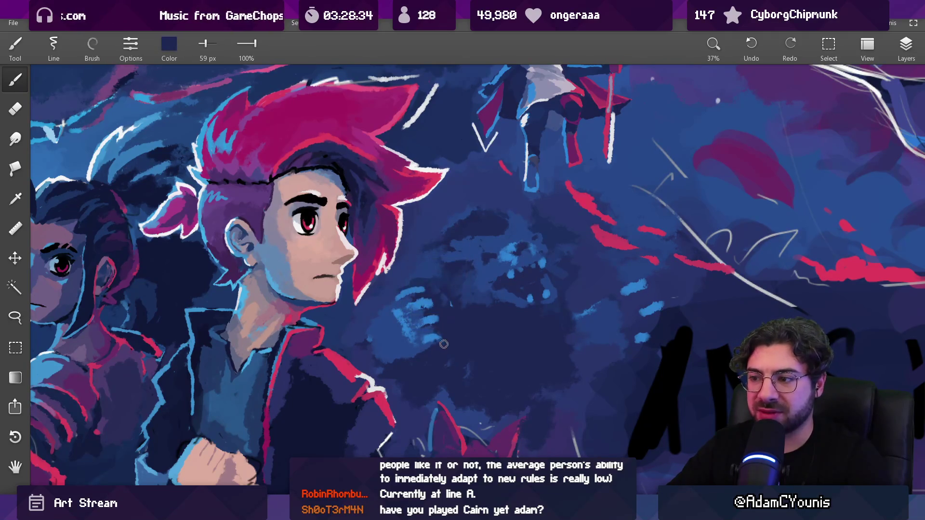
{"action": "left_click", "coordinate": [425, 342], "text": "alt"}
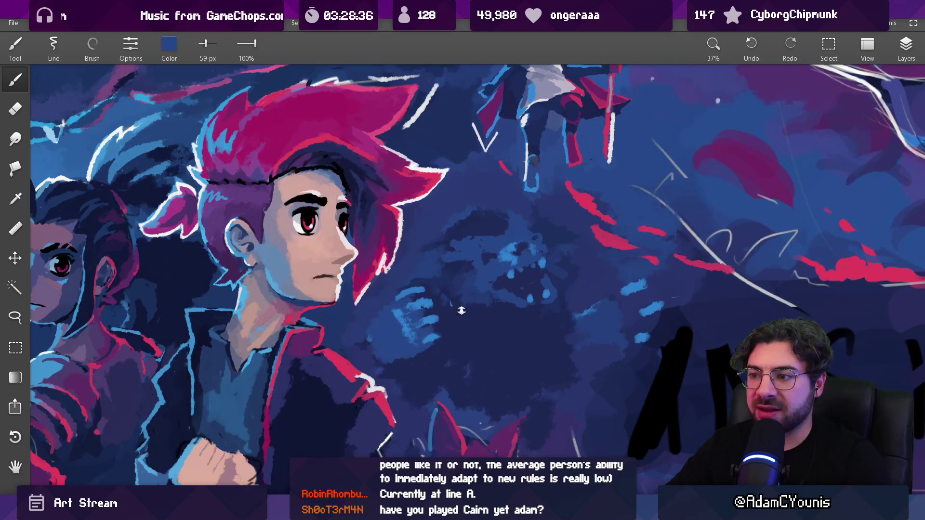
{"action": "scroll", "coordinate": [461, 310], "scroll_direction": "down", "scroll_amount": 5}
{"action": "scroll", "coordinate": [492, 330], "scroll_direction": "up", "scroll_amount": 3}
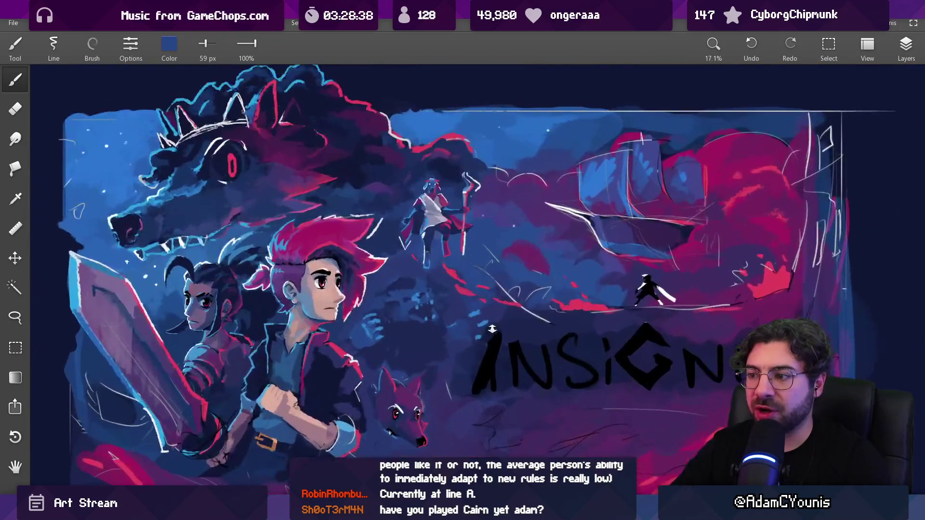
{"action": "scroll", "coordinate": [492, 329], "scroll_direction": "up", "scroll_amount": 5}
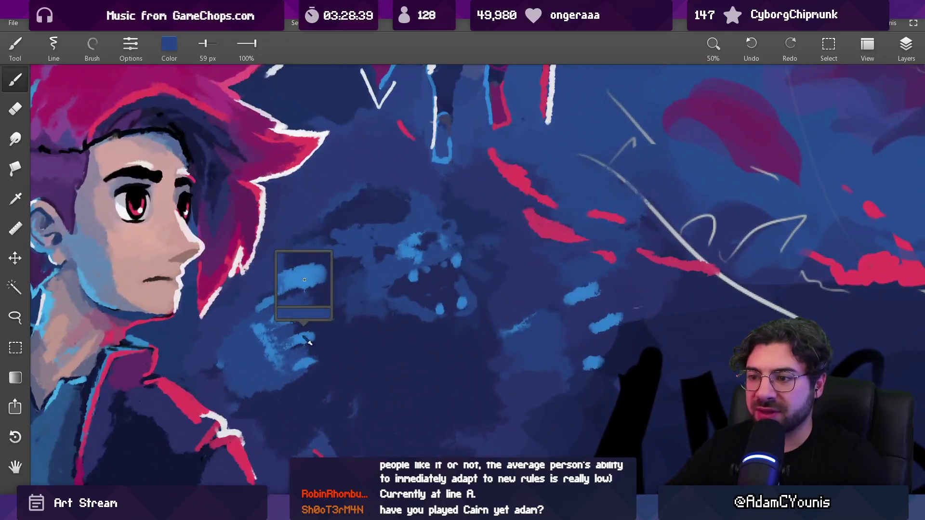
{"action": "mouse_move", "coordinate": [308, 340]}
{"action": "left_mouse_down"}
{"action": "mouse_move", "coordinate": [294, 301]}
{"action": "mouse_move", "coordinate": [584, 298]}
{"action": "mouse_move", "coordinate": [535, 304]}
{"action": "mouse_move", "coordinate": [549, 280]}
{"action": "mouse_move", "coordinate": [582, 296]}
{"action": "mouse_move", "coordinate": [578, 306]}
{"action": "left_mouse_up"}
{"action": "key", "text": "bracketright"}
{"action": "key", "text": "ctrl+z"}
{"action": "mouse_move", "coordinate": [597, 276]}
{"action": "left_mouse_down"}
{"action": "mouse_move", "coordinate": [582, 294]}
{"action": "mouse_move", "coordinate": [588, 364]}
{"action": "left_mouse_up"}
{"action": "left_click", "coordinate": [589, 302]}
{"action": "left_click", "coordinate": [613, 319]}
{"action": "left_click", "coordinate": [598, 337]}
{"action": "scroll", "coordinate": [589, 364], "scroll_direction": "down", "scroll_amount": 5}
{"action": "scroll", "coordinate": [587, 281], "scroll_direction": "up", "scroll_amount": 5}
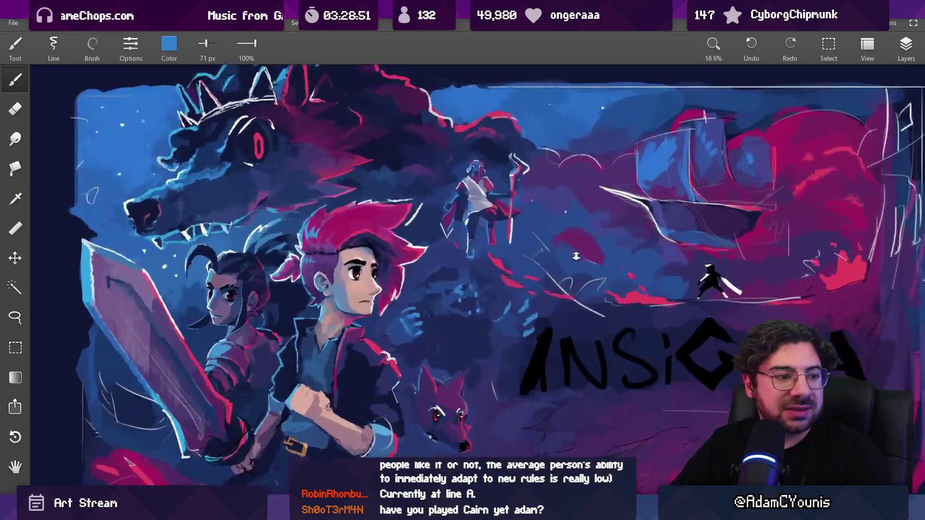
{"action": "scroll", "coordinate": [587, 282], "scroll_direction": "up", "scroll_amount": 5}
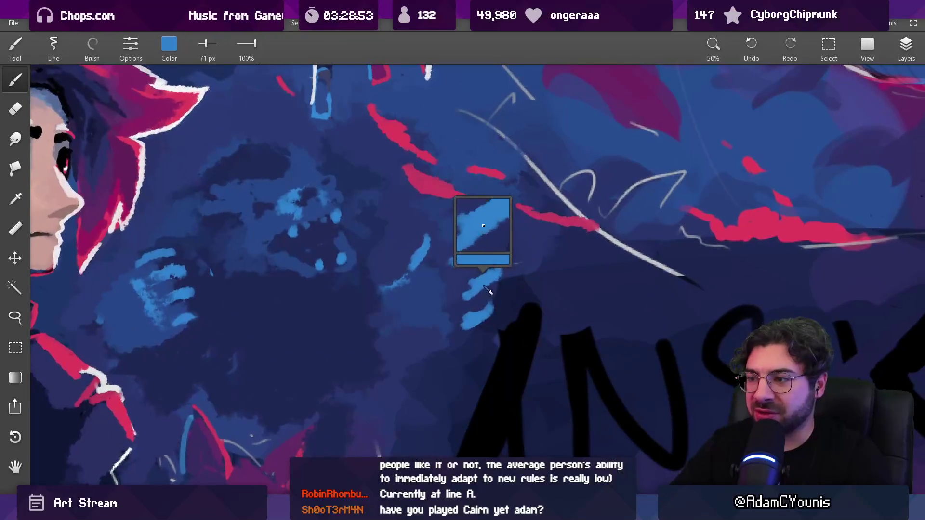
{"action": "left_click", "coordinate": [505, 250]}
{"action": "left_click", "coordinate": [487, 283]}
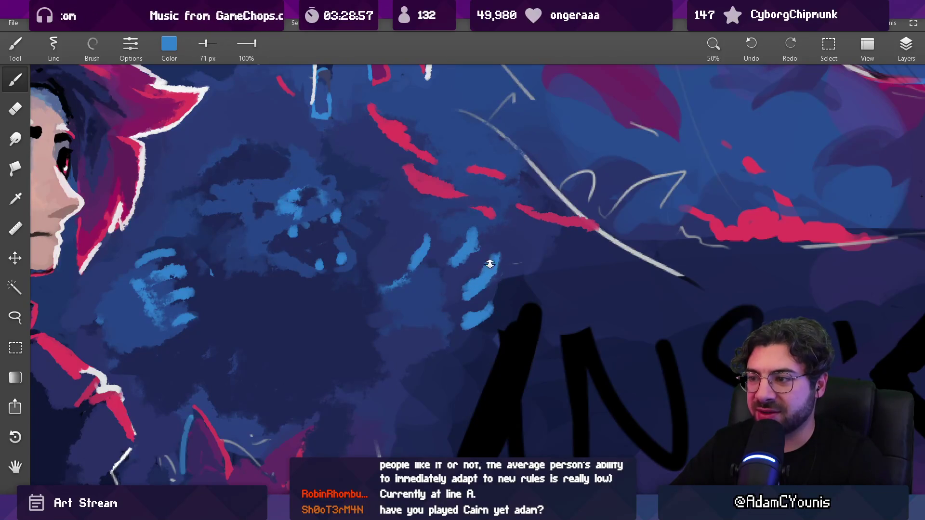
{"action": "scroll", "coordinate": [490, 264], "scroll_direction": "down", "scroll_amount": 10}
{"action": "scroll", "coordinate": [436, 276], "scroll_direction": "up", "scroll_amount": 7}
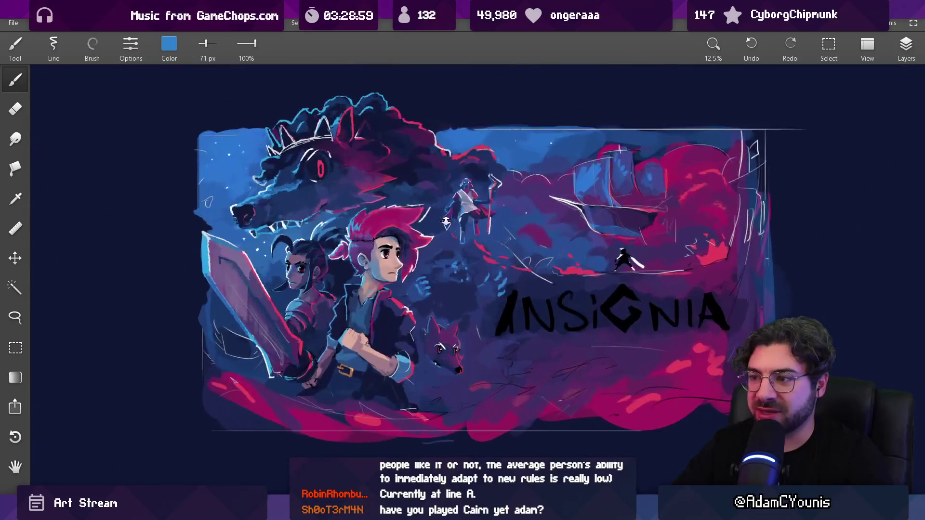
{"action": "left_click", "coordinate": [419, 277]}
{"action": "left_click_drag", "start_coordinate": [420, 277], "coordinate": [413, 263]}
{"action": "left_click", "coordinate": [417, 267]}
{"action": "left_click", "coordinate": [417, 282]}
{"action": "left_click", "coordinate": [417, 282]}
{"action": "left_click", "coordinate": [426, 296]}
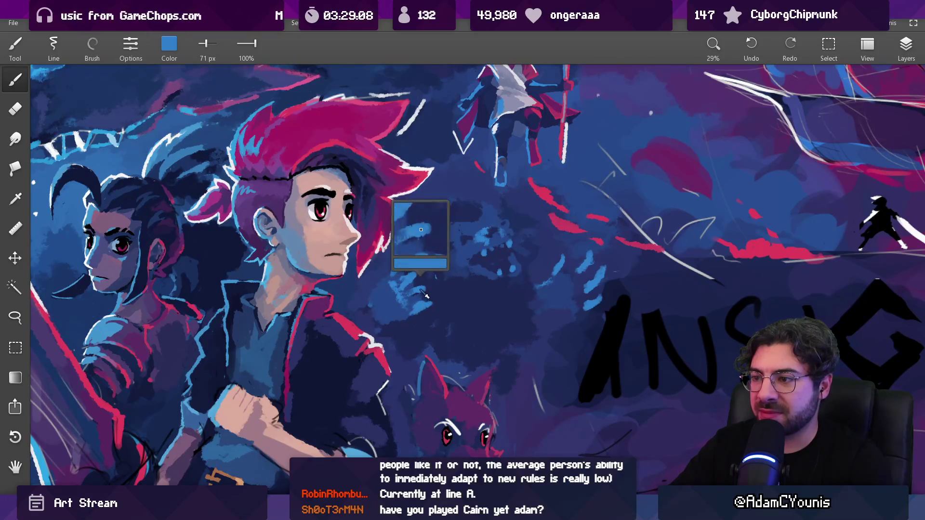
{"action": "scroll", "coordinate": [420, 287], "scroll_direction": "down", "scroll_amount": 5}
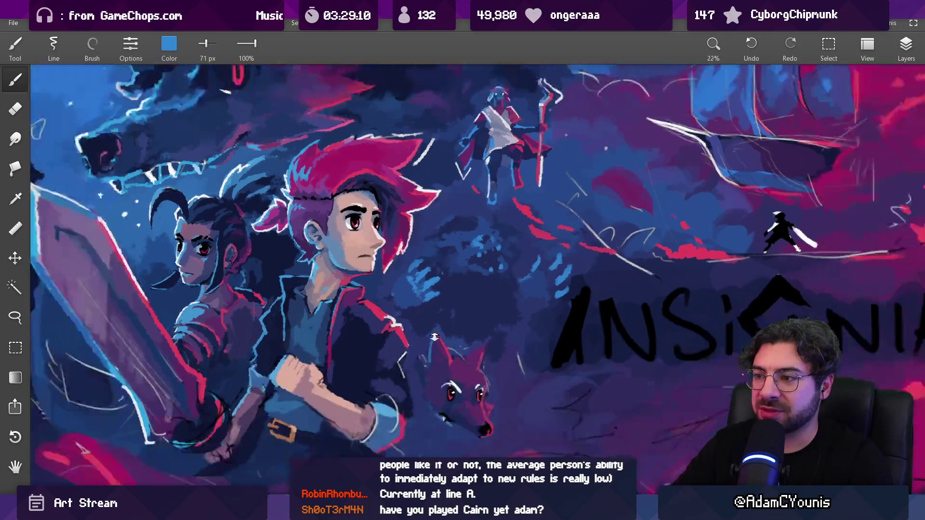
{"action": "scroll", "coordinate": [476, 277], "scroll_direction": "up", "scroll_amount": 4}
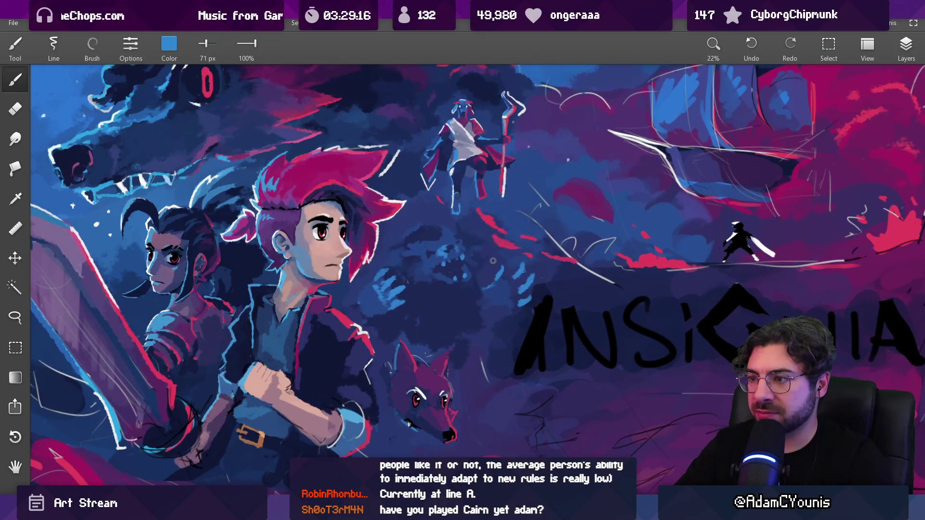
{"action": "scroll", "coordinate": [488, 287], "scroll_direction": "down", "scroll_amount": 4}
{"action": "scroll", "coordinate": [481, 327], "scroll_direction": "up", "scroll_amount": 4}
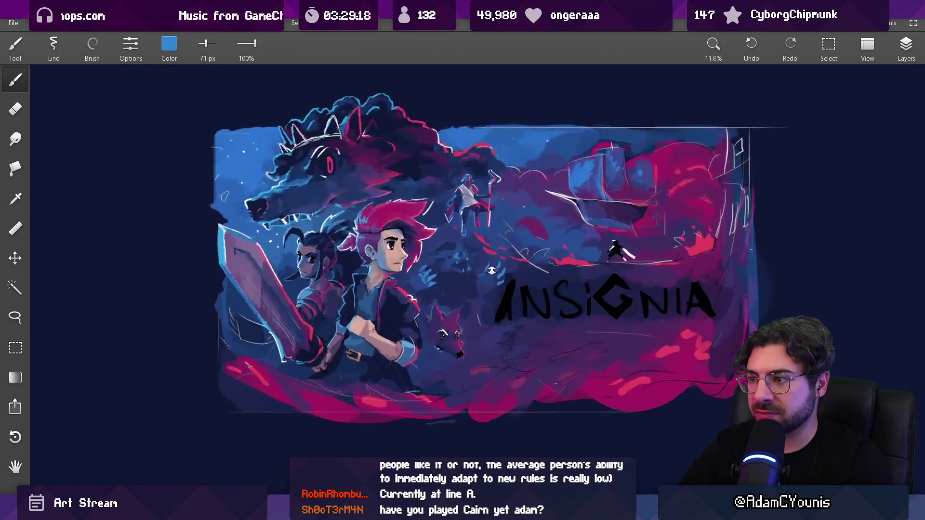
{"action": "key", "text": "l"}
Step: Lasso the creature's right claw and move it down and left
{"action": "left_click_drag", "start_coordinate": [473, 270], "coordinate": [471, 302]}
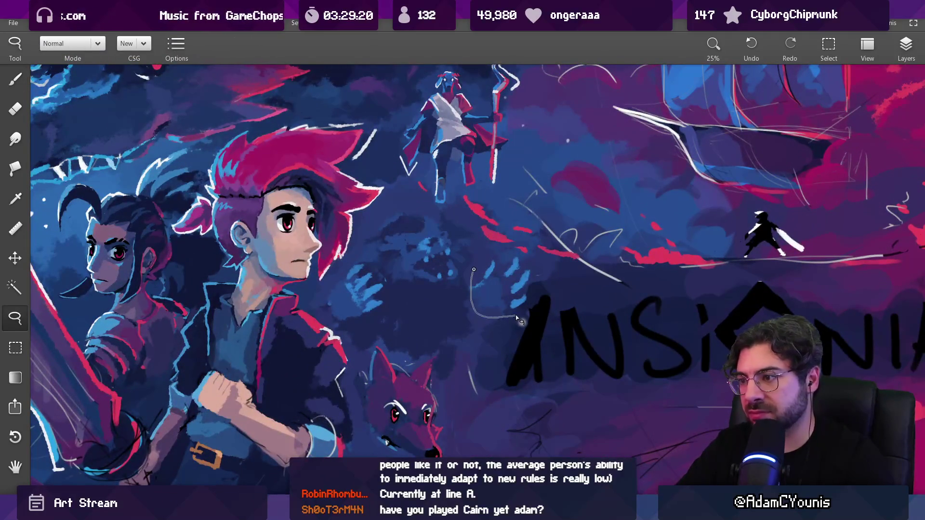
{"action": "left_click_drag", "start_coordinate": [488, 253], "coordinate": [501, 299]}
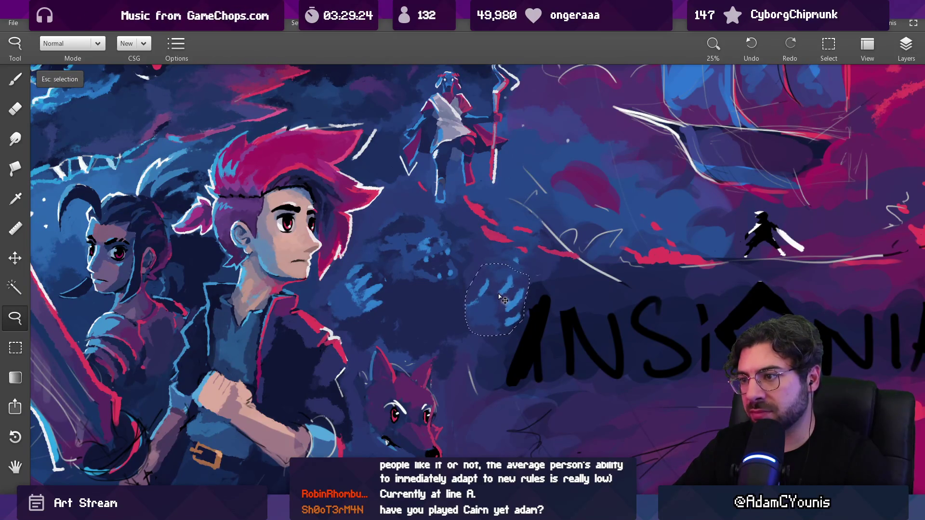
{"action": "key", "text": "Escape"}
Step: With the Brush, sample dark navy and paint over the claw area beside the lettering
{"action": "key", "text": "b"}
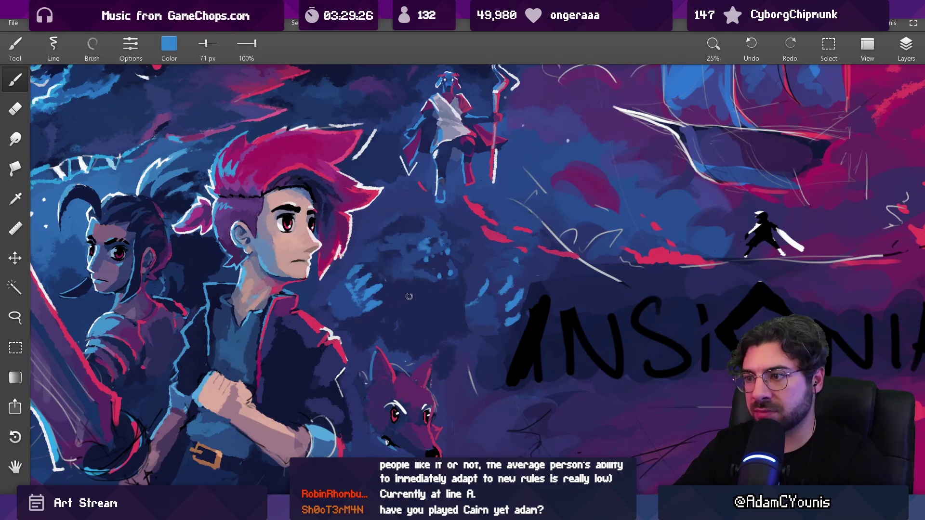
{"action": "key", "text": "ctrl+z"}
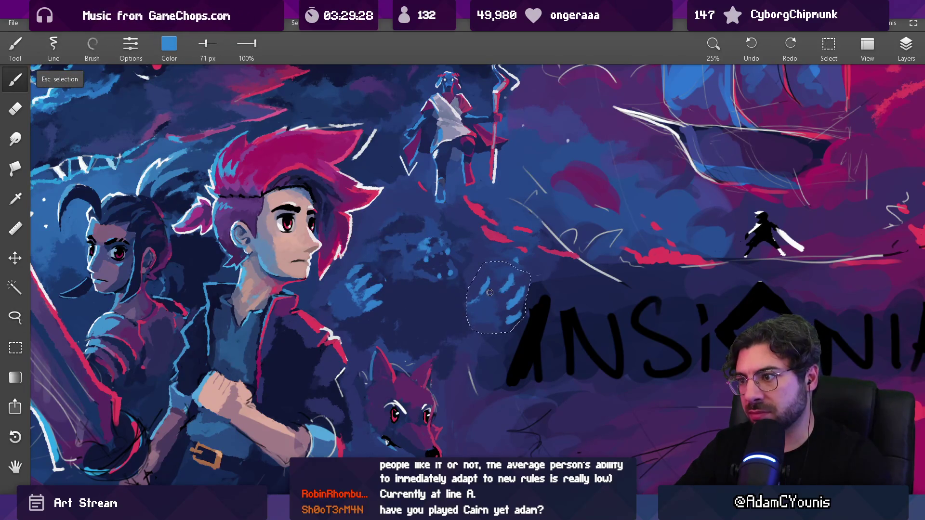
{"action": "key", "text": "Escape"}
{"action": "left_click", "coordinate": [486, 289], "text": "alt"}
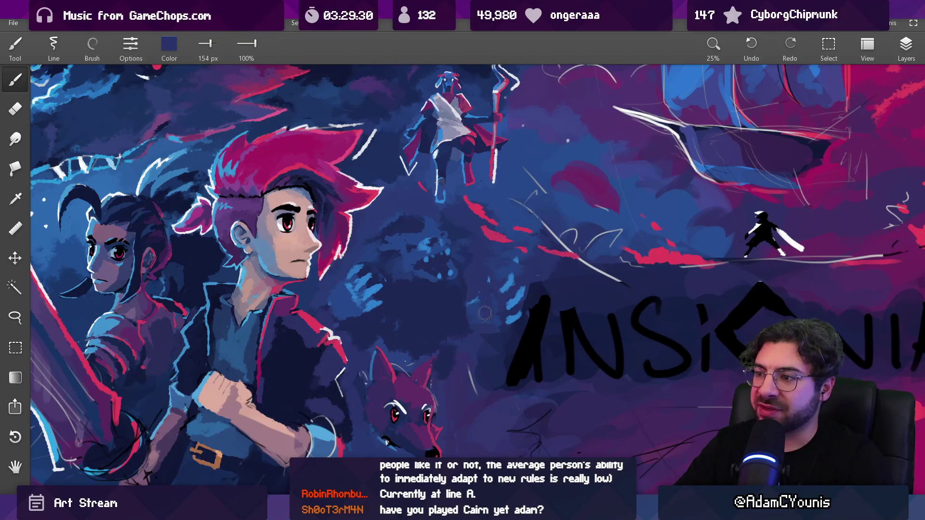
{"action": "left_click", "coordinate": [520, 297], "text": "alt"}
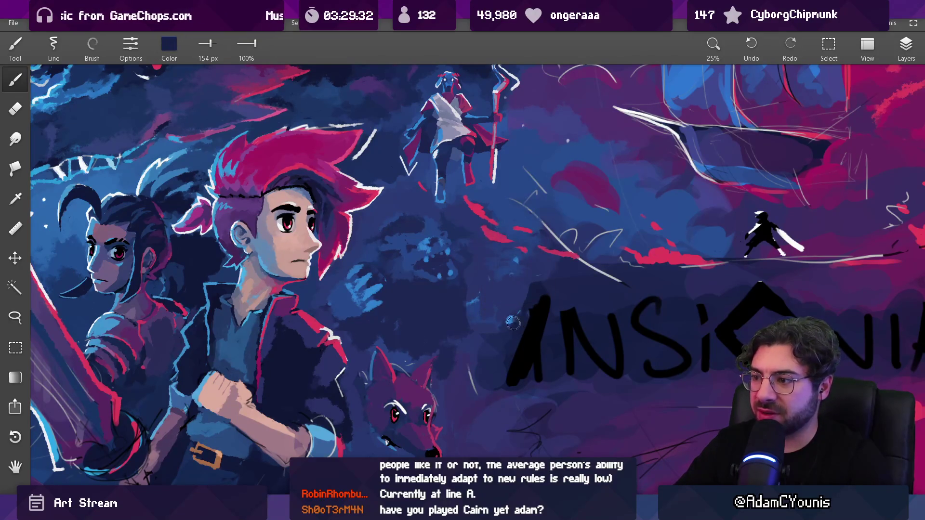
{"action": "left_click", "coordinate": [498, 334], "text": "alt"}
{"action": "mouse_move", "coordinate": [482, 241]}
{"action": "left_mouse_down"}
{"action": "mouse_move", "coordinate": [463, 174]}
{"action": "mouse_move", "coordinate": [456, 220]}
{"action": "left_mouse_up"}
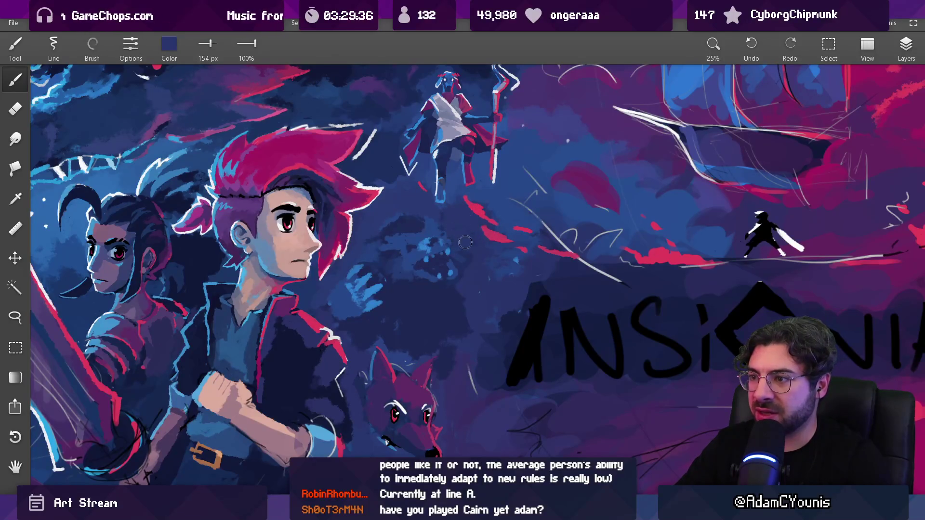
Step: Add a light-blue squiggly stroke, shrink the brush to about 121 px, and check the full artwork
{"action": "left_click", "coordinate": [371, 286], "text": "alt"}
{"action": "mouse_move", "coordinate": [483, 296]}
{"action": "left_mouse_down"}
{"action": "mouse_move", "coordinate": [498, 256]}
{"action": "mouse_move", "coordinate": [516, 305]}
{"action": "mouse_move", "coordinate": [515, 253]}
{"action": "mouse_move", "coordinate": [528, 263]}
{"action": "mouse_move", "coordinate": [501, 248]}
{"action": "mouse_move", "coordinate": [481, 250]}
{"action": "mouse_move", "coordinate": [501, 259]}
{"action": "left_mouse_up"}
{"action": "key", "text": "bracketleft"}
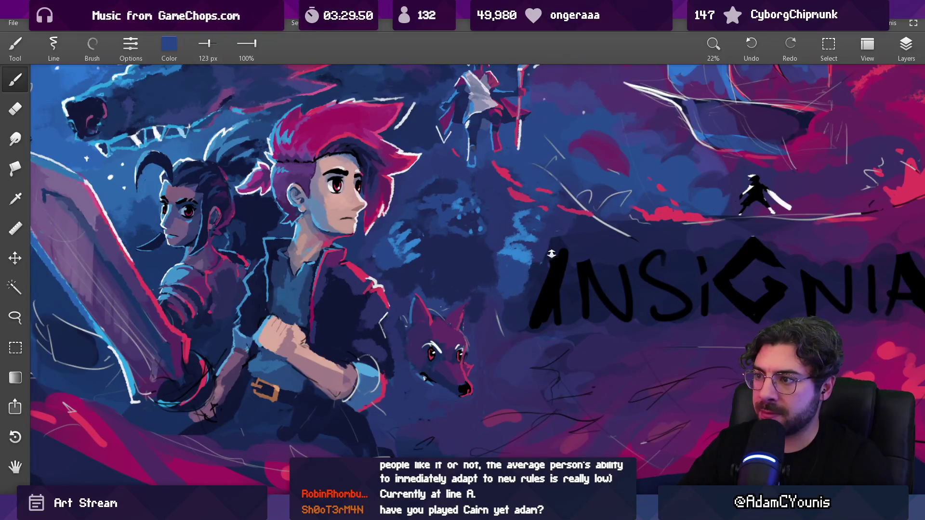
{"action": "left_click_drag", "start_coordinate": [552, 254], "coordinate": [521, 201]}
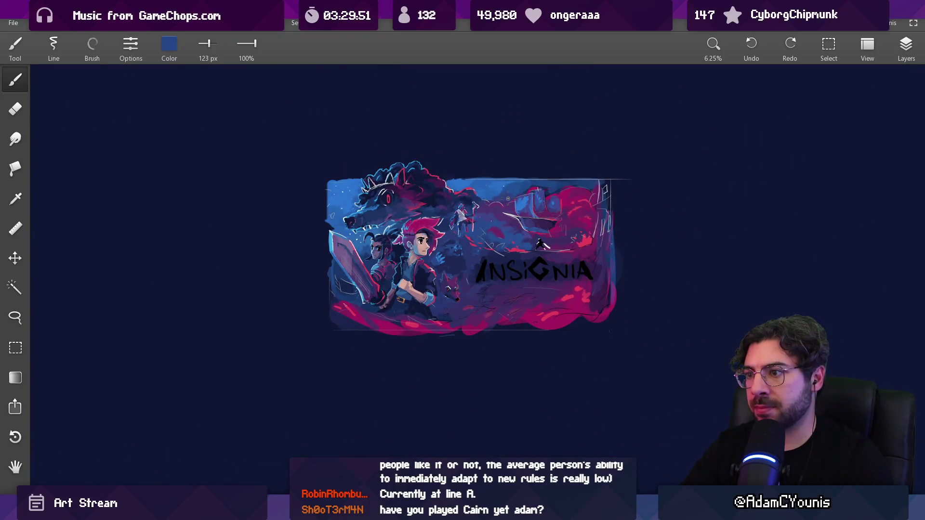
{"action": "left_click_drag", "start_coordinate": [479, 266], "coordinate": [477, 203]}
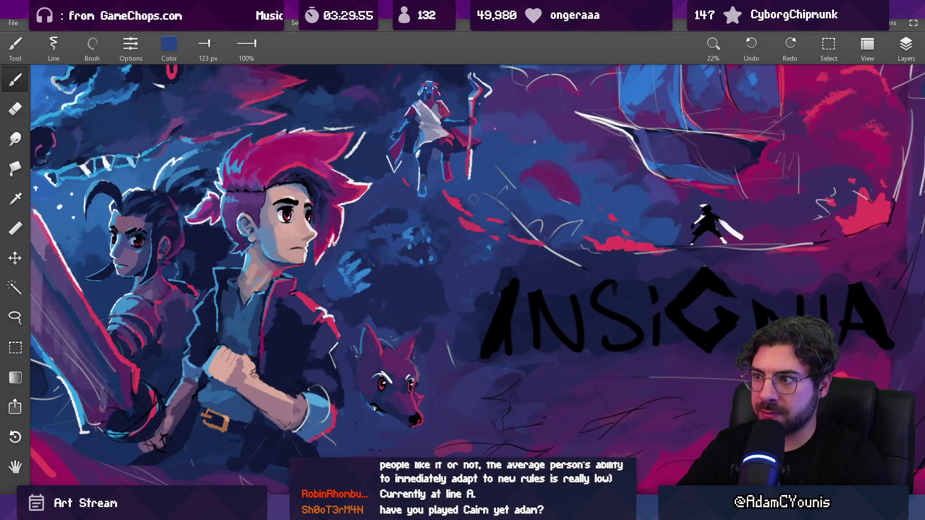
{"action": "key", "text": "l"}
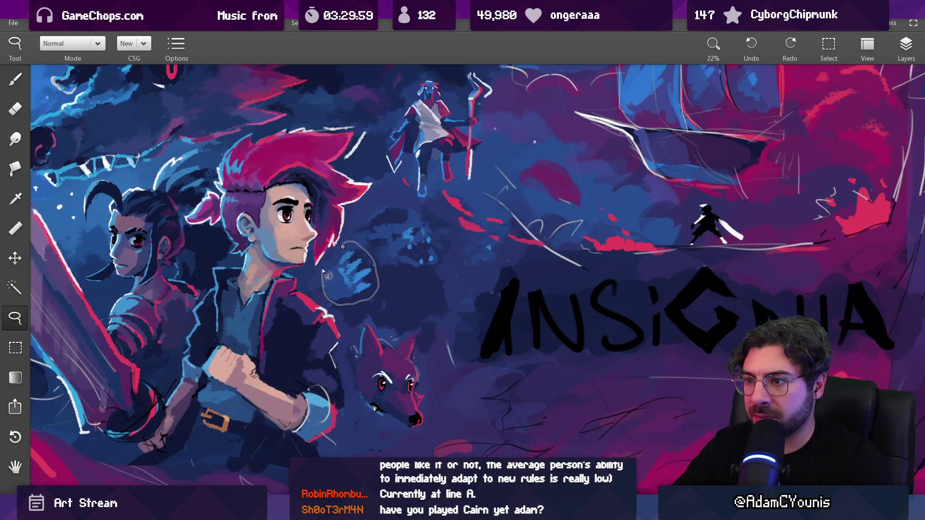
{"action": "key", "text": "b"}
{"action": "mouse_move", "coordinate": [415, 256]}
{"action": "left_mouse_down"}
{"action": "mouse_move", "coordinate": [384, 369]}
{"action": "mouse_move", "coordinate": [386, 256]}
{"action": "mouse_move", "coordinate": [390, 271]}
{"action": "left_mouse_up"}
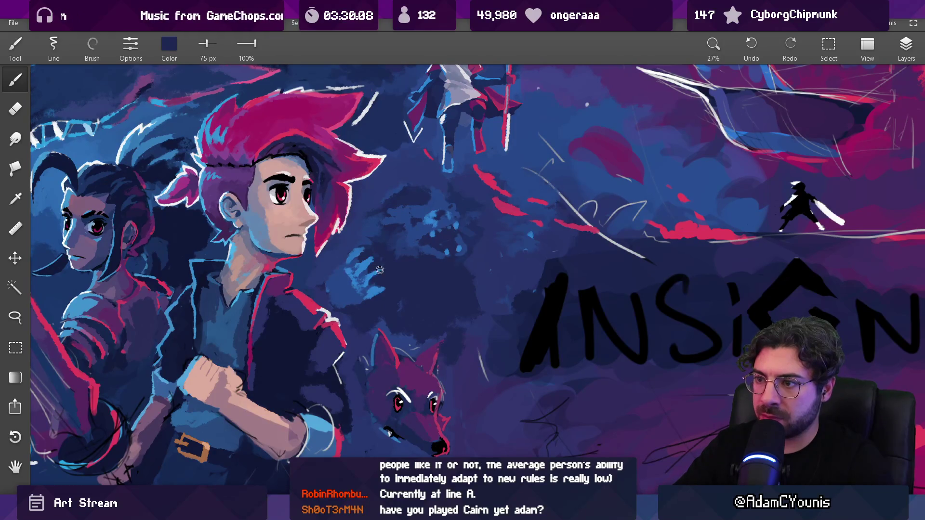
{"action": "left_click", "coordinate": [383, 265], "text": "alt"}
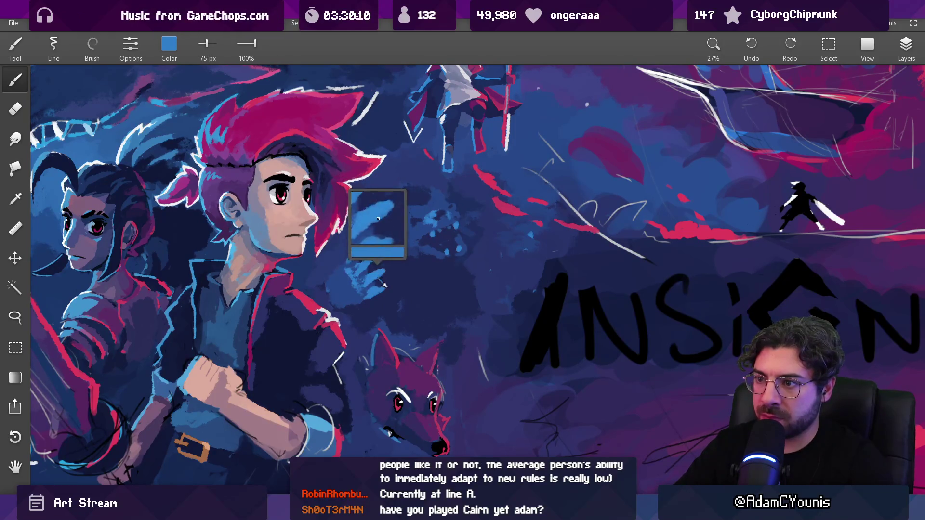
{"action": "left_click", "coordinate": [370, 276], "text": "alt"}
{"action": "left_click", "coordinate": [368, 277], "text": "alt"}
{"action": "left_click", "coordinate": [376, 261], "text": "alt"}
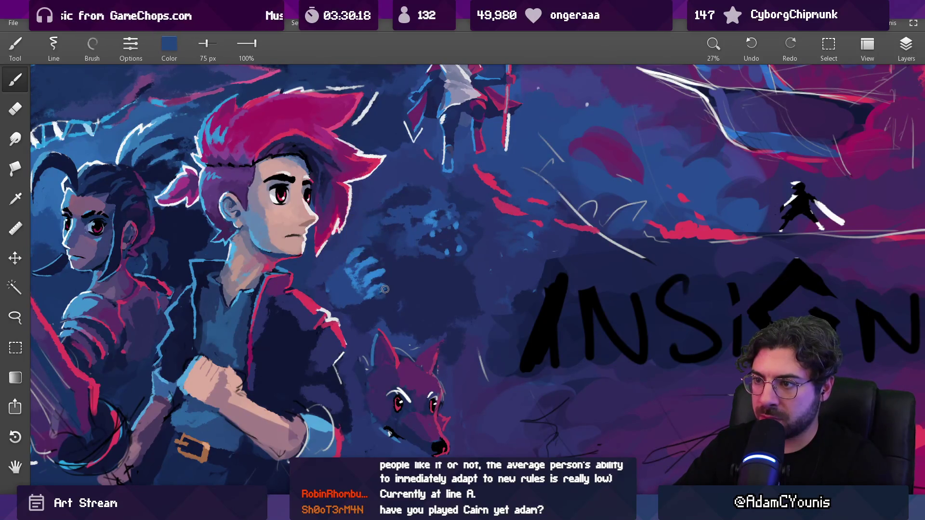
{"action": "left_click_drag", "start_coordinate": [409, 280], "coordinate": [393, 408]}
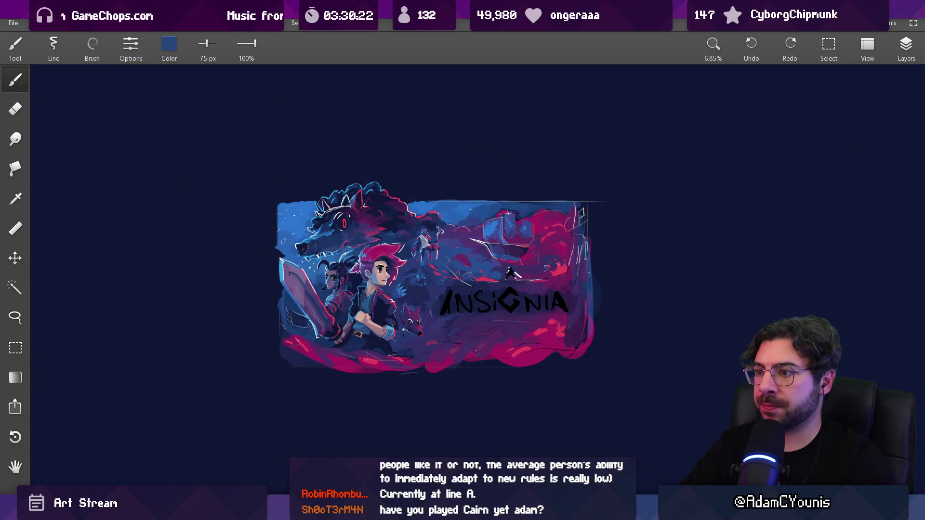
{"action": "key", "text": "ctrl+y"}
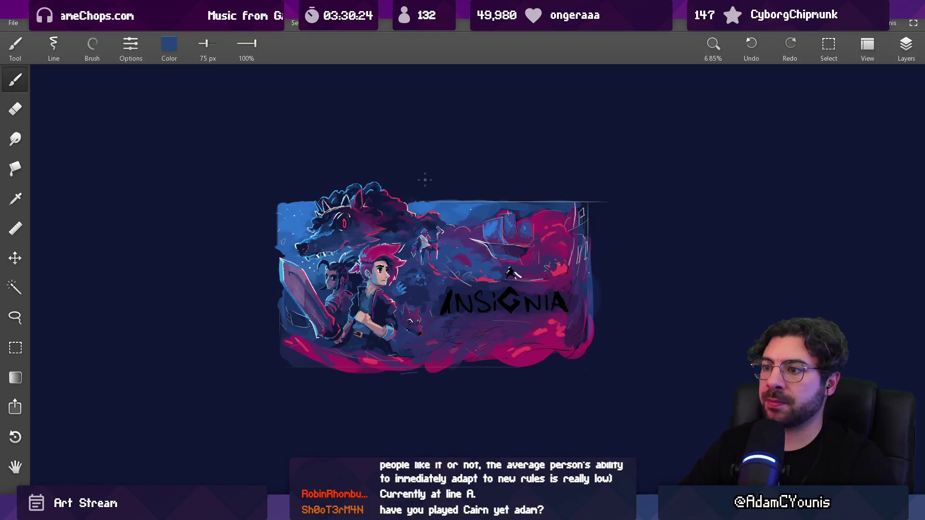
{"action": "scroll", "coordinate": [425, 179], "scroll_direction": "down", "scroll_amount": 2}
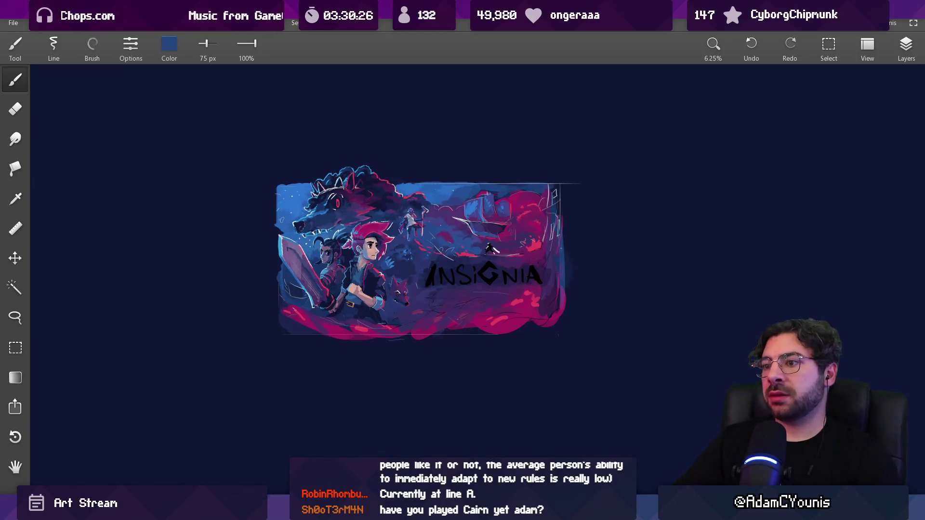
{"action": "scroll", "coordinate": [411, 262], "scroll_direction": "up", "scroll_amount": 2}
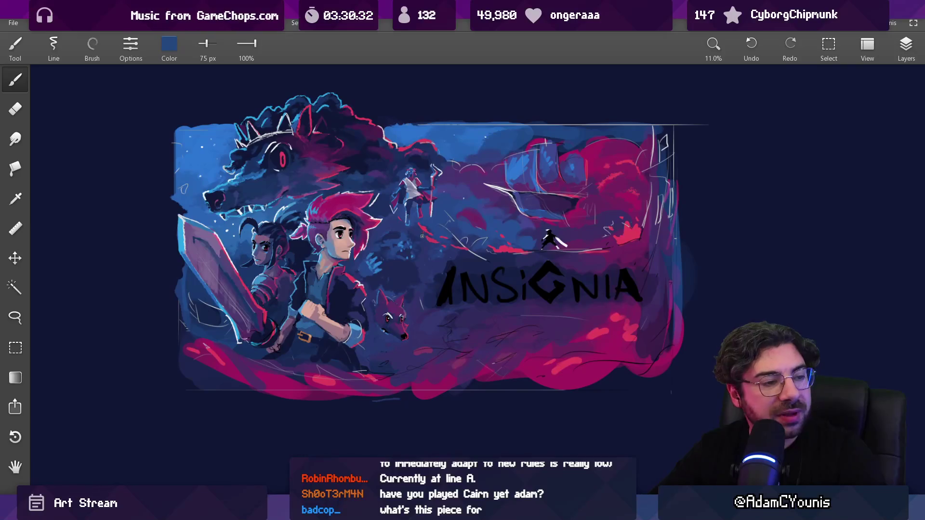
{"action": "scroll", "coordinate": [422, 237], "scroll_direction": "up", "scroll_amount": 2}
{"action": "key", "text": "l"}
Step: Lasso the wolf's head and move it down slightly, confirming the move
{"action": "mouse_move", "coordinate": [367, 310]}
{"action": "left_mouse_down"}
{"action": "mouse_move", "coordinate": [368, 294]}
{"action": "mouse_move", "coordinate": [386, 281]}
{"action": "mouse_move", "coordinate": [402, 289]}
{"action": "mouse_move", "coordinate": [424, 309]}
{"action": "mouse_move", "coordinate": [425, 359]}
{"action": "mouse_move", "coordinate": [385, 355]}
{"action": "mouse_move", "coordinate": [368, 313]}
{"action": "left_mouse_up"}
{"action": "mouse_move", "coordinate": [393, 311]}
{"action": "left_mouse_down"}
{"action": "mouse_move", "coordinate": [394, 341]}
{"action": "mouse_move", "coordinate": [426, 322]}
{"action": "mouse_move", "coordinate": [440, 293]}
{"action": "mouse_move", "coordinate": [445, 299]}
{"action": "left_mouse_up"}
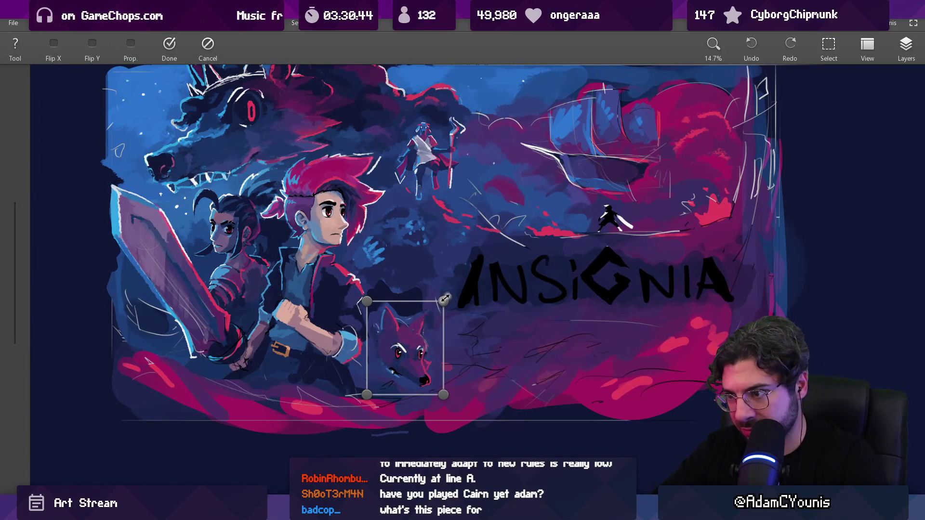
{"action": "key", "text": "Return"}
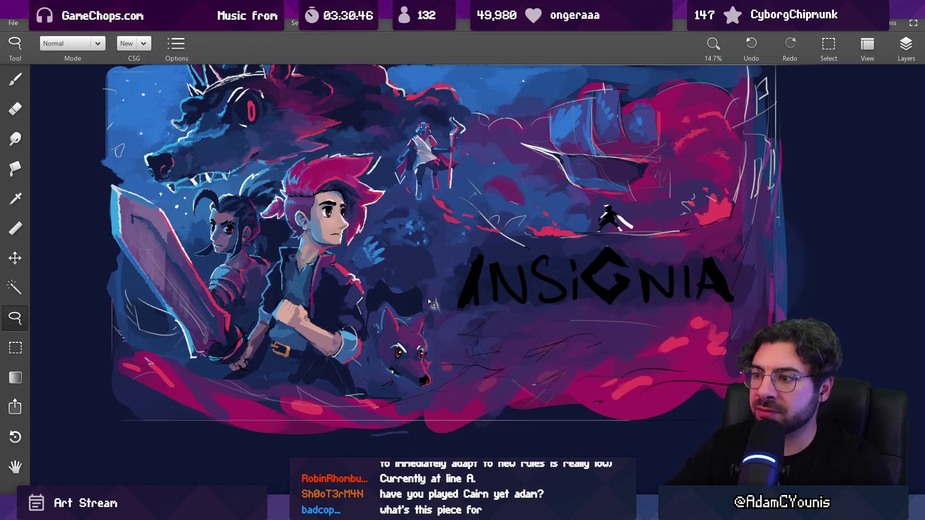
Step: Sample dark navy and paint it over the shadow above the wolf
{"action": "key", "text": "b"}
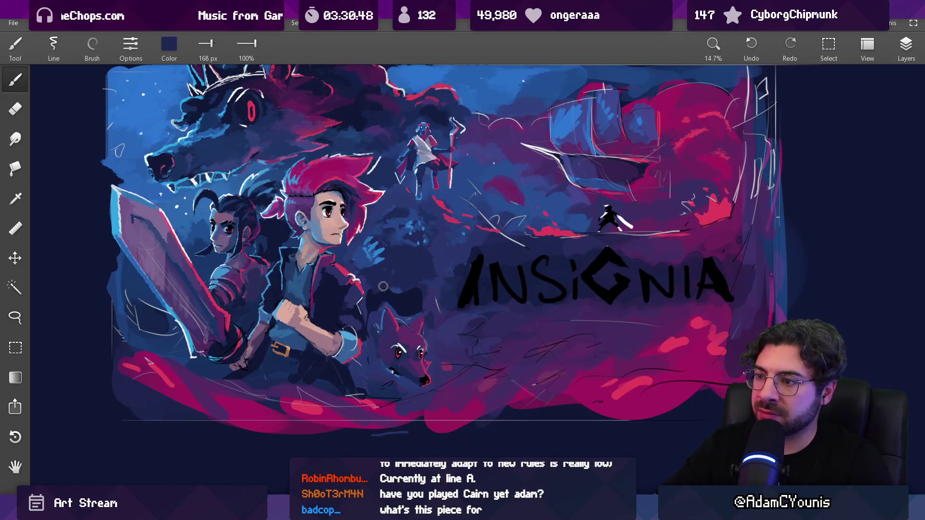
{"action": "left_click", "coordinate": [411, 309], "text": "alt"}
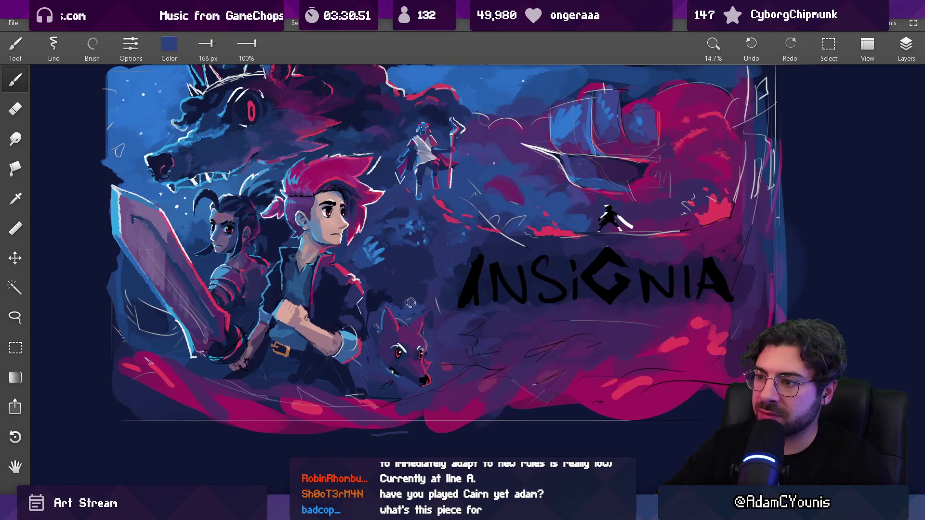
{"action": "left_click", "coordinate": [385, 295], "text": "alt"}
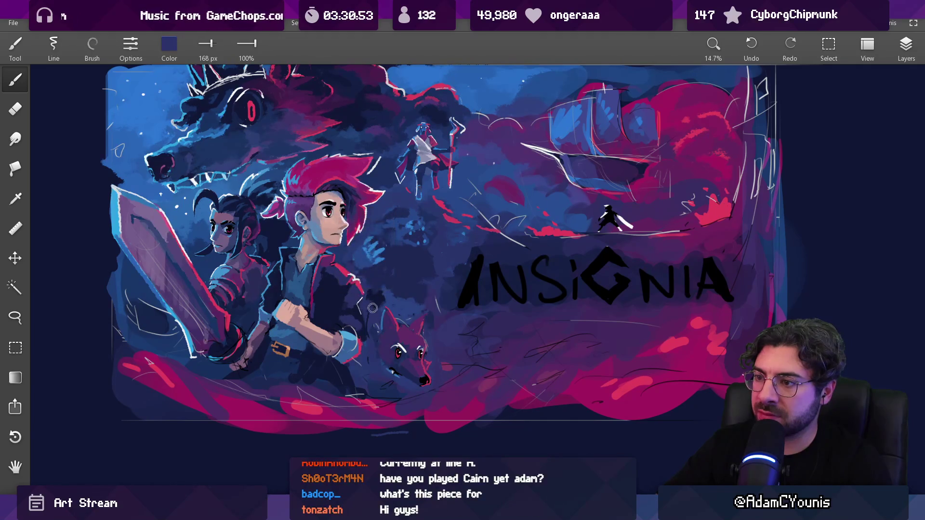
{"action": "mouse_move", "coordinate": [388, 299]}
{"action": "left_mouse_down"}
{"action": "mouse_move", "coordinate": [376, 241]}
{"action": "mouse_move", "coordinate": [380, 296]}
{"action": "left_mouse_up"}
{"action": "left_click", "coordinate": [432, 286], "text": "alt"}
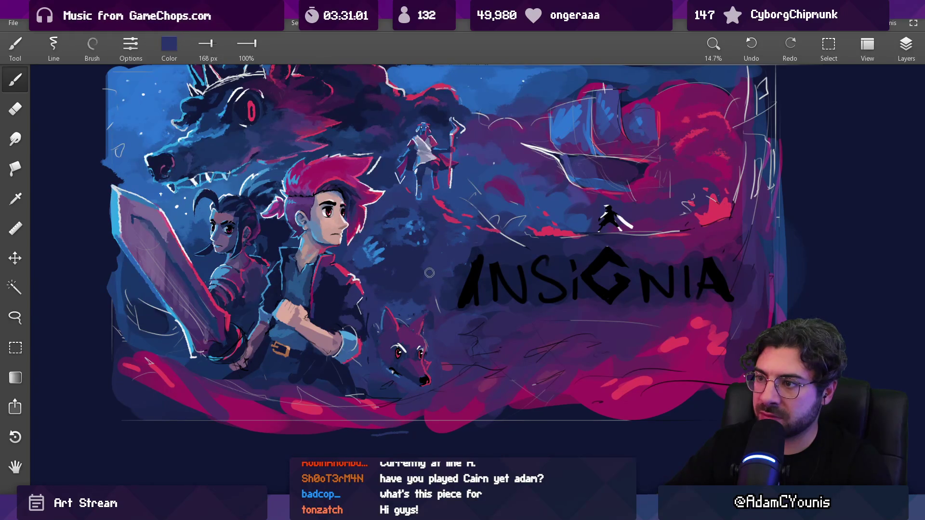
{"action": "left_click", "coordinate": [429, 255], "text": "alt"}
{"action": "scroll", "coordinate": [432, 262], "scroll_direction": "down", "scroll_amount": 3}
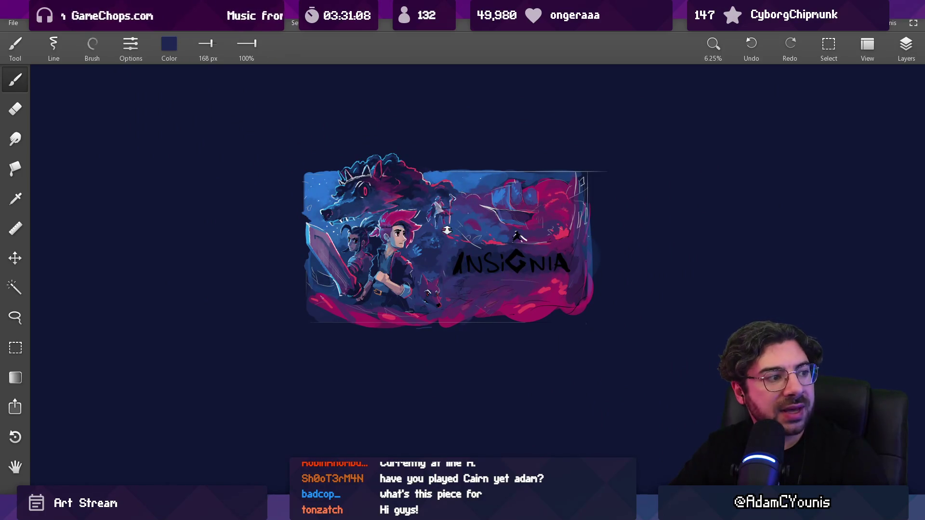
Step: Take red from the small wolf's eye and add a fine red accent along its nose
{"action": "scroll", "coordinate": [452, 293], "scroll_direction": "up", "scroll_amount": 5}
{"action": "left_click", "coordinate": [451, 292], "text": "alt"}
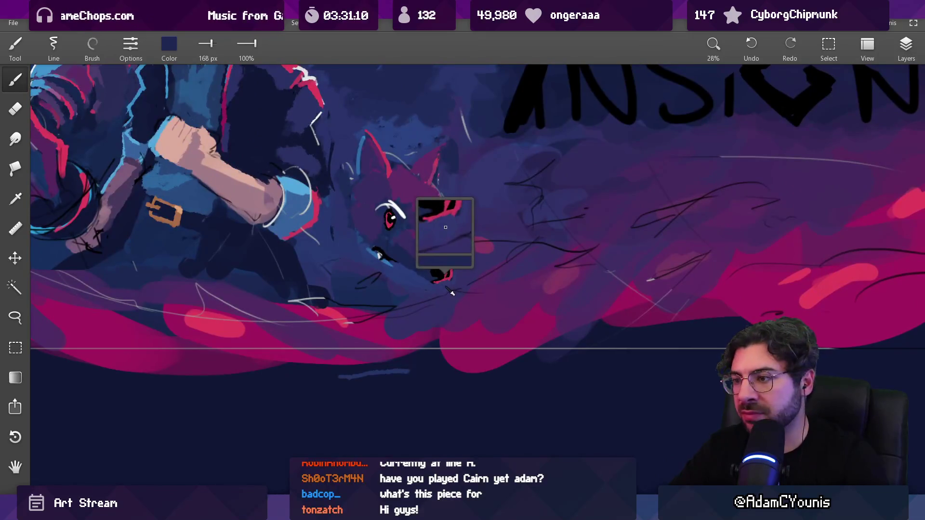
{"action": "key", "text": "bracketleft"}
{"action": "key", "text": "bracketleft"}
{"action": "key", "text": "bracketleft"}
{"action": "left_click", "coordinate": [457, 275], "text": "alt"}
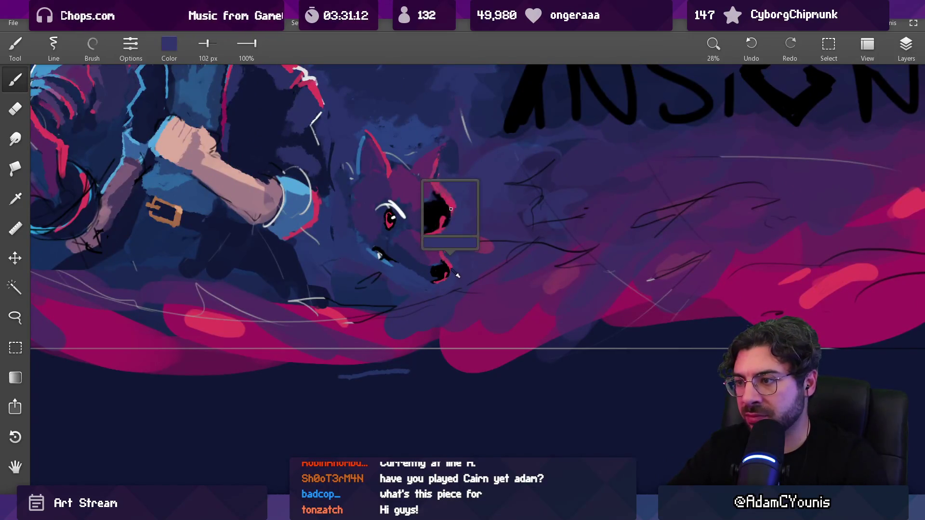
{"action": "key", "text": "bracketleft"}
{"action": "key", "text": "bracketleft"}
{"action": "left_click", "coordinate": [450, 274], "text": "alt"}
{"action": "key", "text": "bracketleft"}
{"action": "key", "text": "bracketleft"}
{"action": "left_click_drag", "start_coordinate": [447, 277], "coordinate": [450, 271]}
Step: Pick a dark navy from the artwork near the boy and resize the brush
{"action": "scroll", "coordinate": [449, 275], "scroll_direction": "down", "scroll_amount": 5}
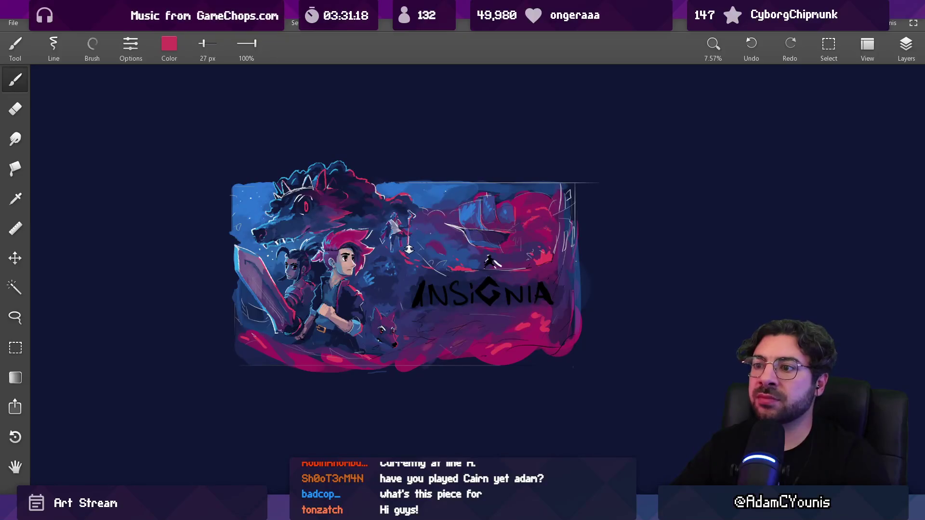
{"action": "scroll", "coordinate": [381, 232], "scroll_direction": "up", "scroll_amount": 2}
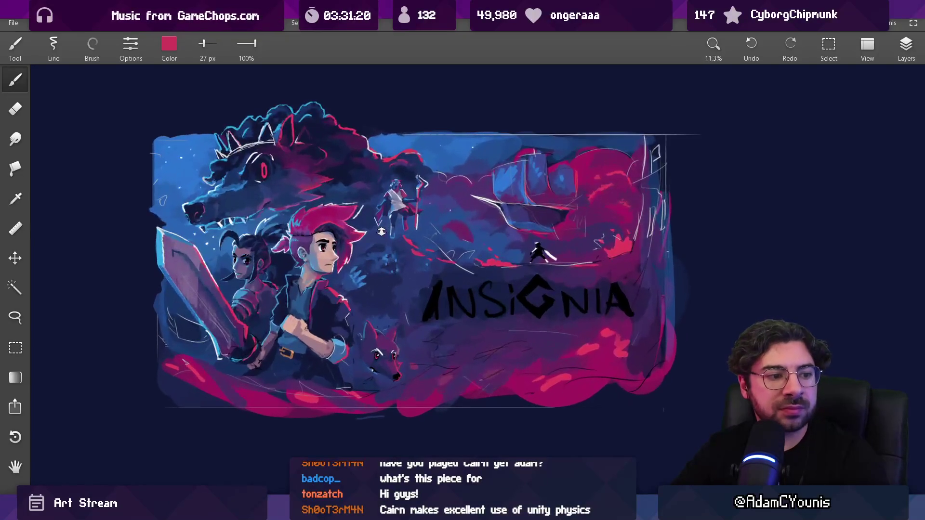
{"action": "left_click", "coordinate": [376, 264], "text": "alt"}
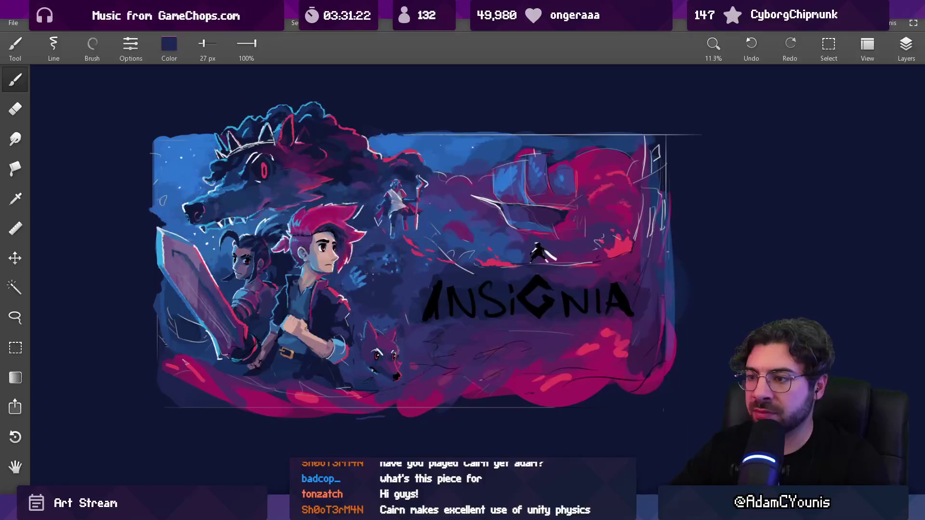
{"action": "left_click_drag", "start_coordinate": [366, 263], "coordinate": [363, 284]}
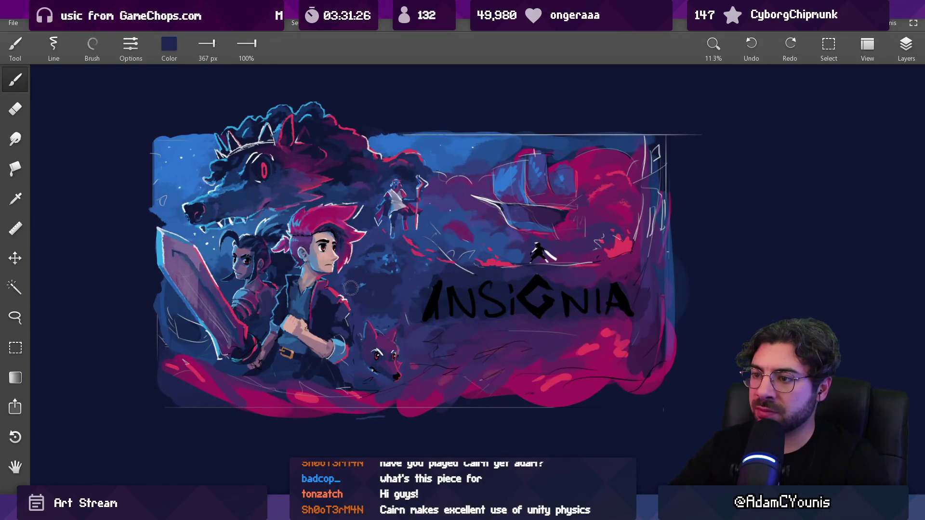
{"action": "scroll", "coordinate": [360, 285], "scroll_direction": "down", "scroll_amount": 3}
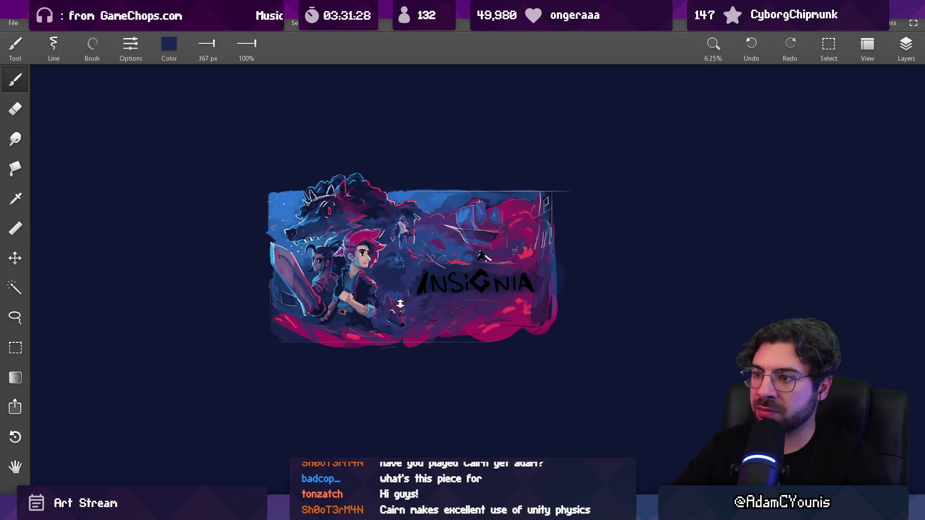
{"action": "scroll", "coordinate": [403, 279], "scroll_direction": "up", "scroll_amount": 3}
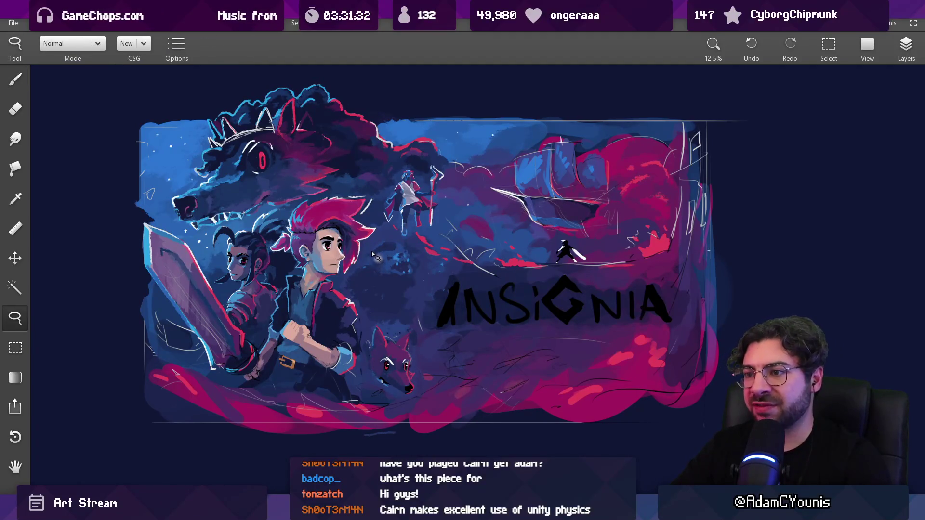
{"action": "left_click", "coordinate": [375, 255], "text": "alt"}
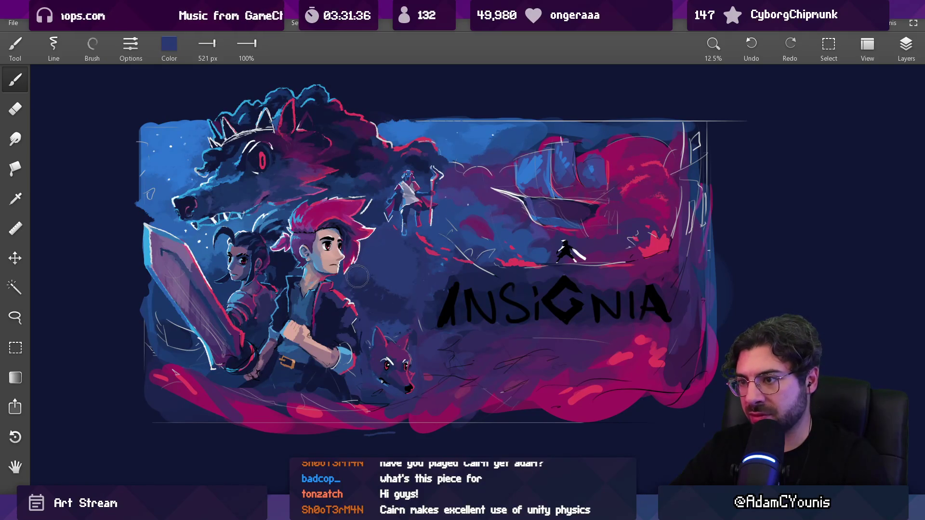
{"action": "left_click", "coordinate": [412, 270], "text": "alt"}
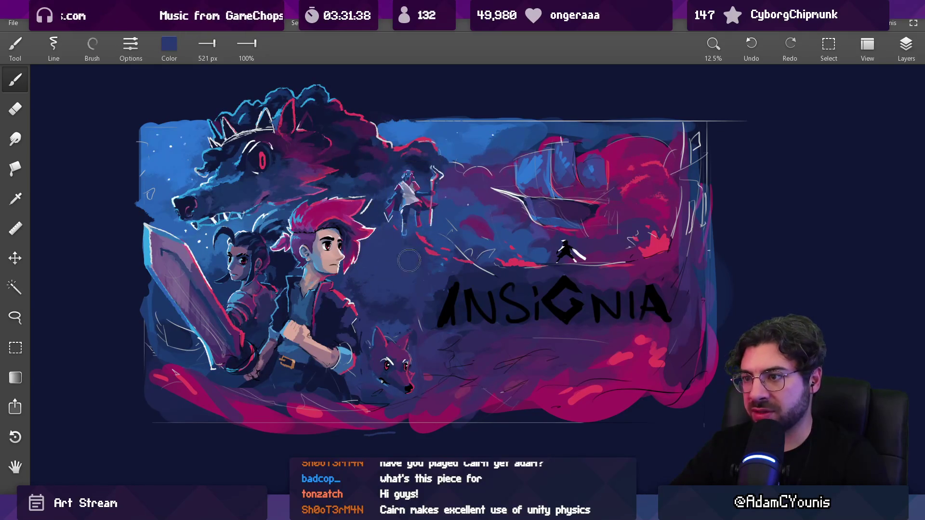
{"action": "scroll", "coordinate": [440, 248], "scroll_direction": "down", "scroll_amount": 1}
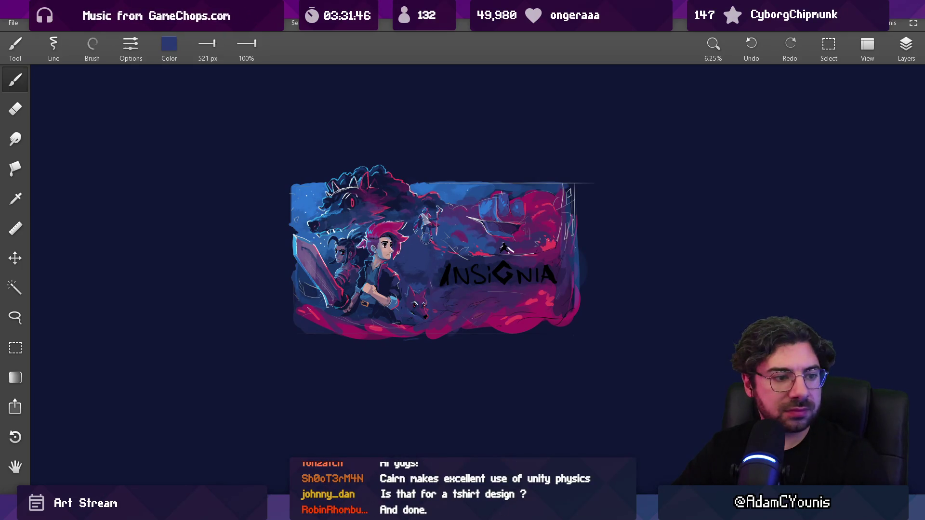
Step: With a smaller brush, darken the wolf's cheek, left head edge and area left of its ear in navy
{"action": "left_click_drag", "start_coordinate": [424, 261], "coordinate": [426, 193]}
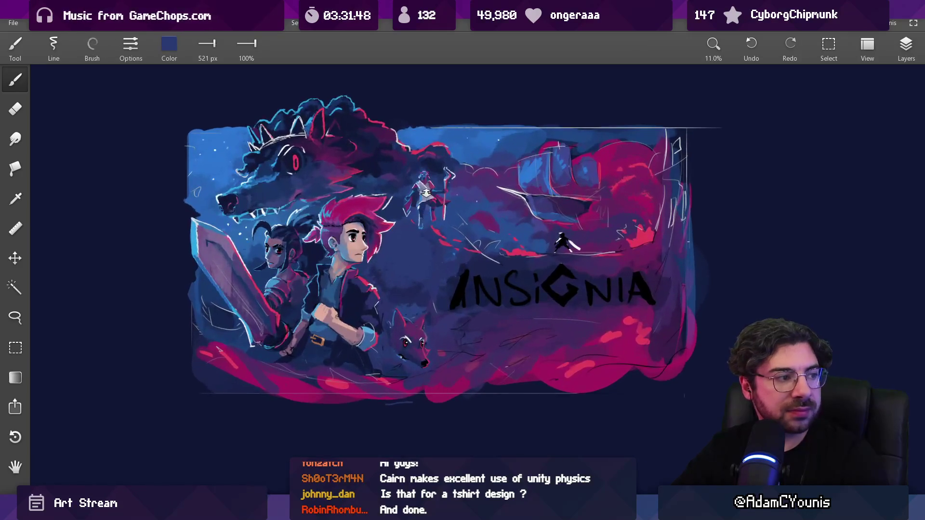
{"action": "left_click_drag", "start_coordinate": [432, 147], "coordinate": [428, 196]}
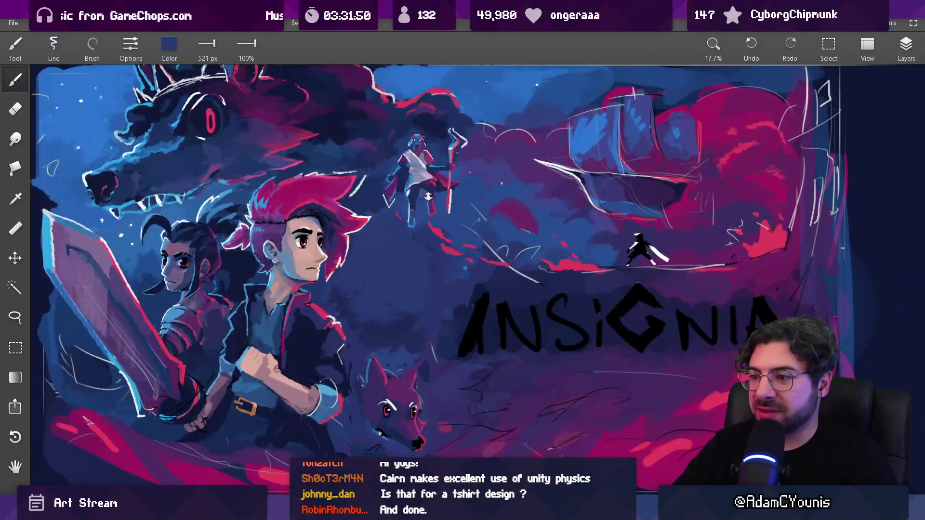
{"action": "mouse_move", "coordinate": [386, 332]}
{"action": "left_mouse_down"}
{"action": "mouse_move", "coordinate": [335, 328]}
{"action": "mouse_move", "coordinate": [351, 354]}
{"action": "left_mouse_up"}
{"action": "key", "text": "bracketleft"}
{"action": "key", "text": "bracketleft"}
{"action": "key", "text": "bracketleft"}
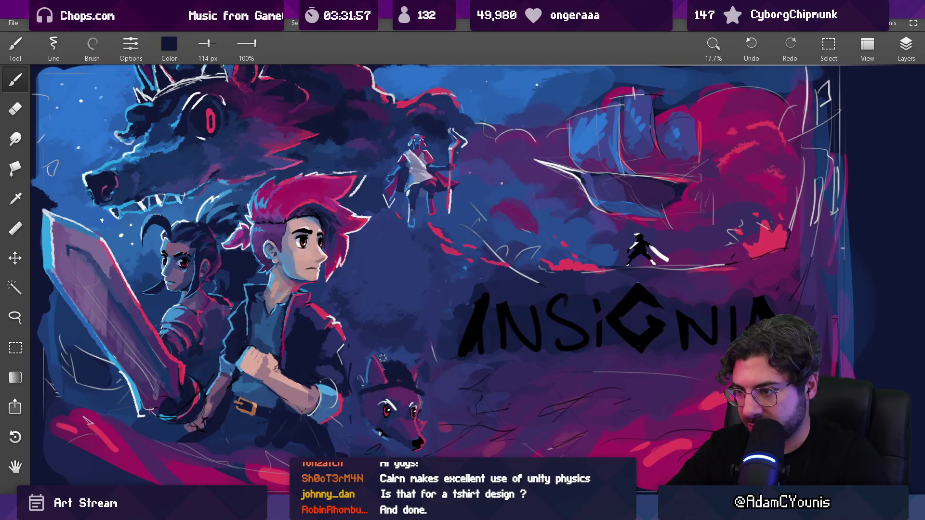
{"action": "mouse_move", "coordinate": [422, 396]}
{"action": "left_mouse_down"}
{"action": "mouse_move", "coordinate": [432, 420]}
{"action": "mouse_move", "coordinate": [421, 413]}
{"action": "left_mouse_up"}
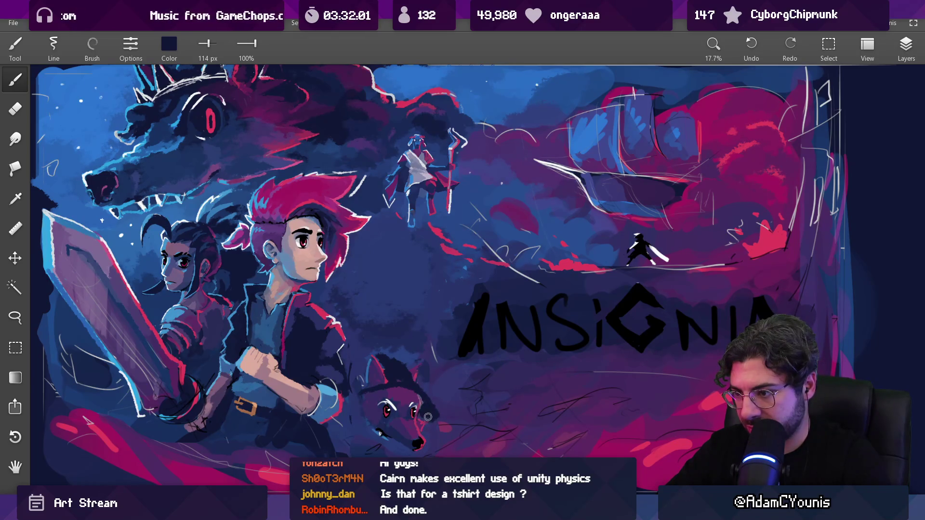
{"action": "left_click_drag", "start_coordinate": [357, 396], "coordinate": [362, 421]}
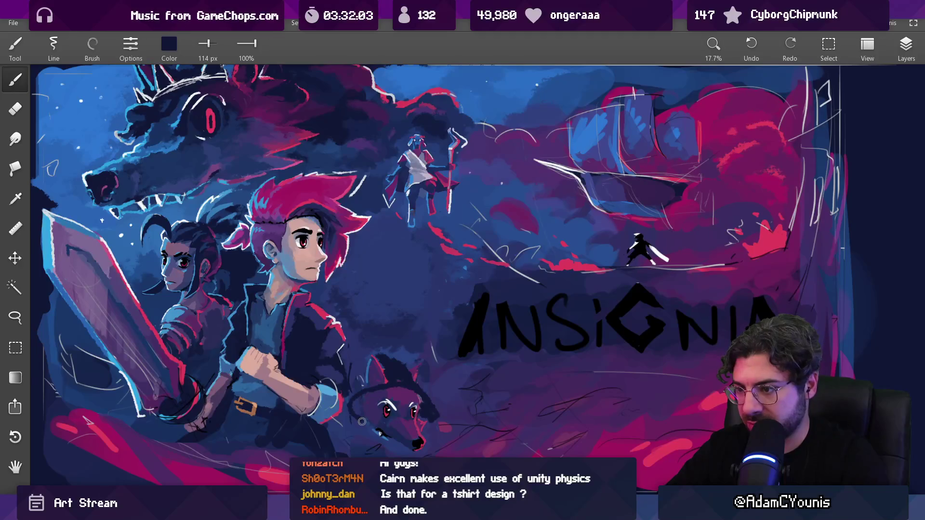
{"action": "mouse_move", "coordinate": [357, 370]}
{"action": "left_mouse_down"}
{"action": "mouse_move", "coordinate": [380, 348]}
{"action": "mouse_move", "coordinate": [411, 367]}
{"action": "left_mouse_up"}
{"action": "scroll", "coordinate": [428, 318], "scroll_direction": "down", "scroll_amount": 5}
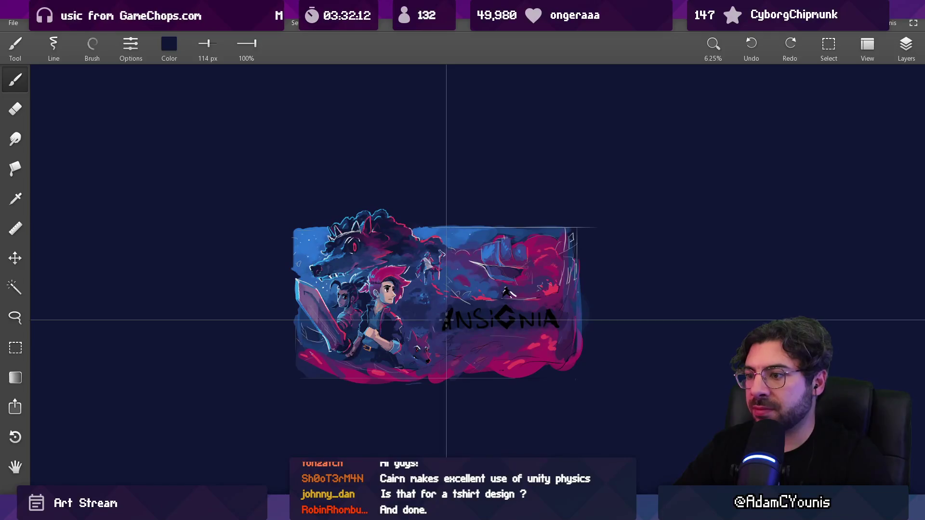
Step: Paint a lighter background blue over the small wolf with an enlarged brush
{"action": "scroll", "coordinate": [423, 304], "scroll_direction": "up", "scroll_amount": 2}
{"action": "left_click", "coordinate": [421, 285], "text": "alt"}
{"action": "key", "text": "bracketright"}
{"action": "key", "text": "bracketright"}
{"action": "key", "text": "bracketright"}
{"action": "mouse_move", "coordinate": [407, 335]}
{"action": "left_mouse_down"}
{"action": "mouse_move", "coordinate": [409, 354]}
{"action": "mouse_move", "coordinate": [431, 339]}
{"action": "mouse_move", "coordinate": [432, 355]}
{"action": "mouse_move", "coordinate": [409, 313]}
{"action": "mouse_move", "coordinate": [419, 371]}
{"action": "left_mouse_up"}
Step: Resample the nearby purple-blue, navy and brighter blues, then review the full composition
{"action": "left_click", "coordinate": [425, 352], "text": "alt"}
{"action": "left_click", "coordinate": [418, 308], "text": "alt"}
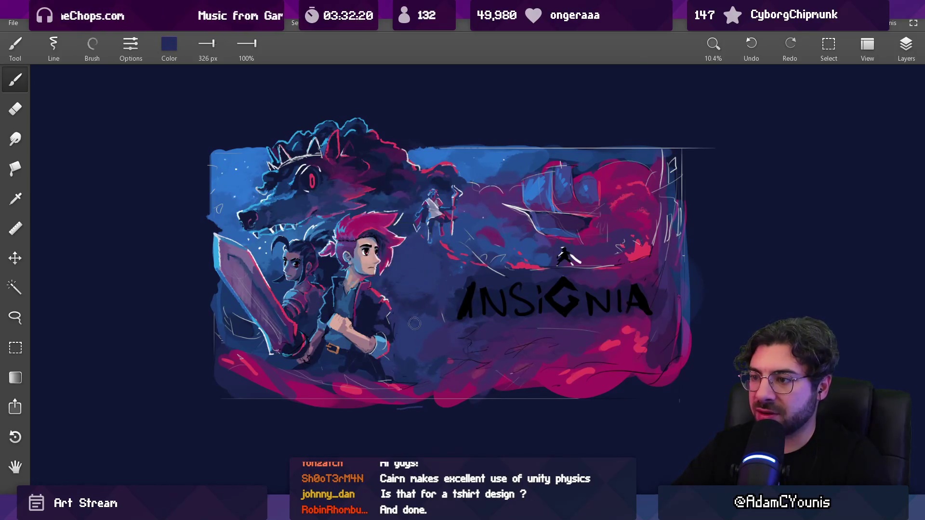
{"action": "left_click", "coordinate": [409, 330], "text": "alt"}
{"action": "left_click", "coordinate": [413, 271], "text": "alt"}
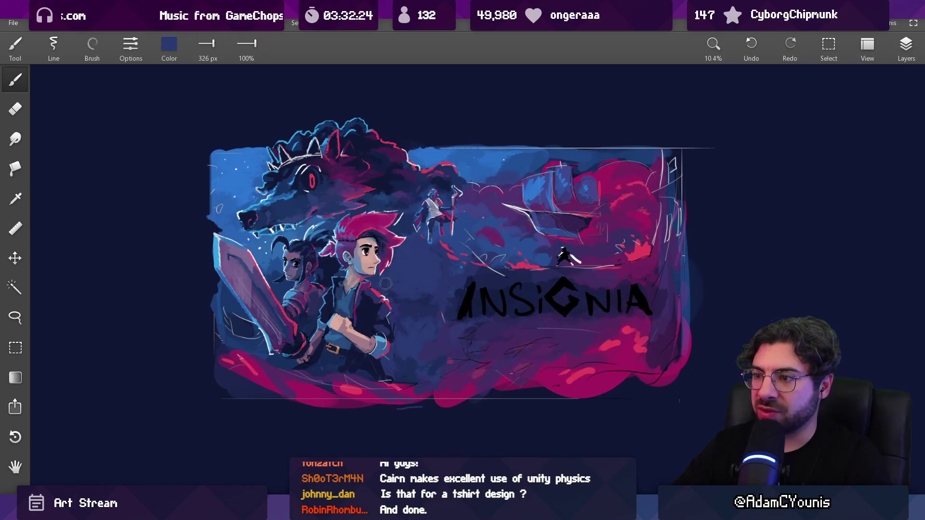
{"action": "left_click", "coordinate": [438, 275], "text": "alt"}
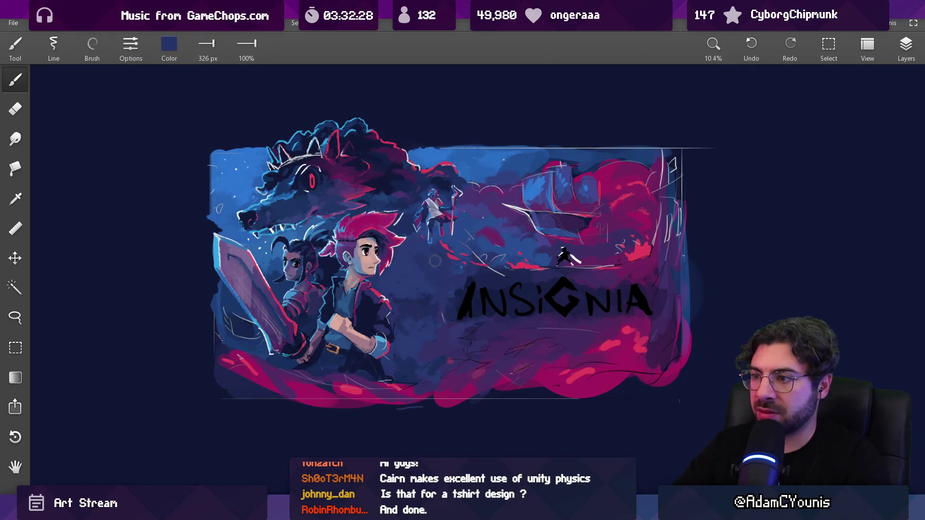
{"action": "scroll", "coordinate": [436, 282], "scroll_direction": "down", "scroll_amount": 3}
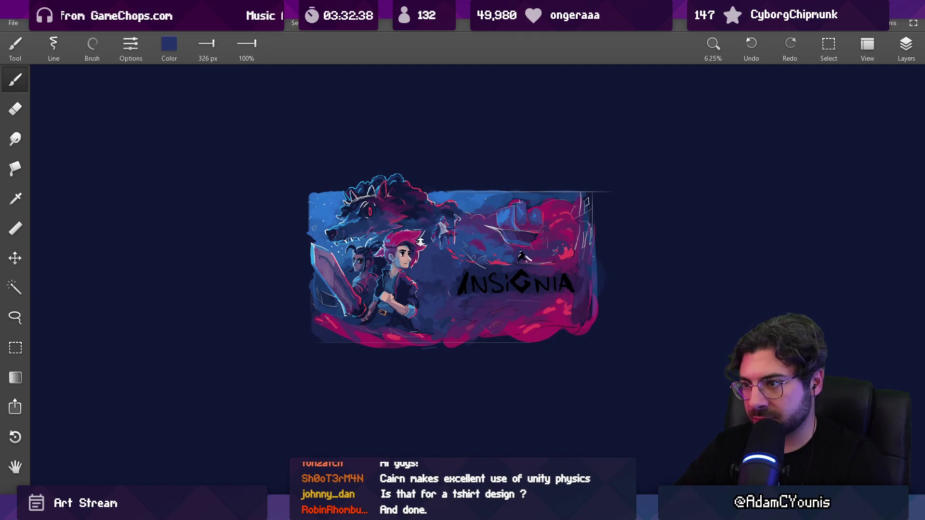
{"action": "scroll", "coordinate": [420, 242], "scroll_direction": "up", "scroll_amount": 3}
{"action": "left_click_drag", "start_coordinate": [417, 231], "coordinate": [412, 216]}
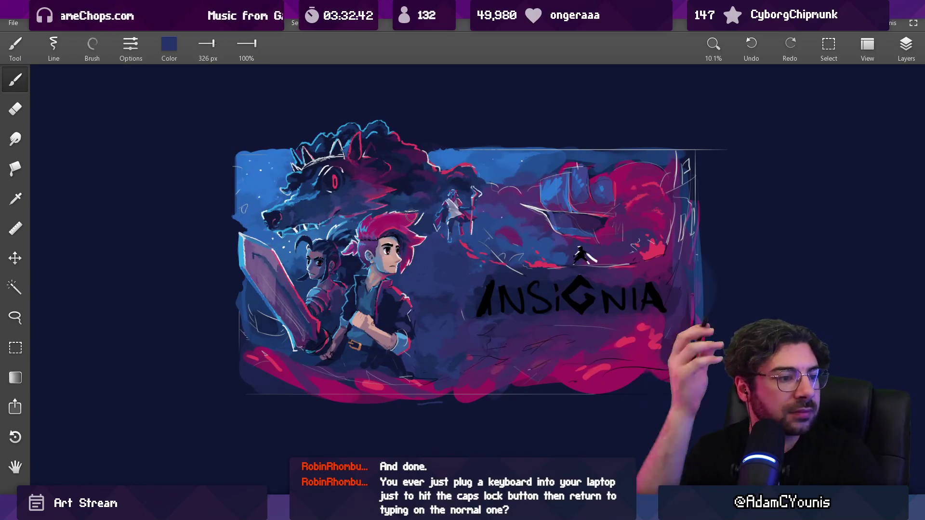
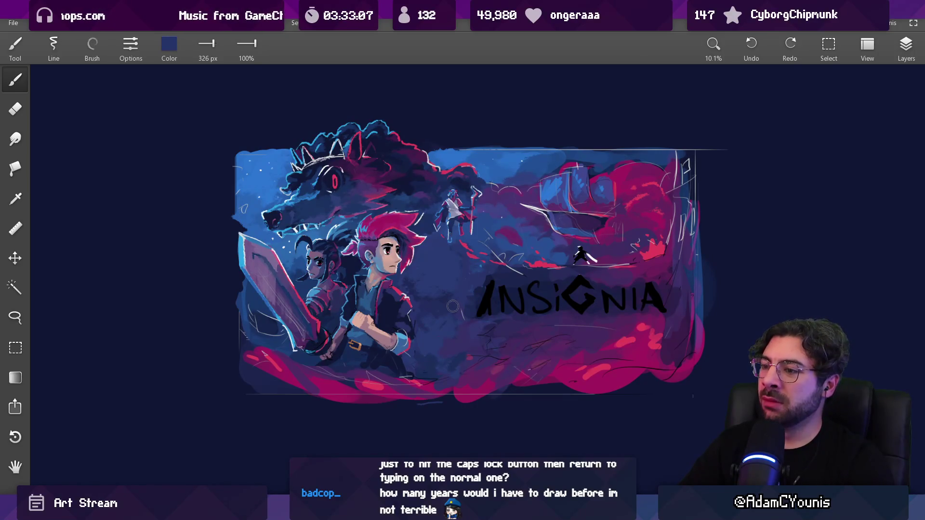
Step: Zoom in on the Insignia painting, then switch to Chrome's new tab page
{"action": "left_click_drag", "start_coordinate": [452, 306], "coordinate": [431, 273]}
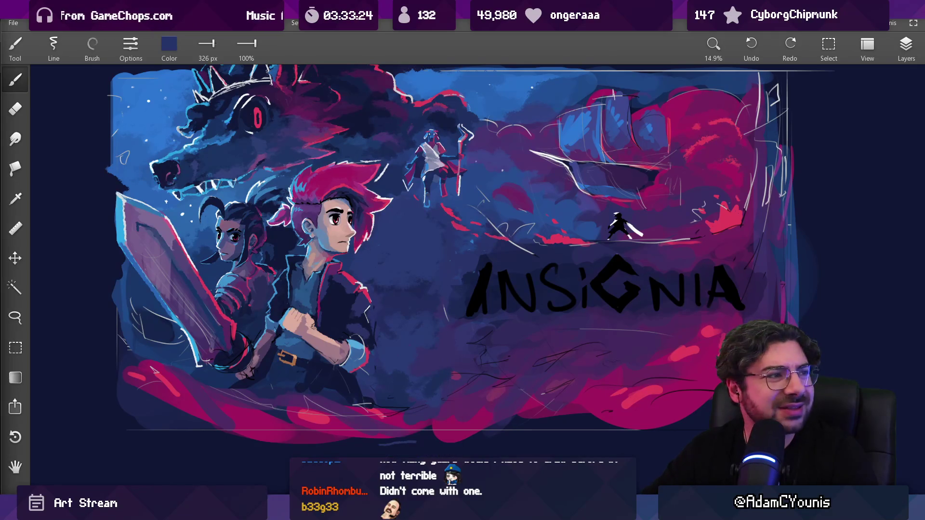
{"action": "key", "text": "alt+Tab"}
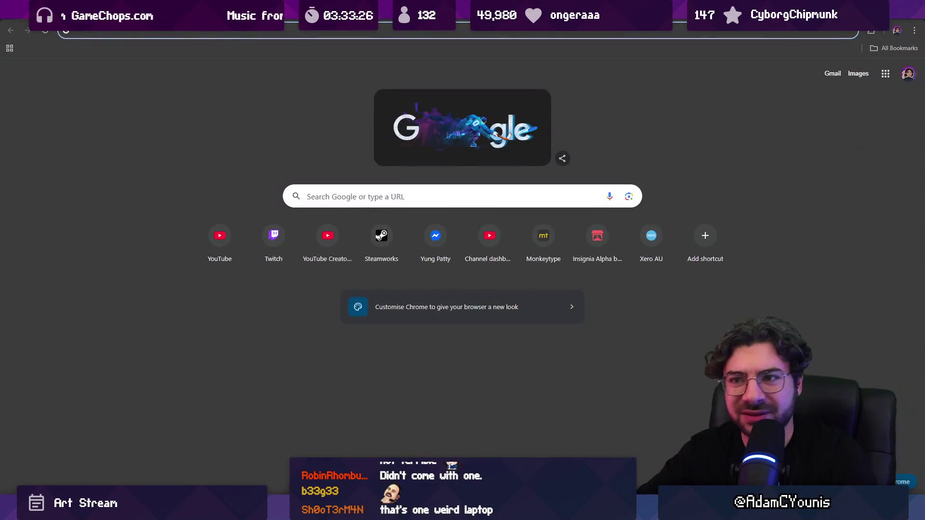
Step: Search Google for 'laptop keyboard no caps lock' and show the image results
{"action": "type", "text": "laptop keyboard no"}
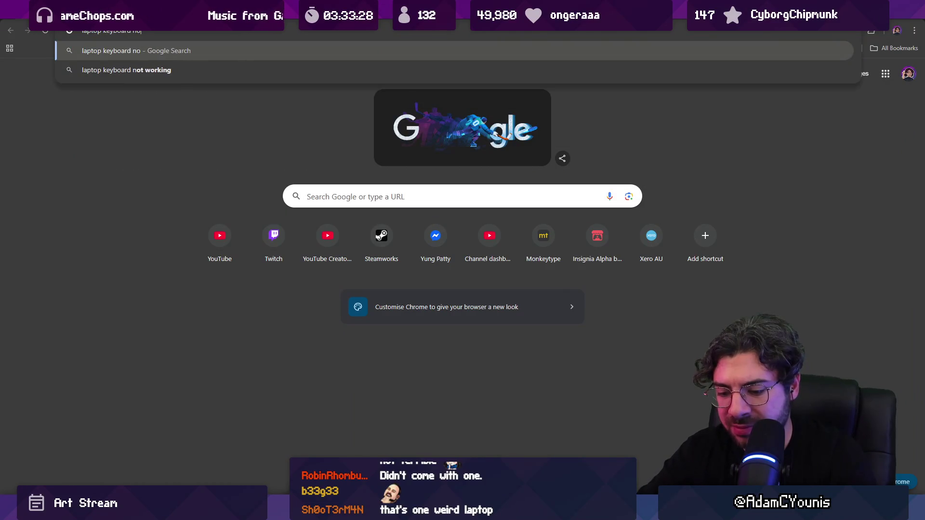
{"action": "type", "text": " caps lock"}
{"action": "key", "text": "Return"}
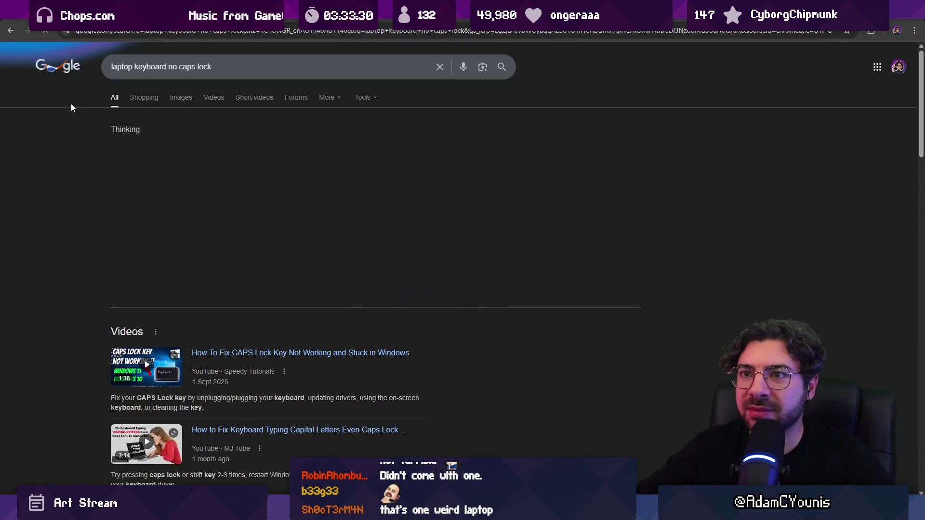
{"action": "left_click", "coordinate": [174, 101]}
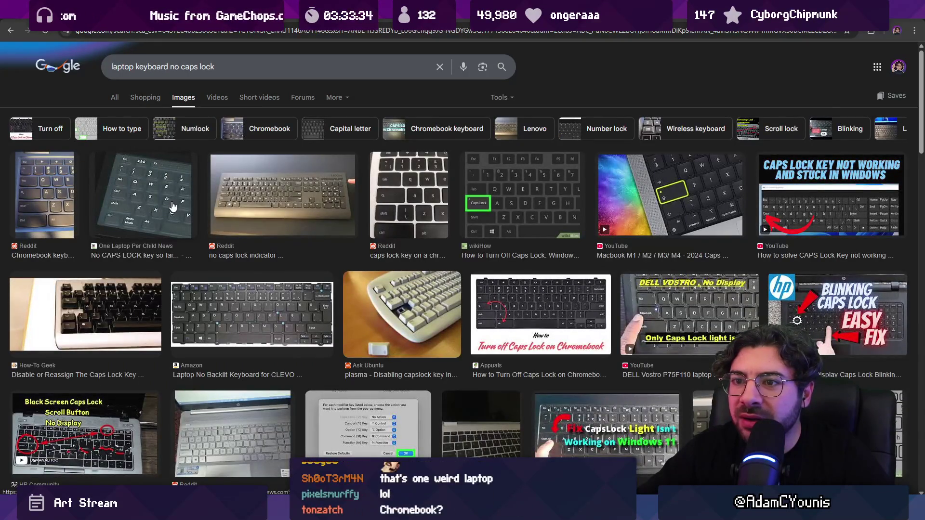
Step: Page through image previews (wikiHow, How-To Geek, Amazon CLEVO, Dell, HP), then return to the painting
{"action": "left_click", "coordinate": [63, 197]}
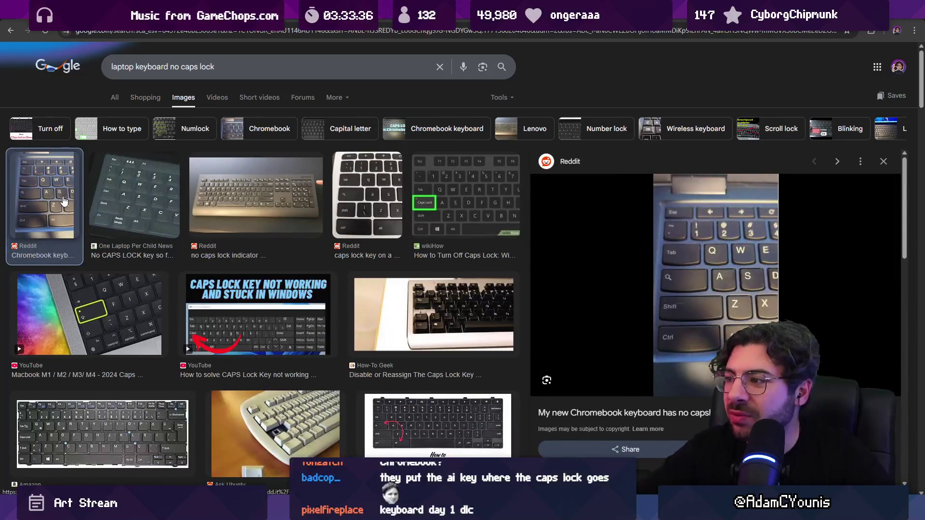
{"action": "key", "text": "Right"}
{"action": "key", "text": "Right"}
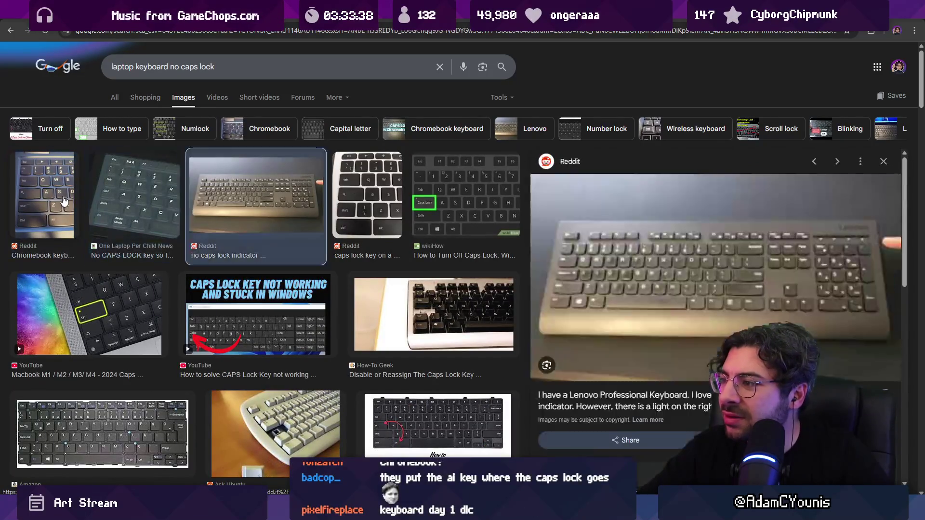
{"action": "key", "text": "Right"}
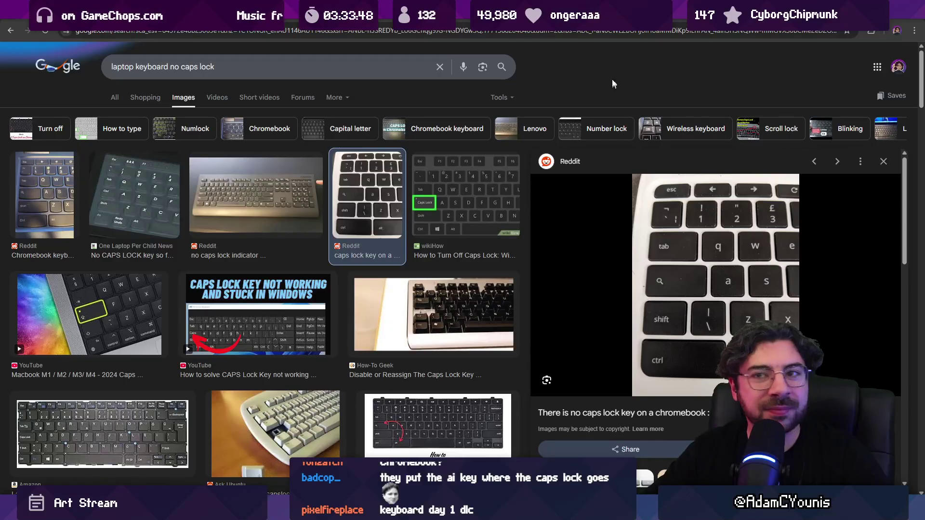
{"action": "key", "text": "Right"}
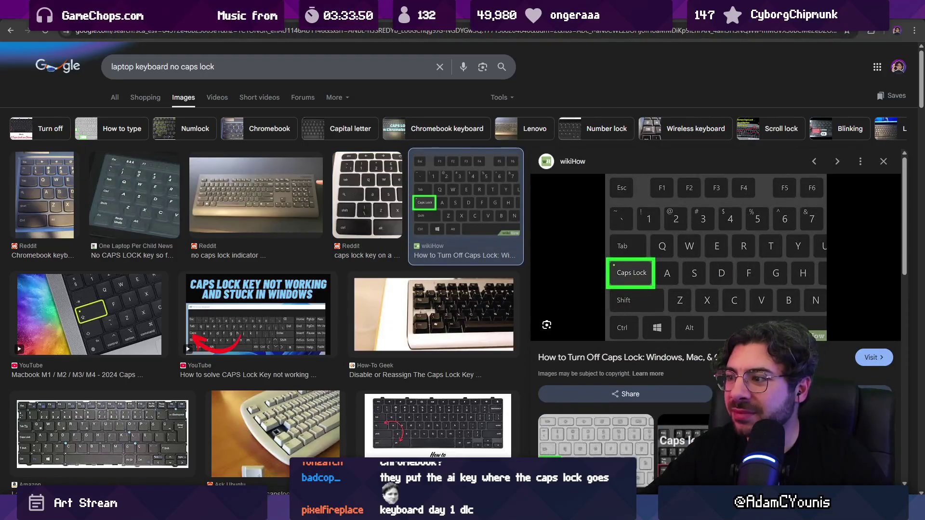
{"action": "key", "text": "Right"}
{"action": "key", "text": "Right"}
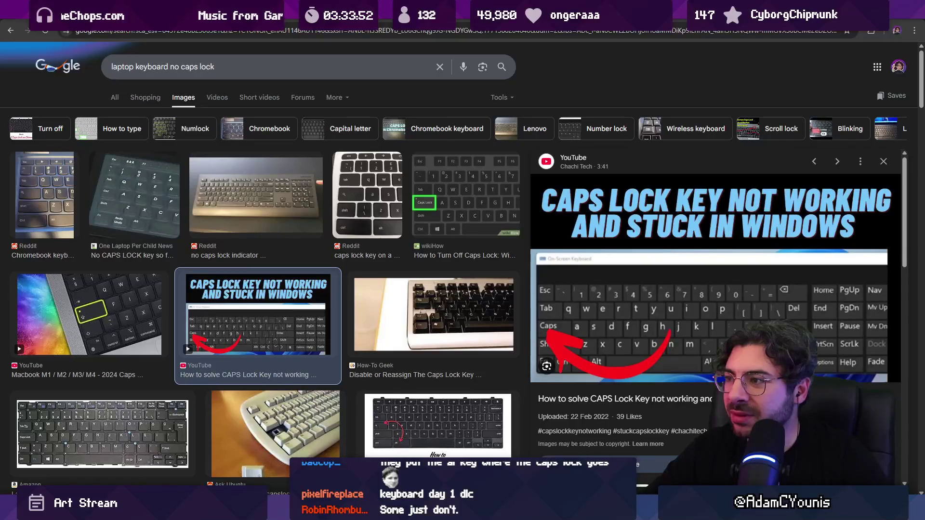
{"action": "key", "text": "Right"}
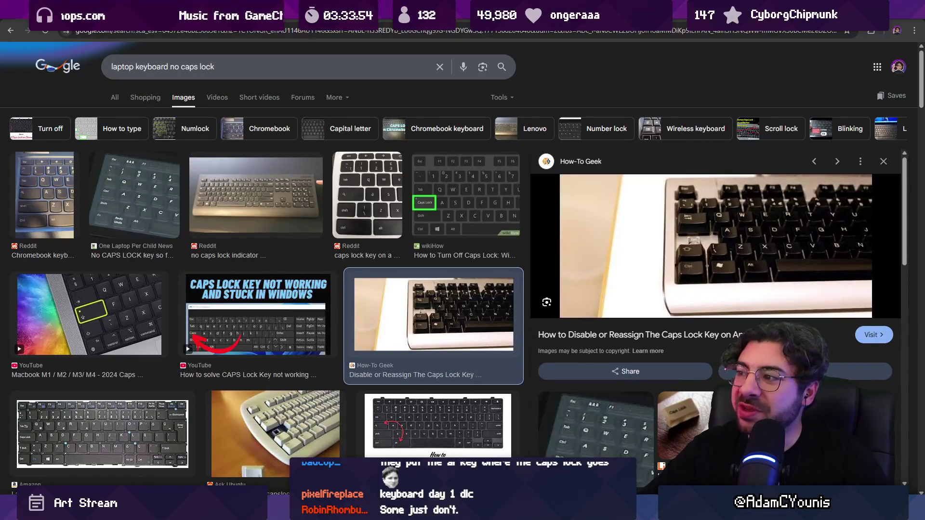
{"action": "key", "text": "Right"}
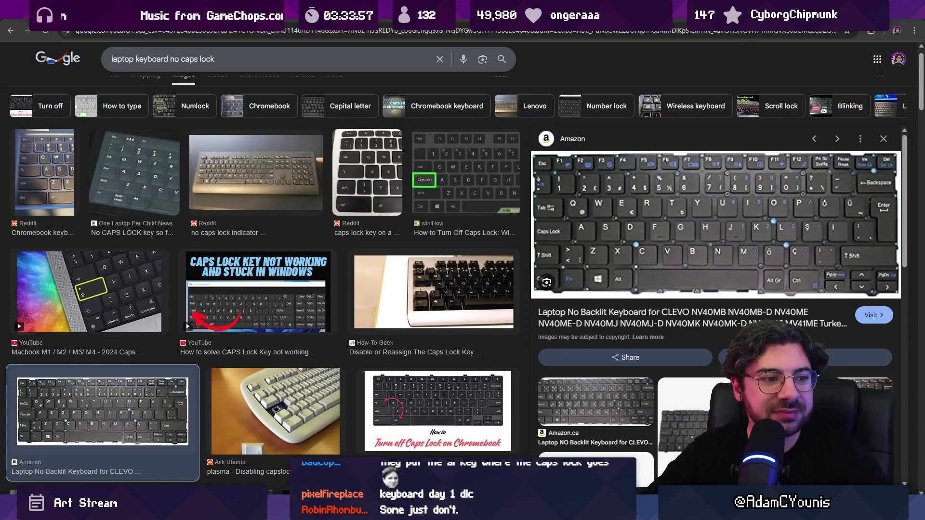
{"action": "key", "text": "Right"}
{"action": "key", "text": "Right"}
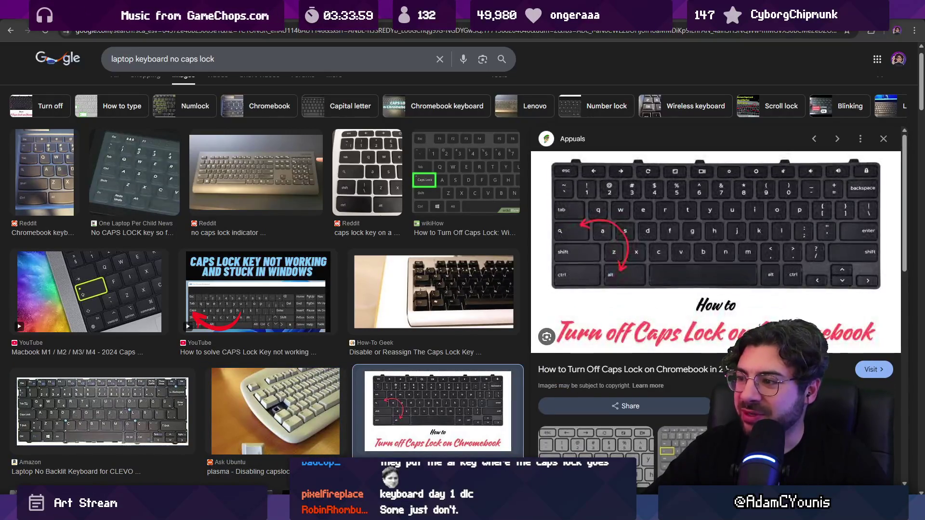
{"action": "key", "text": "Right"}
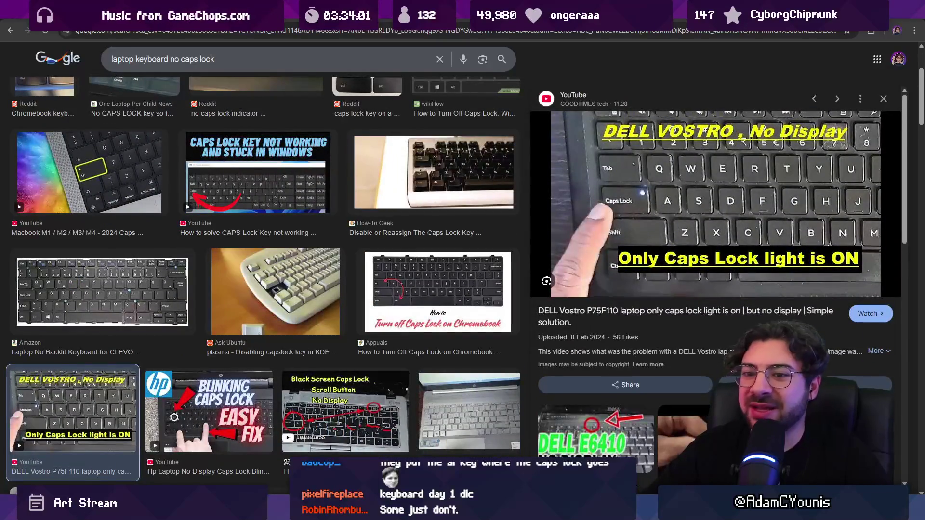
{"action": "key", "text": "Right"}
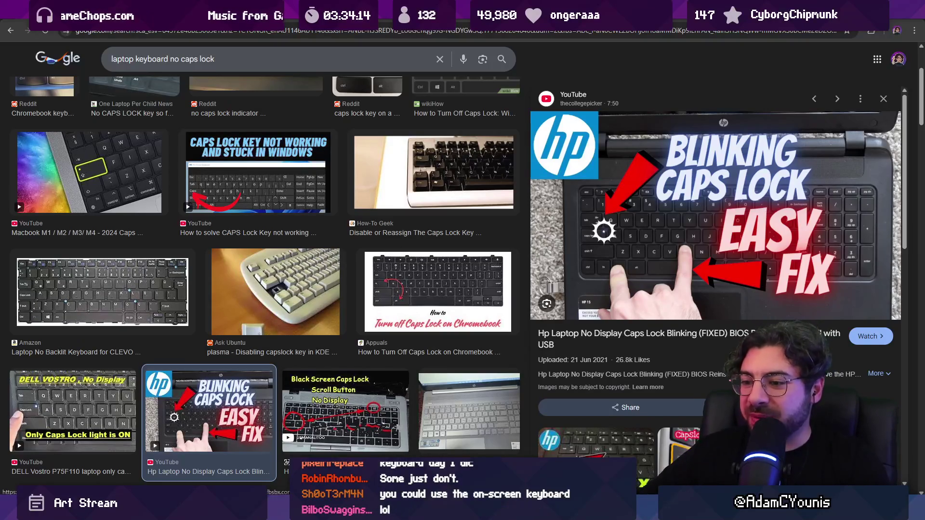
{"action": "key", "text": "alt+Tab"}
{"action": "key", "text": "alt+Tab"}
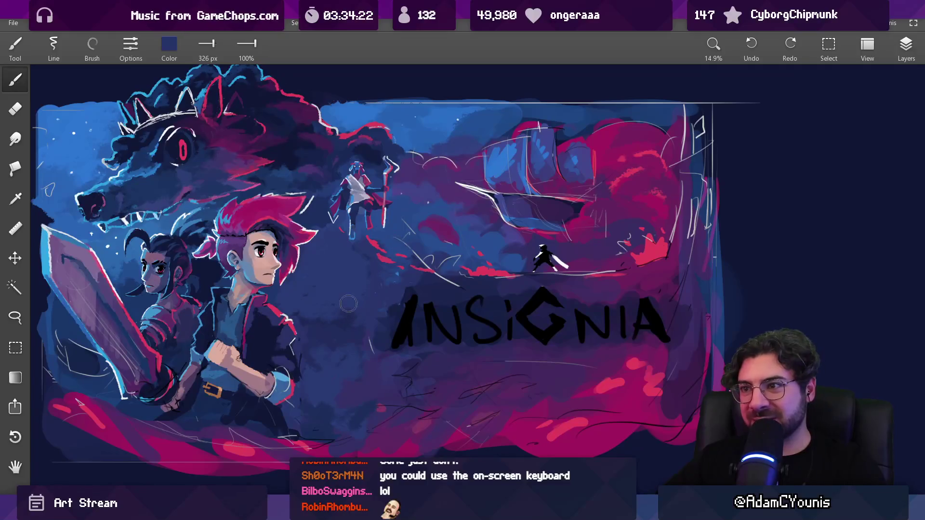
{"action": "left_click_drag", "start_coordinate": [348, 304], "coordinate": [346, 318]}
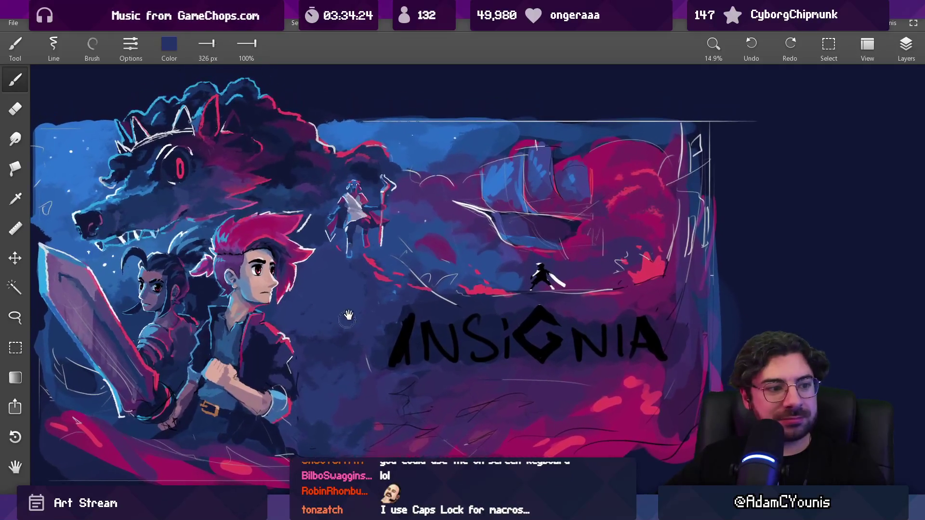
{"action": "mouse_move", "coordinate": [372, 289]}
{"action": "left_mouse_down"}
{"action": "mouse_move", "coordinate": [359, 251]}
{"action": "mouse_move", "coordinate": [381, 213]}
{"action": "mouse_move", "coordinate": [453, 191]}
{"action": "mouse_move", "coordinate": [454, 255]}
{"action": "left_mouse_up"}
{"action": "key", "text": "l"}
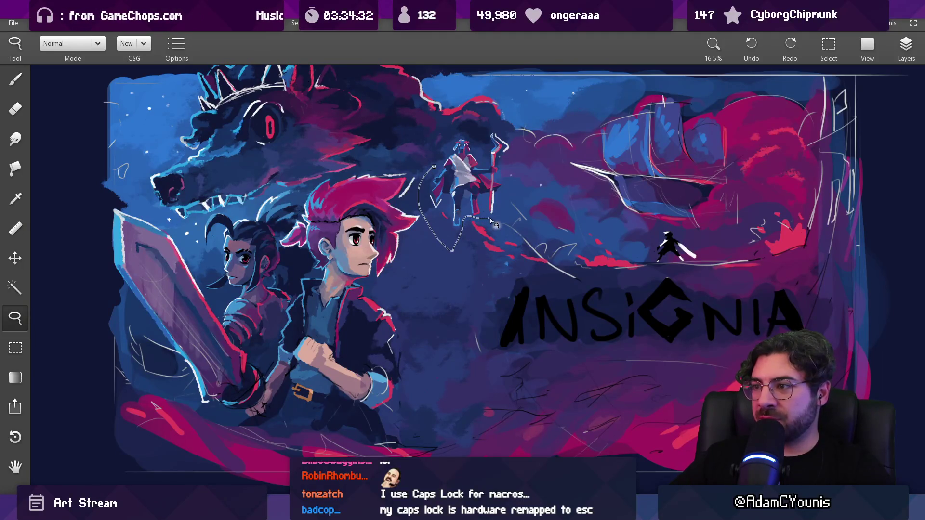
{"action": "left_click_drag", "start_coordinate": [476, 140], "coordinate": [461, 207]}
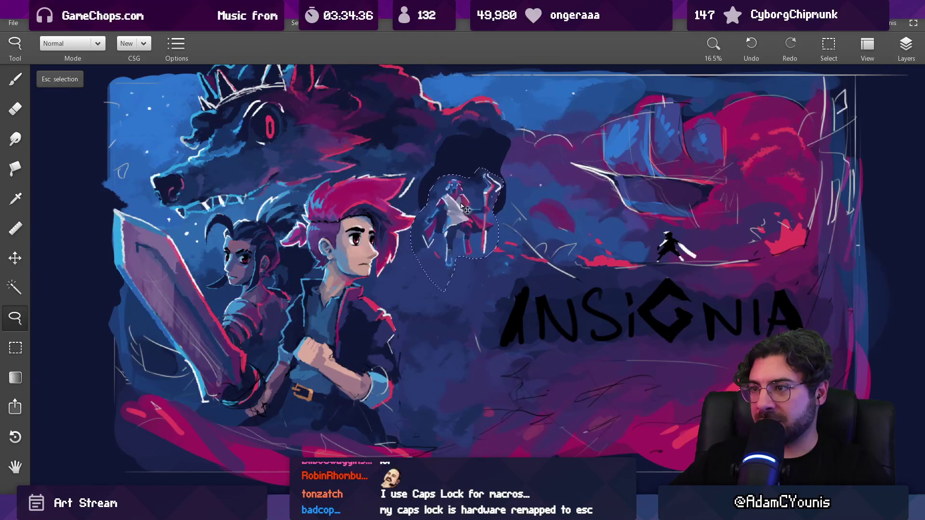
{"action": "key", "text": "ctrl+z"}
{"action": "scroll", "coordinate": [467, 199], "scroll_direction": "down", "scroll_amount": 5}
{"action": "key", "text": "Escape"}
{"action": "key", "text": "b"}
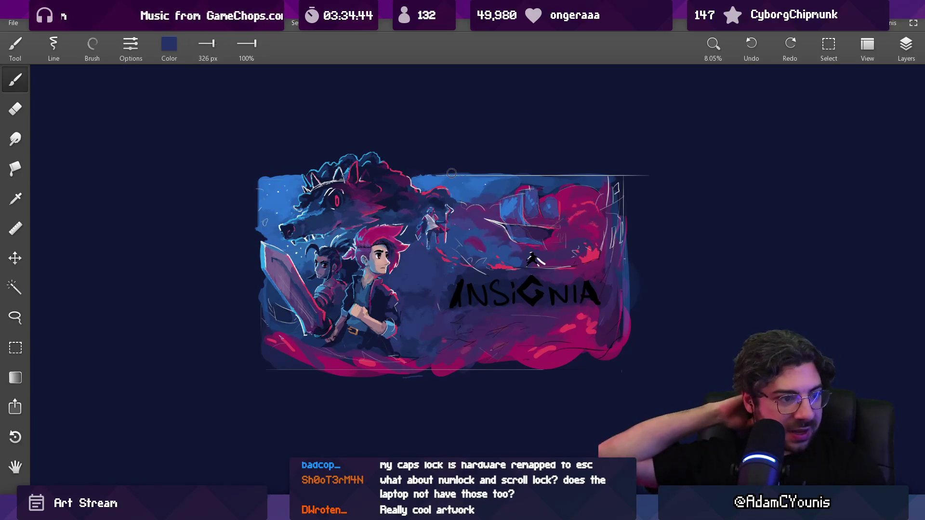
{"action": "left_click_drag", "start_coordinate": [441, 216], "coordinate": [401, 252]}
{"action": "scroll", "coordinate": [400, 252], "scroll_direction": "up", "scroll_amount": 5}
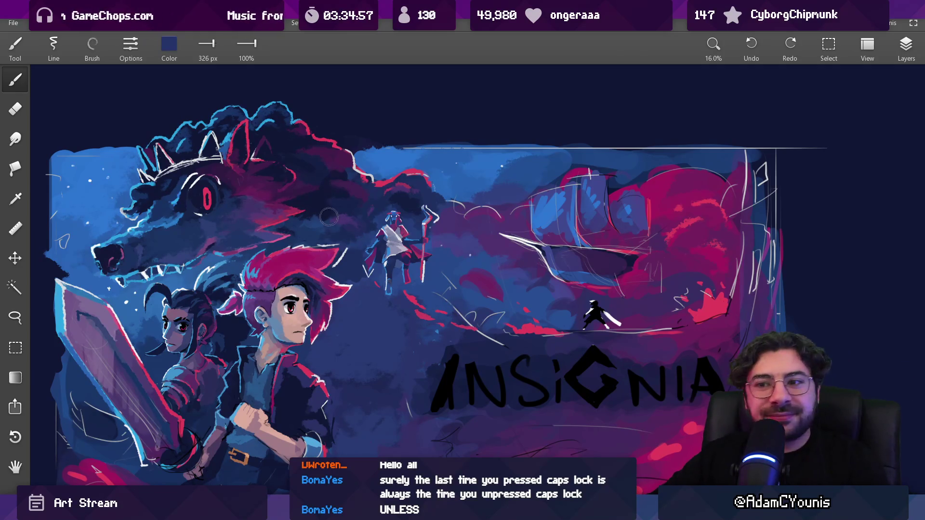
{"action": "scroll", "coordinate": [330, 218], "scroll_direction": "down", "scroll_amount": 3}
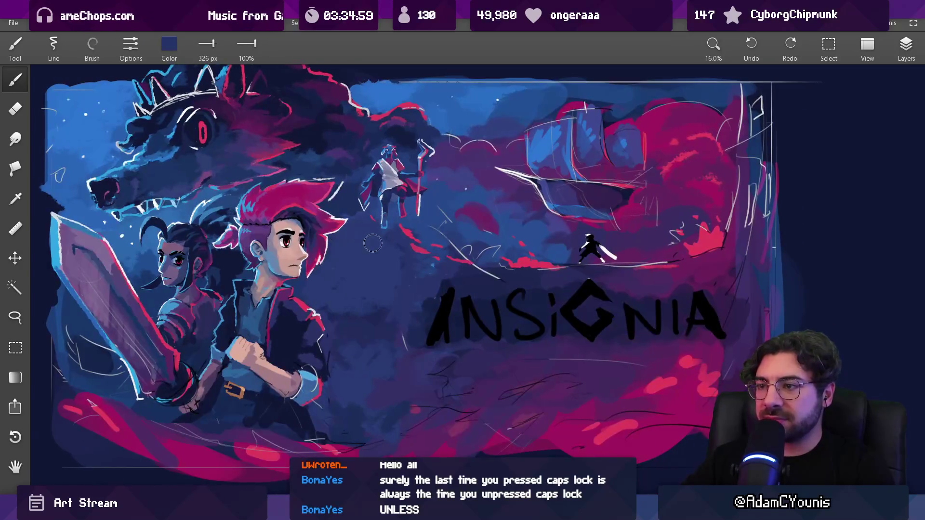
{"action": "mouse_move", "coordinate": [376, 274]}
{"action": "left_mouse_down"}
{"action": "mouse_move", "coordinate": [359, 325]}
{"action": "mouse_move", "coordinate": [375, 271]}
{"action": "mouse_move", "coordinate": [369, 253]}
{"action": "left_mouse_up"}
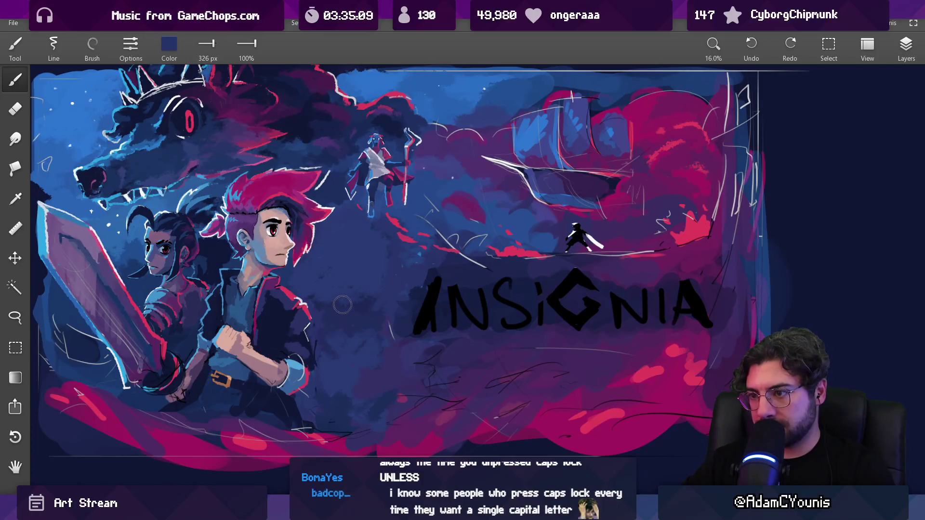
{"action": "left_click_drag", "start_coordinate": [344, 301], "coordinate": [327, 293]}
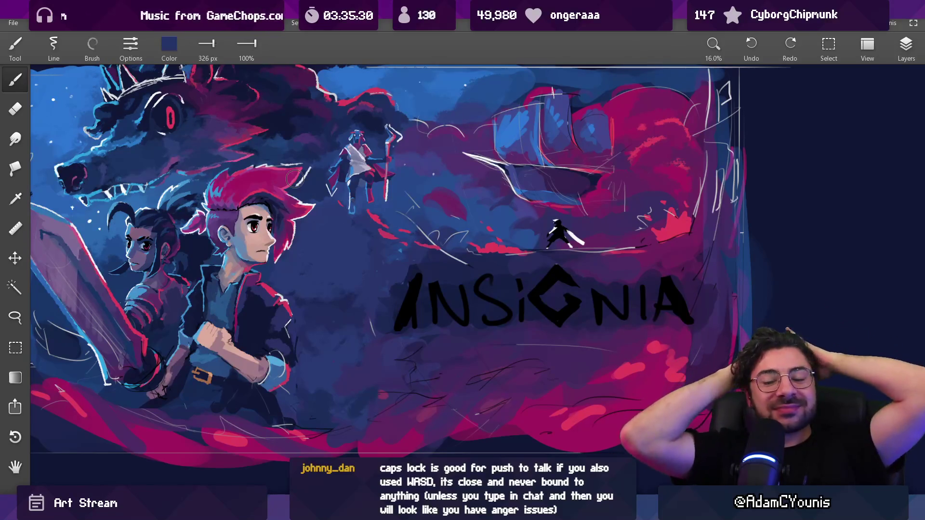
{"action": "mouse_move", "coordinate": [318, 241]}
{"action": "left_mouse_down"}
{"action": "mouse_move", "coordinate": [332, 288]}
{"action": "mouse_move", "coordinate": [319, 295]}
{"action": "left_mouse_up"}
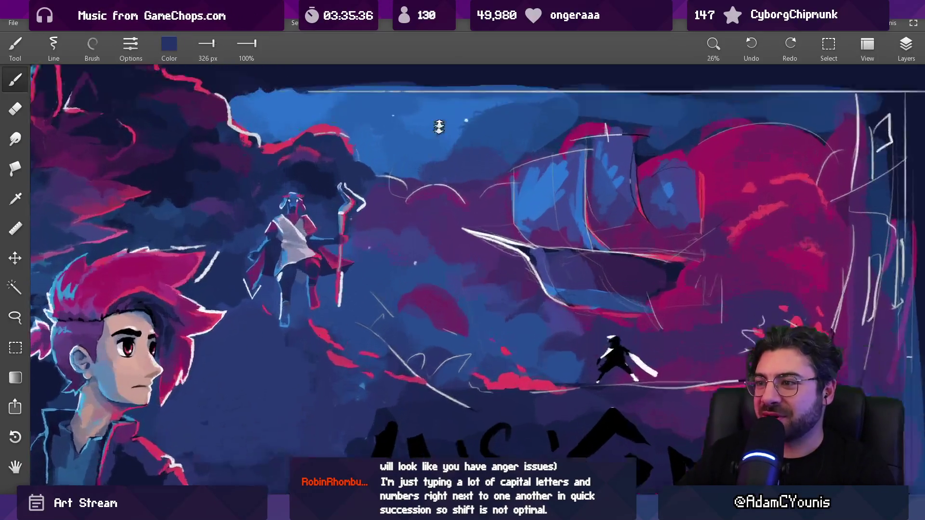
{"action": "scroll", "coordinate": [448, 192], "scroll_direction": "up", "scroll_amount": 5}
{"action": "left_click", "coordinate": [422, 209], "text": "alt"}
Step: Sample white from an existing stroke and shrink the brush to 88 px
{"action": "mouse_move", "coordinate": [409, 215]}
{"action": "left_mouse_down"}
{"action": "mouse_move", "coordinate": [412, 193]}
{"action": "mouse_move", "coordinate": [378, 233]}
{"action": "left_mouse_up"}
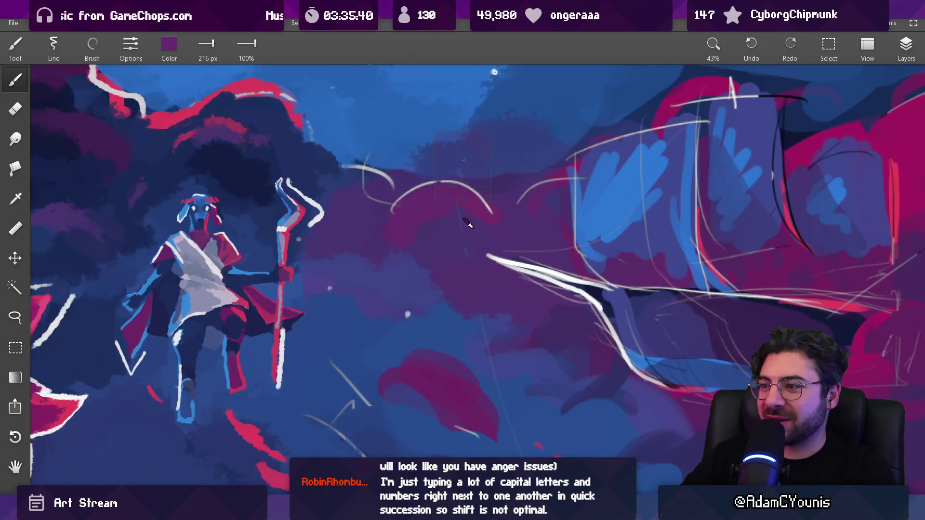
{"action": "mouse_move", "coordinate": [501, 214]}
{"action": "left_mouse_down"}
{"action": "mouse_move", "coordinate": [414, 200]}
{"action": "mouse_move", "coordinate": [327, 135]}
{"action": "mouse_move", "coordinate": [234, 143]}
{"action": "left_mouse_up"}
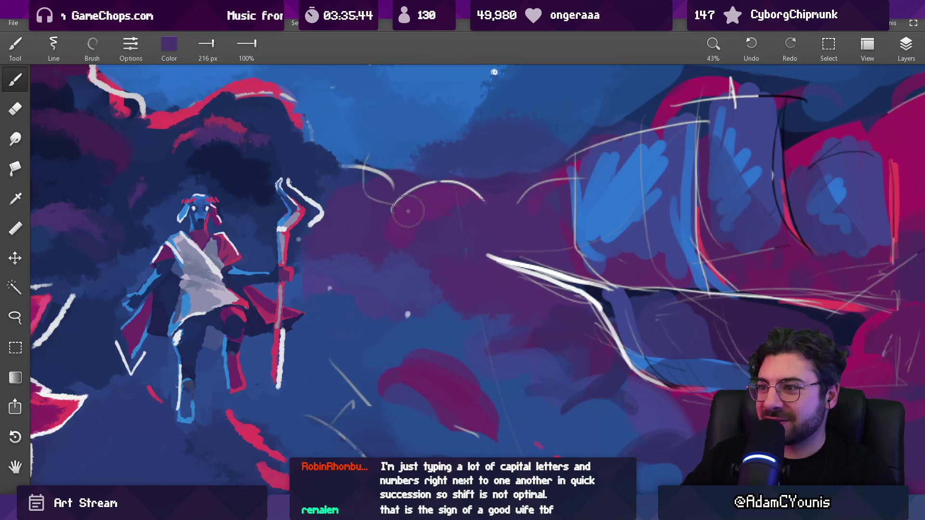
{"action": "mouse_move", "coordinate": [439, 209]}
{"action": "left_mouse_down"}
{"action": "mouse_move", "coordinate": [409, 164]}
{"action": "mouse_move", "coordinate": [361, 190]}
{"action": "mouse_move", "coordinate": [429, 174]}
{"action": "mouse_move", "coordinate": [503, 266]}
{"action": "mouse_move", "coordinate": [501, 250]}
{"action": "left_mouse_up"}
{"action": "key", "text": "bracketleft"}
{"action": "key", "text": "bracketleft"}
{"action": "key", "text": "bracketleft"}
Step: Draw a white sky arc, redo it thinner at 49 px, and zoom to fit
{"action": "left_click_drag", "start_coordinate": [393, 207], "coordinate": [472, 195]}
{"action": "key", "text": "ctrl+z"}
{"action": "key", "text": "bracketleft"}
{"action": "key", "text": "bracketleft"}
{"action": "left_click_drag", "start_coordinate": [392, 208], "coordinate": [442, 178]}
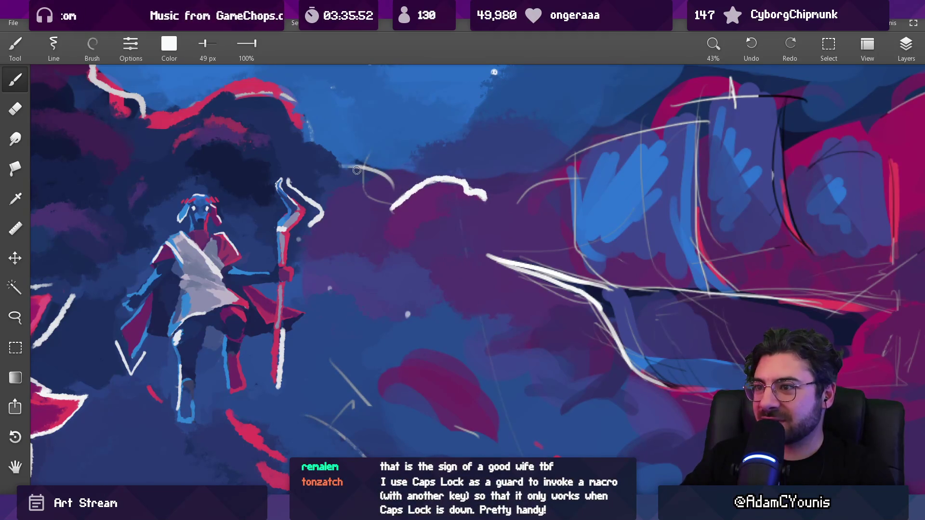
{"action": "key", "text": "ctrl+0"}
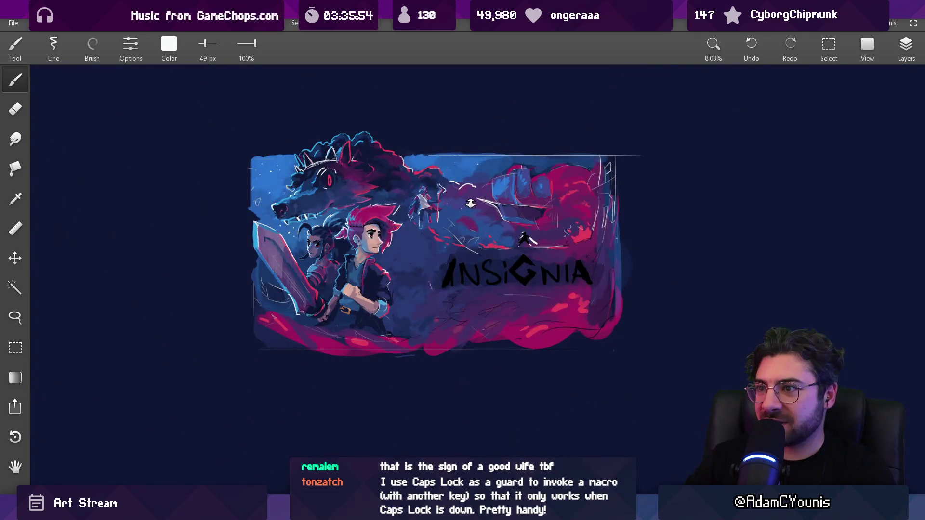
Step: Add a short red stroke at 69 px and extend the white arc, then undo the extension
{"action": "scroll", "coordinate": [470, 203], "scroll_direction": "up", "scroll_amount": 5}
{"action": "left_click", "coordinate": [535, 371], "text": "alt"}
{"action": "key", "text": "bracketright"}
{"action": "key", "text": "bracketright"}
{"action": "left_click_drag", "start_coordinate": [466, 179], "coordinate": [484, 184]}
{"action": "left_click", "coordinate": [441, 187], "text": "alt"}
{"action": "left_click", "coordinate": [453, 182], "text": "alt"}
{"action": "left_click_drag", "start_coordinate": [451, 185], "coordinate": [435, 195]}
{"action": "left_click", "coordinate": [431, 203], "text": "alt"}
{"action": "key", "text": "Tab"}
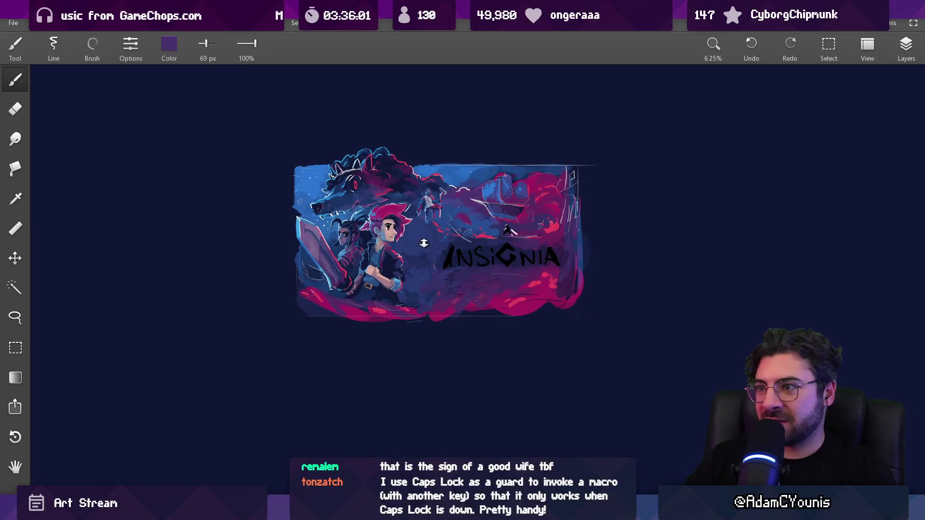
{"action": "key", "text": "ctrl+z"}
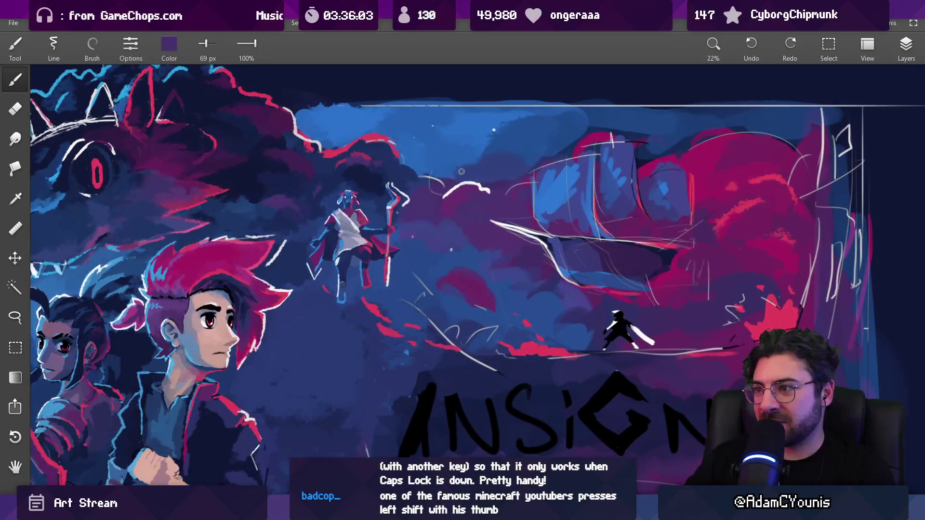
Step: Paint blue, then dark blue cloud colour over the white arc
{"action": "scroll", "coordinate": [462, 171], "scroll_direction": "up", "scroll_amount": 5}
{"action": "left_click", "coordinate": [400, 118], "text": "alt"}
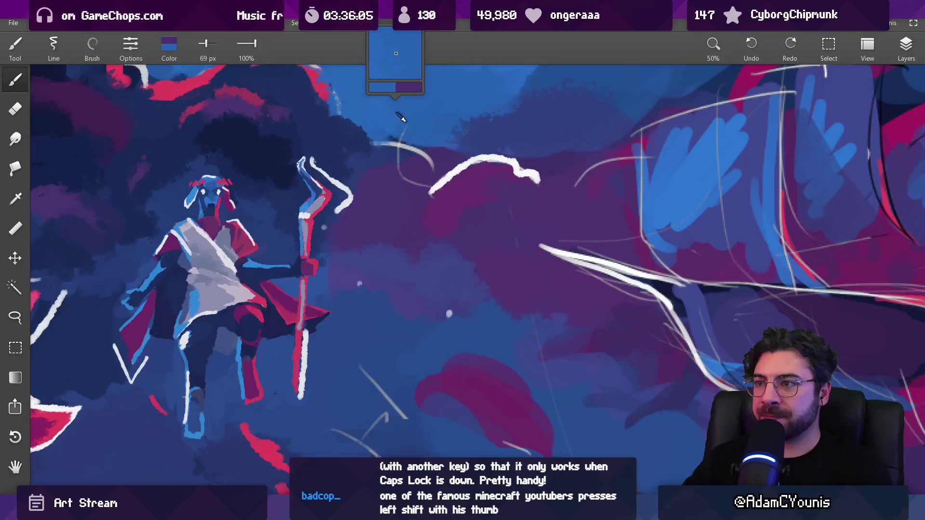
{"action": "key", "text": "bracketright"}
{"action": "mouse_move", "coordinate": [431, 192]}
{"action": "left_mouse_down"}
{"action": "mouse_move", "coordinate": [477, 169]}
{"action": "mouse_move", "coordinate": [511, 166]}
{"action": "mouse_move", "coordinate": [539, 184]}
{"action": "left_mouse_up"}
{"action": "left_click", "coordinate": [504, 185], "text": "alt"}
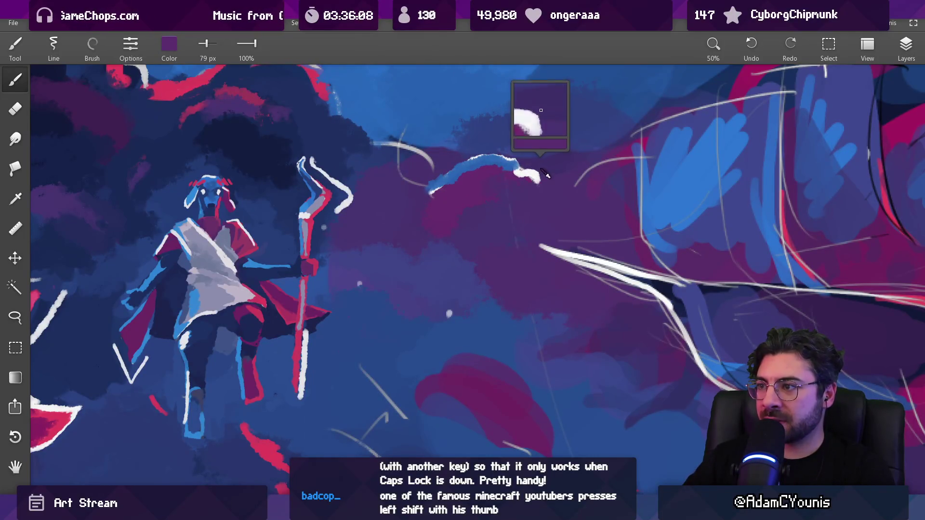
{"action": "left_click", "coordinate": [482, 186], "text": "alt"}
{"action": "left_click", "coordinate": [404, 203], "text": "alt"}
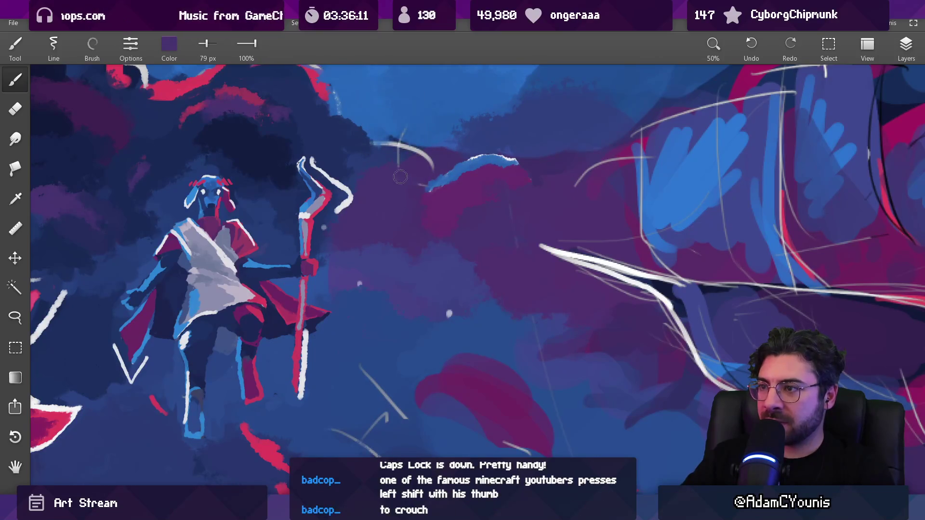
{"action": "left_click", "coordinate": [381, 144], "text": "alt"}
{"action": "mouse_move", "coordinate": [432, 167]}
{"action": "left_mouse_down"}
{"action": "mouse_move", "coordinate": [384, 140]}
{"action": "mouse_move", "coordinate": [388, 151]}
{"action": "left_mouse_up"}
Step: Move to the sky above the figure and brush in sampled cloud reds, purples and blues
{"action": "left_click_drag", "start_coordinate": [401, 189], "coordinate": [496, 263]}
{"action": "left_click", "coordinate": [501, 267], "text": "alt"}
{"action": "left_click", "coordinate": [487, 271], "text": "alt"}
{"action": "left_click", "coordinate": [530, 275], "text": "alt"}
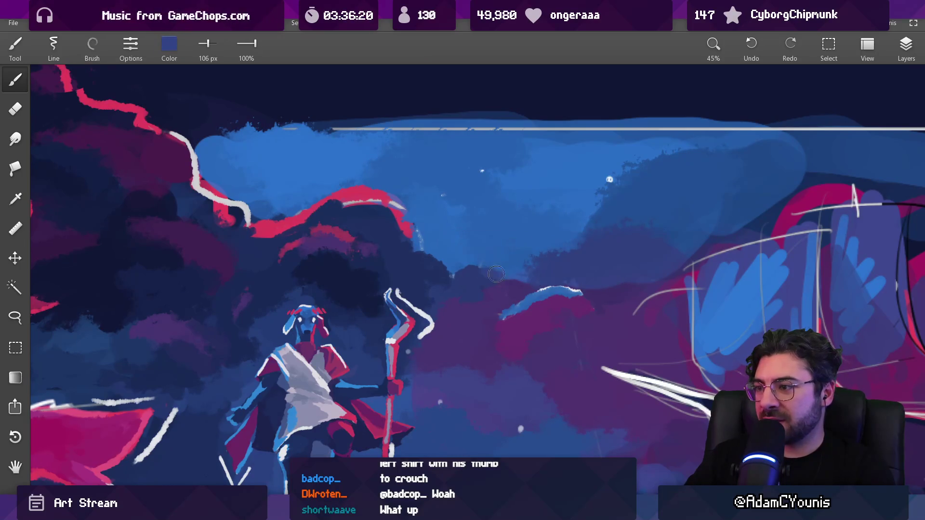
{"action": "left_click", "coordinate": [390, 204], "text": "alt"}
{"action": "left_click", "coordinate": [393, 201], "text": "alt"}
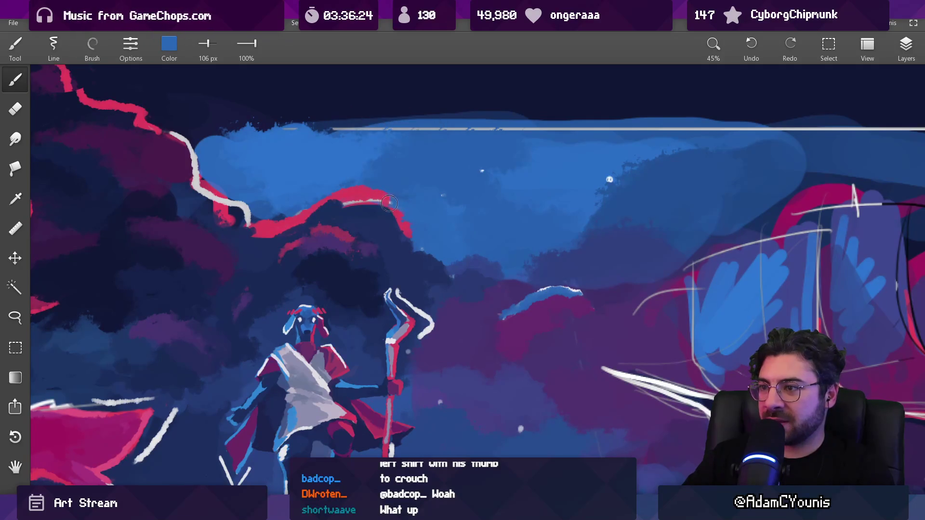
{"action": "left_click", "coordinate": [373, 193], "text": "alt"}
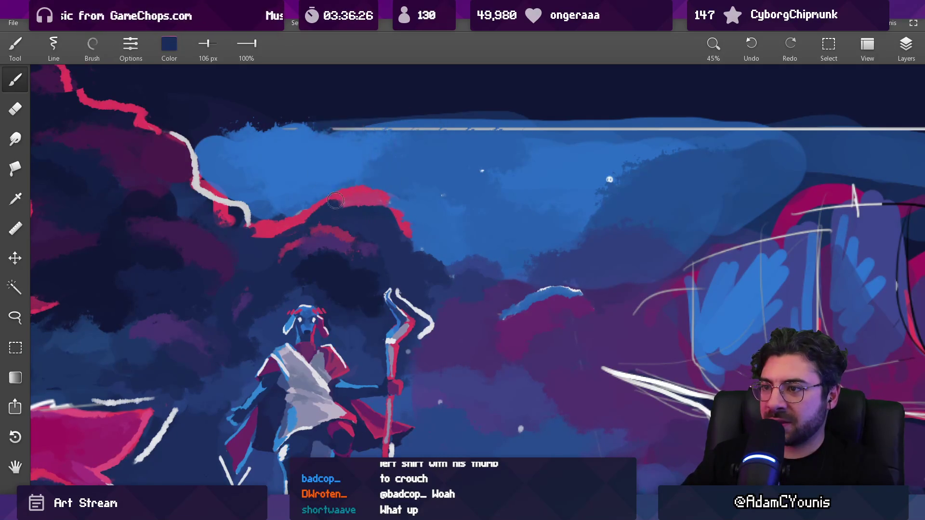
{"action": "left_click", "coordinate": [373, 200], "text": "alt"}
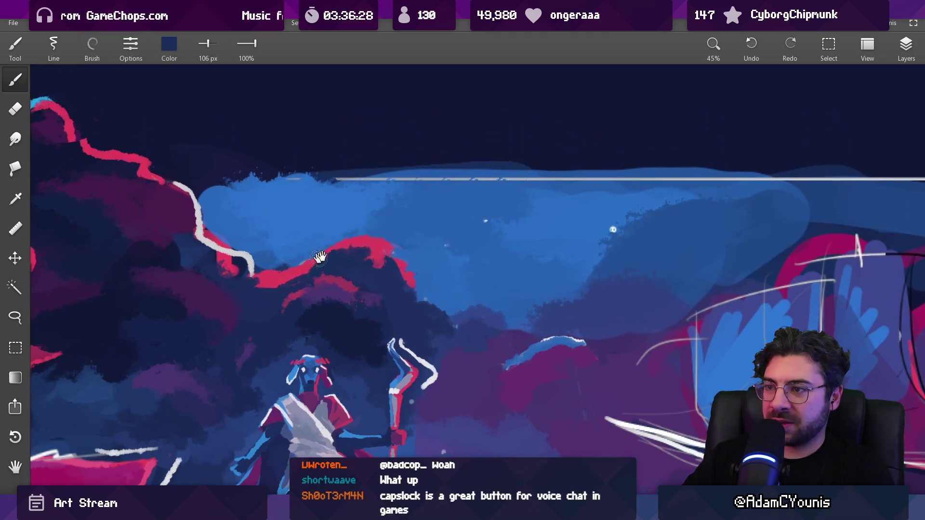
{"action": "left_click_drag", "start_coordinate": [373, 202], "coordinate": [377, 252]}
{"action": "left_click", "coordinate": [377, 251], "text": "alt"}
{"action": "left_click", "coordinate": [388, 242], "text": "alt"}
{"action": "scroll", "coordinate": [420, 220], "scroll_direction": "down", "scroll_amount": 4}
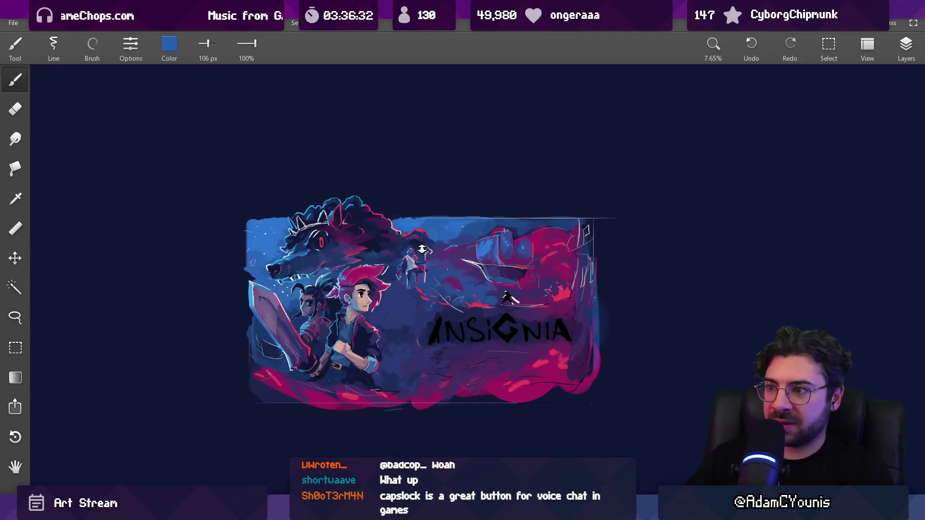
{"action": "scroll", "coordinate": [401, 224], "scroll_direction": "up", "scroll_amount": 4}
{"action": "left_click", "coordinate": [416, 238], "text": "alt"}
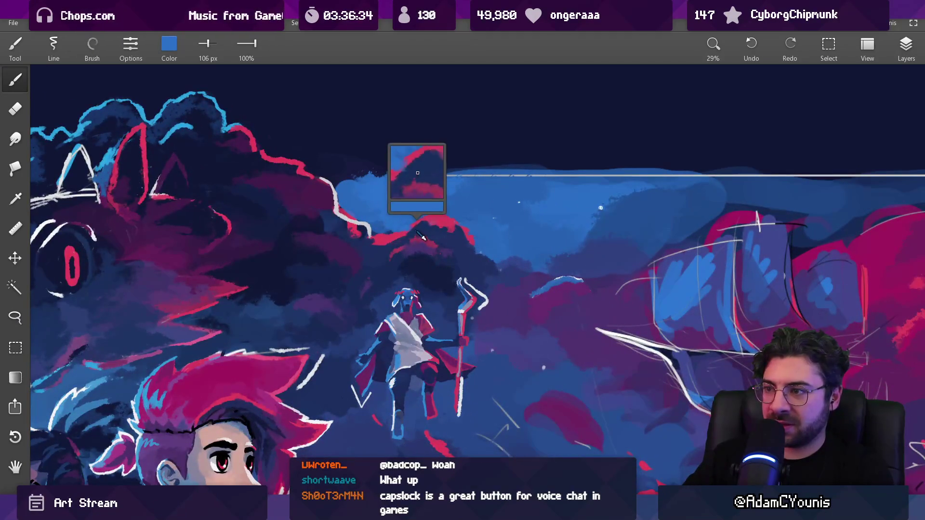
{"action": "mouse_move", "coordinate": [424, 246]}
{"action": "left_mouse_down"}
{"action": "mouse_move", "coordinate": [402, 224]}
{"action": "mouse_move", "coordinate": [411, 230]}
{"action": "mouse_move", "coordinate": [442, 221]}
{"action": "mouse_move", "coordinate": [410, 225]}
{"action": "left_mouse_up"}
{"action": "key", "text": "bracketleft"}
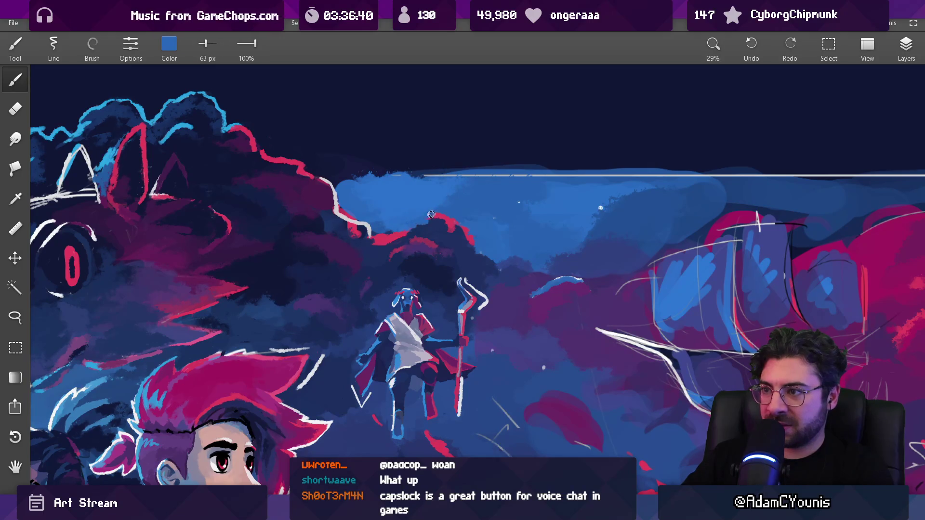
{"action": "key", "text": "bracketright"}
{"action": "key", "text": "bracketright"}
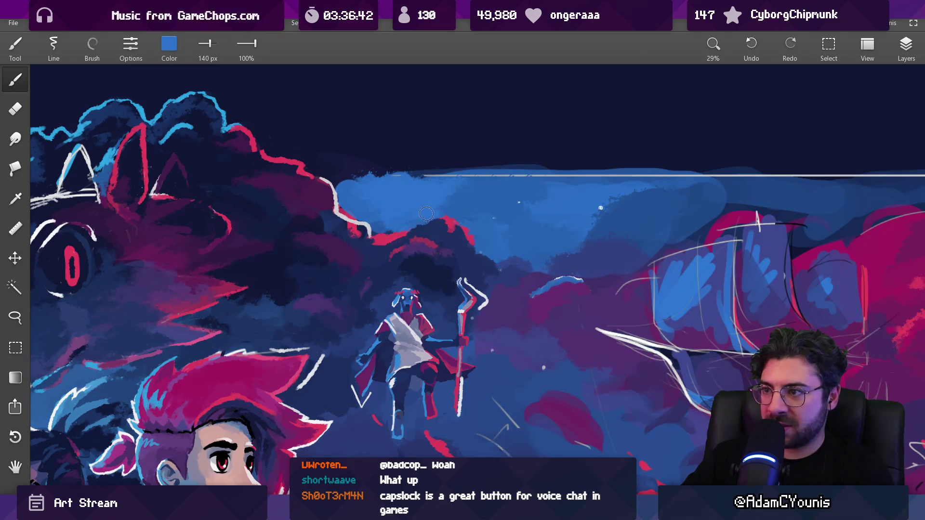
{"action": "scroll", "coordinate": [429, 206], "scroll_direction": "down", "scroll_amount": 5}
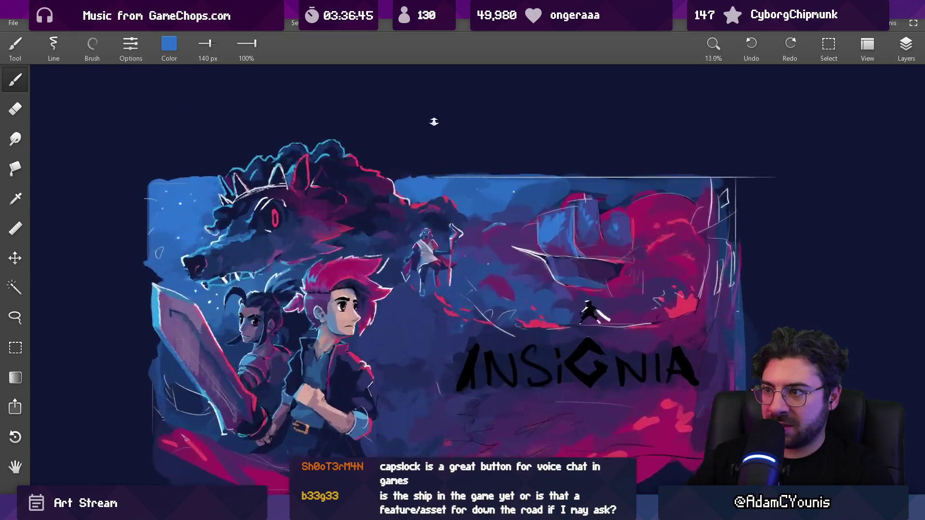
{"action": "scroll", "coordinate": [417, 210], "scroll_direction": "up", "scroll_amount": 5}
{"action": "left_click", "coordinate": [412, 206], "text": "alt"}
{"action": "key", "text": "bracketright"}
{"action": "scroll", "coordinate": [412, 205], "scroll_direction": "down", "scroll_amount": 8}
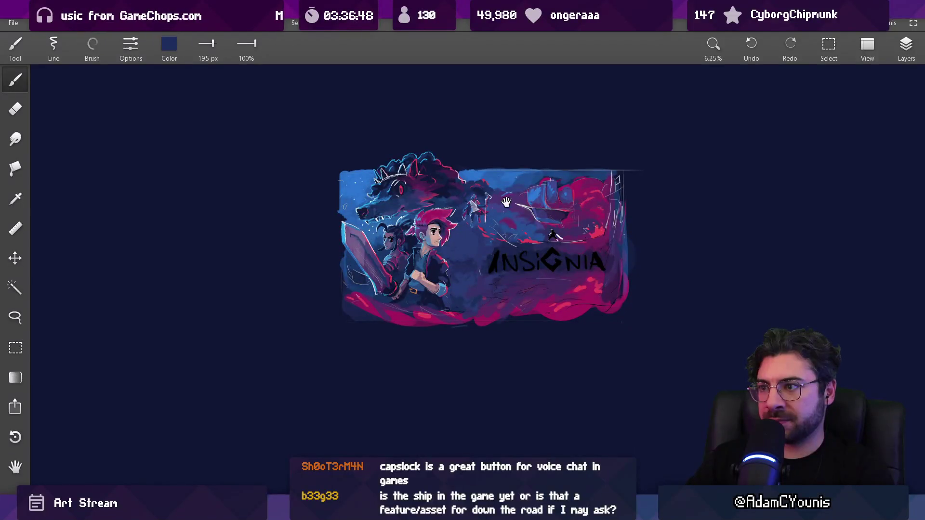
{"action": "scroll", "coordinate": [484, 214], "scroll_direction": "up", "scroll_amount": 3}
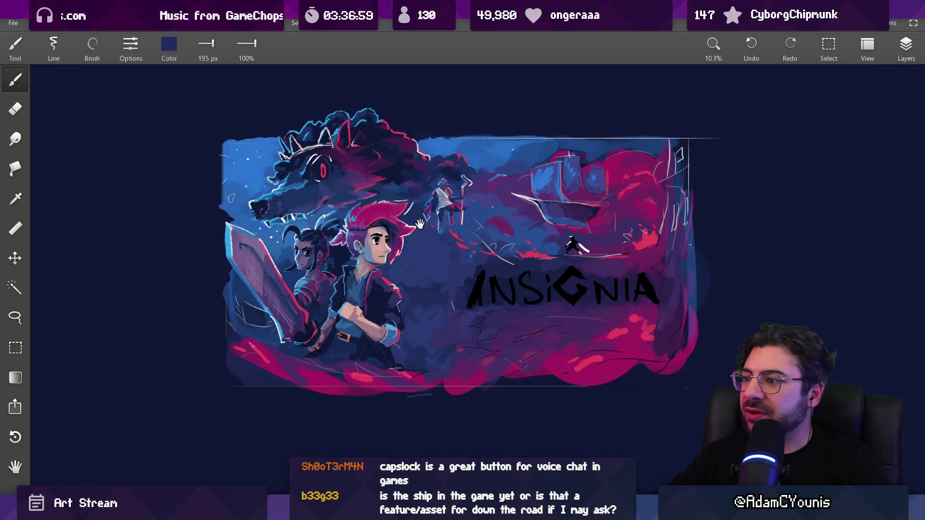
{"action": "left_click_drag", "start_coordinate": [418, 224], "coordinate": [359, 230]}
{"action": "mouse_move", "coordinate": [408, 281]}
{"action": "left_mouse_down"}
{"action": "mouse_move", "coordinate": [398, 252]}
{"action": "mouse_move", "coordinate": [424, 260]}
{"action": "mouse_move", "coordinate": [457, 300]}
{"action": "mouse_move", "coordinate": [480, 374]}
{"action": "left_mouse_up"}
{"action": "scroll", "coordinate": [416, 250], "scroll_direction": "up", "scroll_amount": 2}
Step: Lasso the wolf's head and nudge it slightly left and up
{"action": "scroll", "coordinate": [479, 374], "scroll_direction": "up", "scroll_amount": 2}
{"action": "left_click_drag", "start_coordinate": [296, 275], "coordinate": [287, 261]}
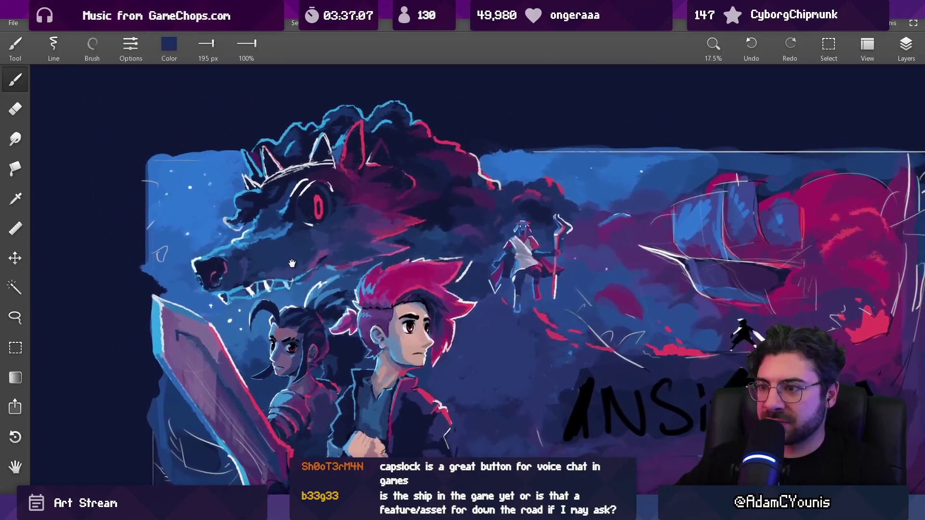
{"action": "key", "text": "l"}
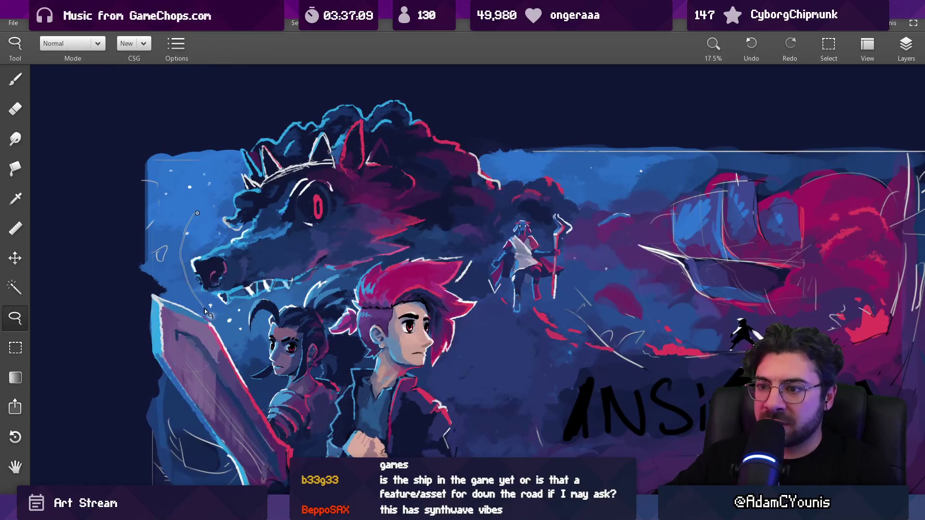
{"action": "left_click_drag", "start_coordinate": [213, 314], "coordinate": [187, 214]}
{"action": "mouse_move", "coordinate": [217, 310]}
{"action": "left_mouse_down"}
{"action": "mouse_move", "coordinate": [460, 251]}
{"action": "mouse_move", "coordinate": [501, 226]}
{"action": "mouse_move", "coordinate": [521, 179]}
{"action": "mouse_move", "coordinate": [418, 76]}
{"action": "mouse_move", "coordinate": [235, 130]}
{"action": "mouse_move", "coordinate": [222, 184]}
{"action": "left_mouse_up"}
{"action": "left_click_drag", "start_coordinate": [366, 214], "coordinate": [361, 217]}
{"action": "key", "text": "Escape"}
Step: Return to the brush and sample a mid blue from the wolf's jaw area
{"action": "key", "text": "b"}
{"action": "left_click", "coordinate": [248, 300], "text": "alt"}
{"action": "left_click", "coordinate": [299, 282], "text": "alt"}
{"action": "scroll", "coordinate": [319, 274], "scroll_direction": "down", "scroll_amount": 3}
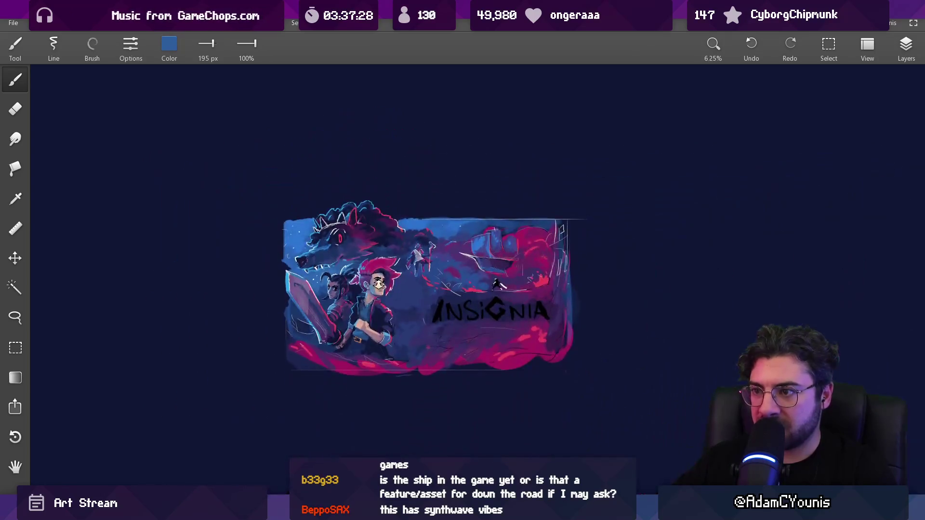
Step: Undo the last change, sample colours near the wolf and girl, and set the brush to 145 px
{"action": "key", "text": "ctrl+z"}
{"action": "left_click", "coordinate": [411, 281], "text": "alt"}
{"action": "scroll", "coordinate": [333, 277], "scroll_direction": "up", "scroll_amount": 5}
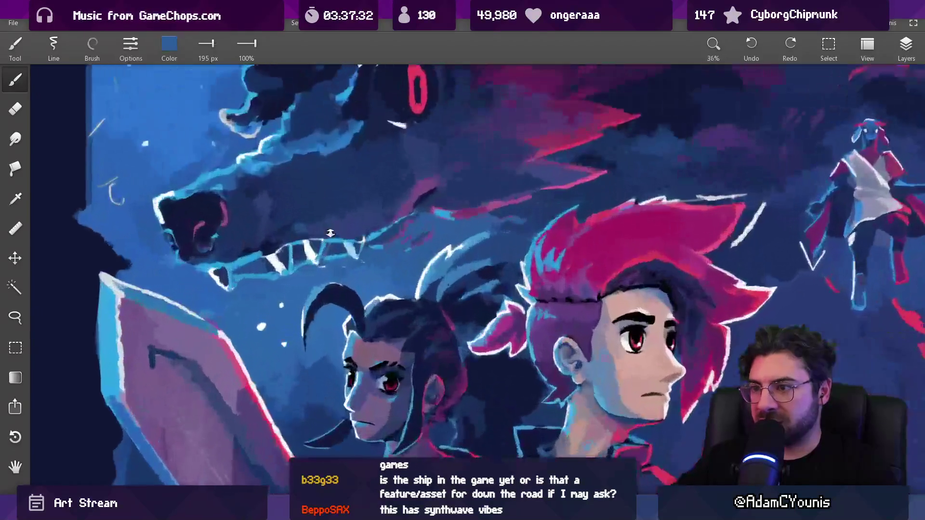
{"action": "left_click", "coordinate": [333, 277], "text": "alt"}
{"action": "left_click_drag", "start_coordinate": [333, 277], "coordinate": [266, 310]}
{"action": "key", "text": "bracketright"}
{"action": "key", "text": "bracketleft"}
{"action": "key", "text": "bracketleft"}
{"action": "key", "text": "bracketleft"}
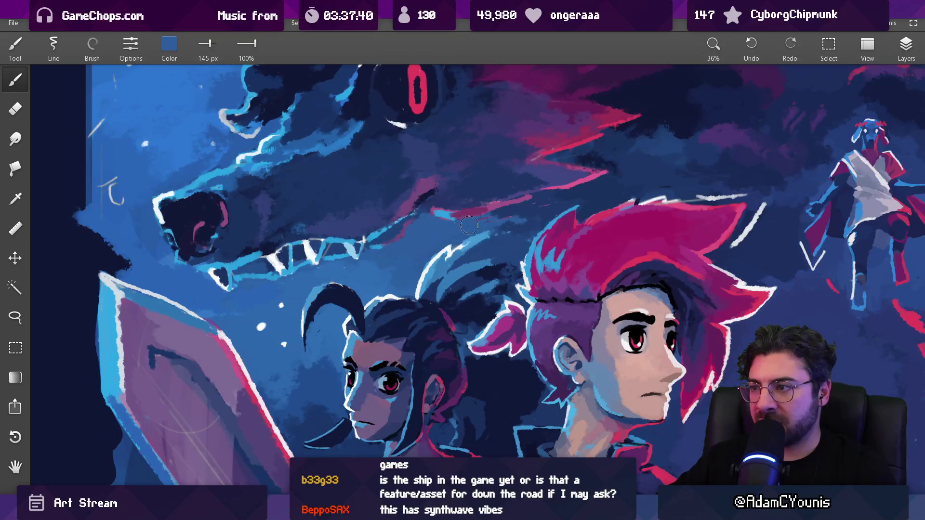
{"action": "scroll", "coordinate": [436, 254], "scroll_direction": "down", "scroll_amount": 5}
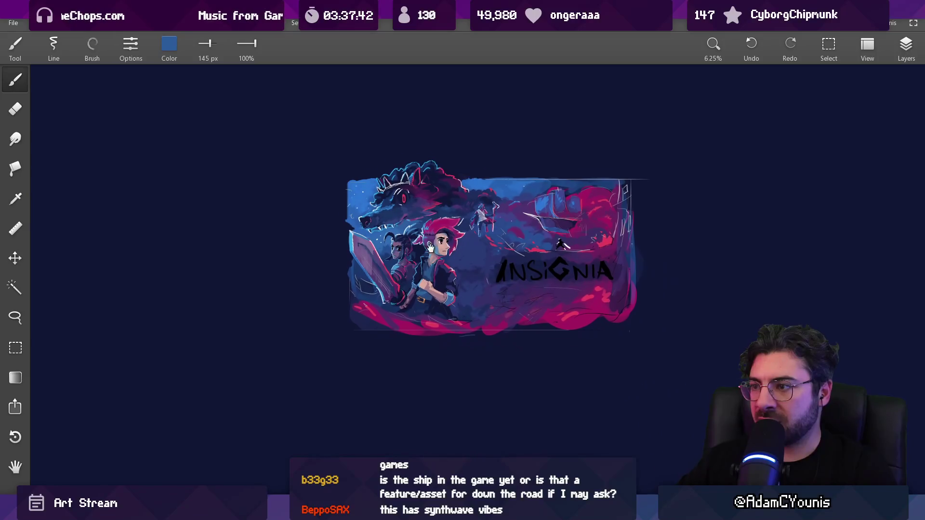
{"action": "scroll", "coordinate": [407, 225], "scroll_direction": "up", "scroll_amount": 5}
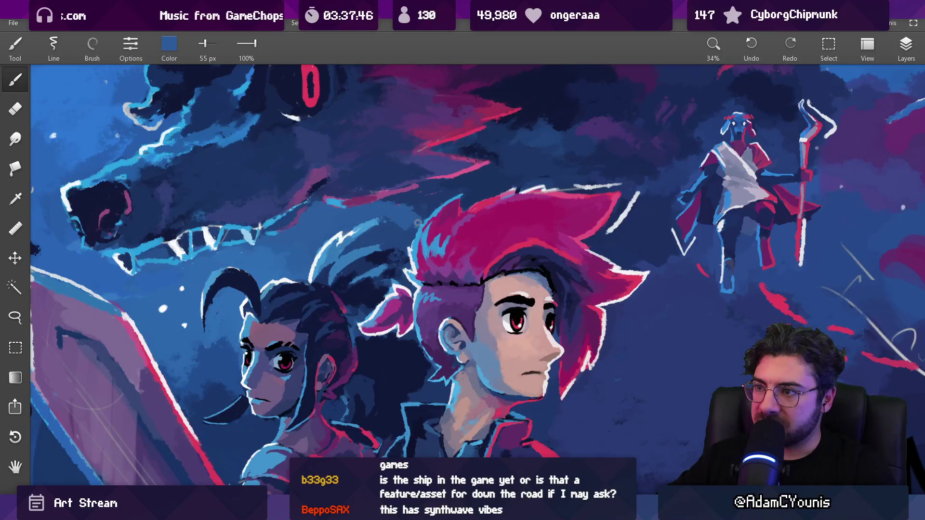
Step: Paint dark navy shading around the wolf's head, adjusting the brush between 77, 110 and 83 px
{"action": "mouse_move", "coordinate": [389, 211]}
{"action": "left_mouse_down"}
{"action": "mouse_move", "coordinate": [412, 204]}
{"action": "mouse_move", "coordinate": [376, 266]}
{"action": "mouse_move", "coordinate": [404, 222]}
{"action": "mouse_move", "coordinate": [411, 229]}
{"action": "left_mouse_up"}
{"action": "key", "text": "bracketright"}
{"action": "scroll", "coordinate": [441, 210], "scroll_direction": "down", "scroll_amount": 3}
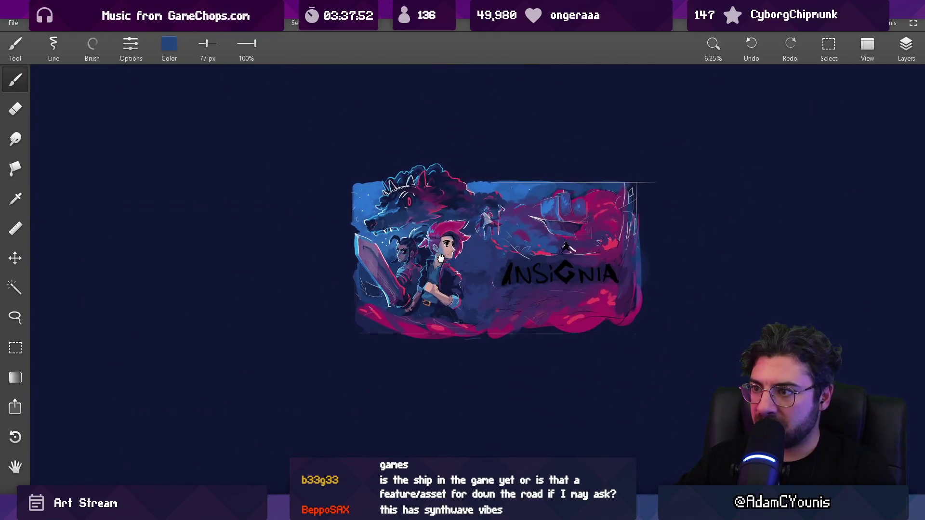
{"action": "scroll", "coordinate": [449, 218], "scroll_direction": "up", "scroll_amount": 5}
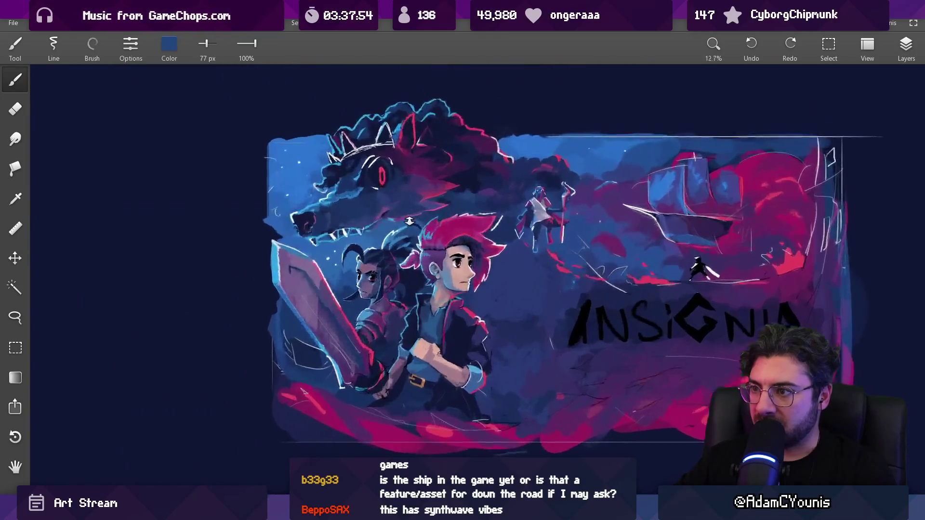
{"action": "mouse_move", "coordinate": [424, 229]}
{"action": "left_mouse_down"}
{"action": "mouse_move", "coordinate": [473, 227]}
{"action": "mouse_move", "coordinate": [501, 207]}
{"action": "left_mouse_up"}
{"action": "key", "text": "bracketright"}
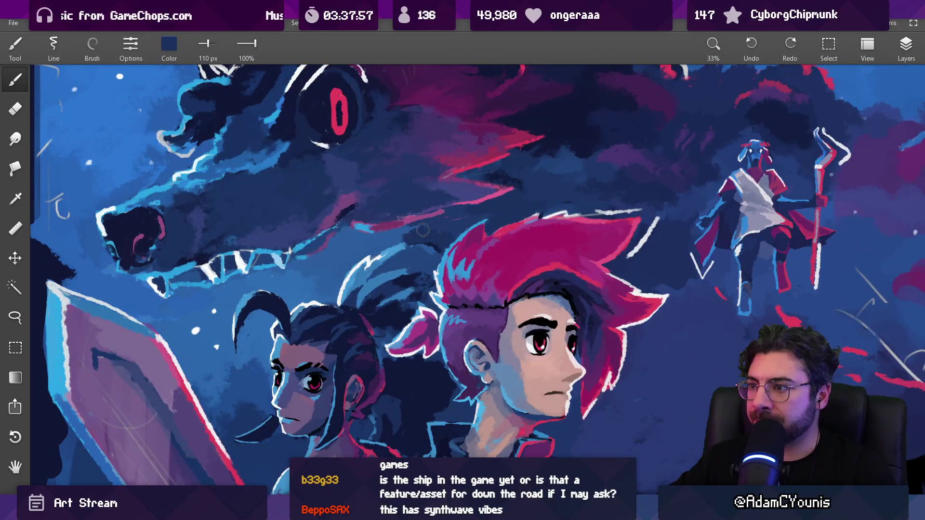
{"action": "scroll", "coordinate": [433, 228], "scroll_direction": "down", "scroll_amount": 3}
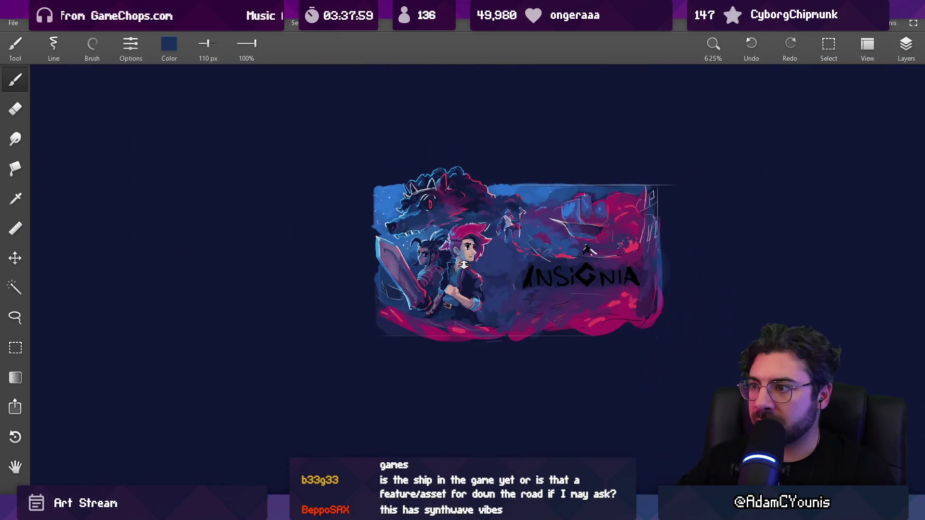
{"action": "scroll", "coordinate": [480, 230], "scroll_direction": "up", "scroll_amount": 4}
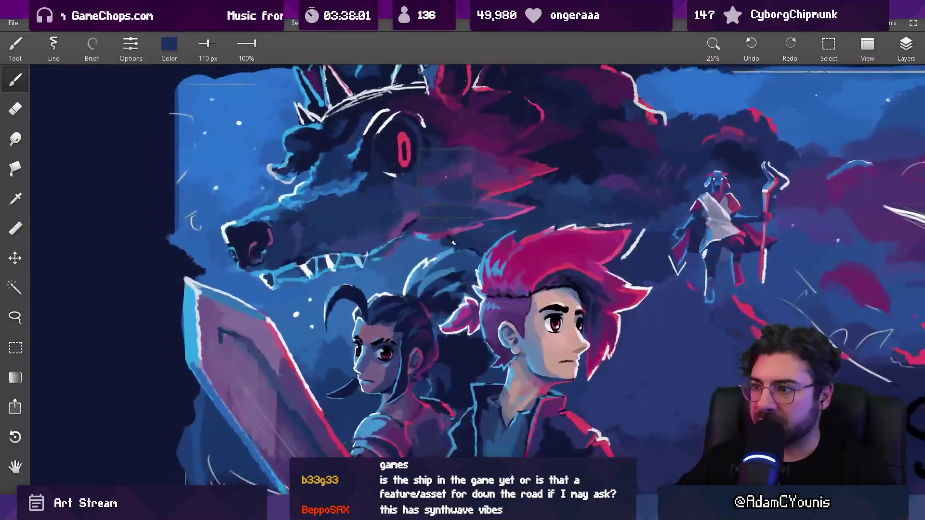
{"action": "key", "text": "bracketleft"}
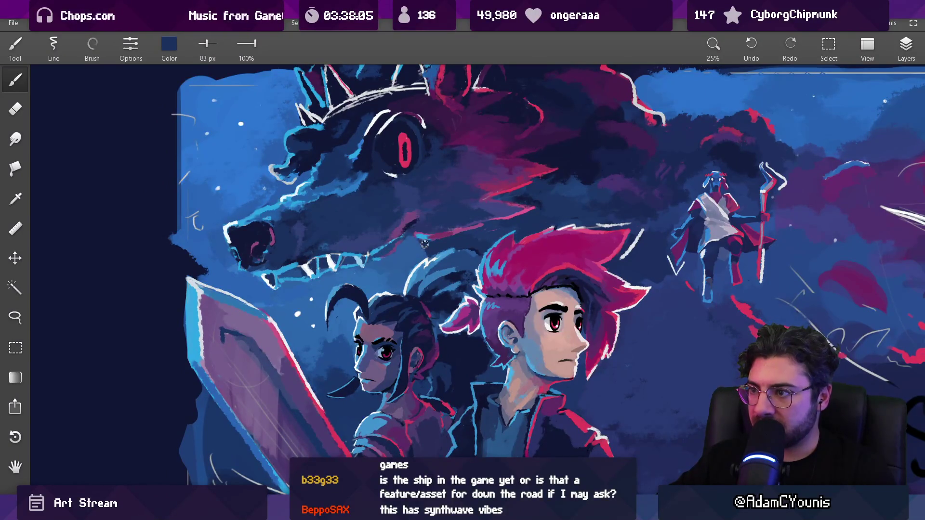
{"action": "scroll", "coordinate": [423, 248], "scroll_direction": "down", "scroll_amount": 3}
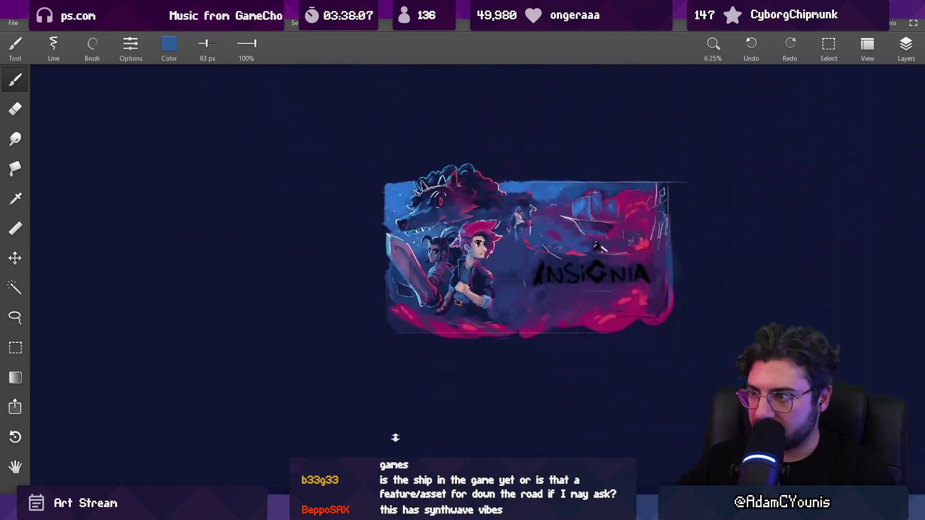
Step: Shift the view left and pick a lighter blue from the wolf's fur
{"action": "left_click_drag", "start_coordinate": [470, 274], "coordinate": [358, 254]}
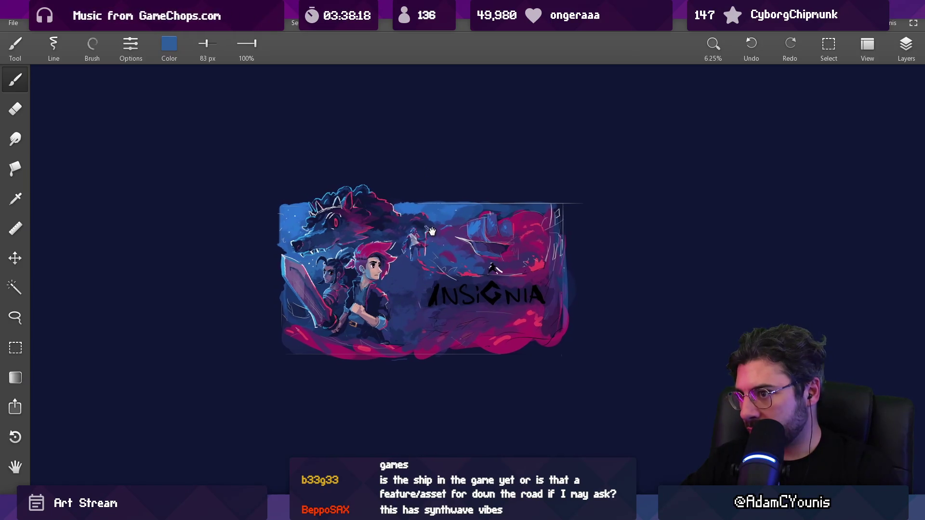
{"action": "scroll", "coordinate": [326, 238], "scroll_direction": "up", "scroll_amount": 5}
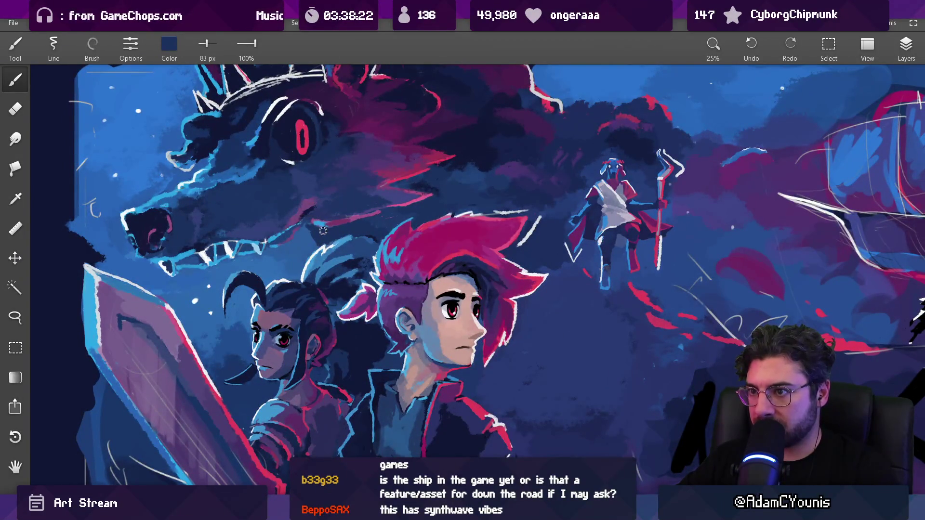
{"action": "scroll", "coordinate": [341, 224], "scroll_direction": "down", "scroll_amount": 4}
{"action": "scroll", "coordinate": [310, 268], "scroll_direction": "up", "scroll_amount": 3}
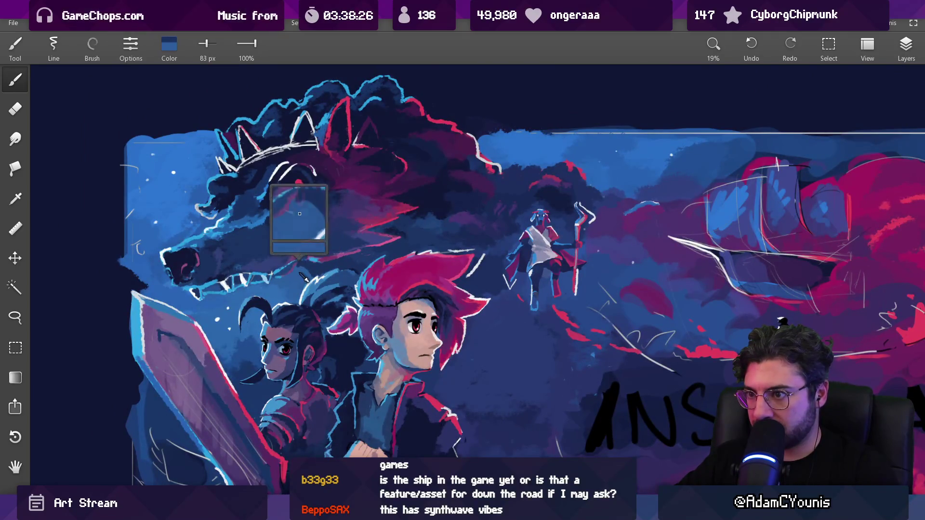
{"action": "left_click", "coordinate": [297, 269]}
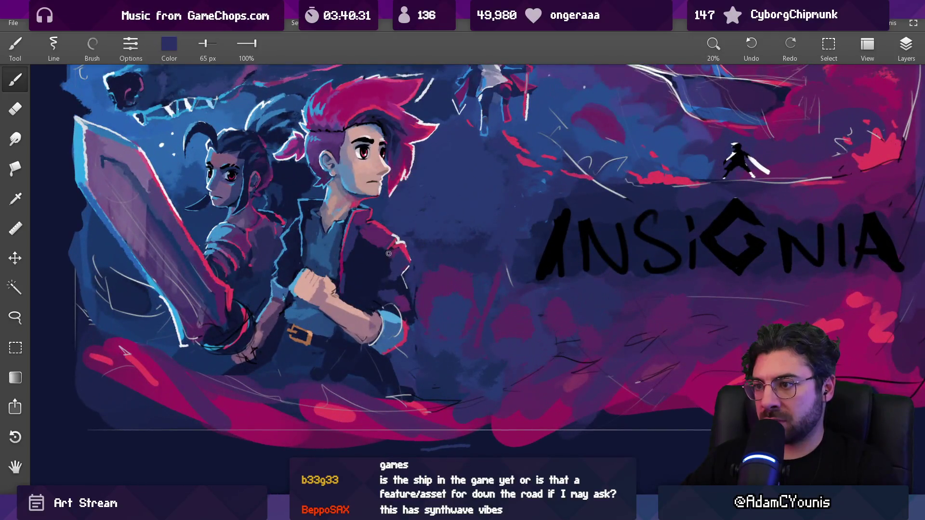
Step: Resize the brush through 88 and 96 px, settling at 64 px
{"action": "key", "text": "bracketright"}
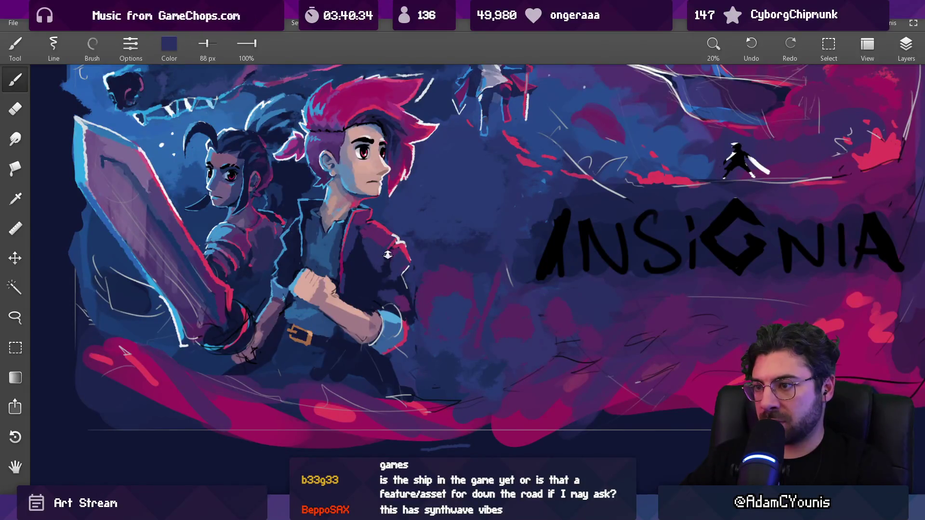
{"action": "scroll", "coordinate": [385, 259], "scroll_direction": "down", "scroll_amount": 4}
{"action": "scroll", "coordinate": [446, 224], "scroll_direction": "up", "scroll_amount": 2}
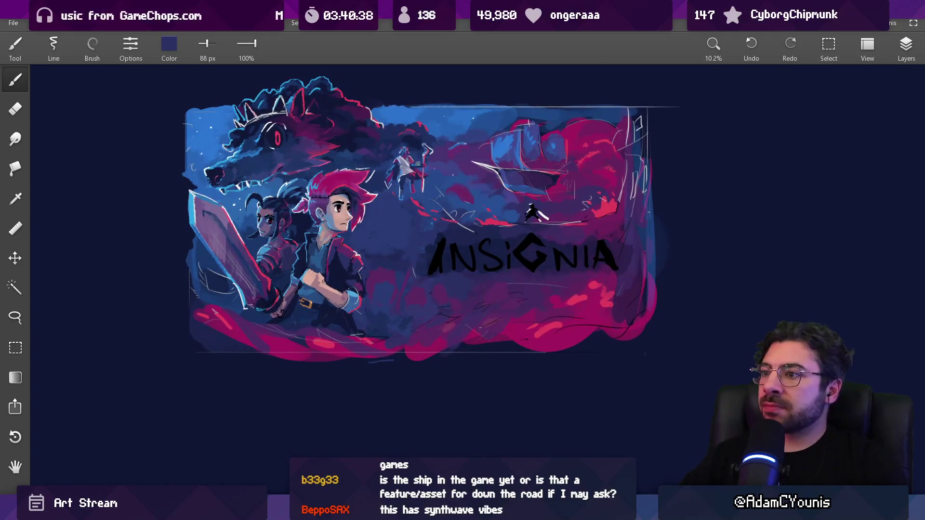
{"action": "scroll", "coordinate": [417, 165], "scroll_direction": "up", "scroll_amount": 2}
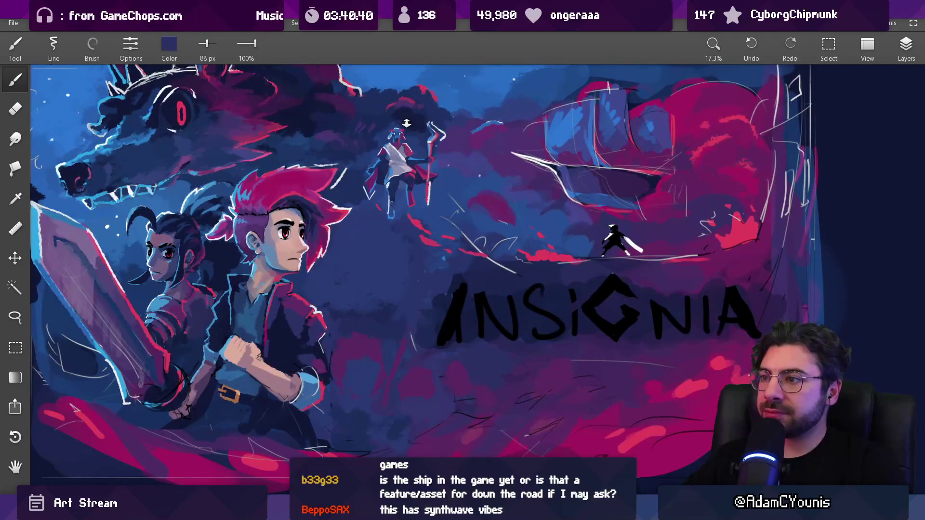
{"action": "scroll", "coordinate": [387, 175], "scroll_direction": "up", "scroll_amount": 2}
{"action": "scroll", "coordinate": [371, 166], "scroll_direction": "up", "scroll_amount": 2}
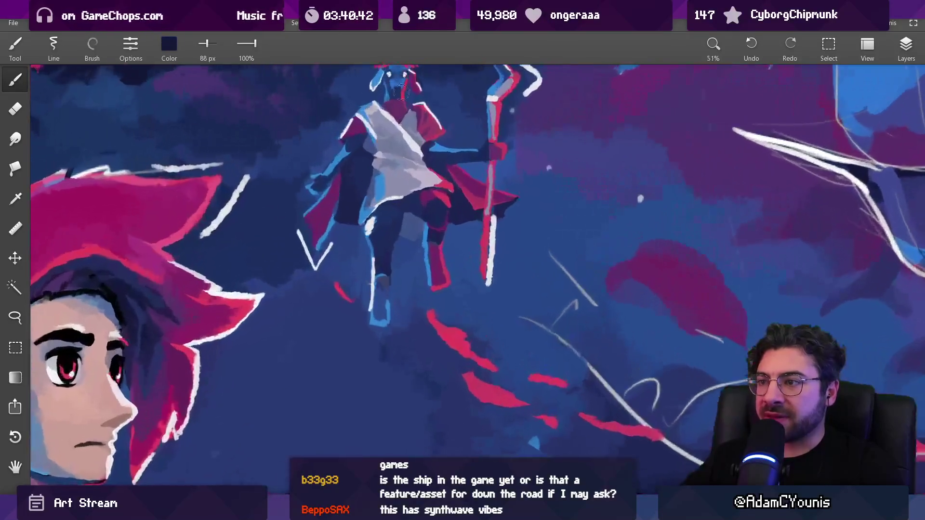
{"action": "key", "text": "bracketright"}
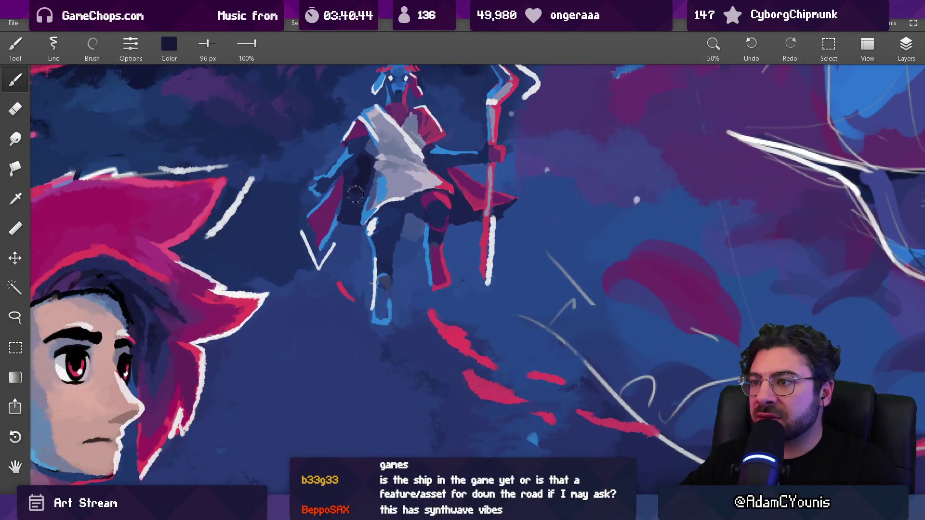
{"action": "key", "text": "bracketleft"}
{"action": "key", "text": "bracketleft"}
{"action": "key", "text": "bracketleft"}
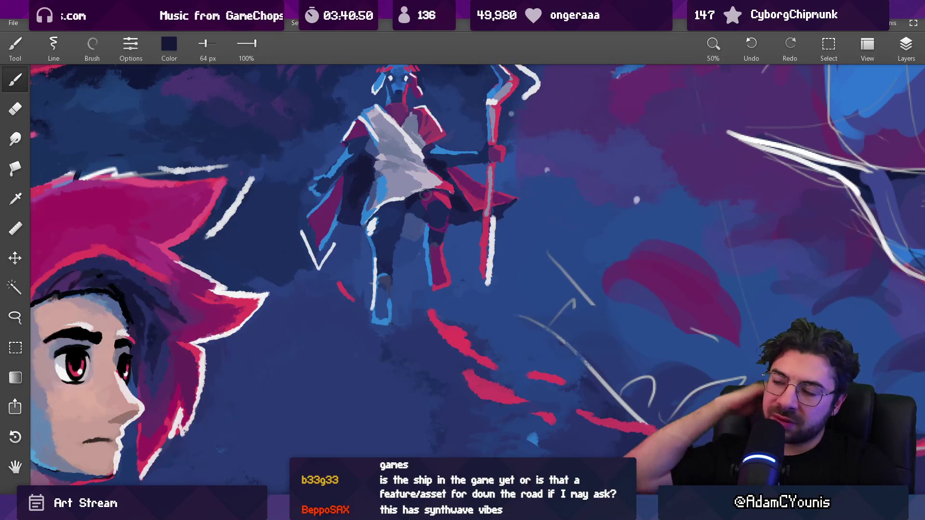
Step: Zoom in close on the staff-holding figure's head
{"action": "scroll", "coordinate": [374, 449], "scroll_direction": "down", "scroll_amount": 3}
{"action": "scroll", "coordinate": [414, 316], "scroll_direction": "down", "scroll_amount": 2}
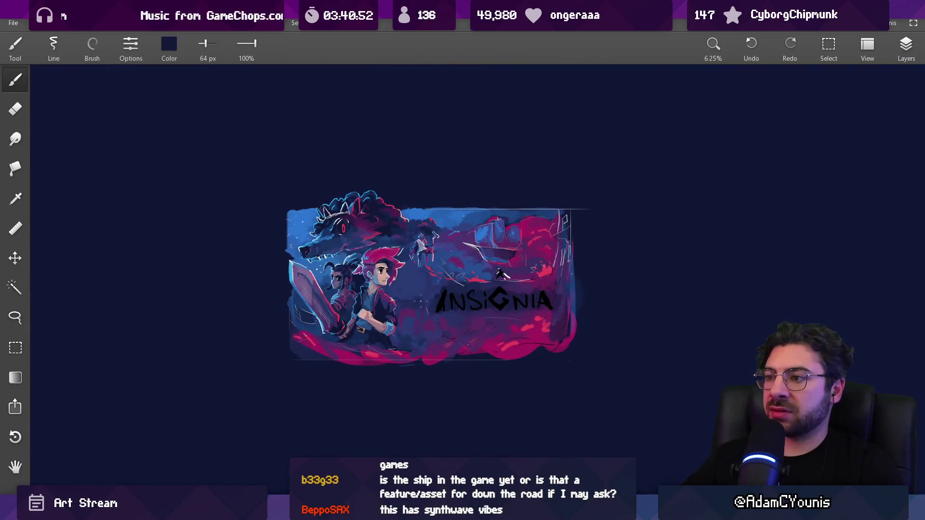
{"action": "scroll", "coordinate": [426, 256], "scroll_direction": "up", "scroll_amount": 3}
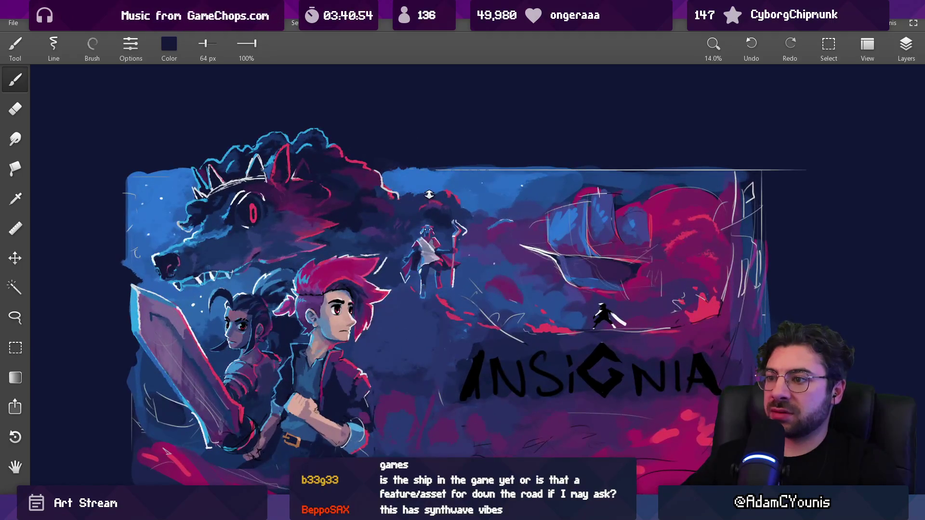
{"action": "scroll", "coordinate": [428, 220], "scroll_direction": "up", "scroll_amount": 1}
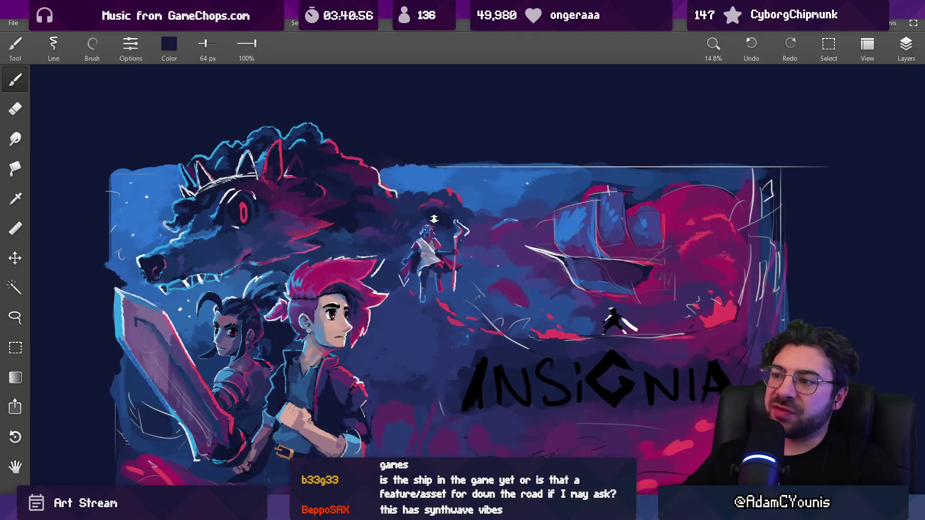
{"action": "scroll", "coordinate": [435, 217], "scroll_direction": "up", "scroll_amount": 5}
{"action": "scroll", "coordinate": [412, 250], "scroll_direction": "up", "scroll_amount": 3}
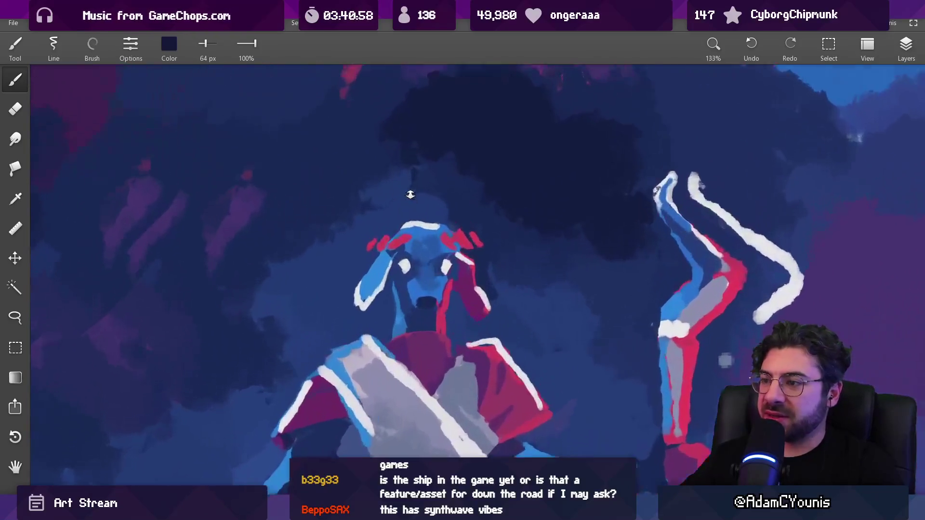
Step: Lighten the notch beside the muzzle with face blue, then draw a thin dark navy line at 11 px
{"action": "left_click", "coordinate": [407, 289], "text": "alt"}
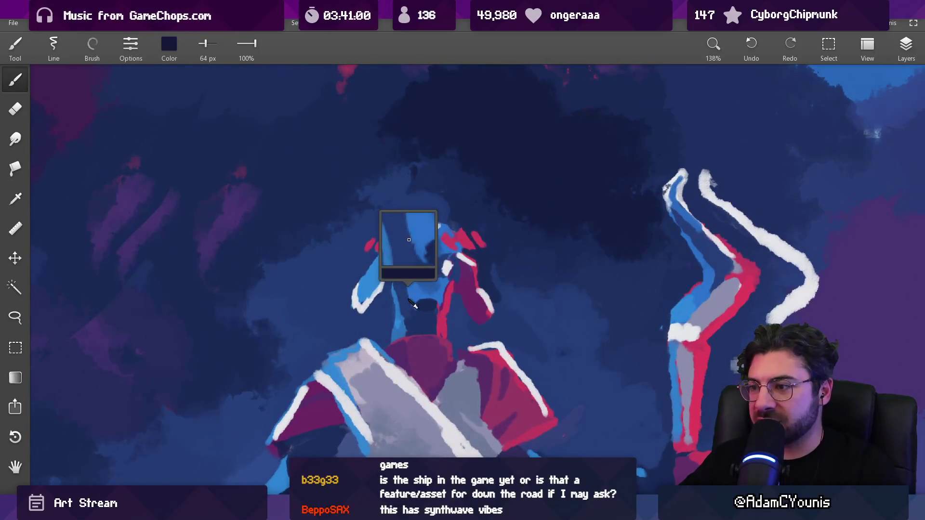
{"action": "key", "text": "bracketleft"}
{"action": "key", "text": "bracketleft"}
{"action": "key", "text": "bracketleft"}
{"action": "key", "text": "bracketleft"}
{"action": "key", "text": "bracketleft"}
{"action": "key", "text": "bracketleft"}
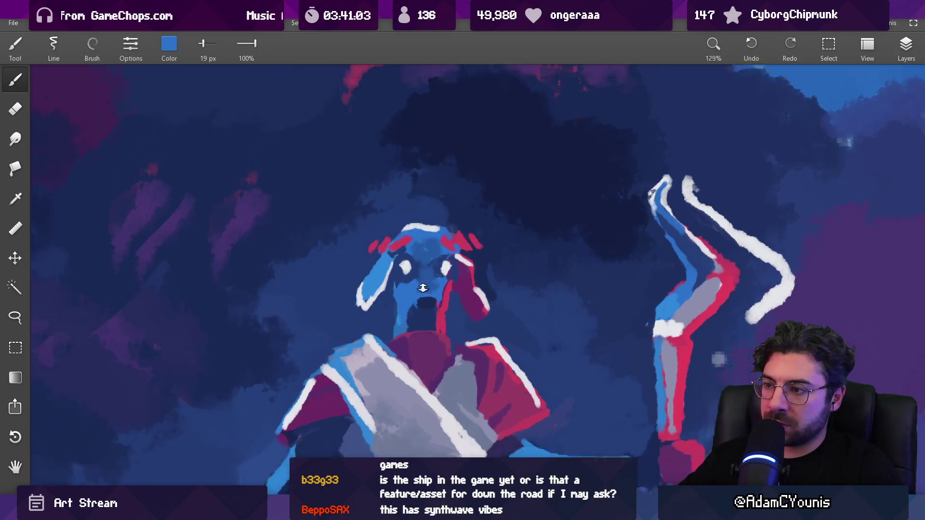
{"action": "scroll", "coordinate": [424, 278], "scroll_direction": "down", "scroll_amount": 10}
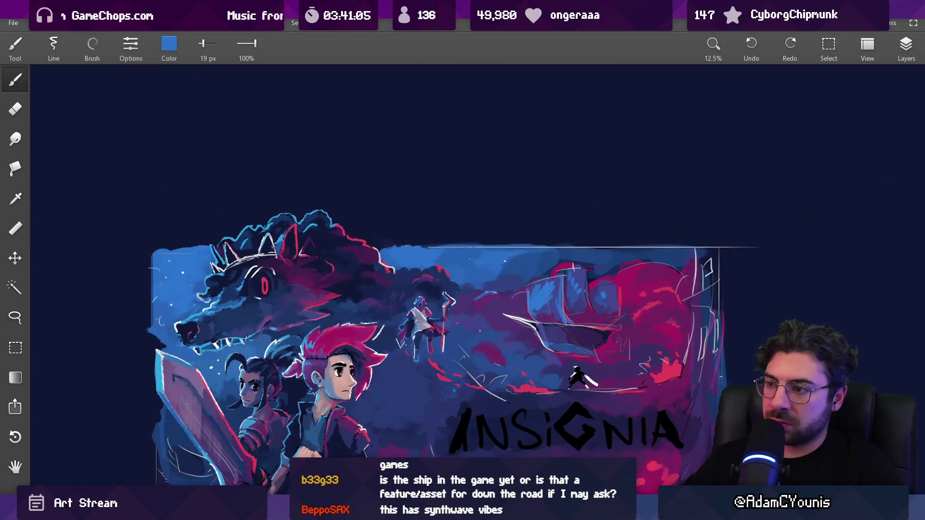
{"action": "scroll", "coordinate": [419, 316], "scroll_direction": "up", "scroll_amount": 10}
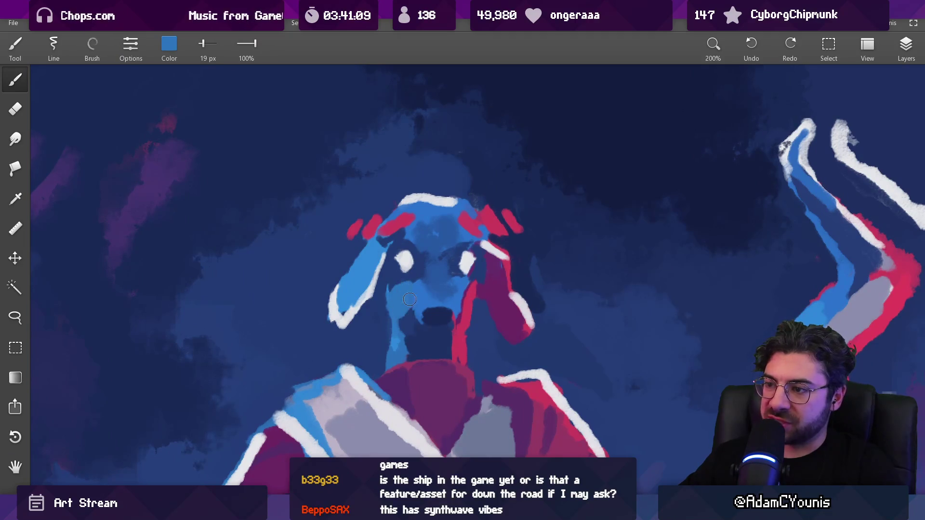
{"action": "mouse_move", "coordinate": [390, 304]}
{"action": "left_mouse_down"}
{"action": "mouse_move", "coordinate": [385, 350]}
{"action": "mouse_move", "coordinate": [396, 296]}
{"action": "left_mouse_up"}
{"action": "left_click", "coordinate": [388, 318], "text": "alt"}
{"action": "key", "text": "bracketleft"}
{"action": "key", "text": "bracketleft"}
{"action": "key", "text": "bracketleft"}
{"action": "left_click", "coordinate": [386, 307], "text": "alt"}
{"action": "left_click_drag", "start_coordinate": [384, 354], "coordinate": [383, 327]}
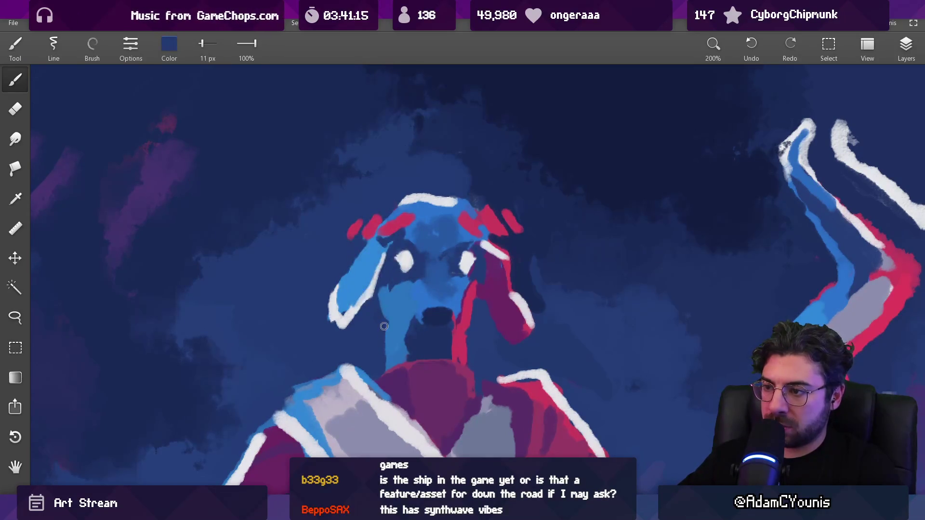
Step: Sample the headband red and the mouth's dark navy, raising the brush to 15 px
{"action": "scroll", "coordinate": [388, 340], "scroll_direction": "down", "scroll_amount": 10}
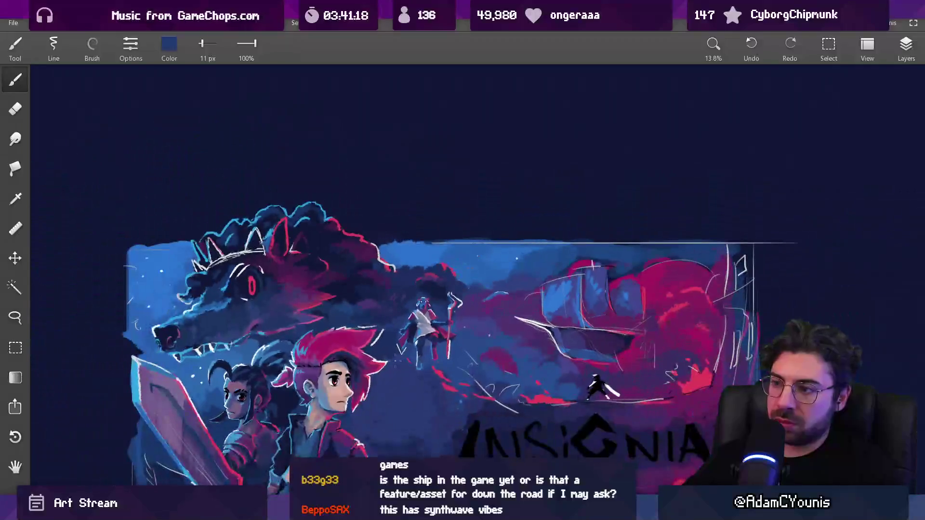
{"action": "scroll", "coordinate": [451, 240], "scroll_direction": "up", "scroll_amount": 6}
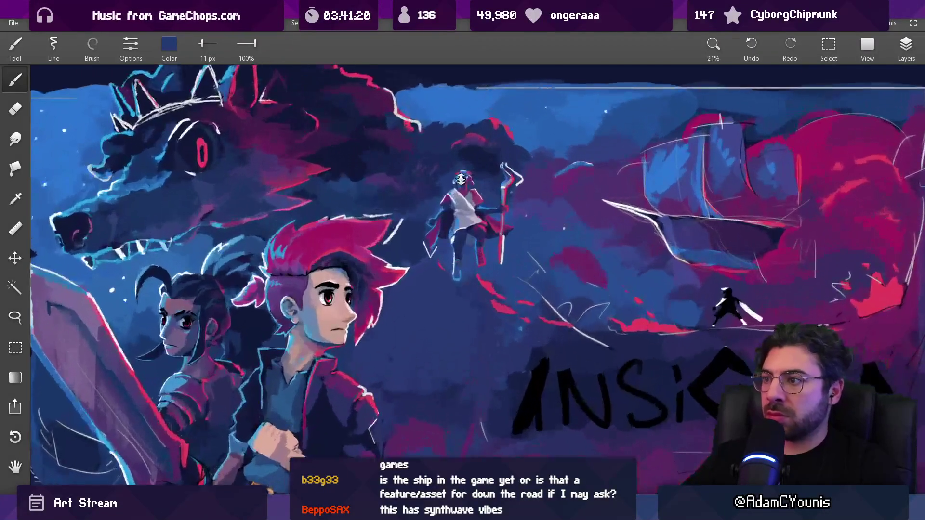
{"action": "scroll", "coordinate": [476, 140], "scroll_direction": "up", "scroll_amount": 2}
{"action": "left_click", "coordinate": [478, 144], "text": "alt"}
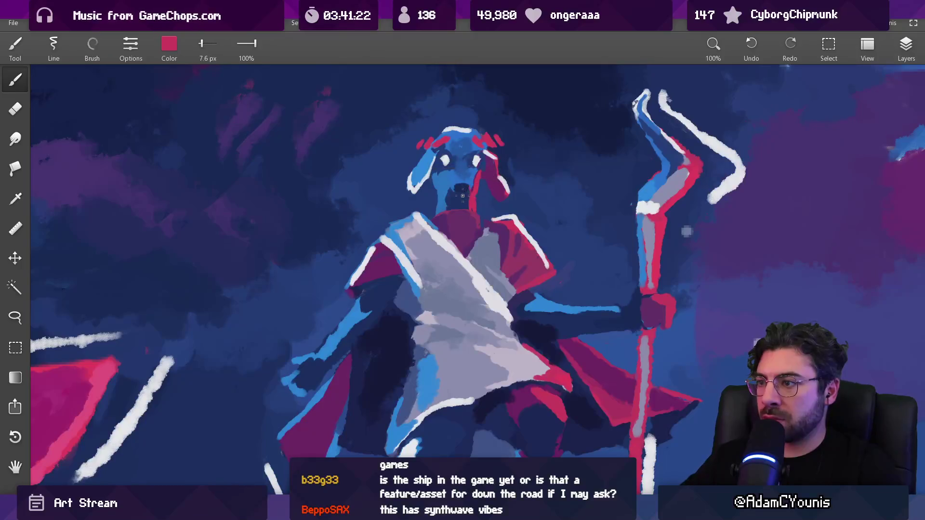
{"action": "left_click", "coordinate": [465, 196], "text": "alt"}
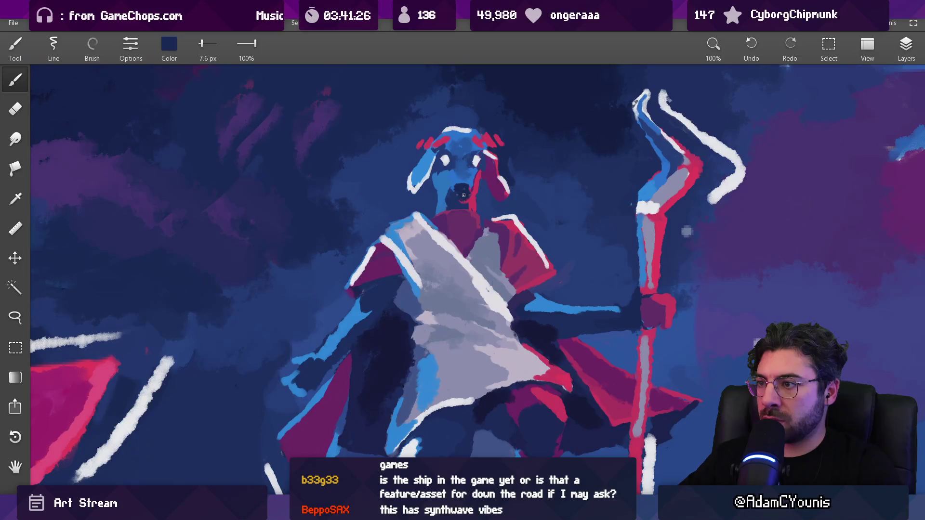
{"action": "scroll", "coordinate": [468, 195], "scroll_direction": "down", "scroll_amount": 6}
{"action": "scroll", "coordinate": [458, 199], "scroll_direction": "up", "scroll_amount": 5}
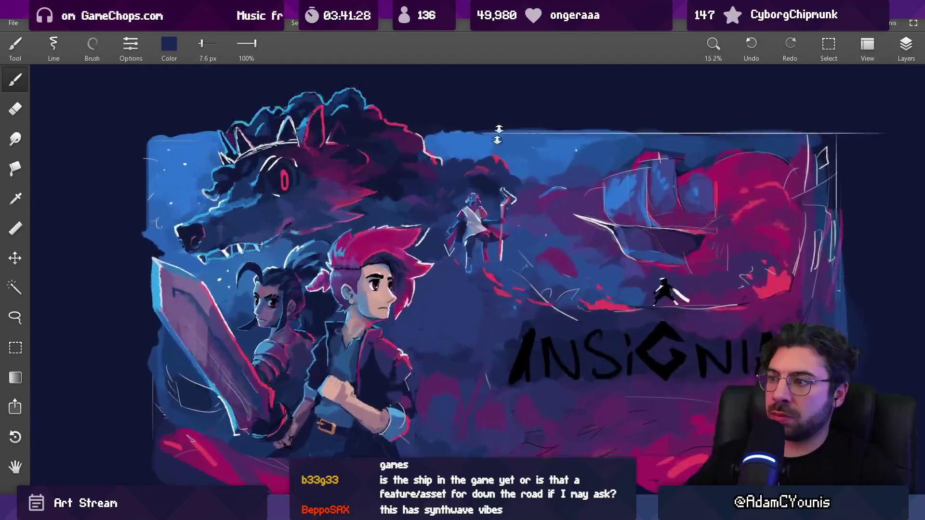
{"action": "scroll", "coordinate": [457, 199], "scroll_direction": "up", "scroll_amount": 2}
{"action": "left_click", "coordinate": [445, 212], "text": "alt"}
{"action": "key", "text": "bracketright"}
{"action": "key", "text": "bracketright"}
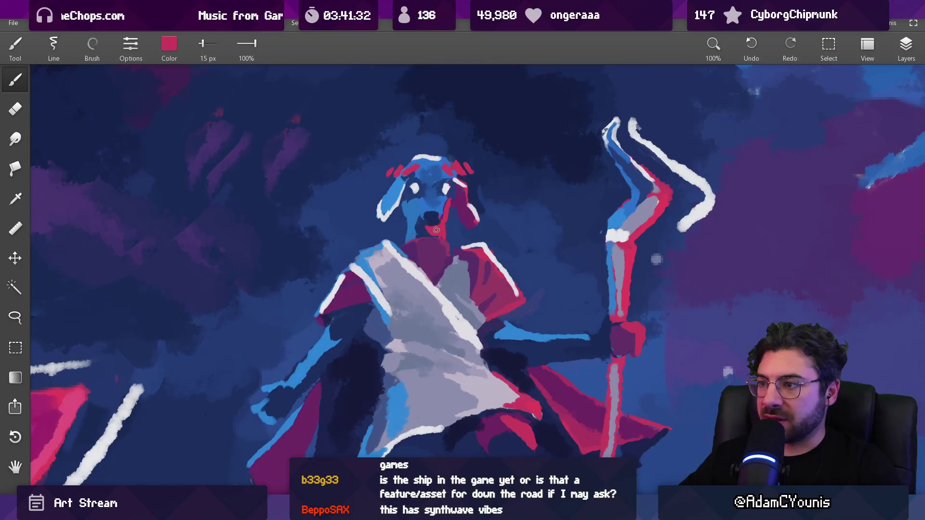
{"action": "left_click", "coordinate": [427, 226], "text": "alt"}
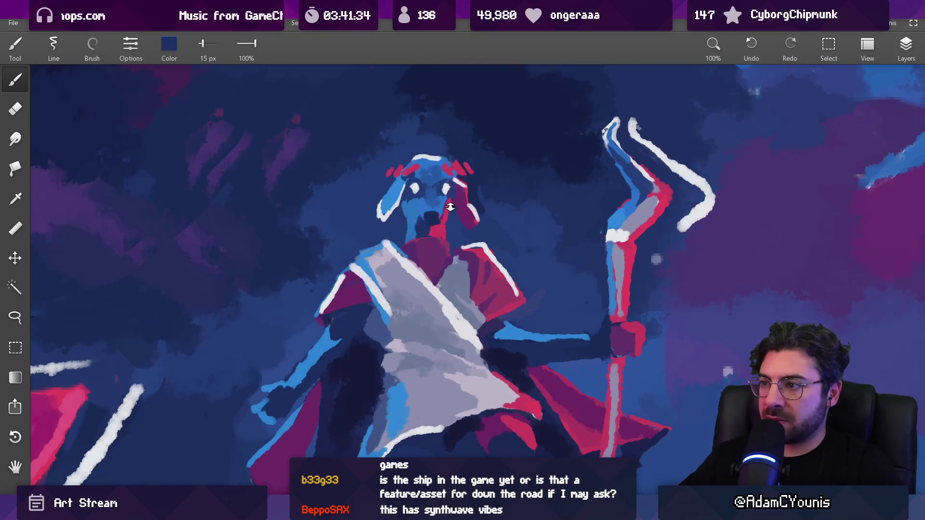
Step: Paint light face blue over the lower mouth to make it smaller, then resample dark navy
{"action": "scroll", "coordinate": [450, 208], "scroll_direction": "down", "scroll_amount": 5}
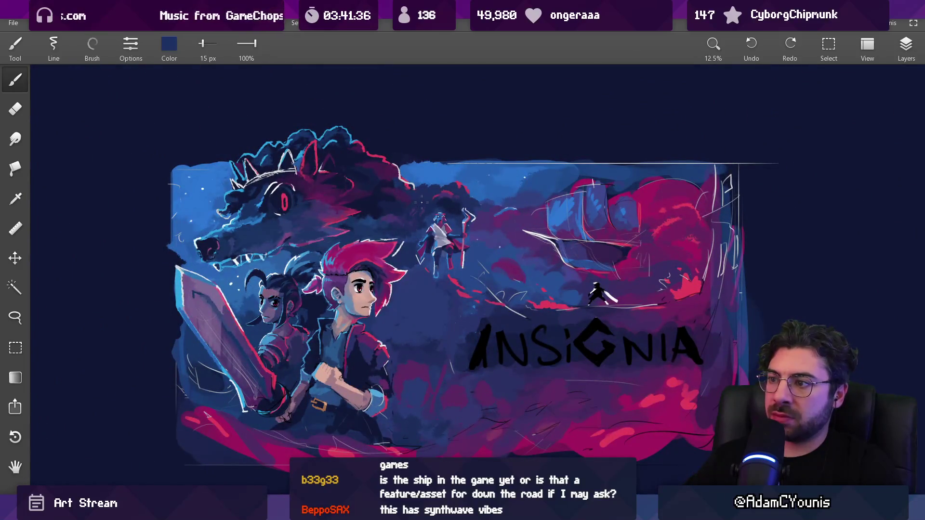
{"action": "scroll", "coordinate": [434, 195], "scroll_direction": "up", "scroll_amount": 5}
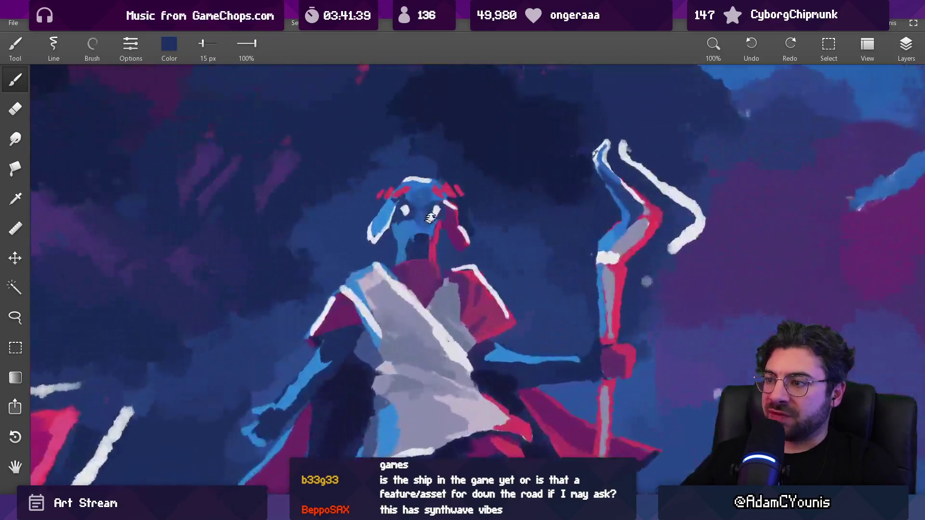
{"action": "left_click", "coordinate": [429, 215], "text": "alt"}
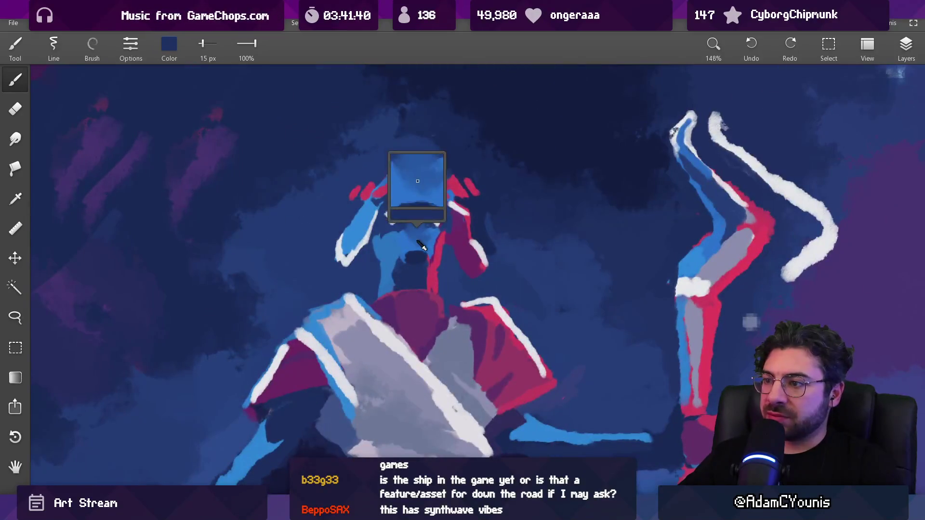
{"action": "scroll", "coordinate": [430, 197], "scroll_direction": "up", "scroll_amount": 2}
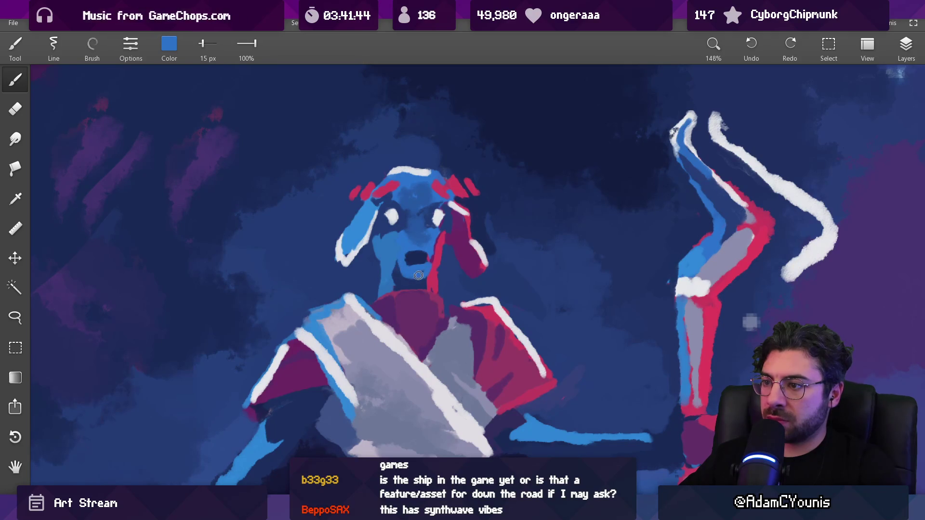
{"action": "left_click_drag", "start_coordinate": [405, 261], "coordinate": [424, 263]}
{"action": "scroll", "coordinate": [452, 230], "scroll_direction": "down", "scroll_amount": 10}
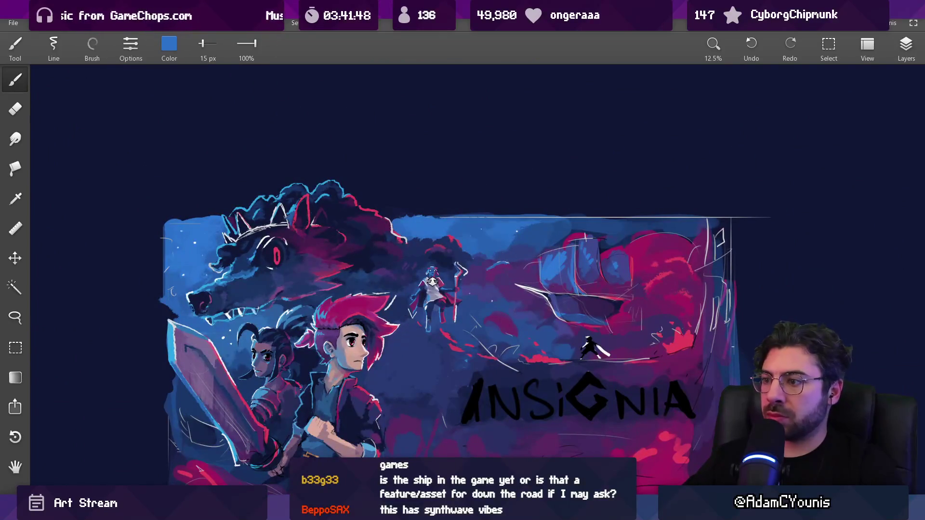
{"action": "scroll", "coordinate": [399, 336], "scroll_direction": "up", "scroll_amount": 10}
{"action": "mouse_move", "coordinate": [404, 313]}
{"action": "left_mouse_down"}
{"action": "mouse_move", "coordinate": [398, 295]}
{"action": "mouse_move", "coordinate": [397, 306]}
{"action": "left_mouse_up"}
{"action": "left_click", "coordinate": [398, 312]}
{"action": "scroll", "coordinate": [423, 277], "scroll_direction": "down", "scroll_amount": 10}
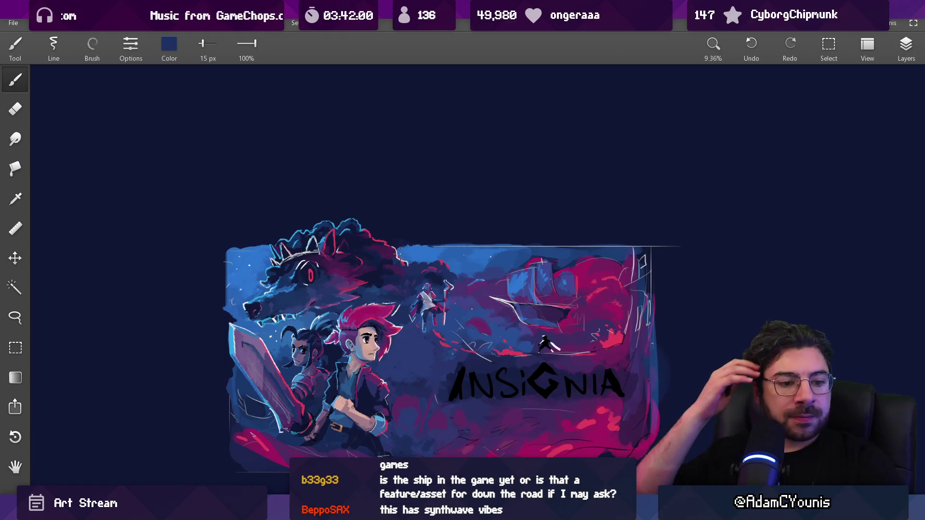
{"action": "left_click_drag", "start_coordinate": [502, 293], "coordinate": [481, 218]}
{"action": "scroll", "coordinate": [476, 245], "scroll_direction": "up", "scroll_amount": 2}
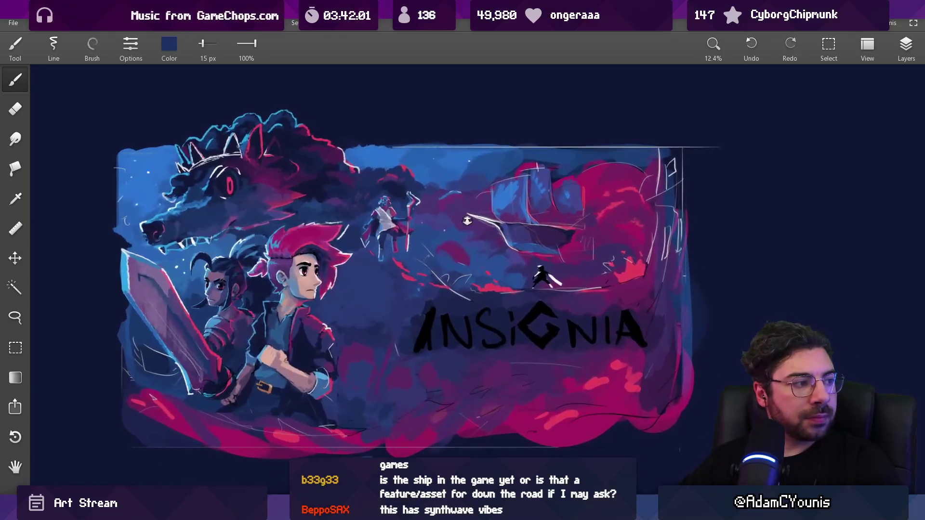
Step: Zoom around the INSIGNIA poster and raise the brush size to 146 px
{"action": "mouse_move", "coordinate": [373, 307]}
{"action": "left_mouse_down"}
{"action": "mouse_move", "coordinate": [366, 273]}
{"action": "mouse_move", "coordinate": [316, 283]}
{"action": "mouse_move", "coordinate": [298, 276]}
{"action": "left_mouse_up"}
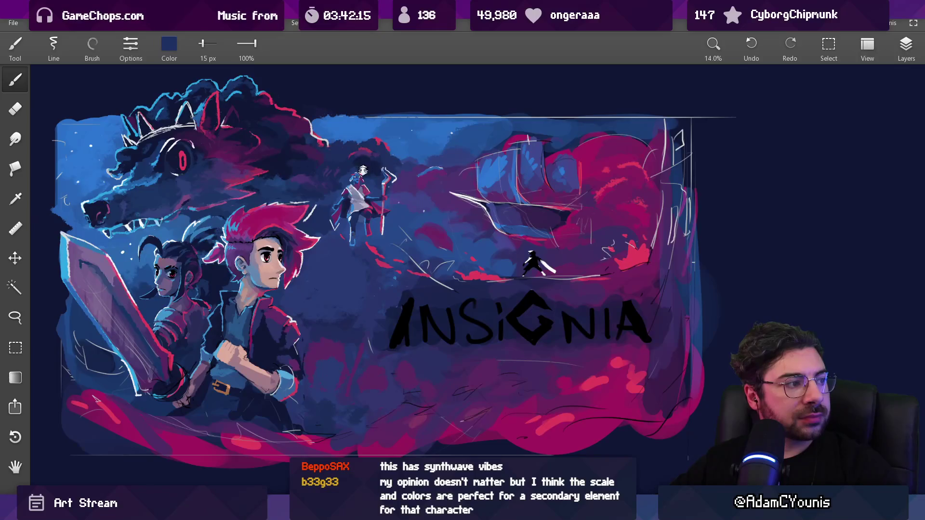
{"action": "scroll", "coordinate": [363, 166], "scroll_direction": "up", "scroll_amount": 3}
{"action": "scroll", "coordinate": [360, 128], "scroll_direction": "up", "scroll_amount": 2}
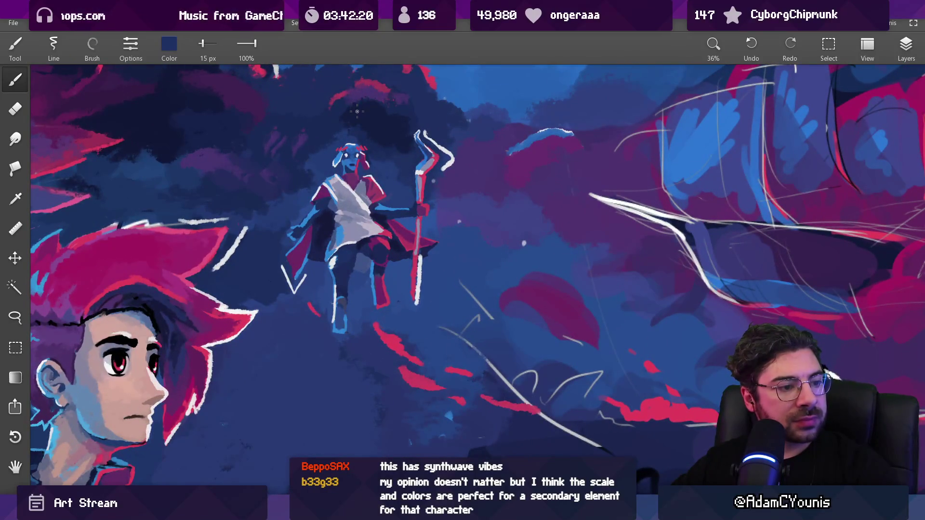
{"action": "scroll", "coordinate": [369, 202], "scroll_direction": "down", "scroll_amount": 5}
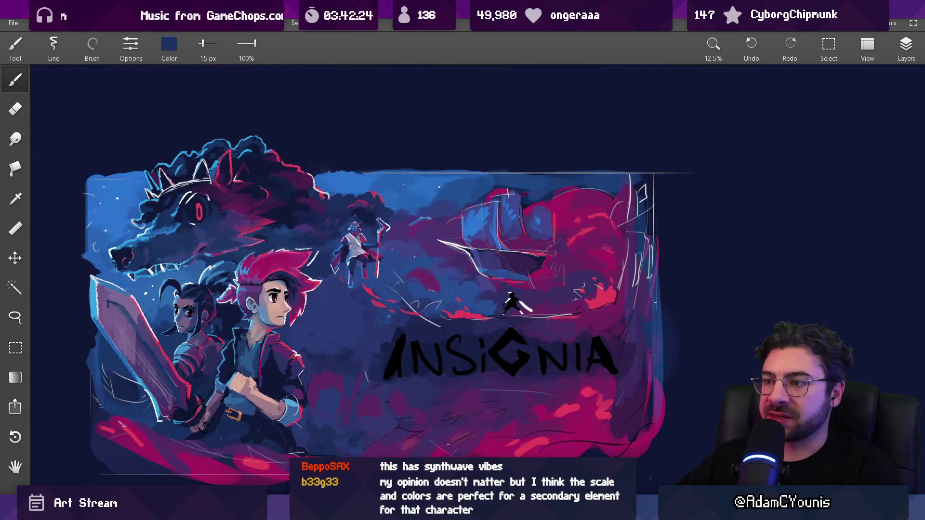
{"action": "scroll", "coordinate": [350, 205], "scroll_direction": "up", "scroll_amount": 5}
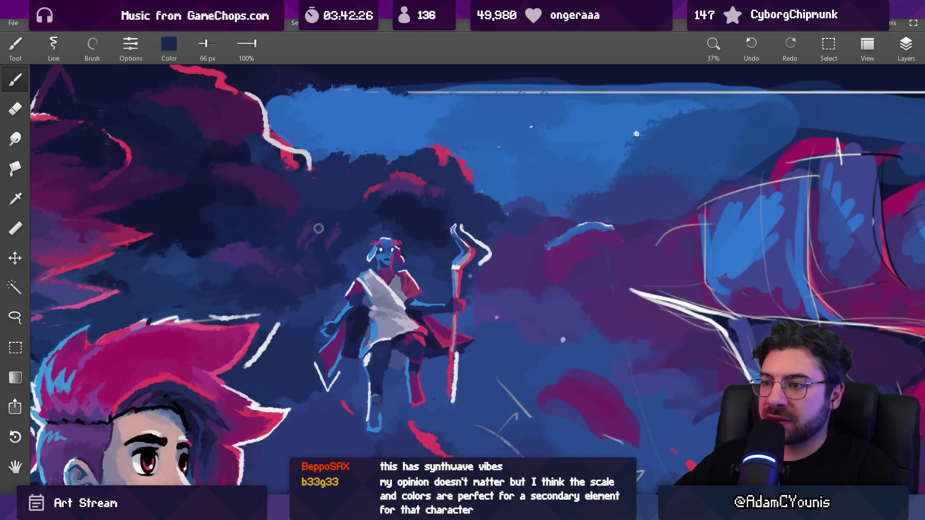
{"action": "key", "text": "bracketright"}
{"action": "key", "text": "bracketright"}
{"action": "key", "text": "bracketright"}
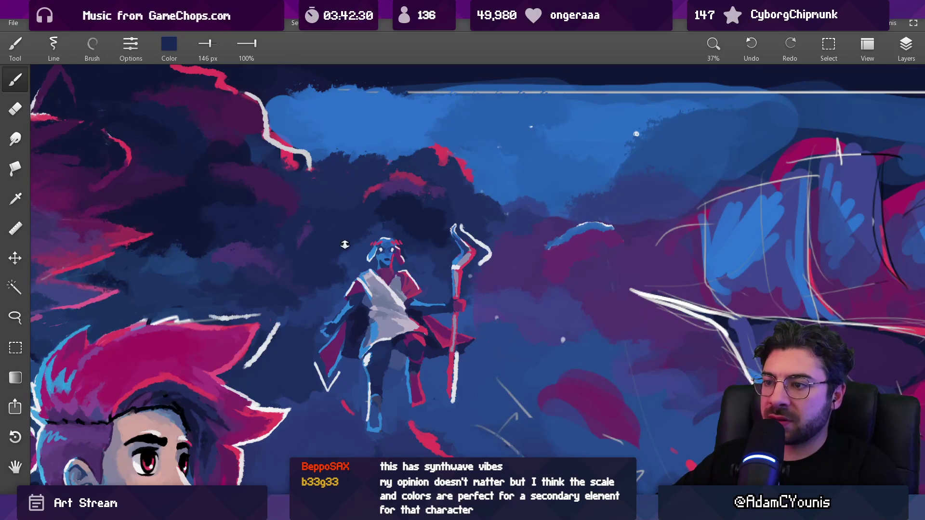
{"action": "scroll", "coordinate": [342, 247], "scroll_direction": "down", "scroll_amount": 6}
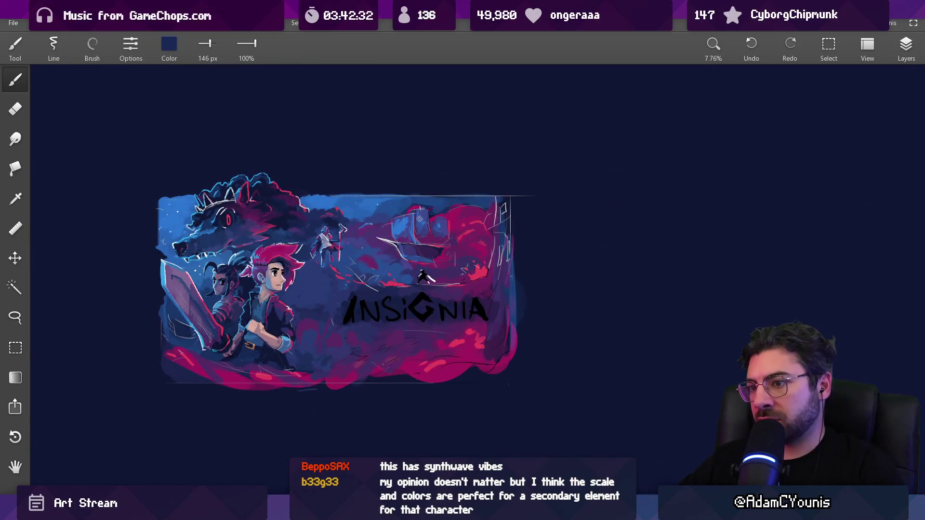
{"action": "scroll", "coordinate": [274, 303], "scroll_direction": "up", "scroll_amount": 2}
Step: Sample the pink-red from the painting and paint a short dab left of INSIGNIA
{"action": "left_click", "coordinate": [408, 263], "text": "alt"}
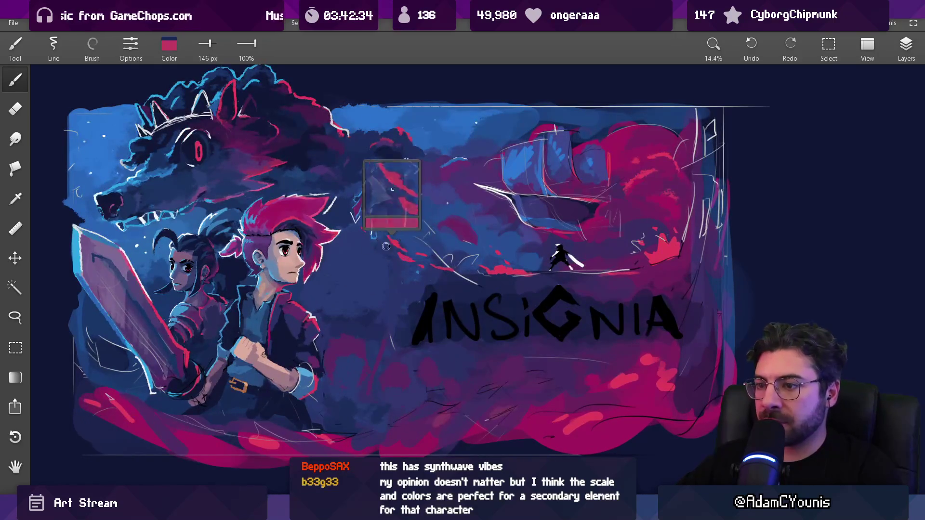
{"action": "key", "text": "bracketleft"}
{"action": "key", "text": "bracketleft"}
{"action": "key", "text": "bracketleft"}
{"action": "key", "text": "bracketright"}
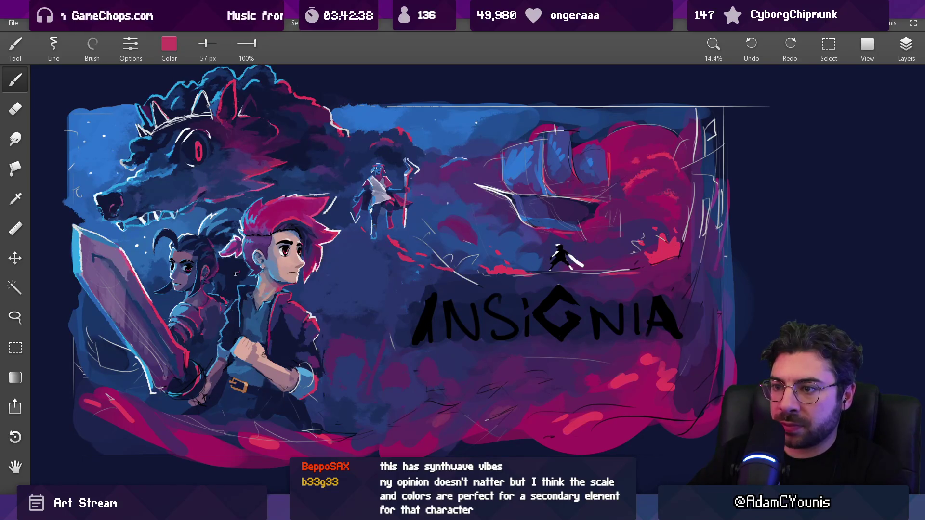
{"action": "scroll", "coordinate": [152, 278], "scroll_direction": "down", "scroll_amount": 3}
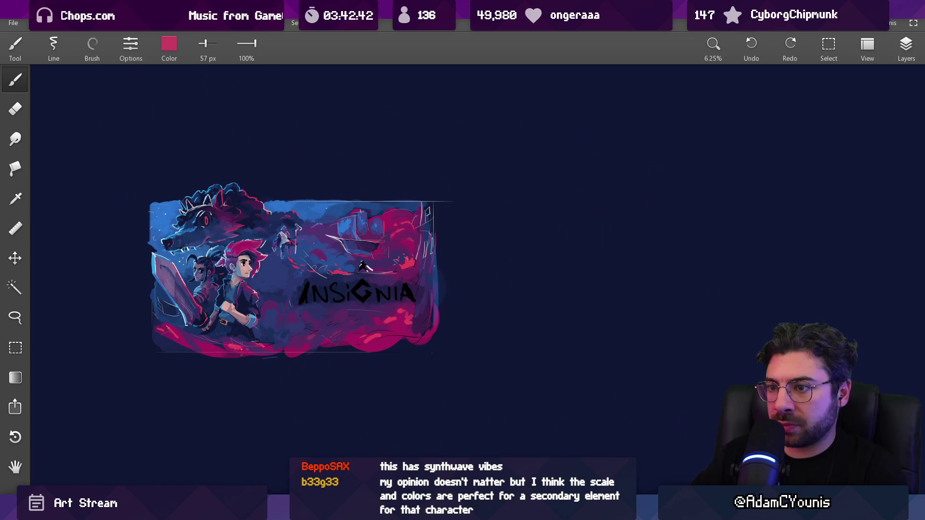
{"action": "scroll", "coordinate": [300, 316], "scroll_direction": "up", "scroll_amount": 3}
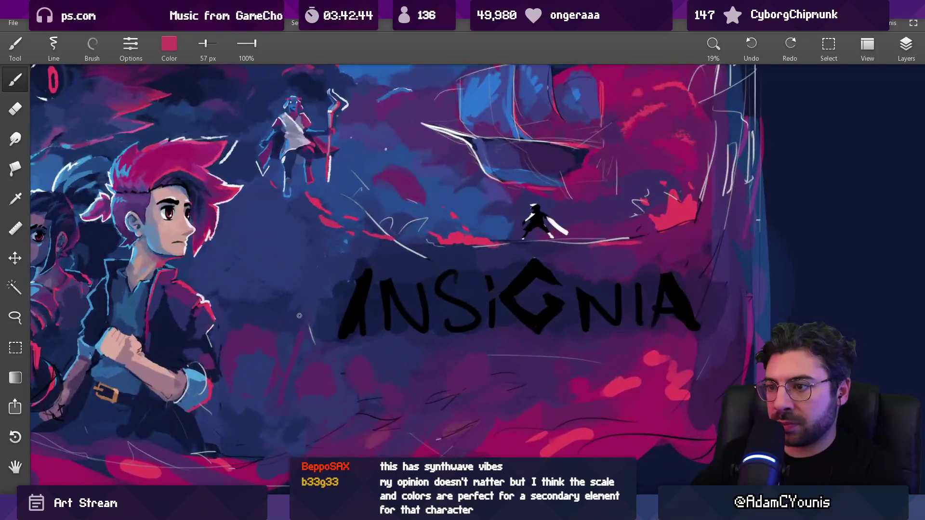
{"action": "key", "text": "bracketright"}
{"action": "key", "text": "bracketright"}
{"action": "left_click", "coordinate": [284, 309], "text": "alt"}
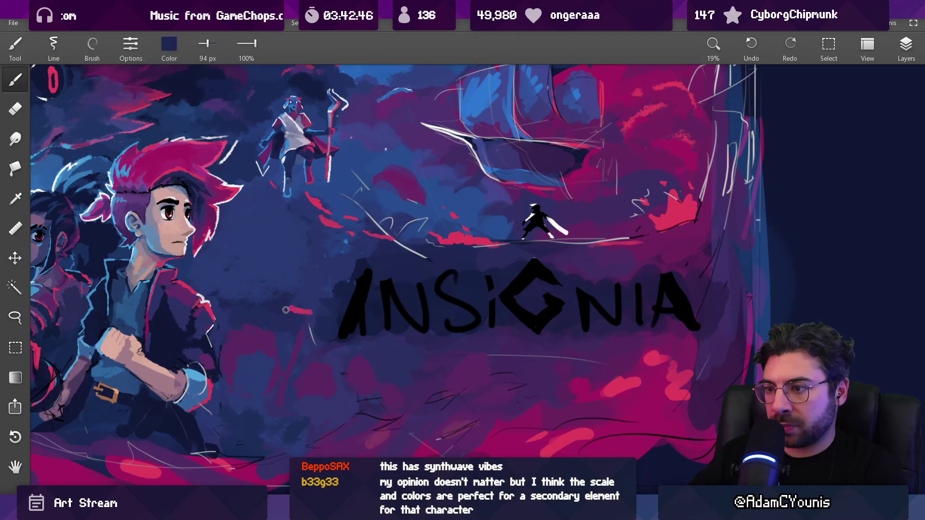
{"action": "left_click", "coordinate": [300, 309], "text": "alt"}
{"action": "key", "text": "bracketleft"}
{"action": "left_click_drag", "start_coordinate": [320, 316], "coordinate": [327, 316]}
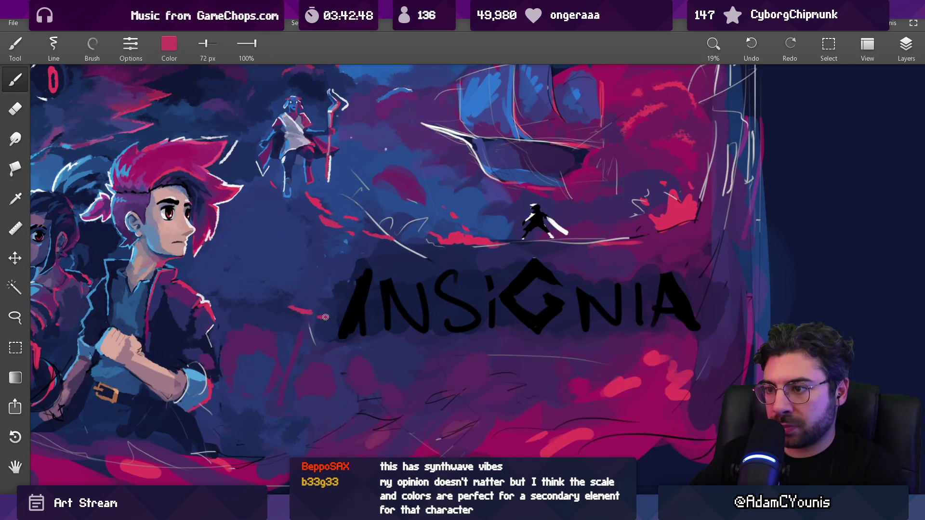
Step: Sample the dark navy near the ship while zooming over the poster
{"action": "scroll", "coordinate": [356, 296], "scroll_direction": "down", "scroll_amount": 5}
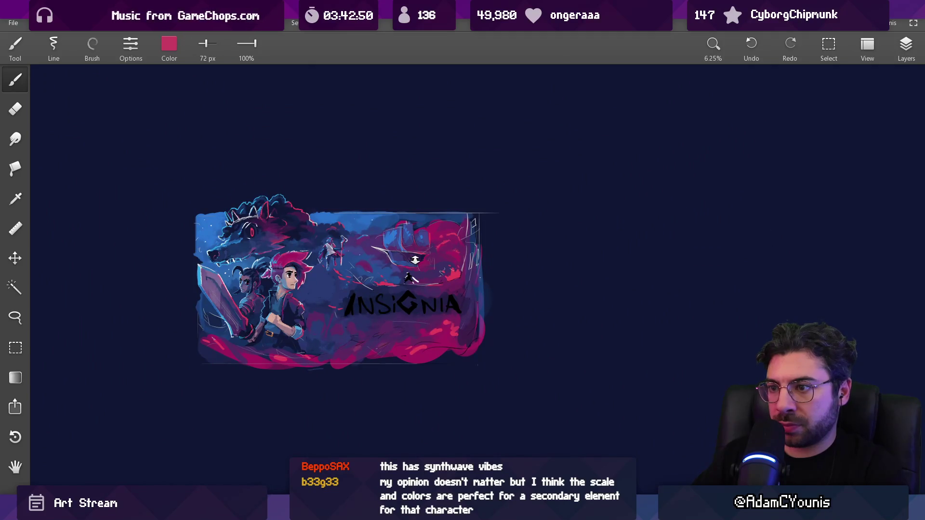
{"action": "scroll", "coordinate": [430, 233], "scroll_direction": "up", "scroll_amount": 6}
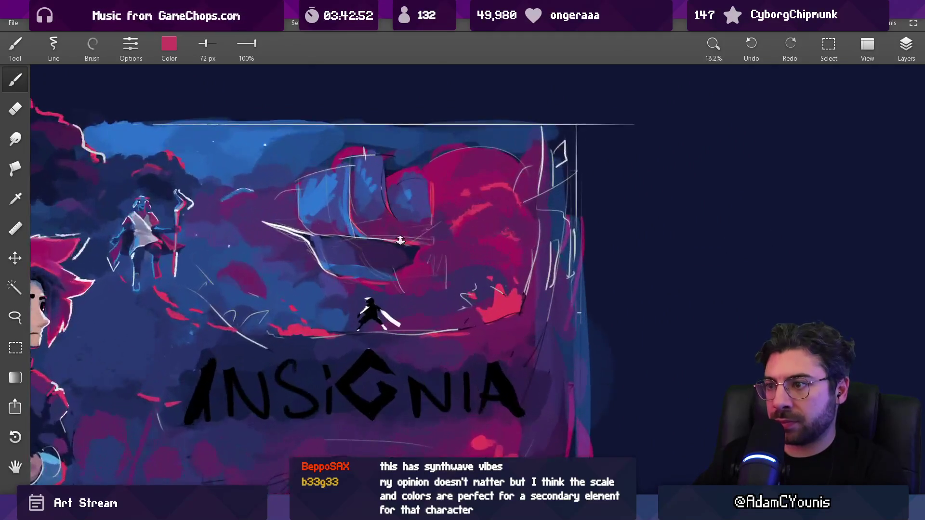
{"action": "left_click", "coordinate": [415, 268], "text": "alt"}
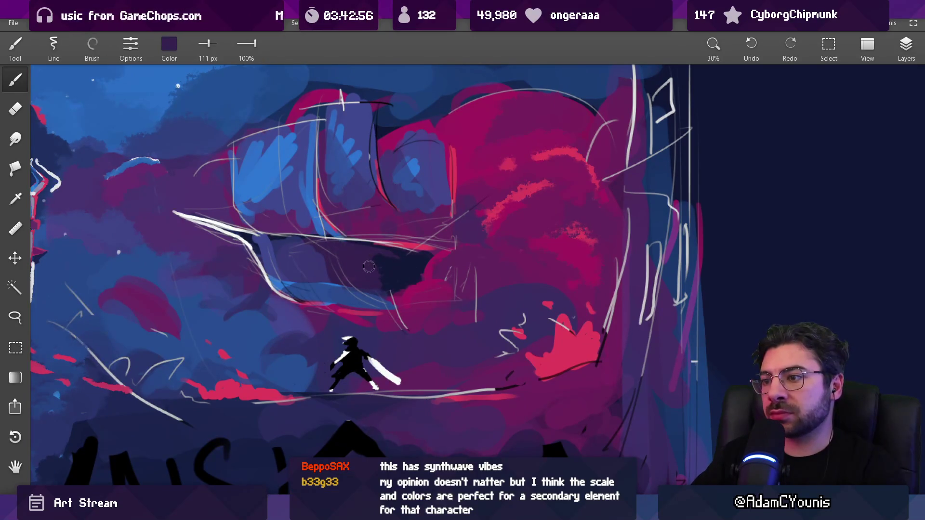
{"action": "scroll", "coordinate": [409, 268], "scroll_direction": "down", "scroll_amount": 5}
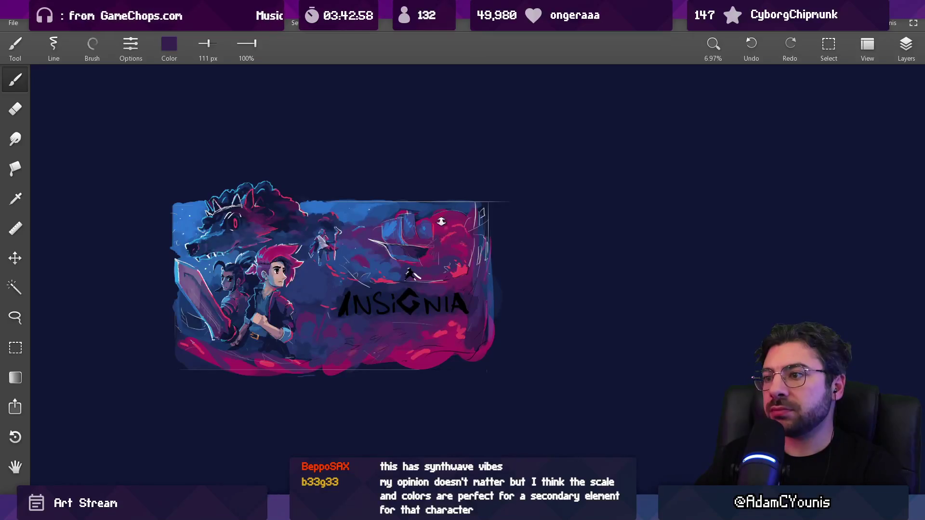
{"action": "scroll", "coordinate": [445, 209], "scroll_direction": "up", "scroll_amount": 5}
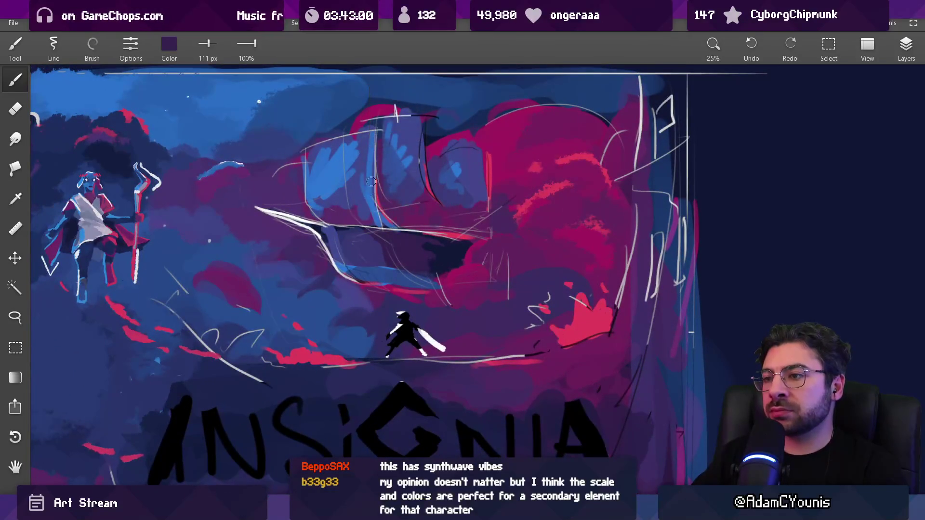
{"action": "scroll", "coordinate": [373, 177], "scroll_direction": "down", "scroll_amount": 2}
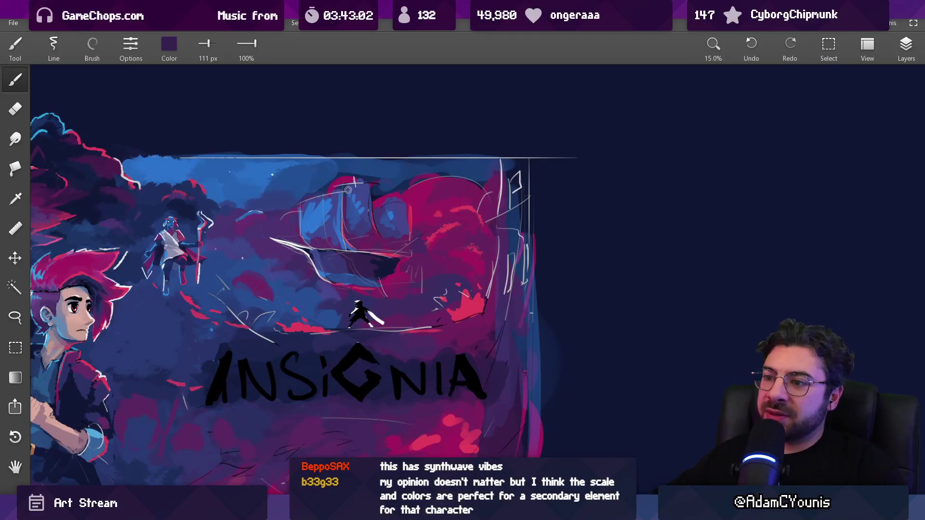
{"action": "scroll", "coordinate": [414, 227], "scroll_direction": "down", "scroll_amount": 4}
{"action": "scroll", "coordinate": [603, 299], "scroll_direction": "up", "scroll_amount": 3}
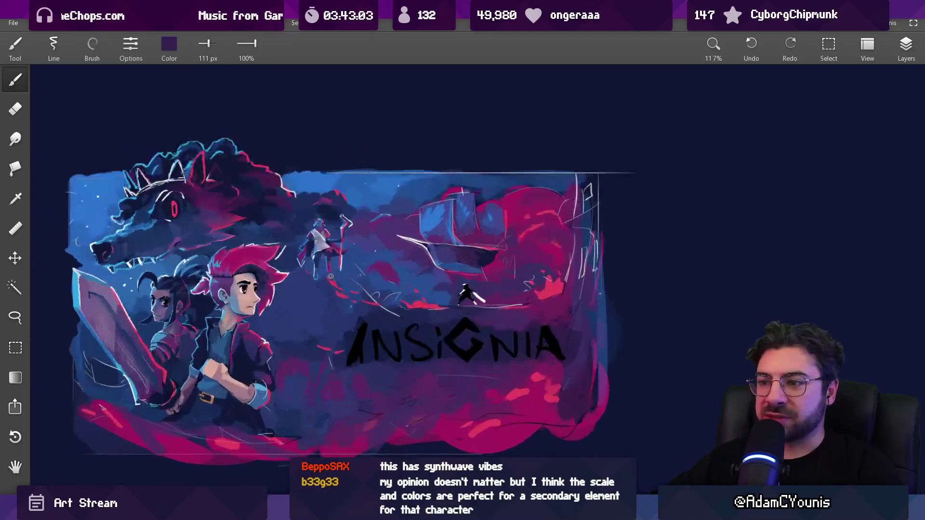
Step: Open Hunden Ship.leo via file search and pan to the row of ship sprites
{"action": "key", "text": "alt+Tab"}
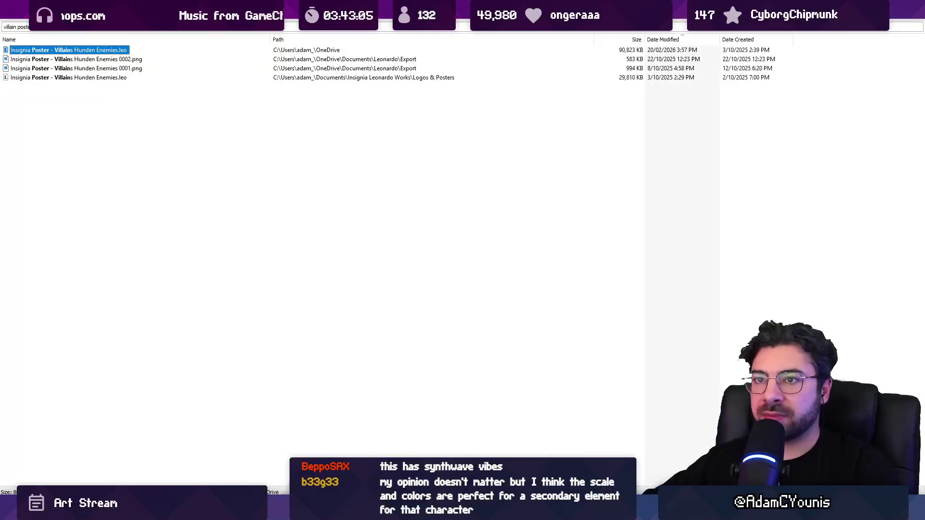
{"action": "type", "text": "ship .leo"}
{"action": "key", "text": "Down"}
{"action": "key", "text": "Return"}
{"action": "mouse_move", "coordinate": [317, 249]}
{"action": "left_mouse_down"}
{"action": "mouse_move", "coordinate": [461, 210]}
{"action": "mouse_move", "coordinate": [591, 238]}
{"action": "left_mouse_up"}
{"action": "left_click_drag", "start_coordinate": [425, 219], "coordinate": [492, 294]}
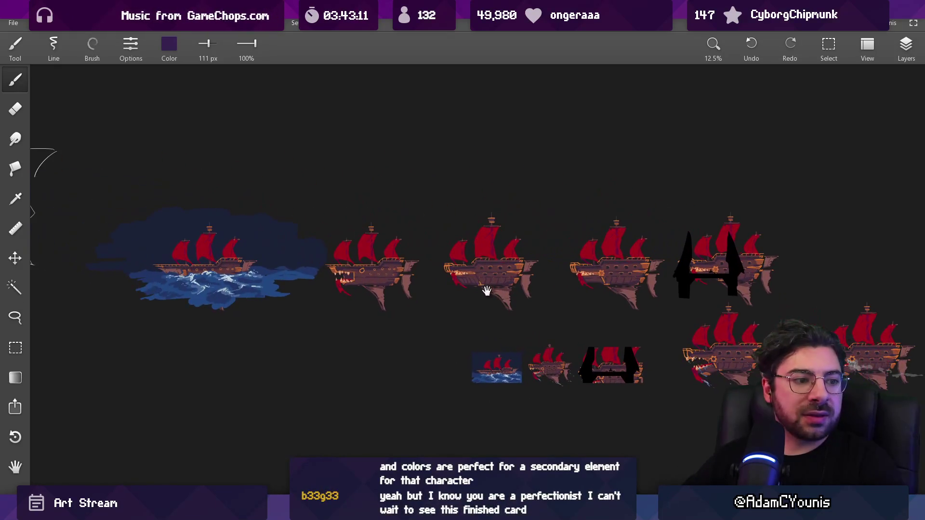
Step: Centre one toothed airship, switch to the Lasso tool and show the Layers list
{"action": "scroll", "coordinate": [366, 340], "scroll_direction": "up", "scroll_amount": 5}
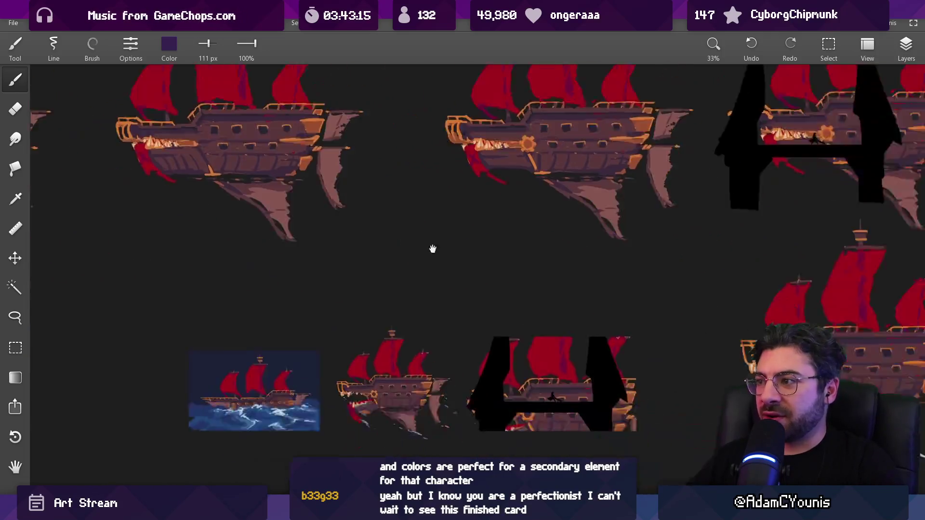
{"action": "left_click_drag", "start_coordinate": [432, 248], "coordinate": [337, 231]}
{"action": "mouse_move", "coordinate": [650, 250]}
{"action": "left_mouse_down"}
{"action": "mouse_move", "coordinate": [408, 234]}
{"action": "mouse_move", "coordinate": [360, 267]}
{"action": "left_mouse_up"}
{"action": "left_click_drag", "start_coordinate": [595, 275], "coordinate": [427, 289]}
{"action": "scroll", "coordinate": [459, 280], "scroll_direction": "up", "scroll_amount": 2}
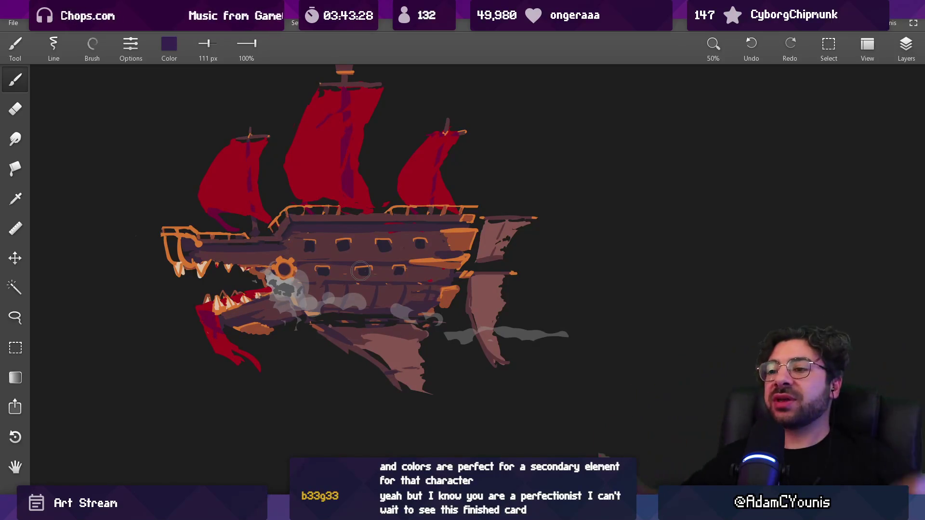
{"action": "scroll", "coordinate": [429, 199], "scroll_direction": "down", "scroll_amount": 5}
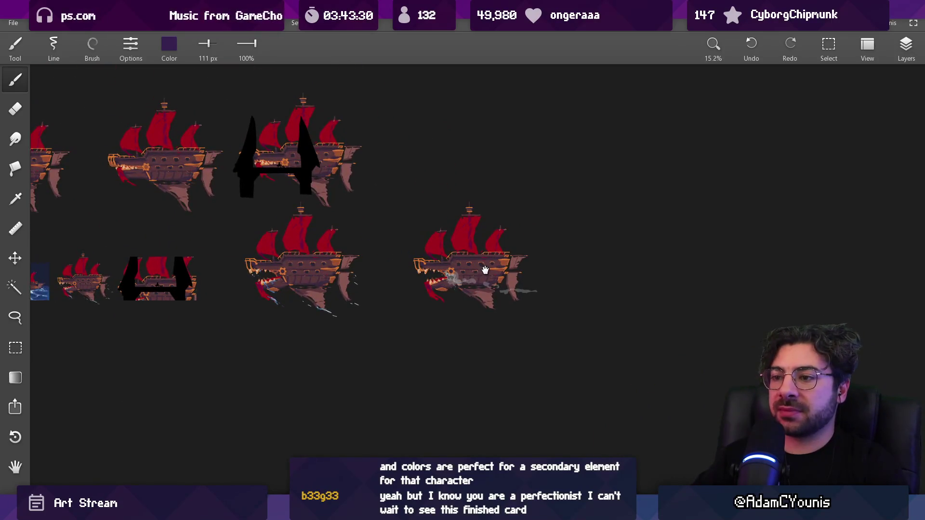
{"action": "scroll", "coordinate": [451, 315], "scroll_direction": "up", "scroll_amount": 3}
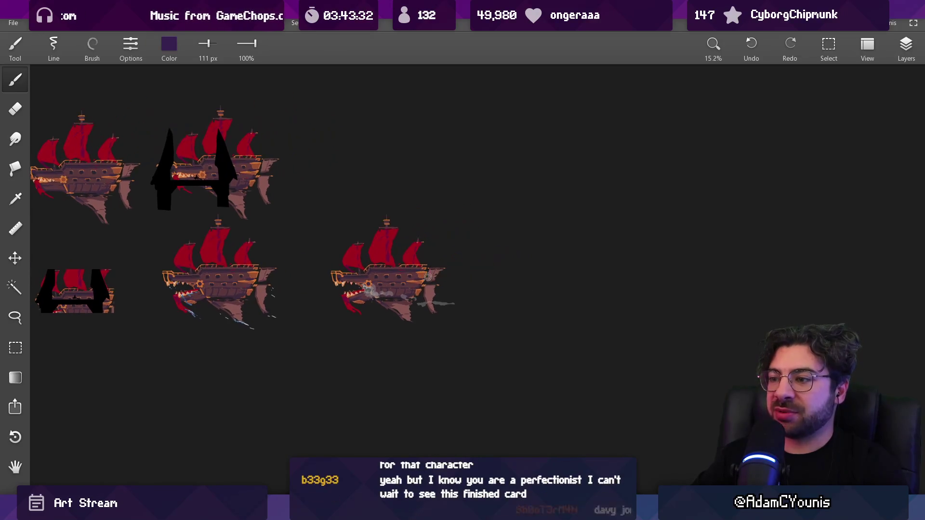
{"action": "left_click_drag", "start_coordinate": [410, 231], "coordinate": [366, 244]}
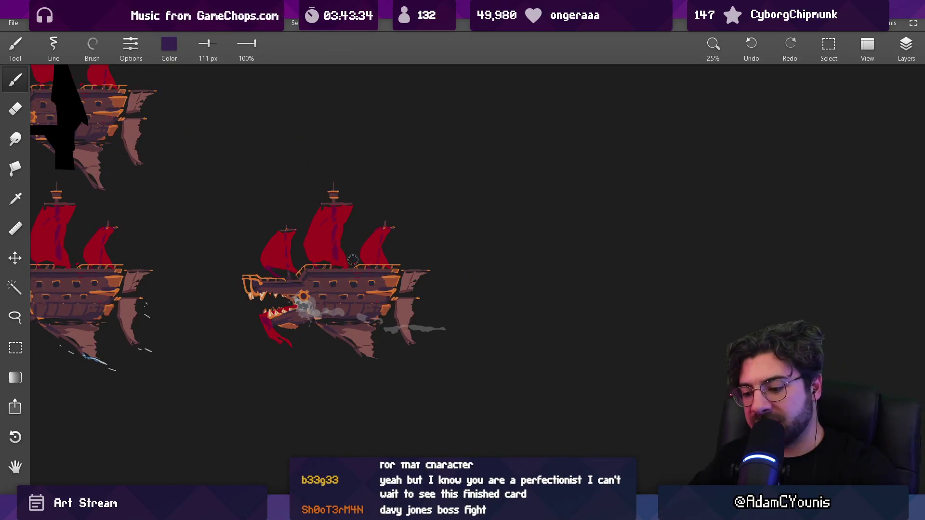
{"action": "key", "text": "l"}
{"action": "key", "text": "F7"}
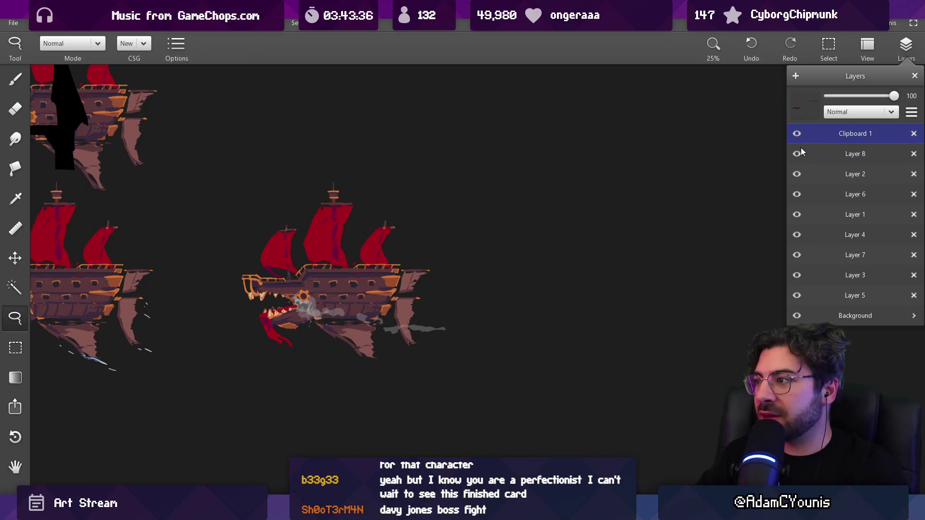
Step: Toggle layer visibility to confirm Layer 4 holds the ships, leaving it active
{"action": "left_click", "coordinate": [795, 221]}
{"action": "left_click", "coordinate": [796, 234]}
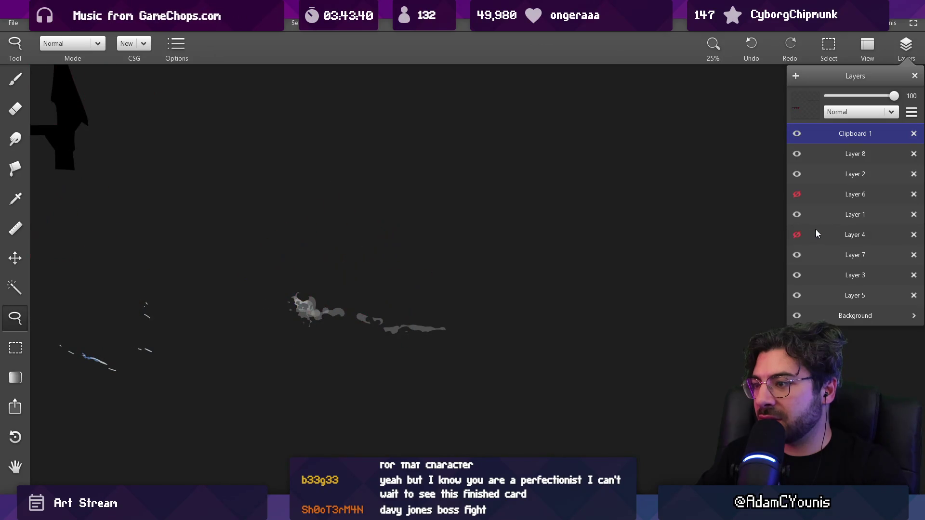
{"action": "left_click", "coordinate": [797, 235]}
{"action": "left_click", "coordinate": [805, 229]}
Step: Nudge the toothed ship slightly up and scale its lower hull fin smaller
{"action": "mouse_move", "coordinate": [396, 155]}
{"action": "left_mouse_down"}
{"action": "mouse_move", "coordinate": [224, 427]}
{"action": "mouse_move", "coordinate": [453, 200]}
{"action": "left_mouse_up"}
{"action": "mouse_move", "coordinate": [423, 299]}
{"action": "left_mouse_down"}
{"action": "mouse_move", "coordinate": [206, 284]}
{"action": "mouse_move", "coordinate": [622, 280]}
{"action": "mouse_move", "coordinate": [427, 273]}
{"action": "left_mouse_up"}
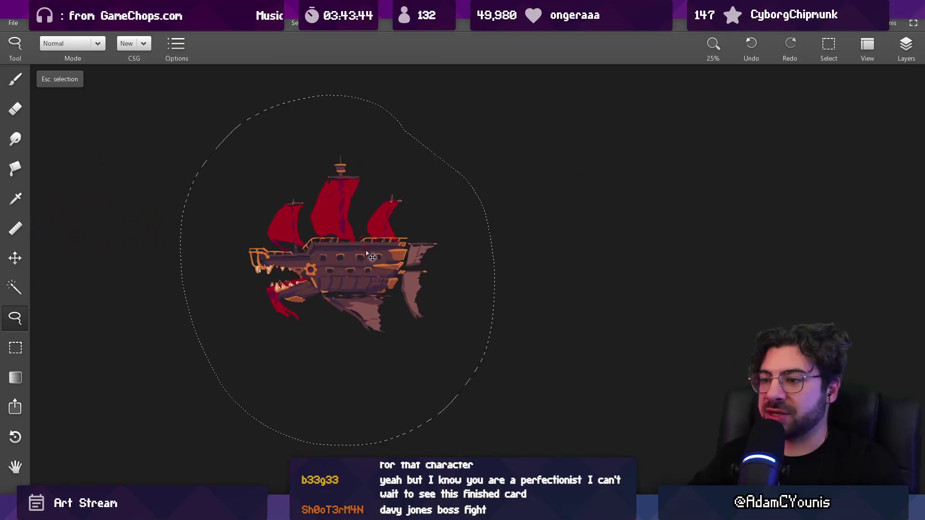
{"action": "key", "text": "Escape"}
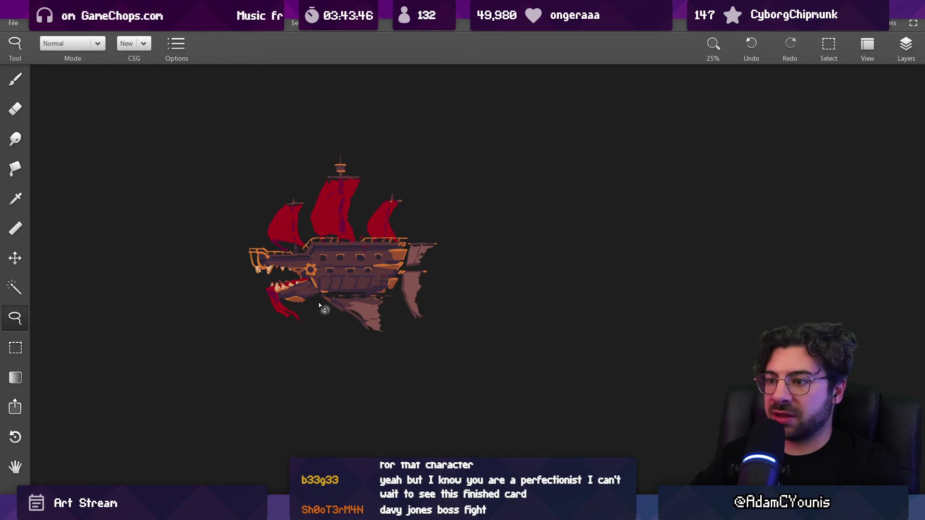
{"action": "mouse_move", "coordinate": [363, 364]}
{"action": "left_mouse_down"}
{"action": "mouse_move", "coordinate": [320, 349]}
{"action": "mouse_move", "coordinate": [369, 314]}
{"action": "left_mouse_up"}
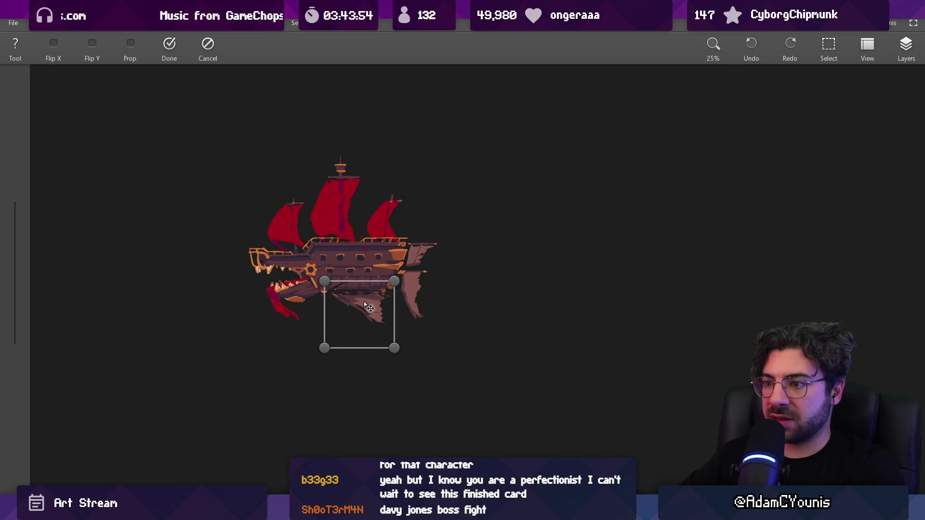
{"action": "key", "text": "Return"}
Step: Lasso the crocodile head and shrink it with Transform
{"action": "left_click_drag", "start_coordinate": [239, 239], "coordinate": [279, 353]}
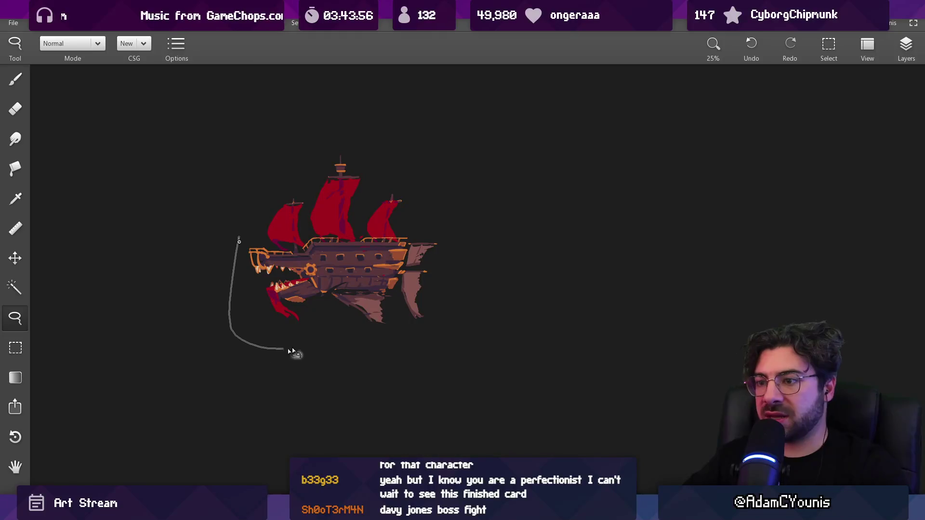
{"action": "left_click_drag", "start_coordinate": [260, 245], "coordinate": [240, 241]}
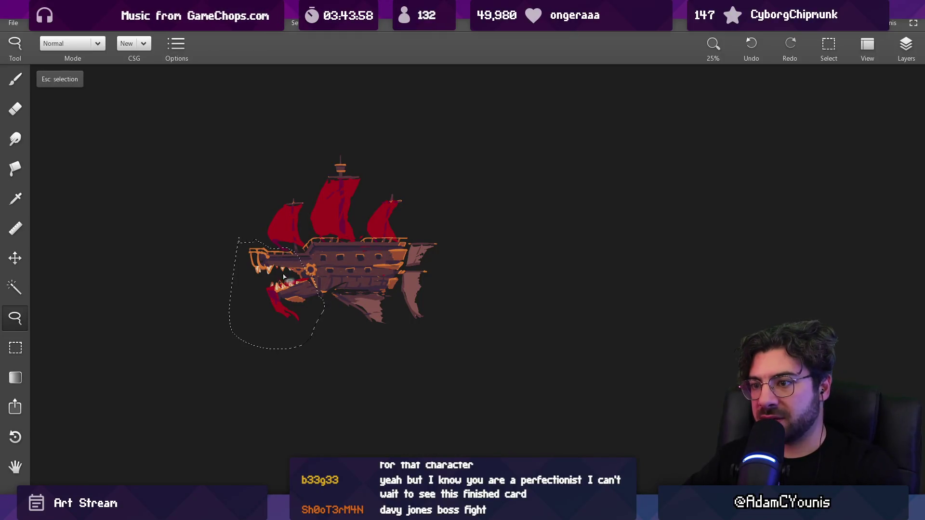
{"action": "key", "text": "ctrl+t"}
{"action": "mouse_move", "coordinate": [324, 348]}
{"action": "left_mouse_down"}
{"action": "mouse_move", "coordinate": [310, 334]}
{"action": "mouse_move", "coordinate": [324, 289]}
{"action": "mouse_move", "coordinate": [298, 288]}
{"action": "left_mouse_up"}
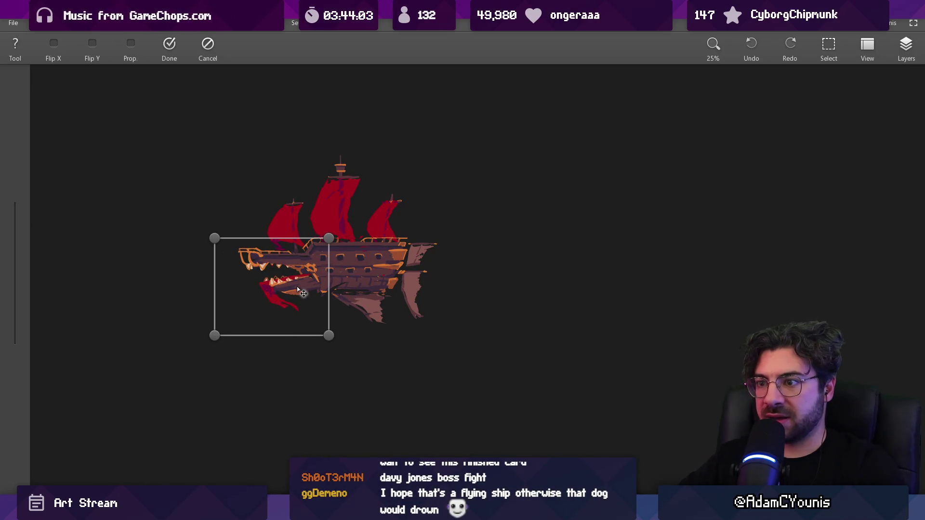
{"action": "key", "text": "Return"}
{"action": "scroll", "coordinate": [355, 282], "scroll_direction": "down", "scroll_amount": 3}
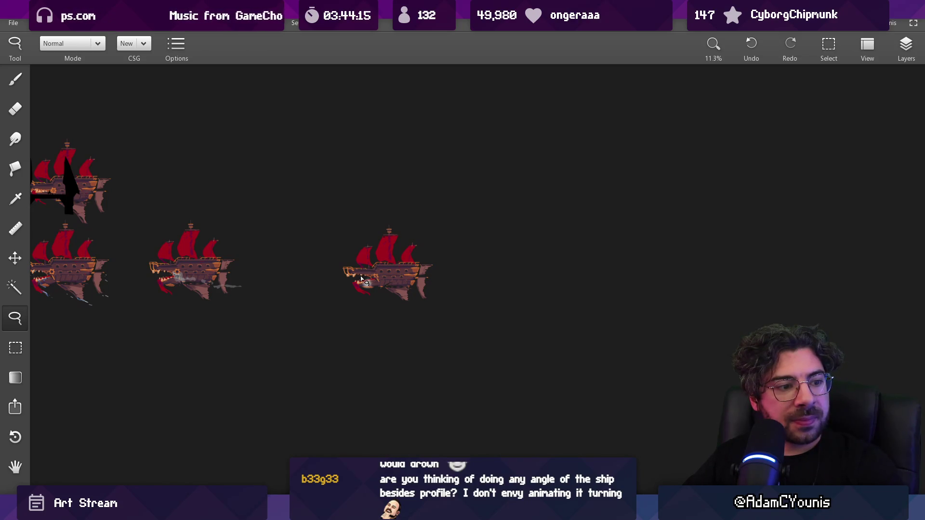
{"action": "scroll", "coordinate": [369, 254], "scroll_direction": "up", "scroll_amount": 5}
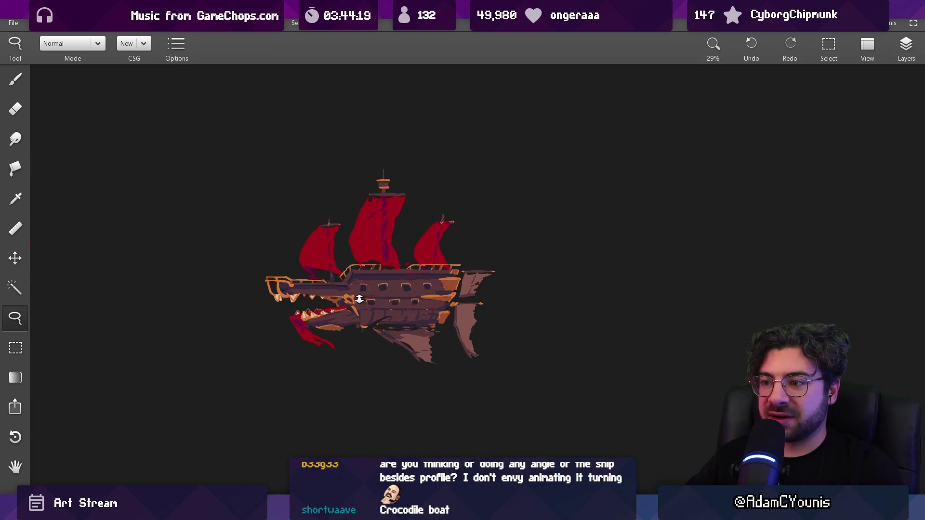
Step: With a smaller brush, paint a dark red stroke down from the jaw
{"action": "scroll", "coordinate": [362, 300], "scroll_direction": "up", "scroll_amount": 6}
{"action": "key", "text": "b"}
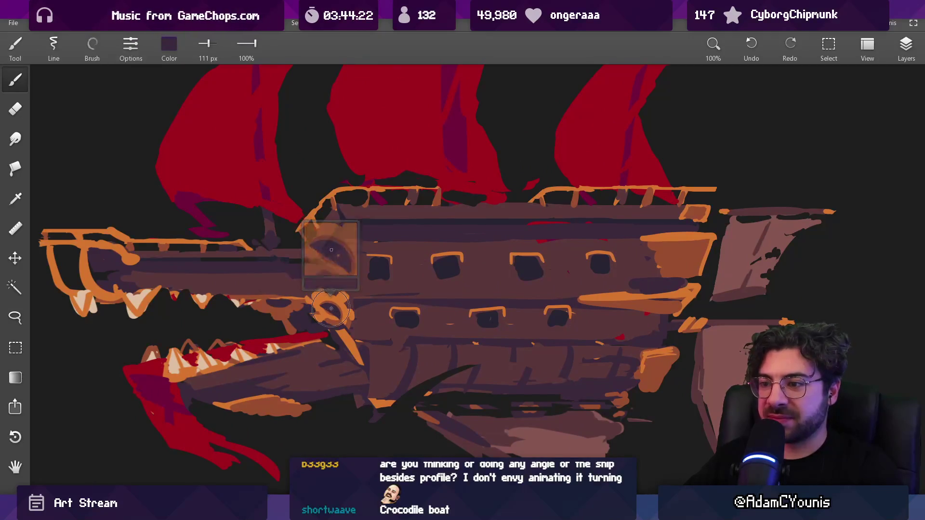
{"action": "key", "text": "bracketleft"}
{"action": "key", "text": "bracketleft"}
{"action": "key", "text": "bracketleft"}
{"action": "scroll", "coordinate": [331, 308], "scroll_direction": "down", "scroll_amount": 4}
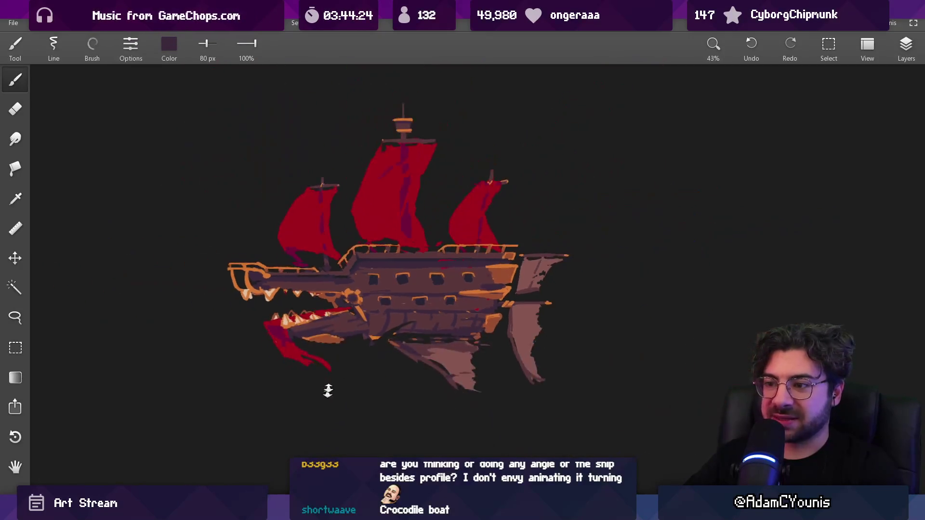
{"action": "scroll", "coordinate": [341, 334], "scroll_direction": "down", "scroll_amount": 2}
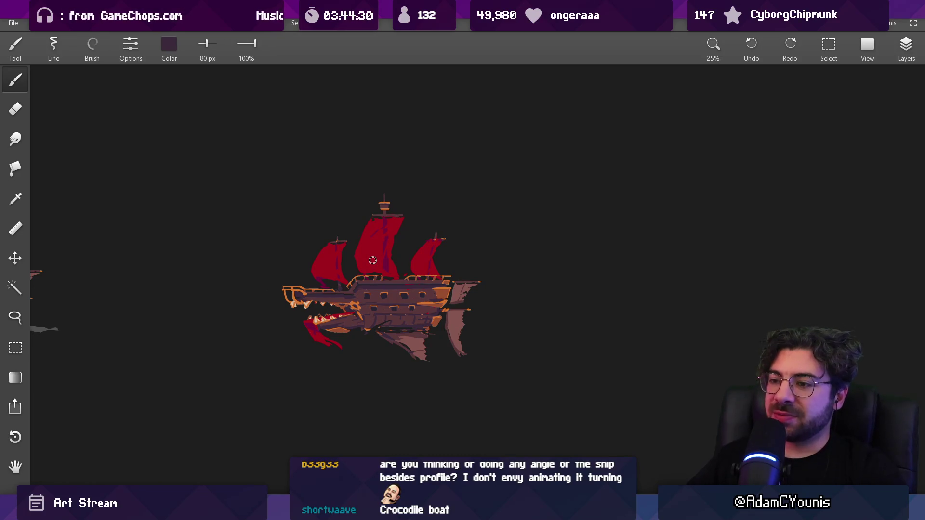
{"action": "mouse_move", "coordinate": [430, 286]}
{"action": "left_mouse_down"}
{"action": "mouse_move", "coordinate": [632, 285]}
{"action": "mouse_move", "coordinate": [709, 256]}
{"action": "mouse_move", "coordinate": [537, 272]}
{"action": "left_mouse_up"}
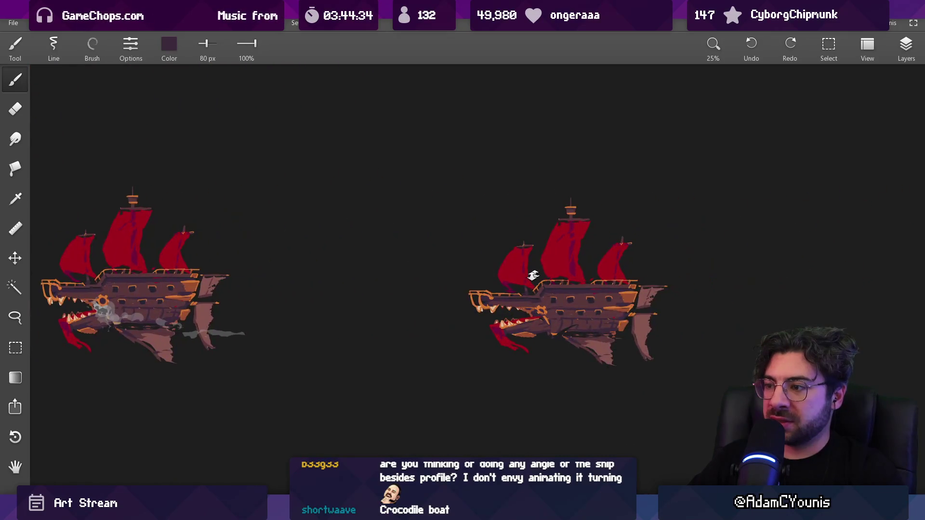
{"action": "scroll", "coordinate": [537, 272], "scroll_direction": "down", "scroll_amount": 5}
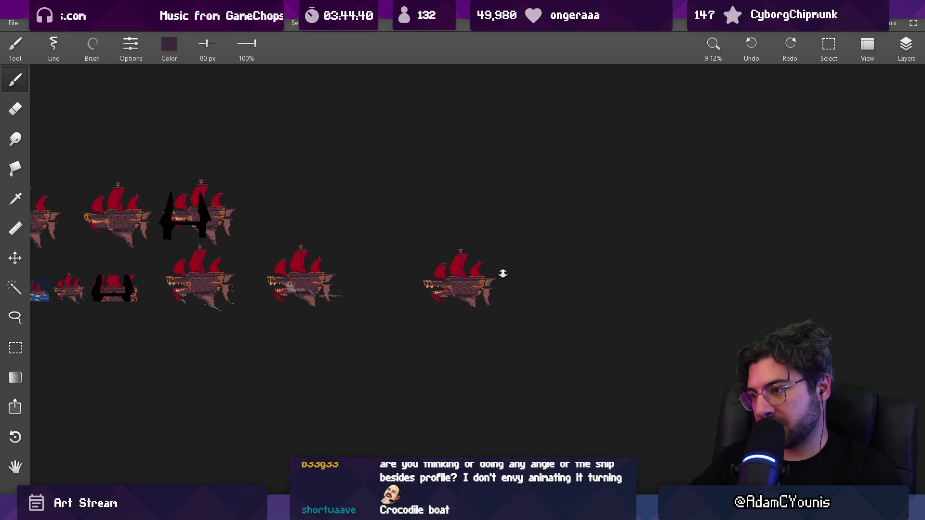
{"action": "scroll", "coordinate": [502, 274], "scroll_direction": "up", "scroll_amount": 6}
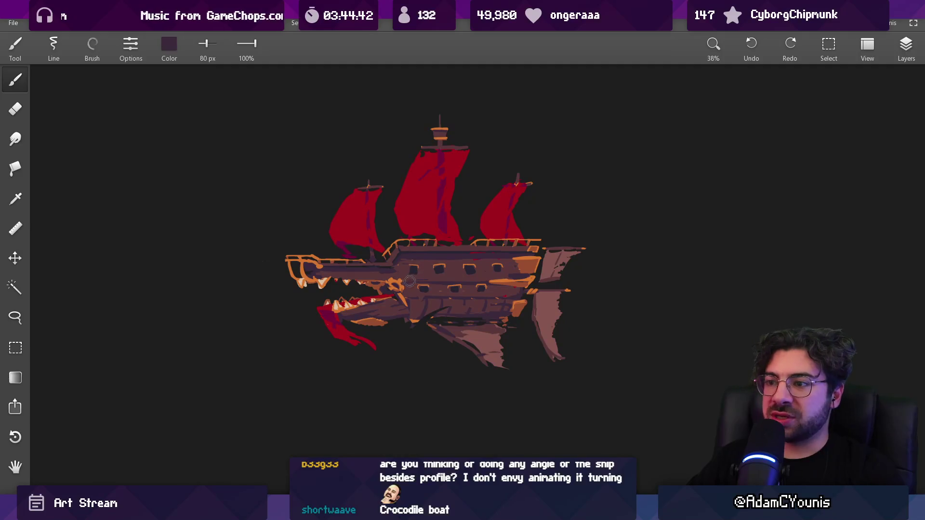
{"action": "scroll", "coordinate": [375, 320], "scroll_direction": "up", "scroll_amount": 3}
{"action": "left_click", "coordinate": [330, 271], "text": "alt"}
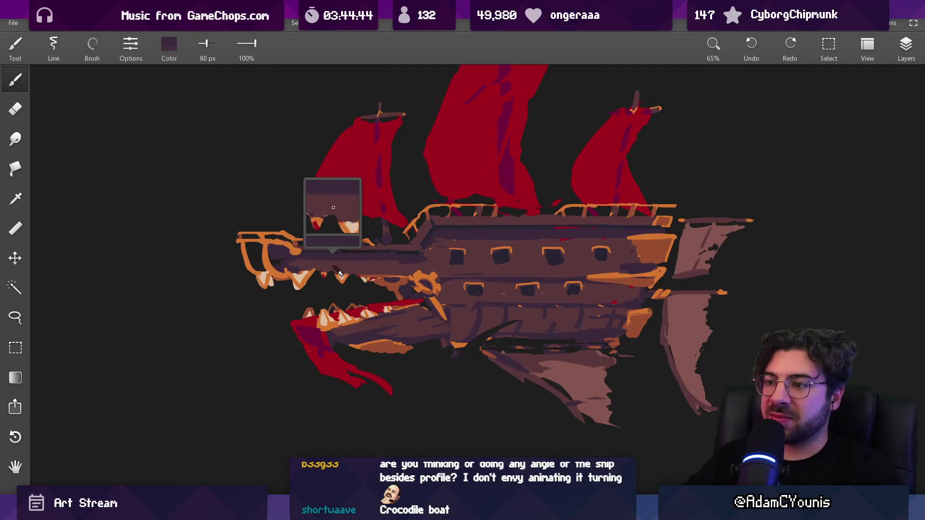
{"action": "key", "text": "bracketleft"}
{"action": "left_click_drag", "start_coordinate": [321, 272], "coordinate": [338, 330]}
{"action": "scroll", "coordinate": [454, 280], "scroll_direction": "down", "scroll_amount": 6}
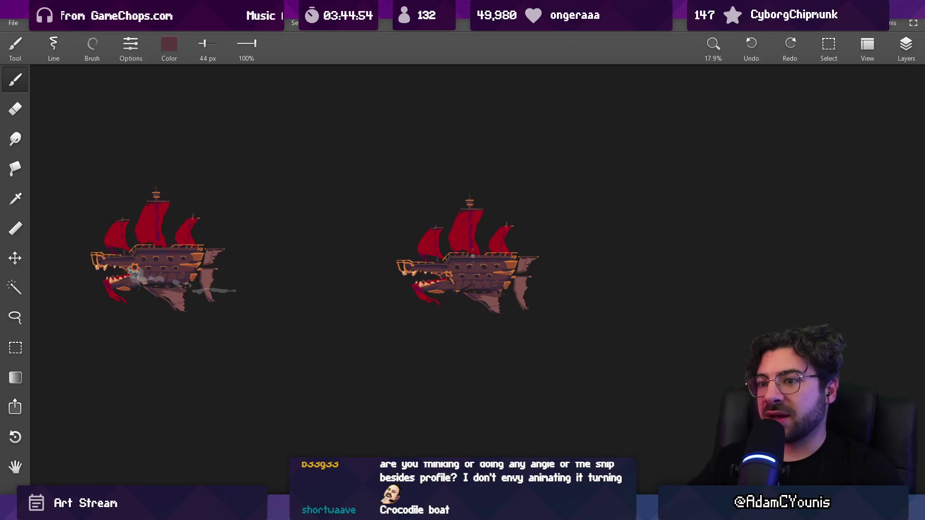
Step: Pan back to the row of ships and toggle Layer 4's visibility to check it
{"action": "left_click_drag", "start_coordinate": [447, 210], "coordinate": [554, 252]}
{"action": "scroll", "coordinate": [554, 252], "scroll_direction": "down", "scroll_amount": 4}
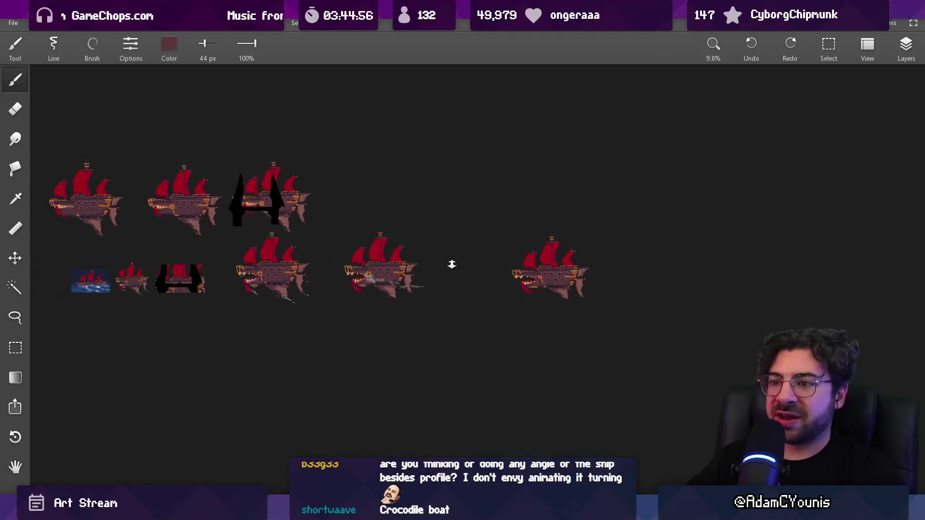
{"action": "mouse_move", "coordinate": [351, 248]}
{"action": "left_mouse_down"}
{"action": "mouse_move", "coordinate": [551, 297]}
{"action": "mouse_move", "coordinate": [689, 289]}
{"action": "left_mouse_up"}
{"action": "left_click_drag", "start_coordinate": [412, 240], "coordinate": [581, 271]}
{"action": "mouse_move", "coordinate": [370, 284]}
{"action": "left_mouse_down"}
{"action": "mouse_move", "coordinate": [462, 308]}
{"action": "mouse_move", "coordinate": [462, 291]}
{"action": "left_mouse_up"}
{"action": "left_click", "coordinate": [913, 54]}
{"action": "left_click", "coordinate": [797, 234]}
{"action": "left_click", "coordinate": [797, 234]}
Step: Lasso a plain airship and move it below the row of designs
{"action": "key", "text": "l"}
{"action": "left_click_drag", "start_coordinate": [487, 230], "coordinate": [507, 233]}
{"action": "left_click_drag", "start_coordinate": [468, 284], "coordinate": [461, 394]}
{"action": "scroll", "coordinate": [461, 395], "scroll_direction": "down", "scroll_amount": 5}
{"action": "mouse_move", "coordinate": [419, 265]}
{"action": "left_mouse_down"}
{"action": "mouse_move", "coordinate": [504, 296]}
{"action": "mouse_move", "coordinate": [551, 282]}
{"action": "mouse_move", "coordinate": [561, 293]}
{"action": "left_mouse_up"}
{"action": "scroll", "coordinate": [562, 293], "scroll_direction": "right", "scroll_amount": 5}
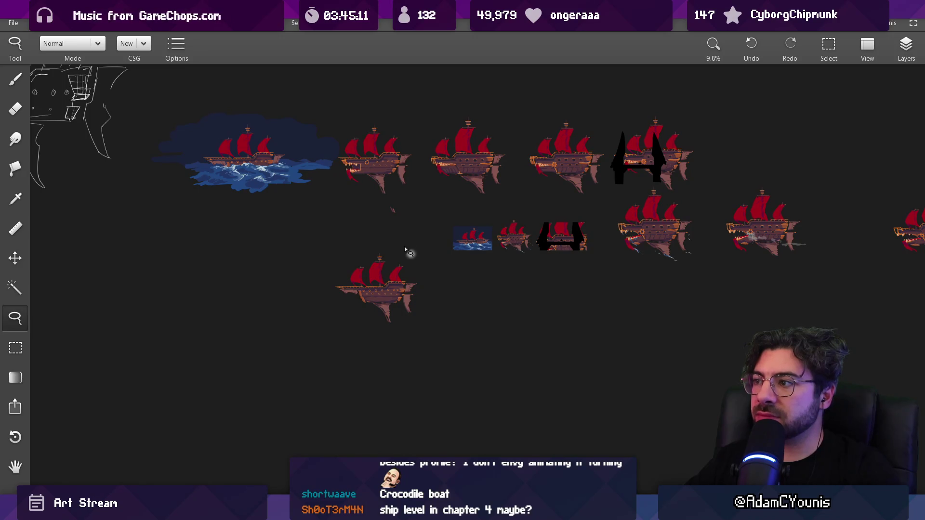
{"action": "scroll", "coordinate": [369, 278], "scroll_direction": "up", "scroll_amount": 10}
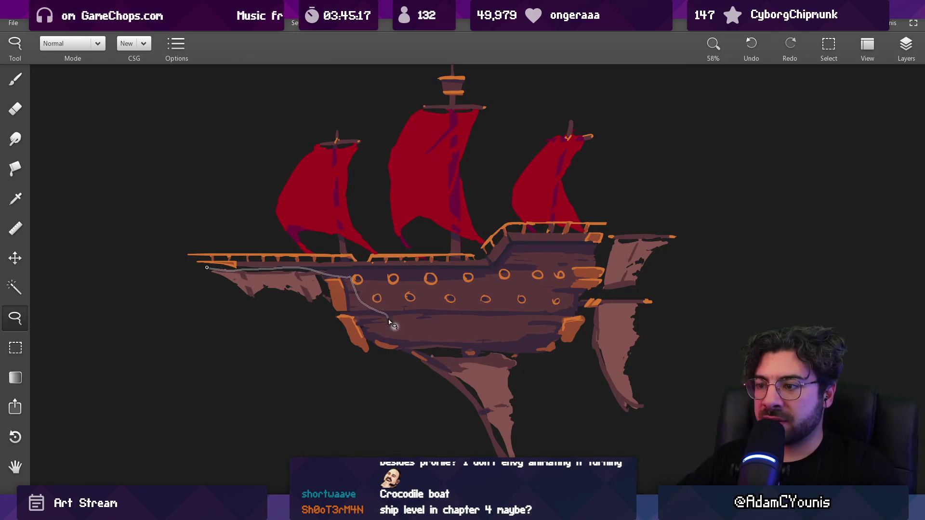
Step: Shift the ship's front underside slightly to the left
{"action": "left_click_drag", "start_coordinate": [364, 387], "coordinate": [139, 308]}
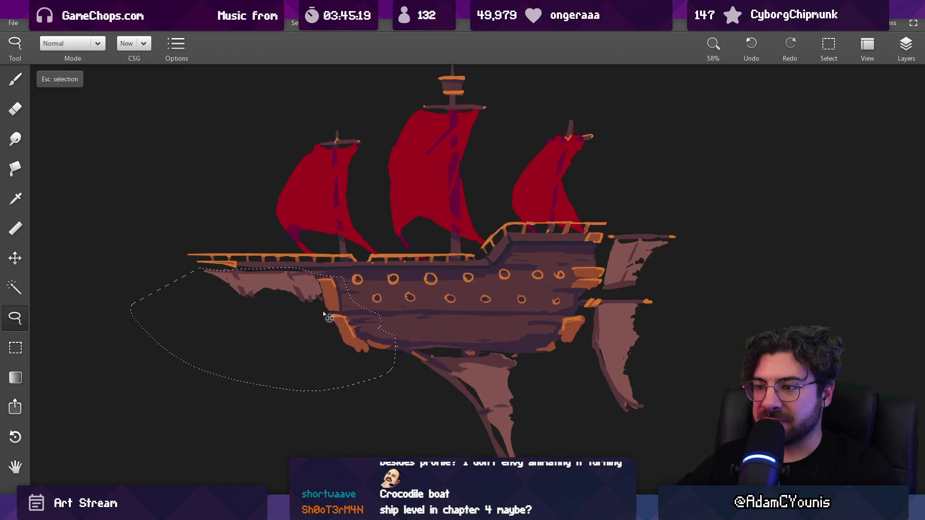
{"action": "left_click_drag", "start_coordinate": [344, 317], "coordinate": [319, 319]}
{"action": "key", "text": "Escape"}
Step: Choose a different brush at 38 px and fill the dark gap below the front gun ports
{"action": "key", "text": "b"}
{"action": "key", "text": "bracketleft"}
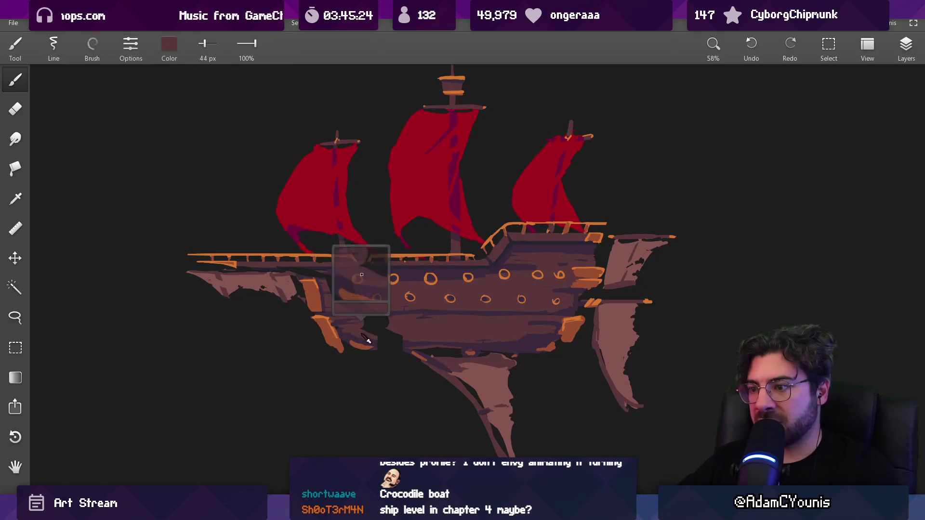
{"action": "key", "text": "bracketright"}
{"action": "key", "text": "bracketright"}
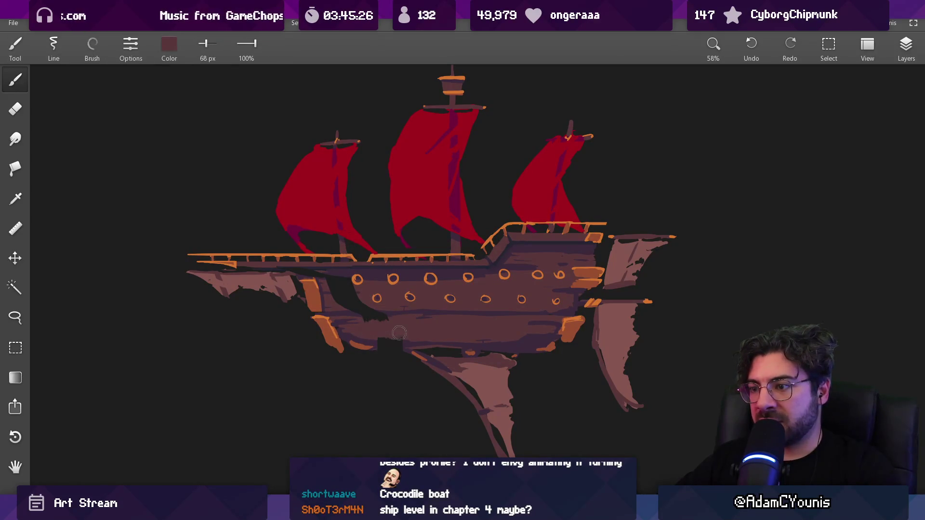
{"action": "left_click", "coordinate": [92, 46]}
{"action": "left_click", "coordinate": [72, 95]}
{"action": "key", "text": "bracketright"}
{"action": "key", "text": "bracketright"}
{"action": "mouse_move", "coordinate": [384, 323]}
{"action": "left_mouse_down"}
{"action": "mouse_move", "coordinate": [347, 300]}
{"action": "mouse_move", "coordinate": [381, 311]}
{"action": "left_mouse_up"}
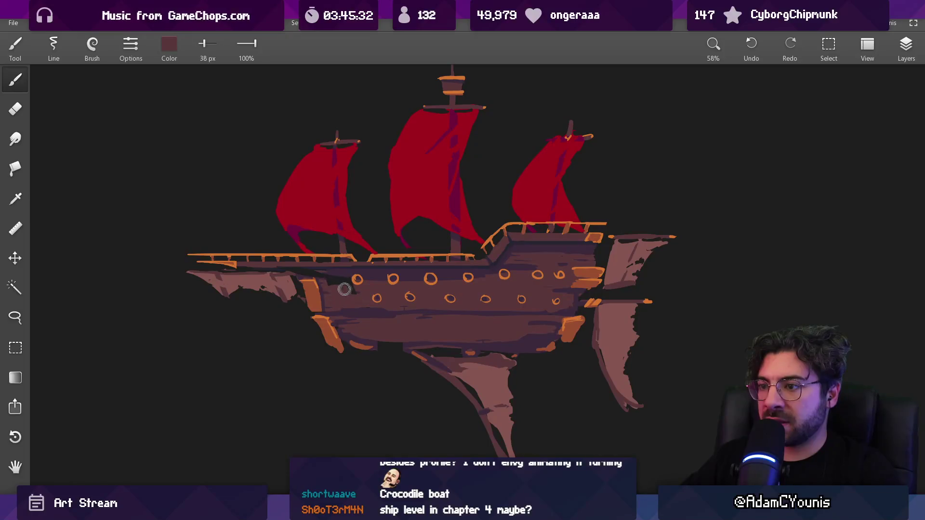
Step: Sample the dark purple and reddish-brown hull colours for patching
{"action": "left_click", "coordinate": [330, 282], "text": "alt"}
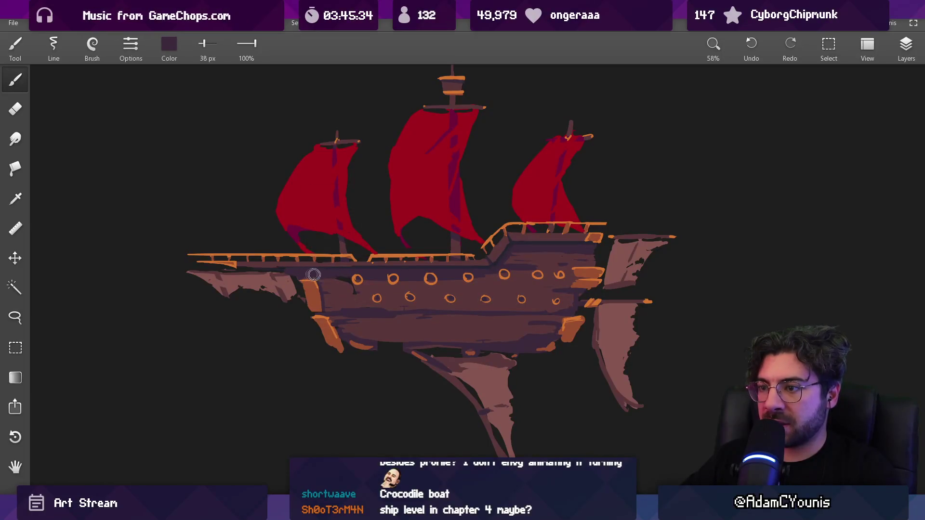
{"action": "left_click", "coordinate": [349, 283], "text": "alt"}
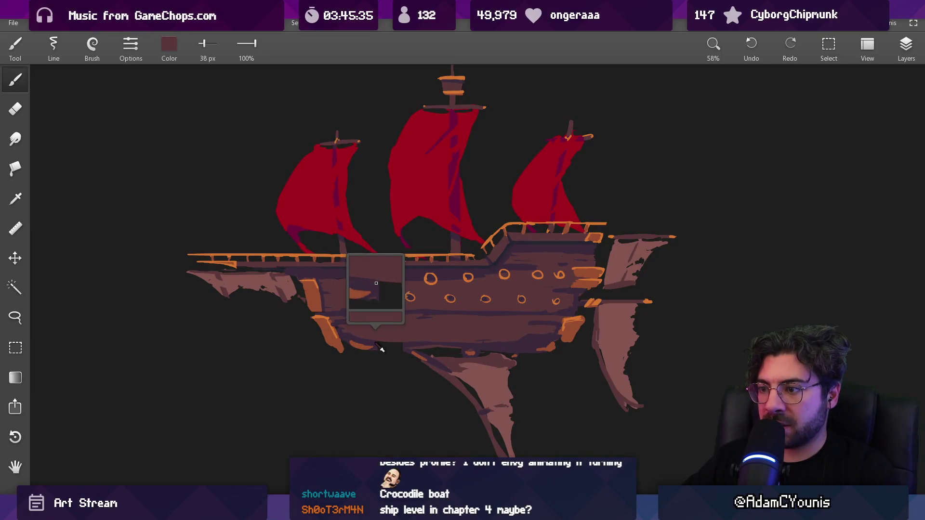
{"action": "left_click", "coordinate": [402, 340], "text": "alt"}
{"action": "scroll", "coordinate": [386, 328], "scroll_direction": "down", "scroll_amount": 5}
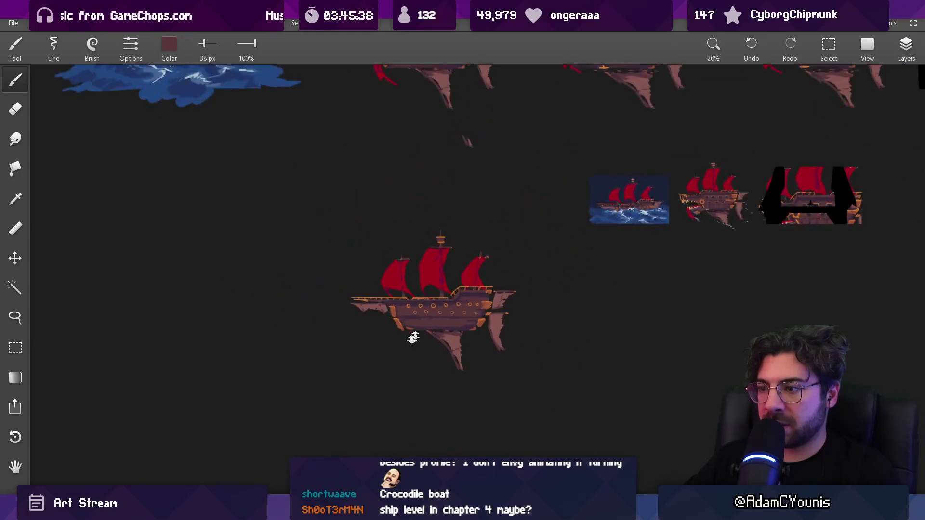
{"action": "scroll", "coordinate": [351, 318], "scroll_direction": "up", "scroll_amount": 4}
{"action": "left_click", "coordinate": [326, 268], "text": "alt"}
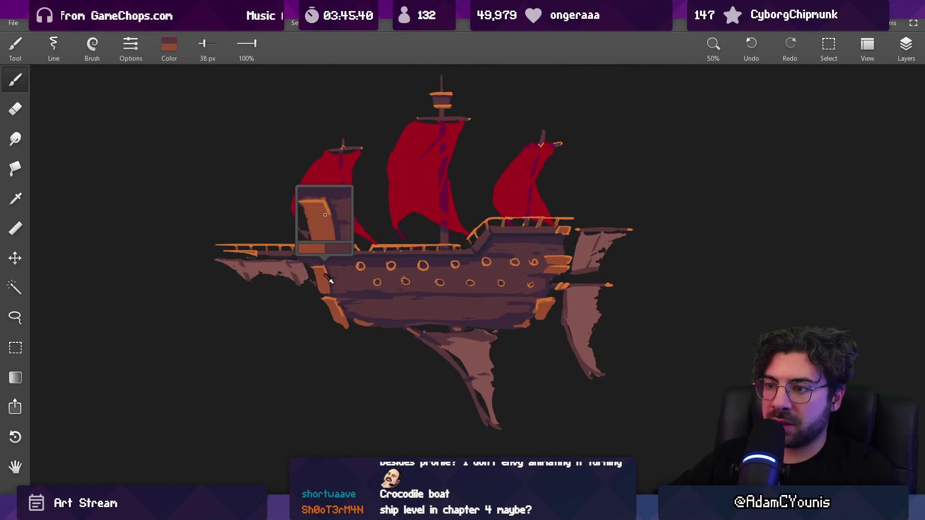
{"action": "left_click", "coordinate": [329, 275], "text": "alt"}
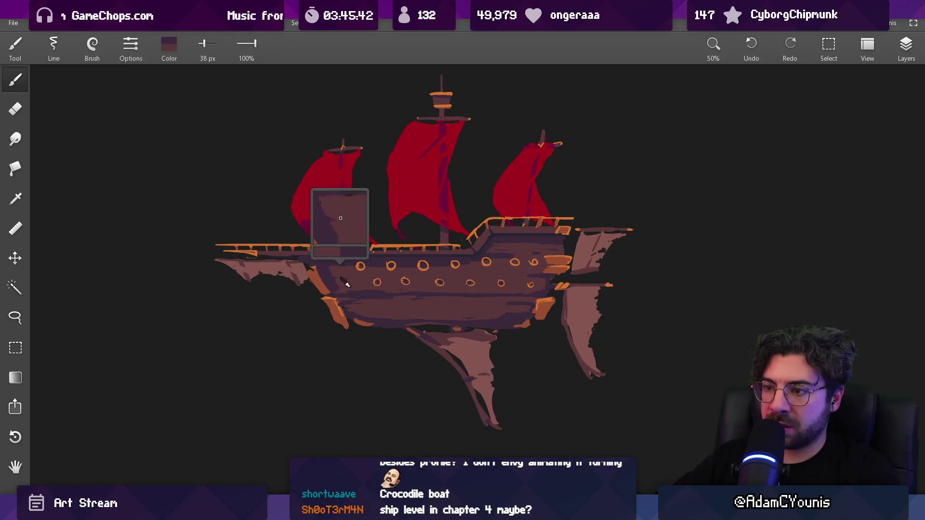
{"action": "scroll", "coordinate": [344, 276], "scroll_direction": "down", "scroll_amount": 3}
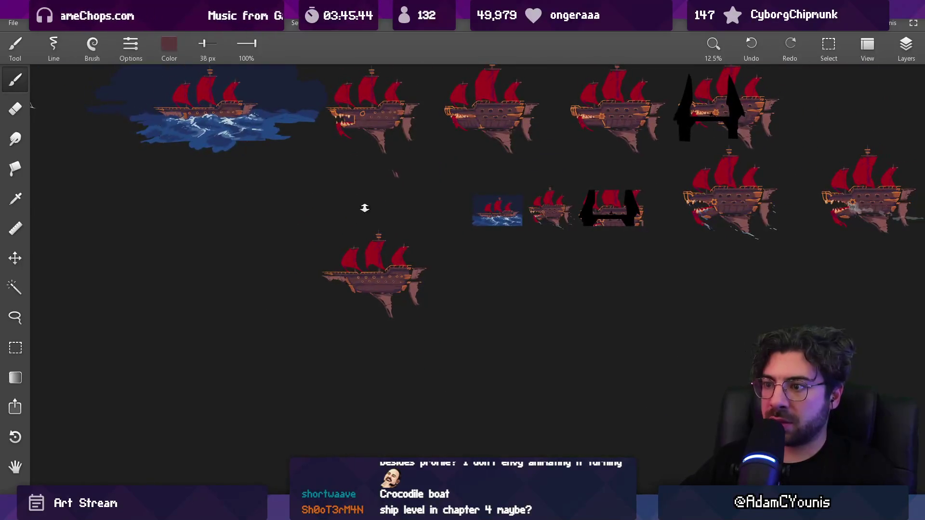
Step: Paint an orange trim edge along the bow with a 15 px brush
{"action": "scroll", "coordinate": [371, 273], "scroll_direction": "up", "scroll_amount": 5}
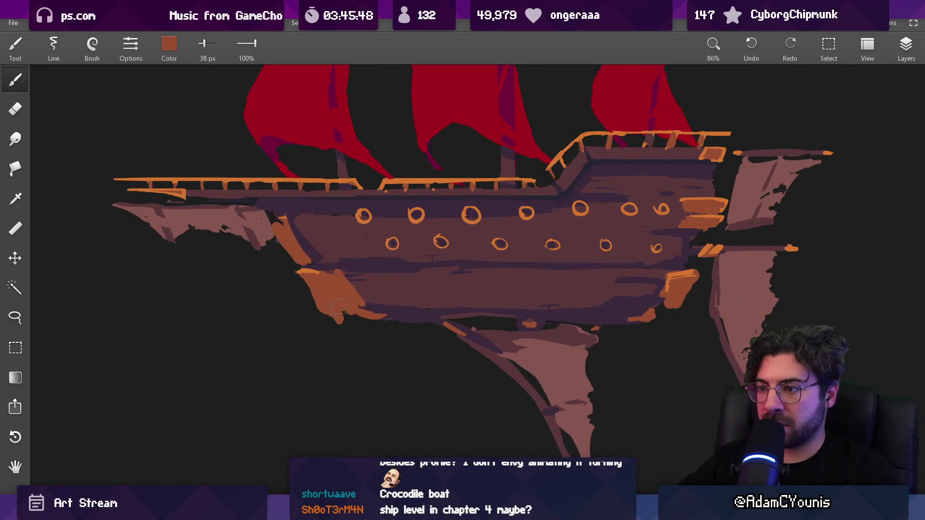
{"action": "left_click", "coordinate": [332, 272], "text": "alt"}
{"action": "key", "text": "bracketleft"}
{"action": "key", "text": "bracketleft"}
{"action": "key", "text": "bracketleft"}
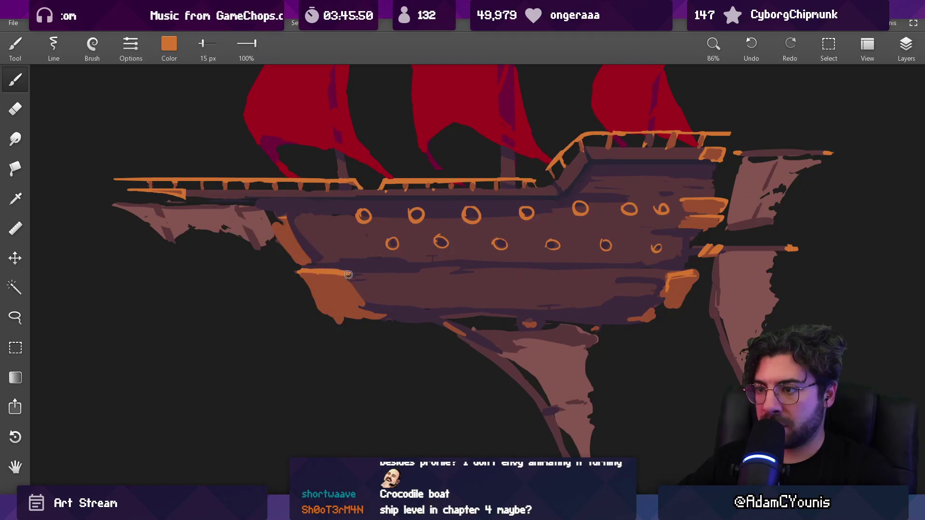
{"action": "scroll", "coordinate": [364, 304], "scroll_direction": "down", "scroll_amount": 4}
{"action": "scroll", "coordinate": [376, 306], "scroll_direction": "up", "scroll_amount": 4}
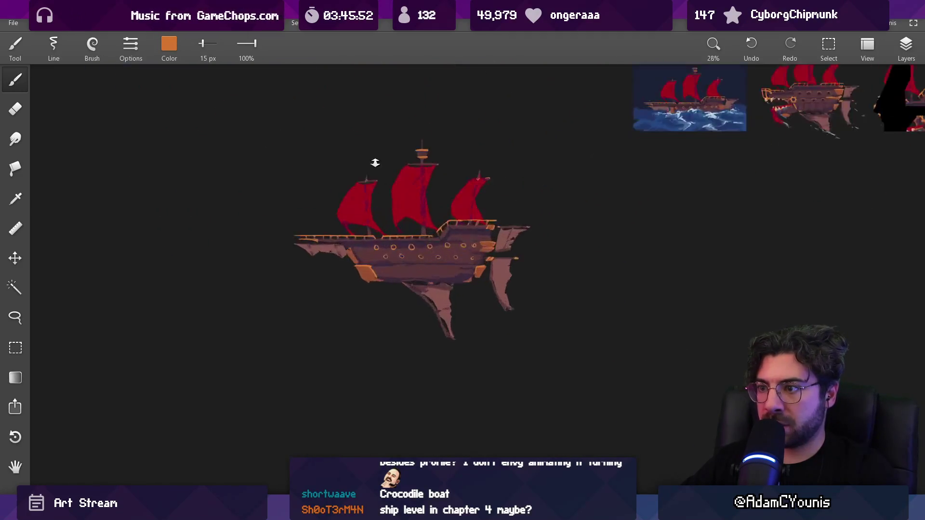
{"action": "left_click_drag", "start_coordinate": [313, 227], "coordinate": [337, 268]}
{"action": "left_click", "coordinate": [340, 260], "text": "alt"}
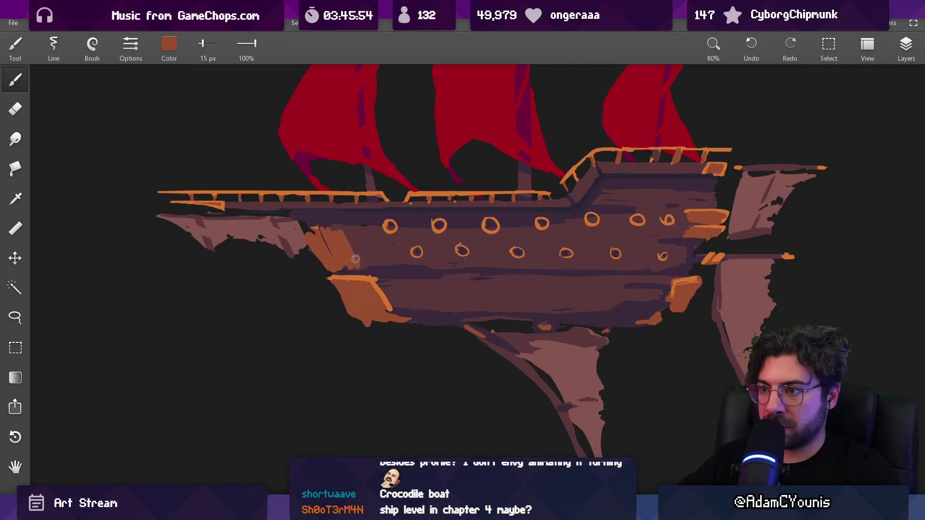
{"action": "left_click", "coordinate": [372, 276], "text": "alt"}
{"action": "scroll", "coordinate": [352, 424], "scroll_direction": "down", "scroll_amount": 4}
{"action": "scroll", "coordinate": [352, 425], "scroll_direction": "down", "scroll_amount": 3}
{"action": "scroll", "coordinate": [428, 165], "scroll_direction": "up", "scroll_amount": 6}
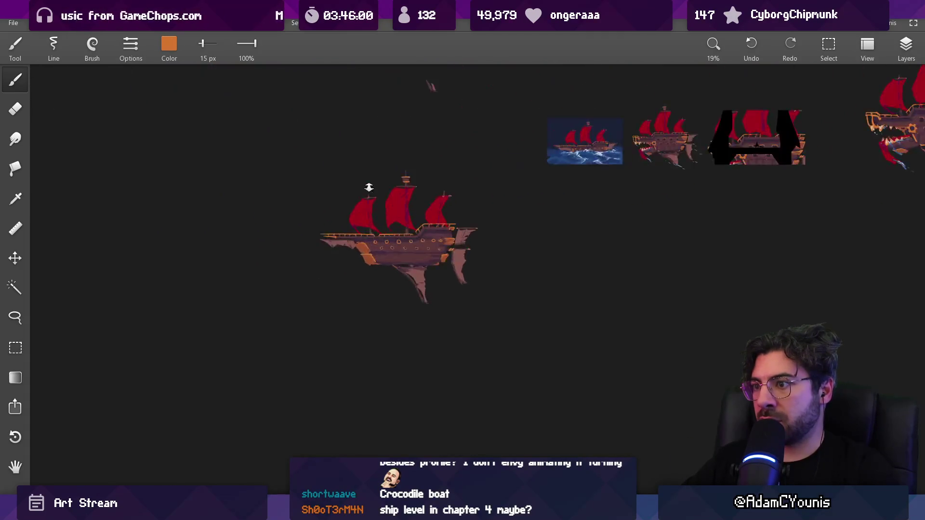
Step: Switch to the Eraser and shrink it to 8.4 px
{"action": "key", "text": "e"}
{"action": "left_click_drag", "start_coordinate": [325, 239], "coordinate": [312, 242]}
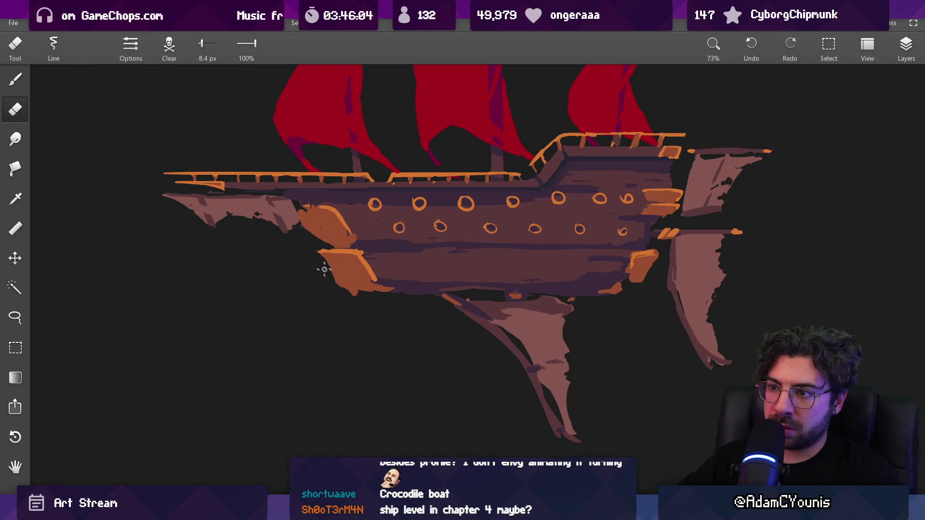
{"action": "scroll", "coordinate": [385, 280], "scroll_direction": "down", "scroll_amount": 5}
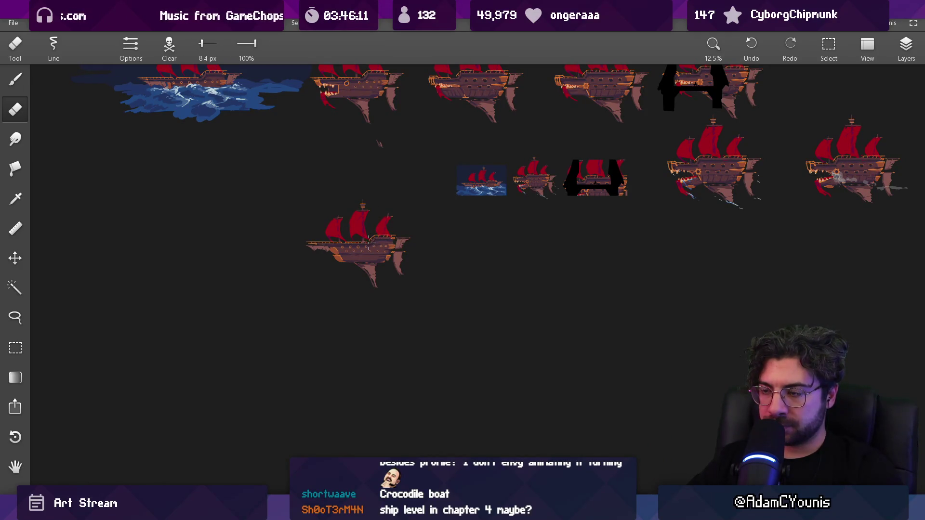
{"action": "scroll", "coordinate": [366, 244], "scroll_direction": "up", "scroll_amount": 8}
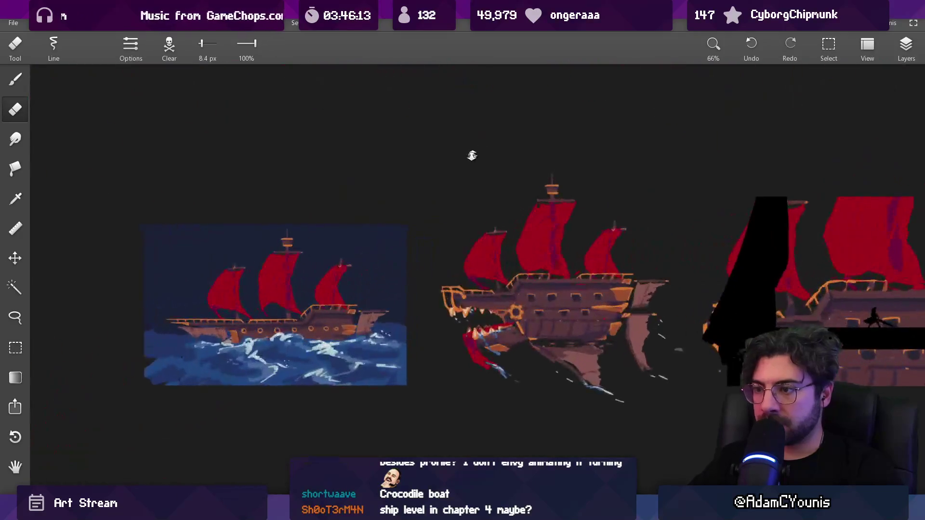
{"action": "scroll", "coordinate": [463, 173], "scroll_direction": "down", "scroll_amount": 6}
{"action": "scroll", "coordinate": [403, 310], "scroll_direction": "up", "scroll_amount": 4}
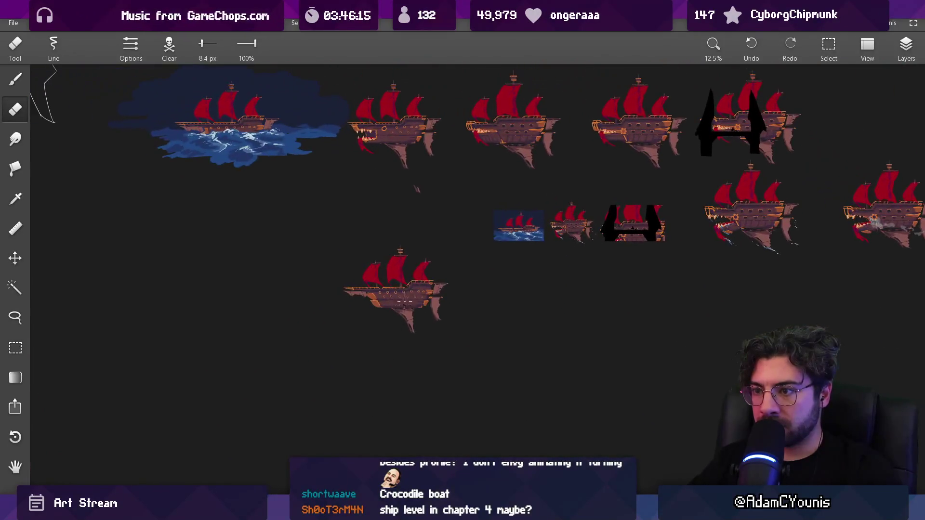
{"action": "scroll", "coordinate": [386, 255], "scroll_direction": "up", "scroll_amount": 6}
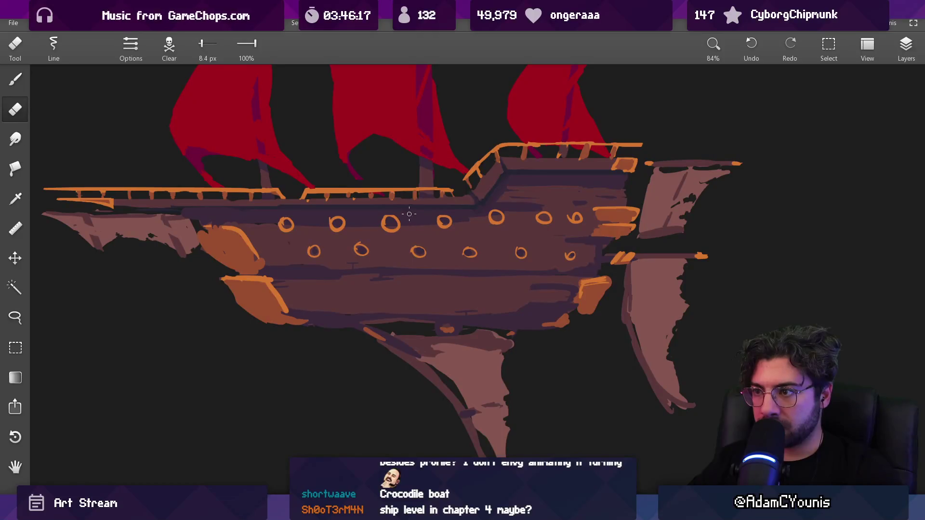
Step: Return to the Brush at 43 px and pan across the ship's hull
{"action": "key", "text": "b"}
{"action": "left_click_drag", "start_coordinate": [391, 251], "coordinate": [411, 250]}
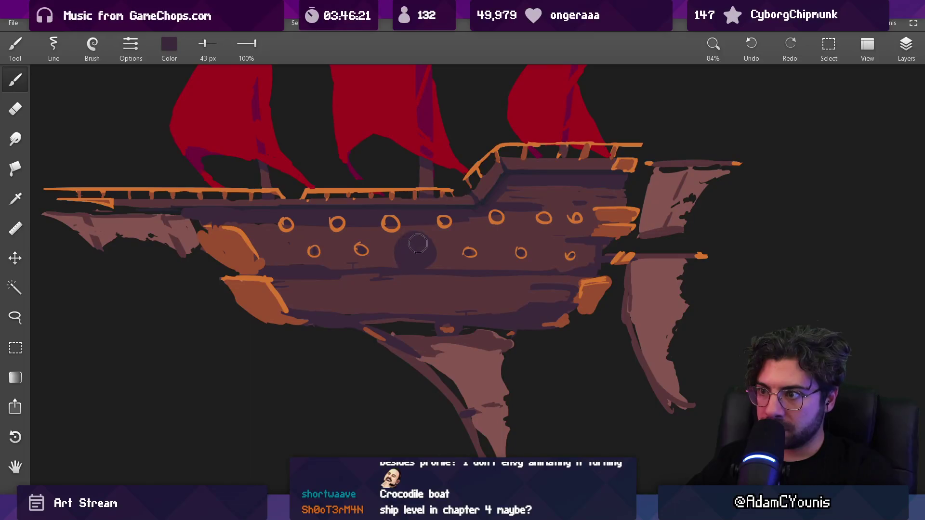
{"action": "left_click_drag", "start_coordinate": [348, 262], "coordinate": [414, 328]}
{"action": "scroll", "coordinate": [414, 329], "scroll_direction": "down", "scroll_amount": 10}
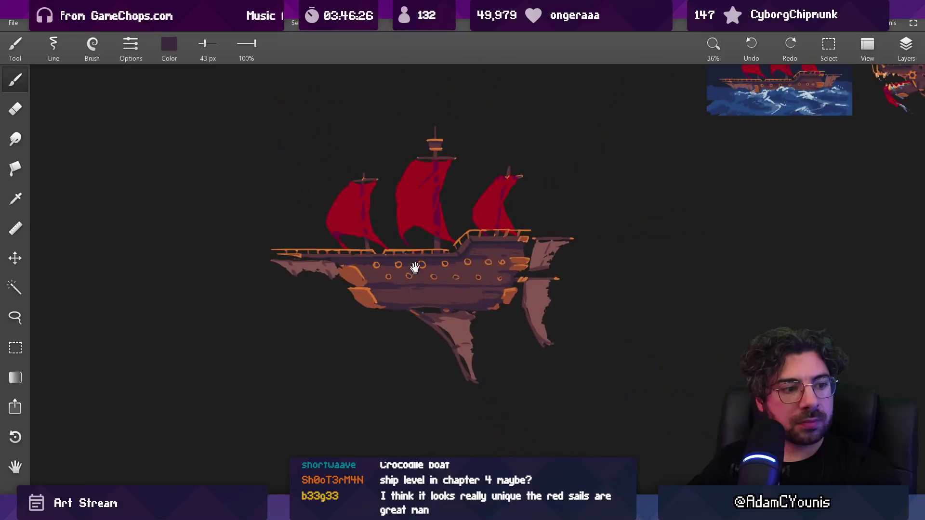
Step: Lasso-select the airship's lower hull and drag it downward to deepen the hull
{"action": "left_click_drag", "start_coordinate": [406, 298], "coordinate": [408, 284]}
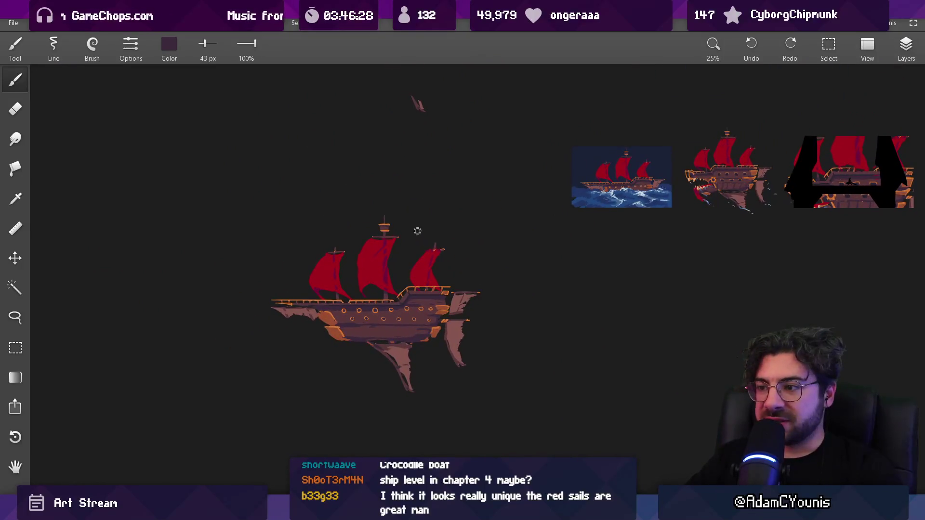
{"action": "scroll", "coordinate": [324, 283], "scroll_direction": "up", "scroll_amount": 5}
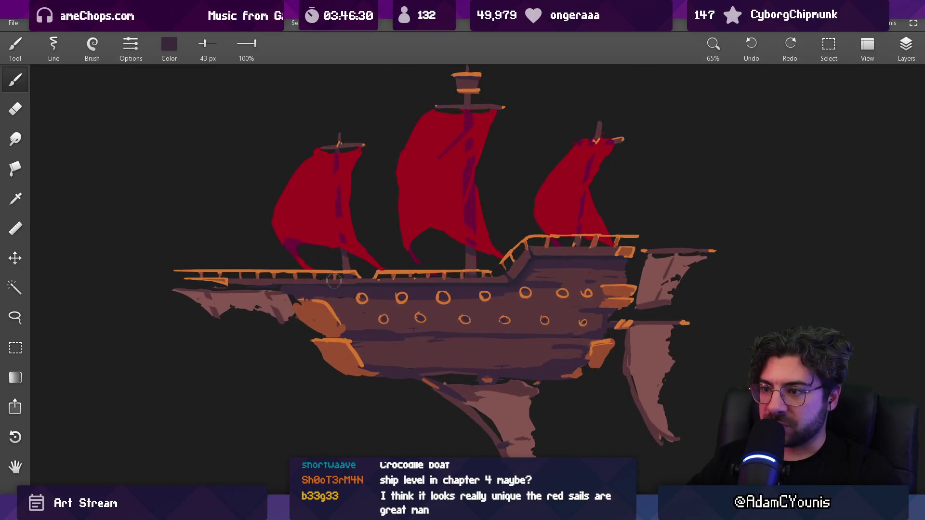
{"action": "left_click_drag", "start_coordinate": [345, 320], "coordinate": [369, 300]}
{"action": "scroll", "coordinate": [407, 295], "scroll_direction": "down", "scroll_amount": 6}
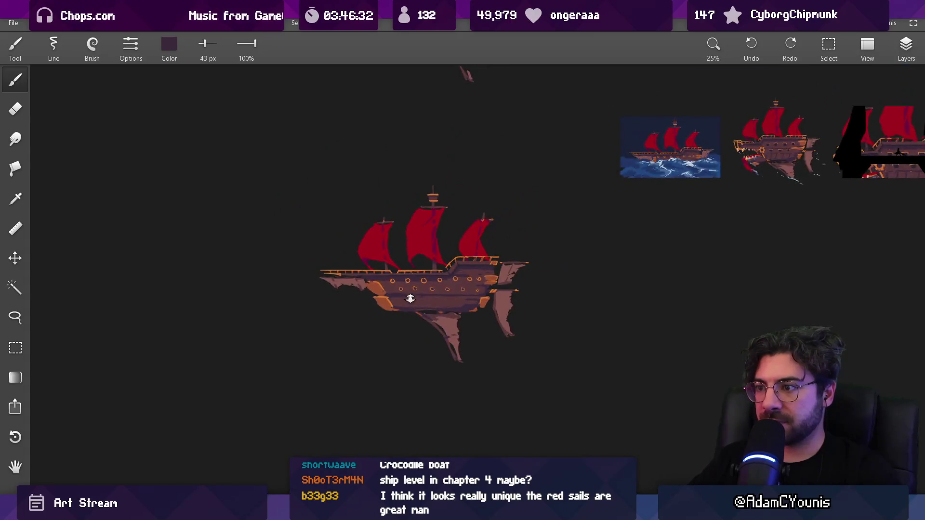
{"action": "scroll", "coordinate": [412, 292], "scroll_direction": "up", "scroll_amount": 3}
{"action": "key", "text": "bracketright"}
{"action": "key", "text": "bracketright"}
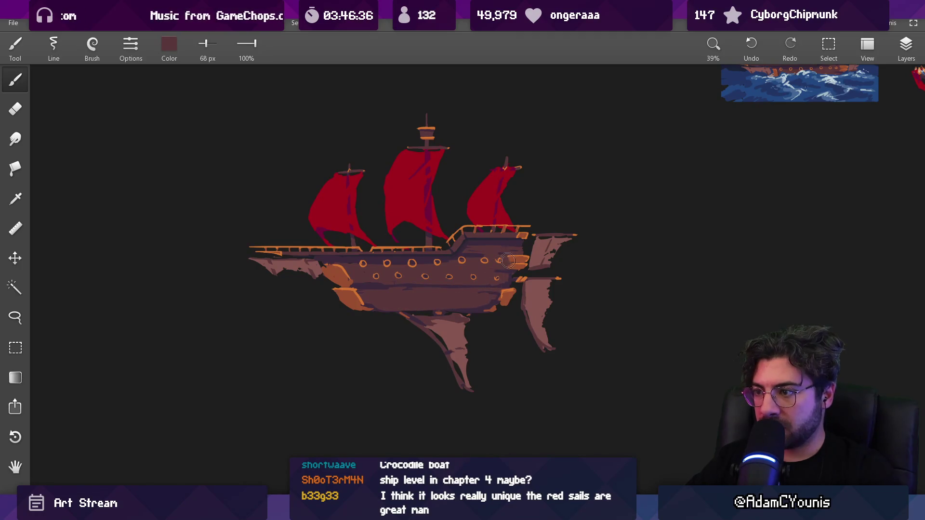
{"action": "scroll", "coordinate": [507, 261], "scroll_direction": "up", "scroll_amount": 3}
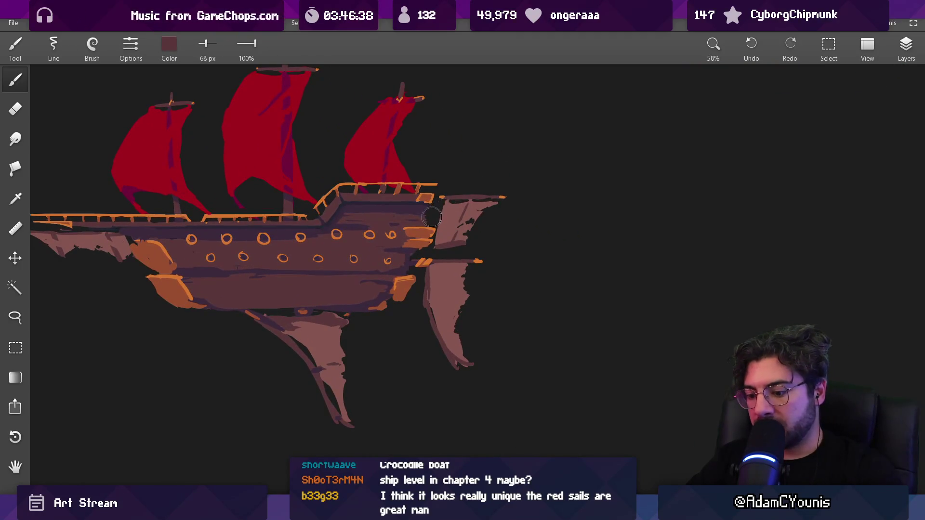
{"action": "key", "text": "l"}
{"action": "mouse_move", "coordinate": [338, 286]}
{"action": "left_mouse_down"}
{"action": "mouse_move", "coordinate": [450, 300]}
{"action": "mouse_move", "coordinate": [398, 299]}
{"action": "mouse_move", "coordinate": [437, 295]}
{"action": "mouse_move", "coordinate": [407, 311]}
{"action": "left_mouse_up"}
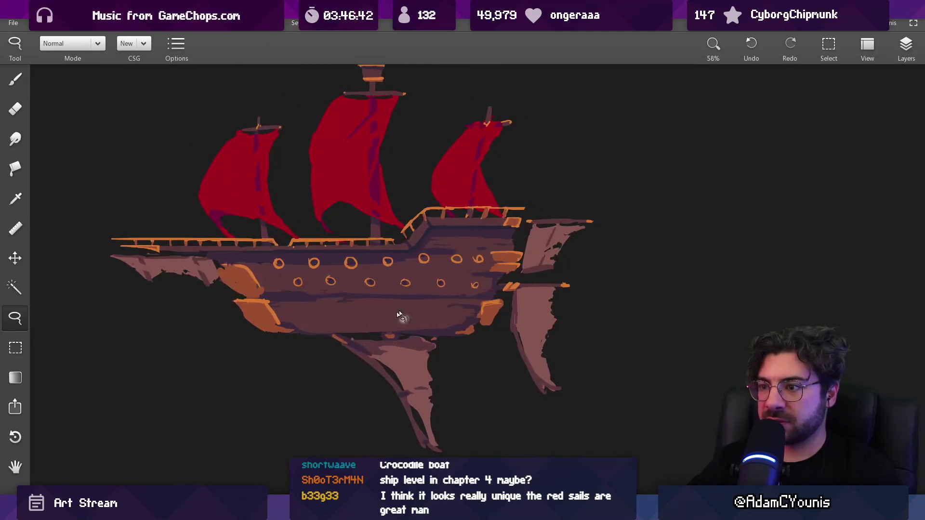
{"action": "left_click_drag", "start_coordinate": [232, 324], "coordinate": [359, 318]}
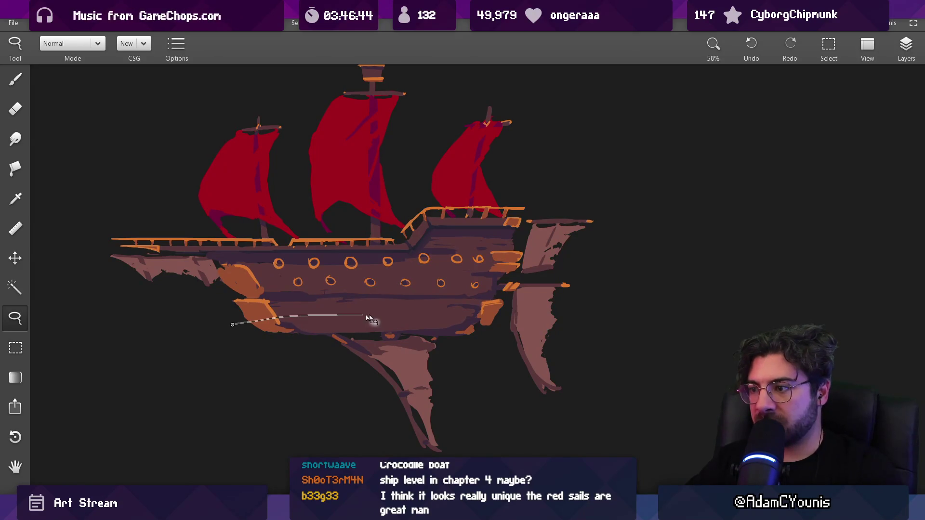
{"action": "mouse_move", "coordinate": [483, 441]}
{"action": "left_mouse_down"}
{"action": "mouse_move", "coordinate": [355, 332]}
{"action": "mouse_move", "coordinate": [367, 341]}
{"action": "left_mouse_up"}
Step: Eyedrop the hull's maroon and purple-brown colours and paint over the dark gap with a 21 px brush
{"action": "key", "text": "b"}
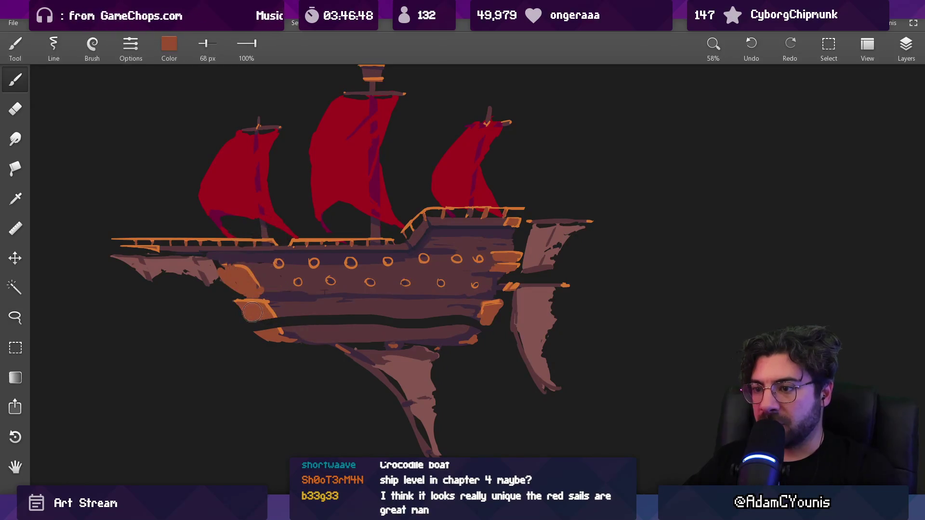
{"action": "left_click", "coordinate": [266, 302], "text": "alt"}
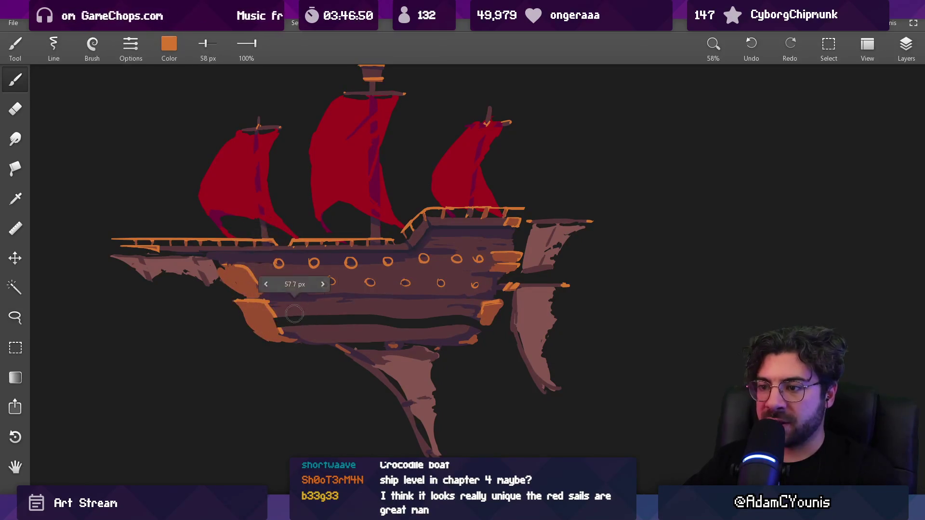
{"action": "left_click", "coordinate": [288, 318], "text": "alt"}
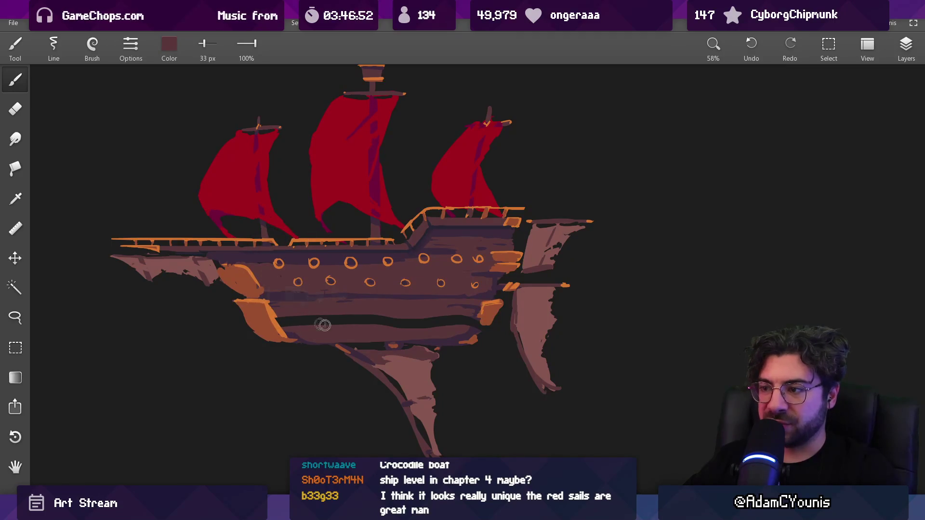
{"action": "key", "text": "ctrl+z"}
{"action": "left_click", "coordinate": [424, 322], "text": "alt"}
{"action": "key", "text": "bracketleft"}
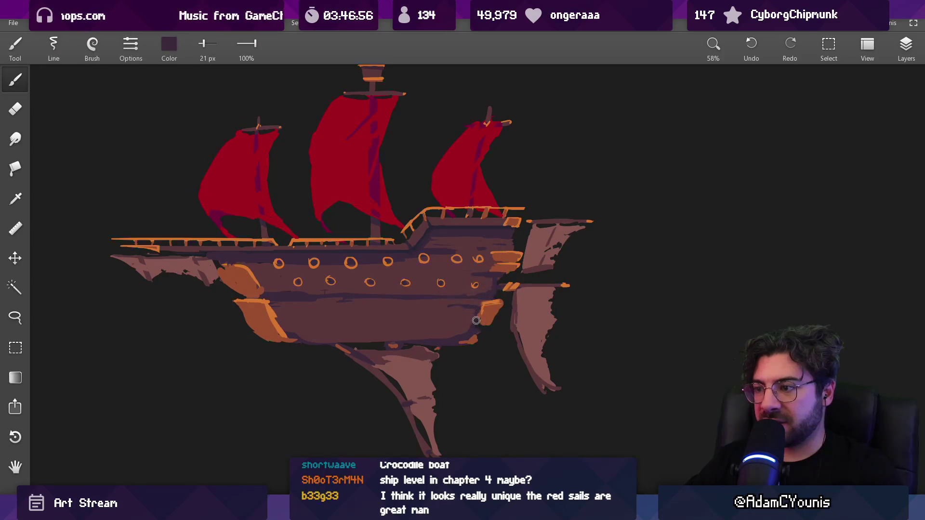
{"action": "left_click_drag", "start_coordinate": [474, 327], "coordinate": [320, 321]}
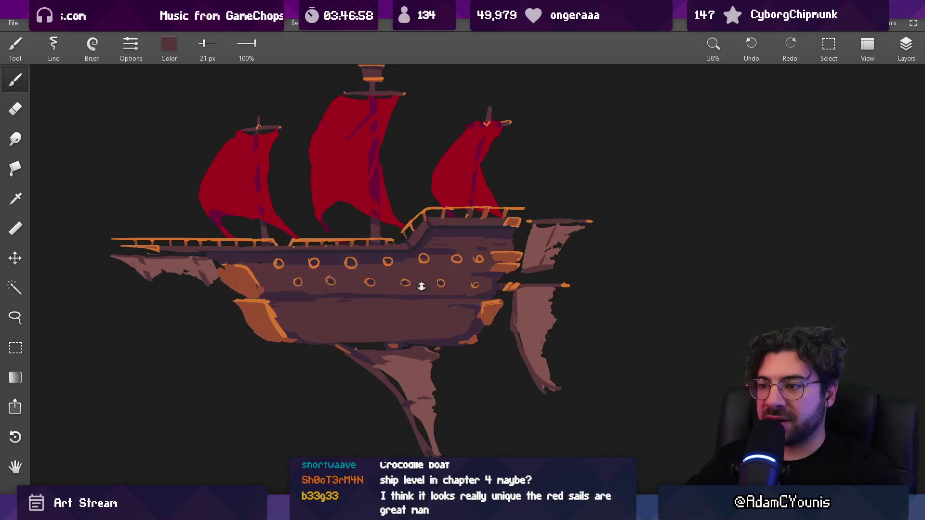
{"action": "scroll", "coordinate": [422, 285], "scroll_direction": "down", "scroll_amount": 5}
{"action": "scroll", "coordinate": [347, 353], "scroll_direction": "up", "scroll_amount": 3}
{"action": "scroll", "coordinate": [391, 300], "scroll_direction": "up", "scroll_amount": 5}
{"action": "left_click", "coordinate": [325, 271], "text": "alt"}
Step: With a 6.8 px brush, touch up the lower hull's maroon planks and orange trim, then zoom out to review the ship
{"action": "key", "text": "bracketleft"}
{"action": "key", "text": "bracketleft"}
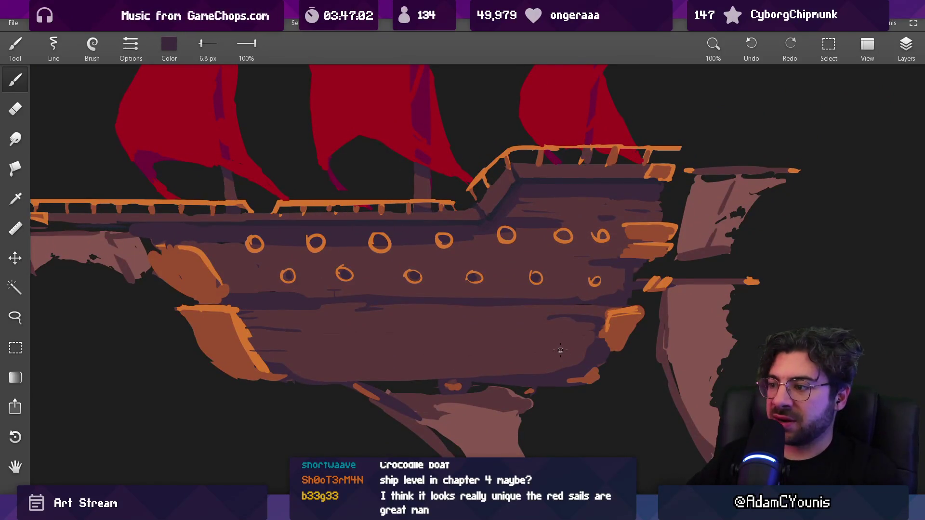
{"action": "left_click", "coordinate": [573, 324], "text": "alt"}
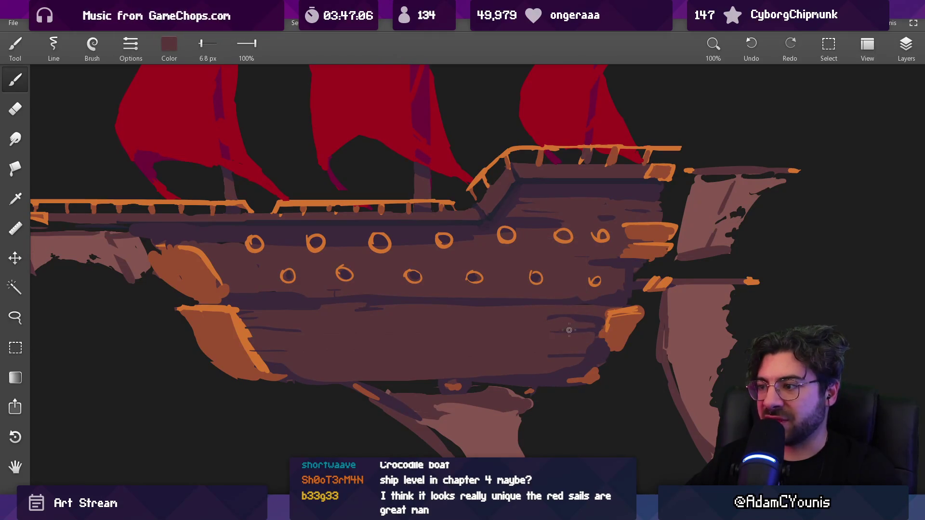
{"action": "left_click", "coordinate": [250, 346], "text": "alt"}
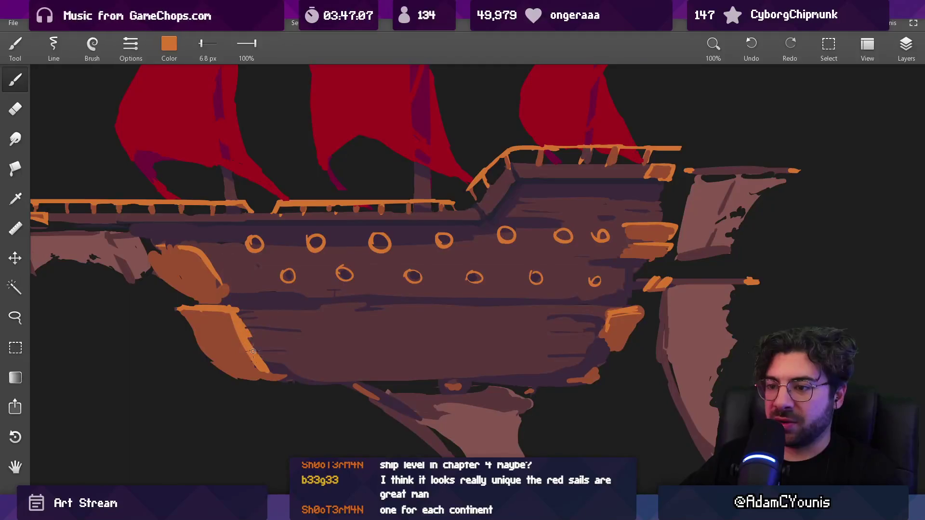
{"action": "left_click", "coordinate": [256, 348], "text": "alt"}
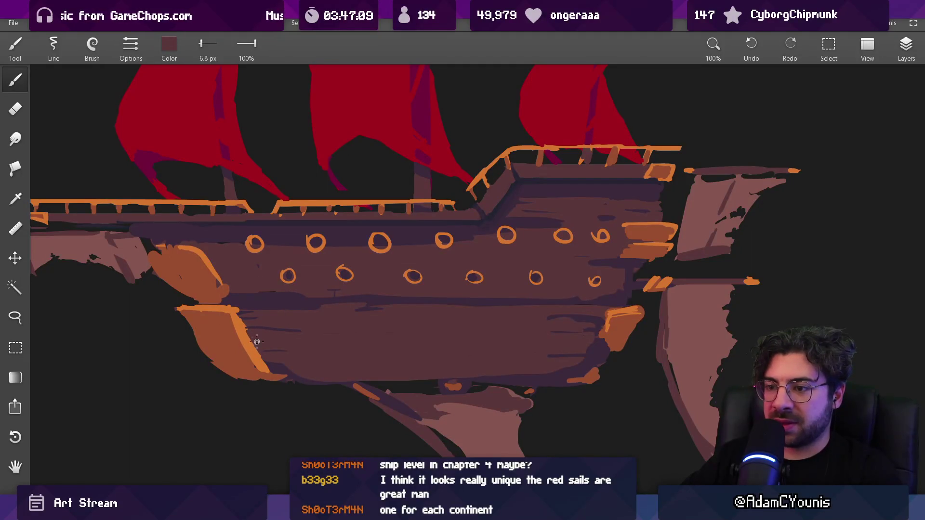
{"action": "scroll", "coordinate": [256, 344], "scroll_direction": "down", "scroll_amount": 5}
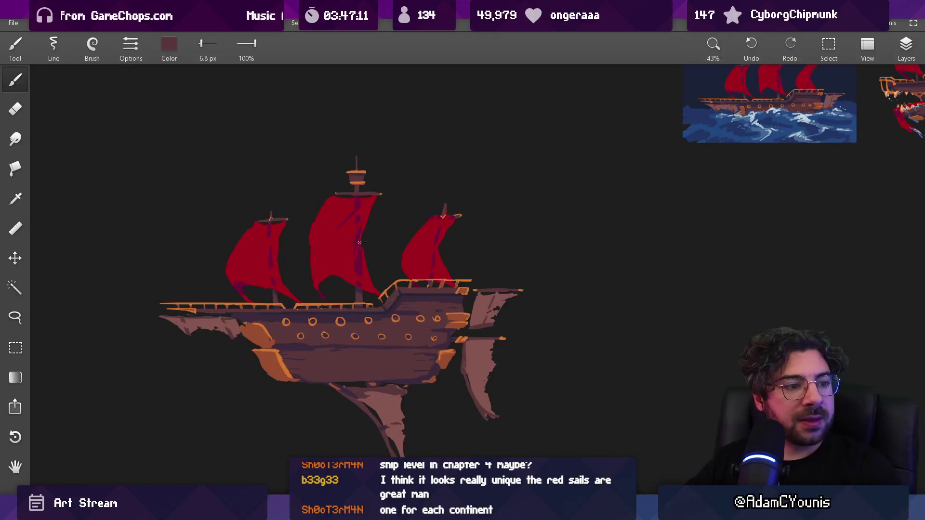
{"action": "scroll", "coordinate": [305, 267], "scroll_direction": "up", "scroll_amount": 6}
{"action": "left_click", "coordinate": [285, 337], "text": "alt"}
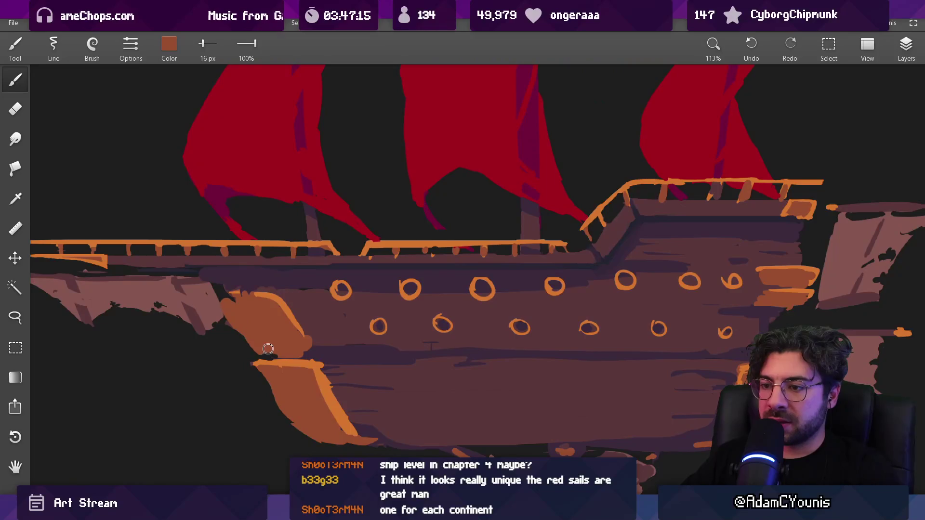
{"action": "scroll", "coordinate": [276, 351], "scroll_direction": "down", "scroll_amount": 6}
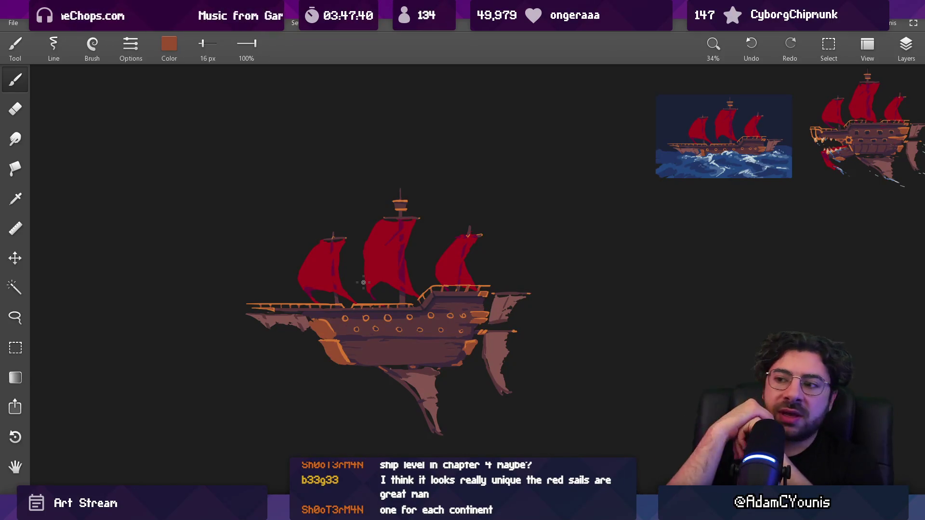
{"action": "mouse_move", "coordinate": [427, 380]}
{"action": "left_mouse_down"}
{"action": "mouse_move", "coordinate": [369, 203]}
{"action": "mouse_move", "coordinate": [364, 244]}
{"action": "mouse_move", "coordinate": [247, 241]}
{"action": "mouse_move", "coordinate": [400, 297]}
{"action": "left_mouse_up"}
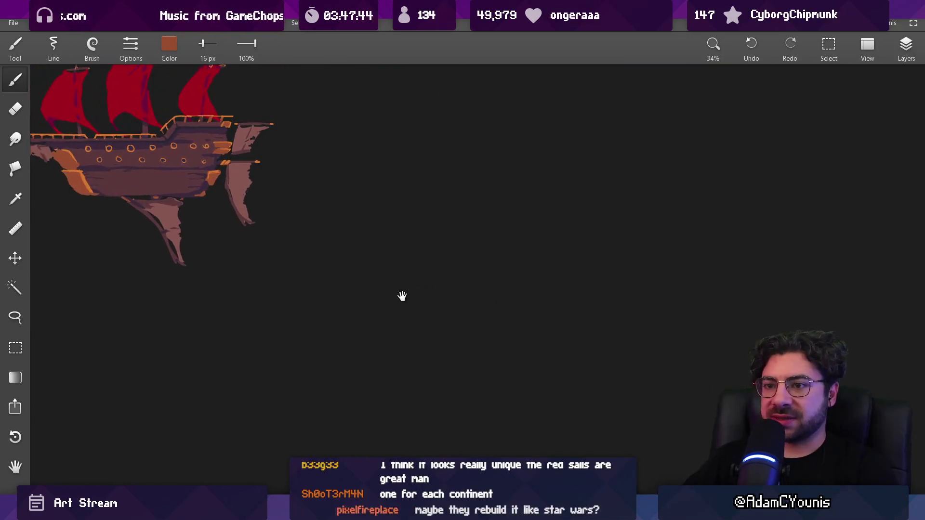
Step: Pan to blank canvas and set the painting colour to white by maxing all three RGB sliders
{"action": "left_click_drag", "start_coordinate": [352, 248], "coordinate": [262, 238]}
{"action": "left_click", "coordinate": [169, 45]}
{"action": "left_click_drag", "start_coordinate": [180, 107], "coordinate": [246, 107]}
{"action": "left_click_drag", "start_coordinate": [145, 136], "coordinate": [246, 136]}
{"action": "left_click_drag", "start_coordinate": [131, 165], "coordinate": [246, 165]}
{"action": "left_click", "coordinate": [224, 213]}
Step: Sketch three loose white oval outlines across the empty canvas
{"action": "mouse_move", "coordinate": [362, 263]}
{"action": "left_mouse_down"}
{"action": "mouse_move", "coordinate": [366, 245]}
{"action": "mouse_move", "coordinate": [252, 252]}
{"action": "left_mouse_up"}
{"action": "left_click_drag", "start_coordinate": [187, 257], "coordinate": [260, 220]}
{"action": "left_click_drag", "start_coordinate": [195, 274], "coordinate": [197, 270]}
{"action": "left_click_drag", "start_coordinate": [396, 205], "coordinate": [470, 212]}
{"action": "left_click_drag", "start_coordinate": [371, 279], "coordinate": [376, 275]}
{"action": "left_click_drag", "start_coordinate": [608, 280], "coordinate": [426, 270]}
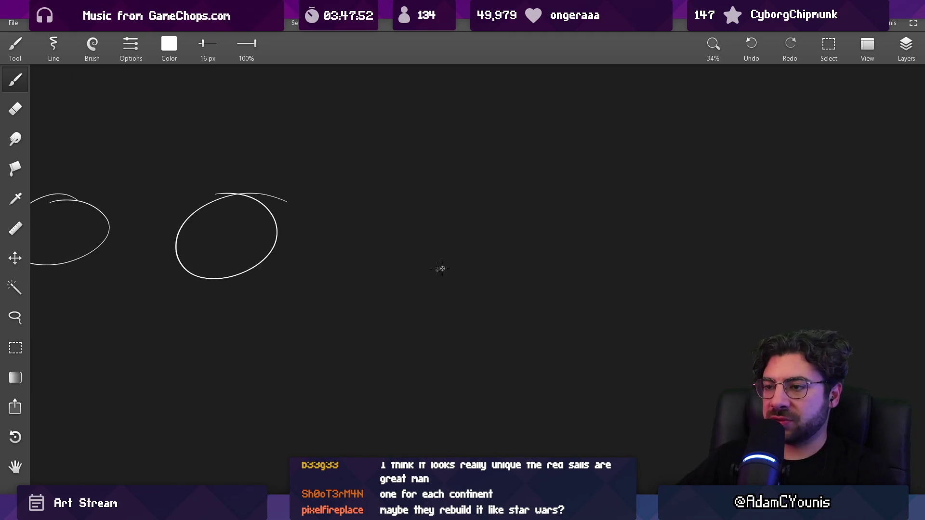
{"action": "left_click_drag", "start_coordinate": [484, 137], "coordinate": [440, 134]}
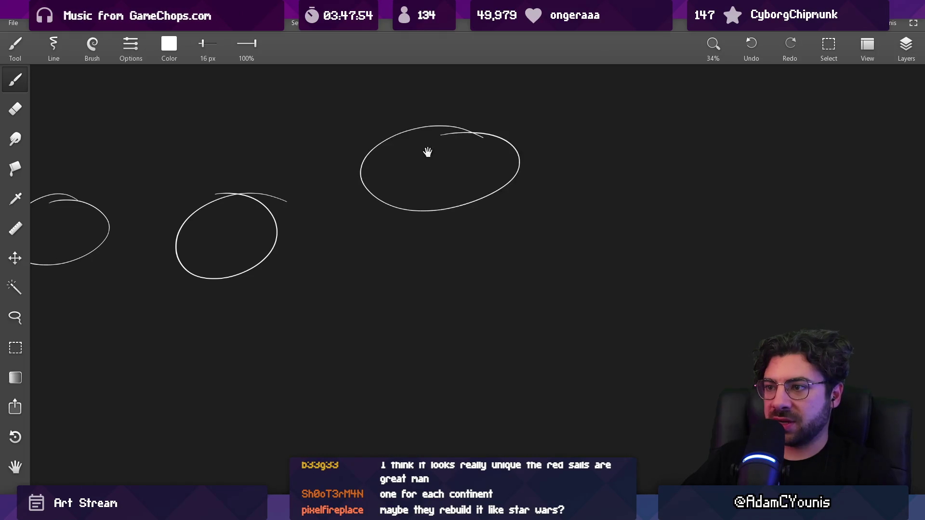